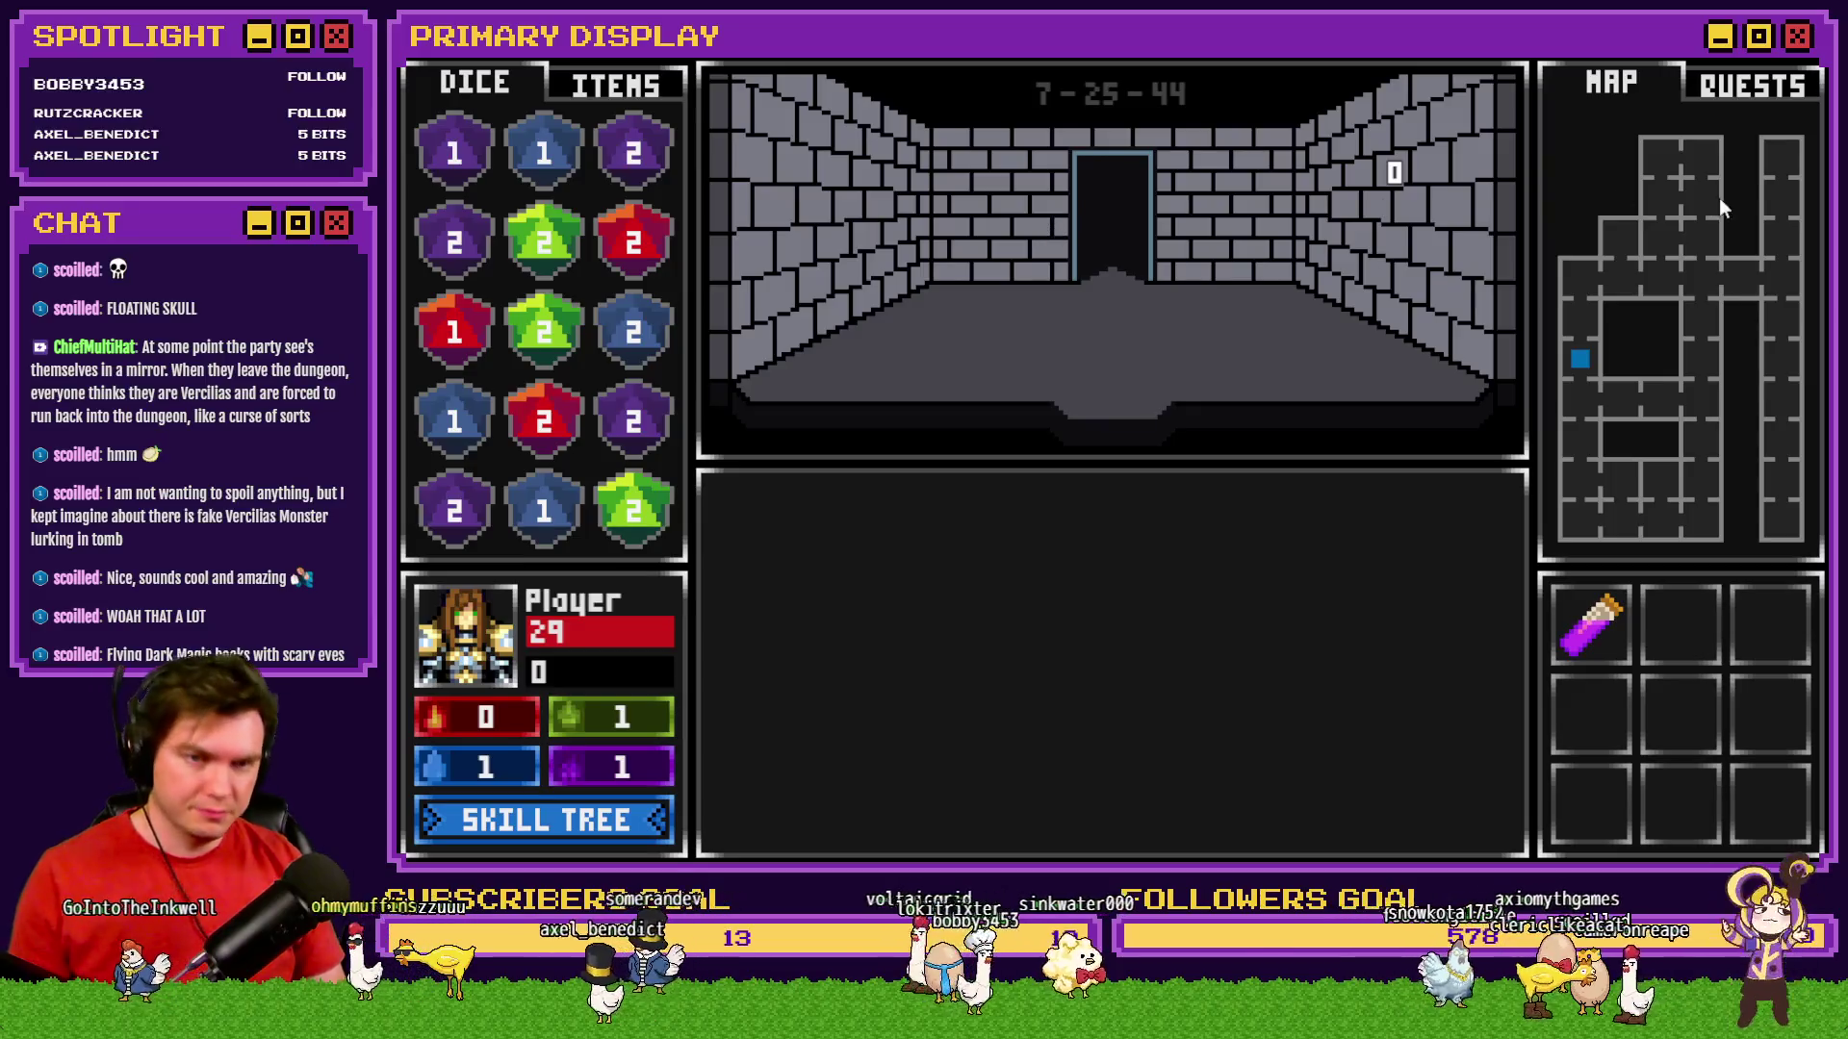
In File Explorer, browse the New folder, New Old Dice and New Rooms folders under Old Assets.
key("alt+Tab")
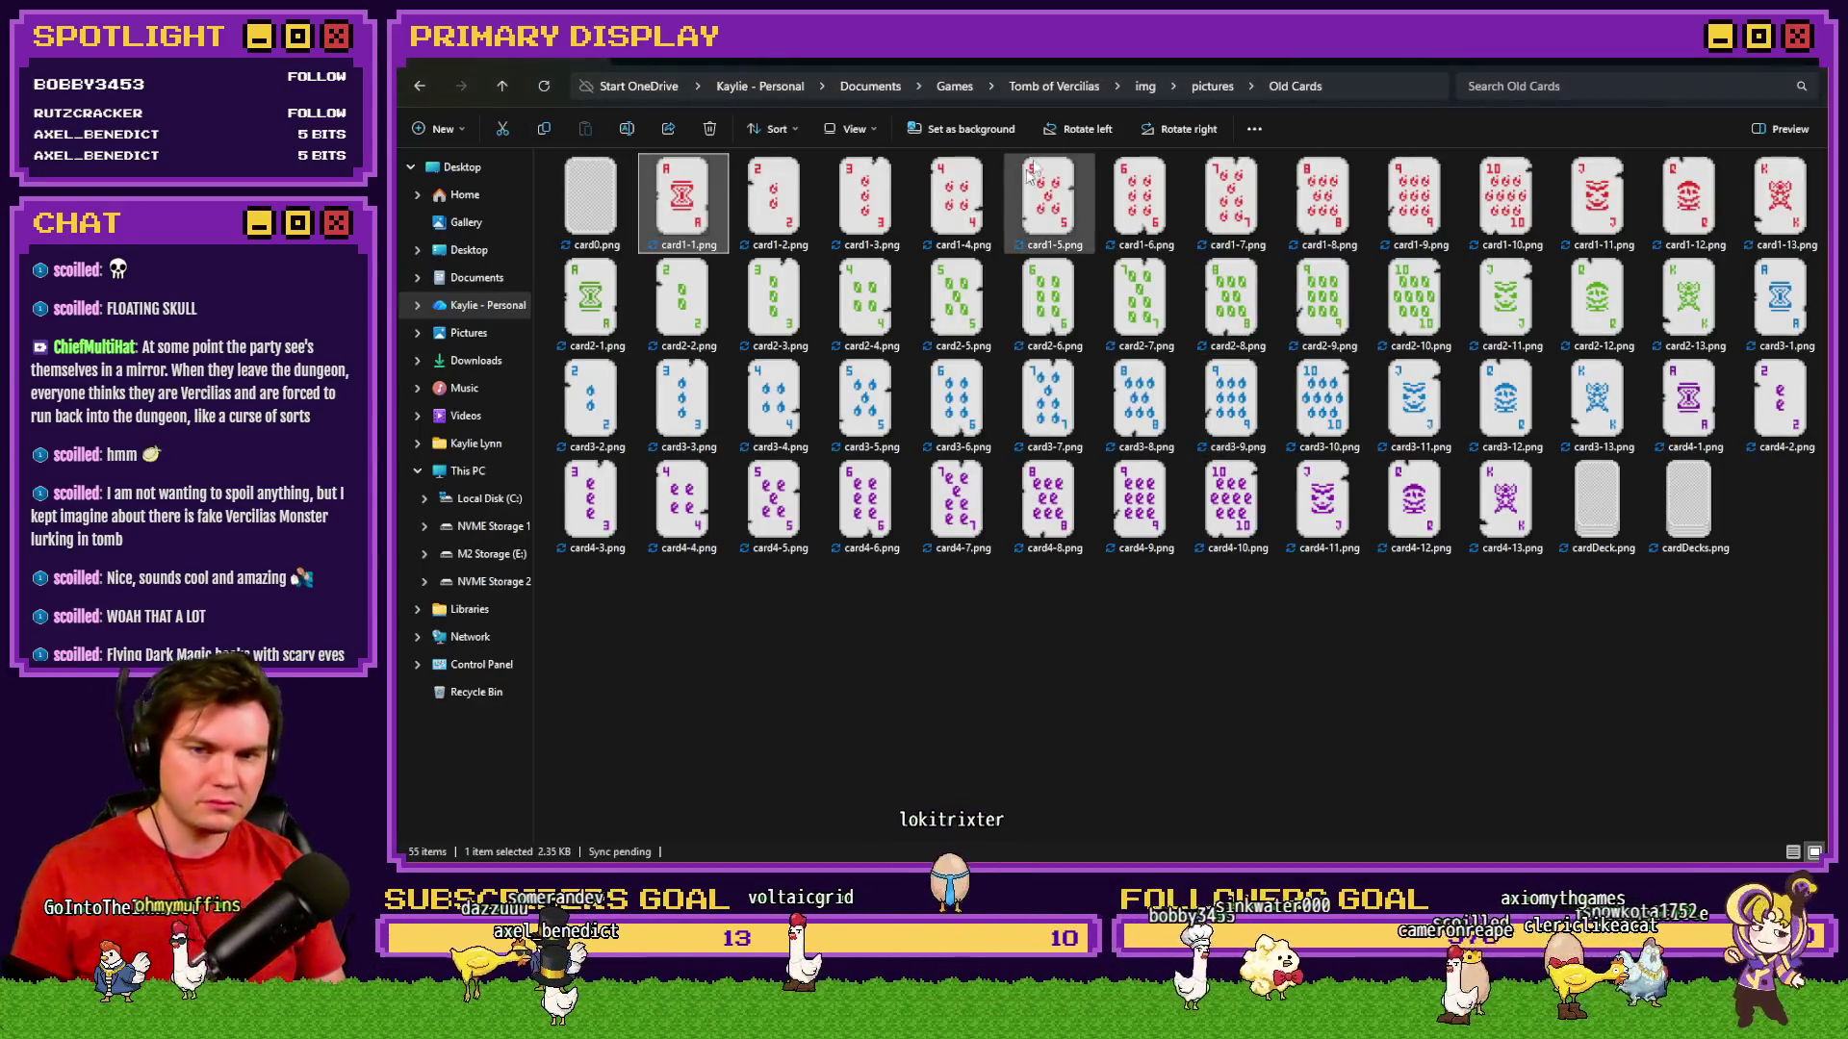
left_click(1239, 89)
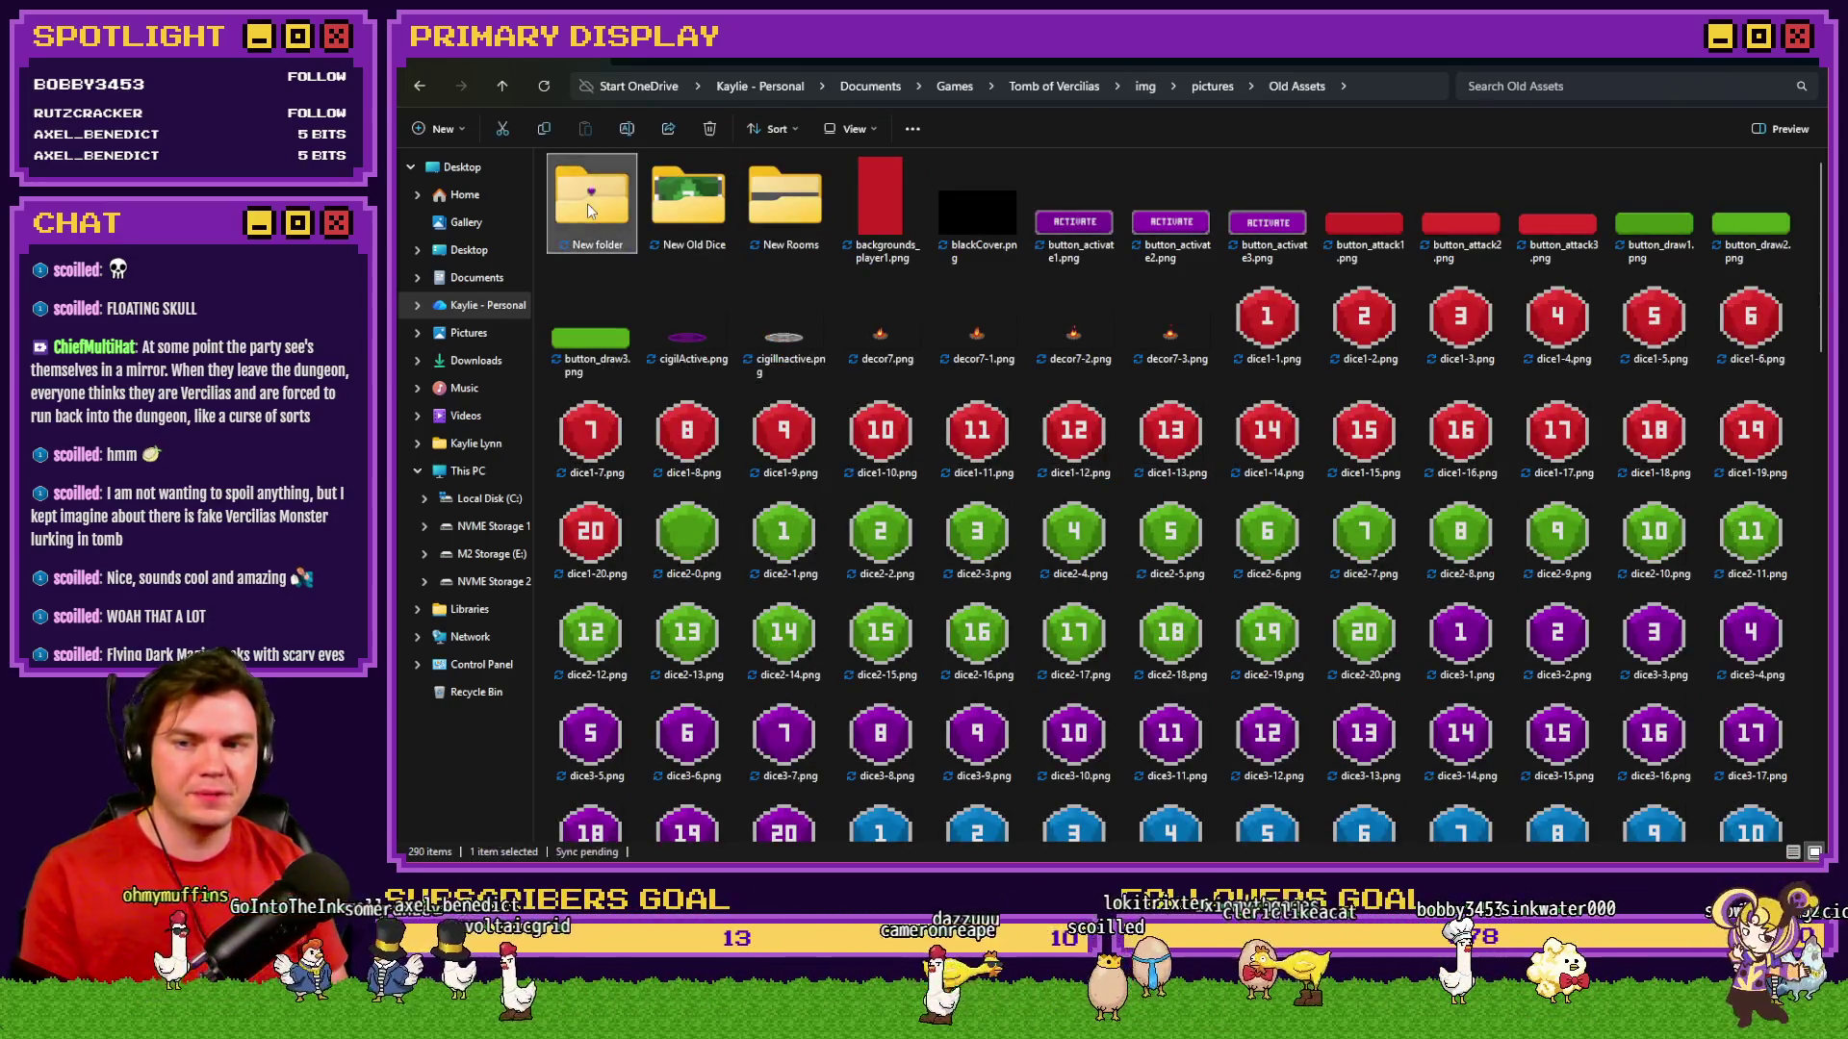
double_click(587, 204)
double_click(615, 207)
key("alt+Left")
double_click(669, 207)
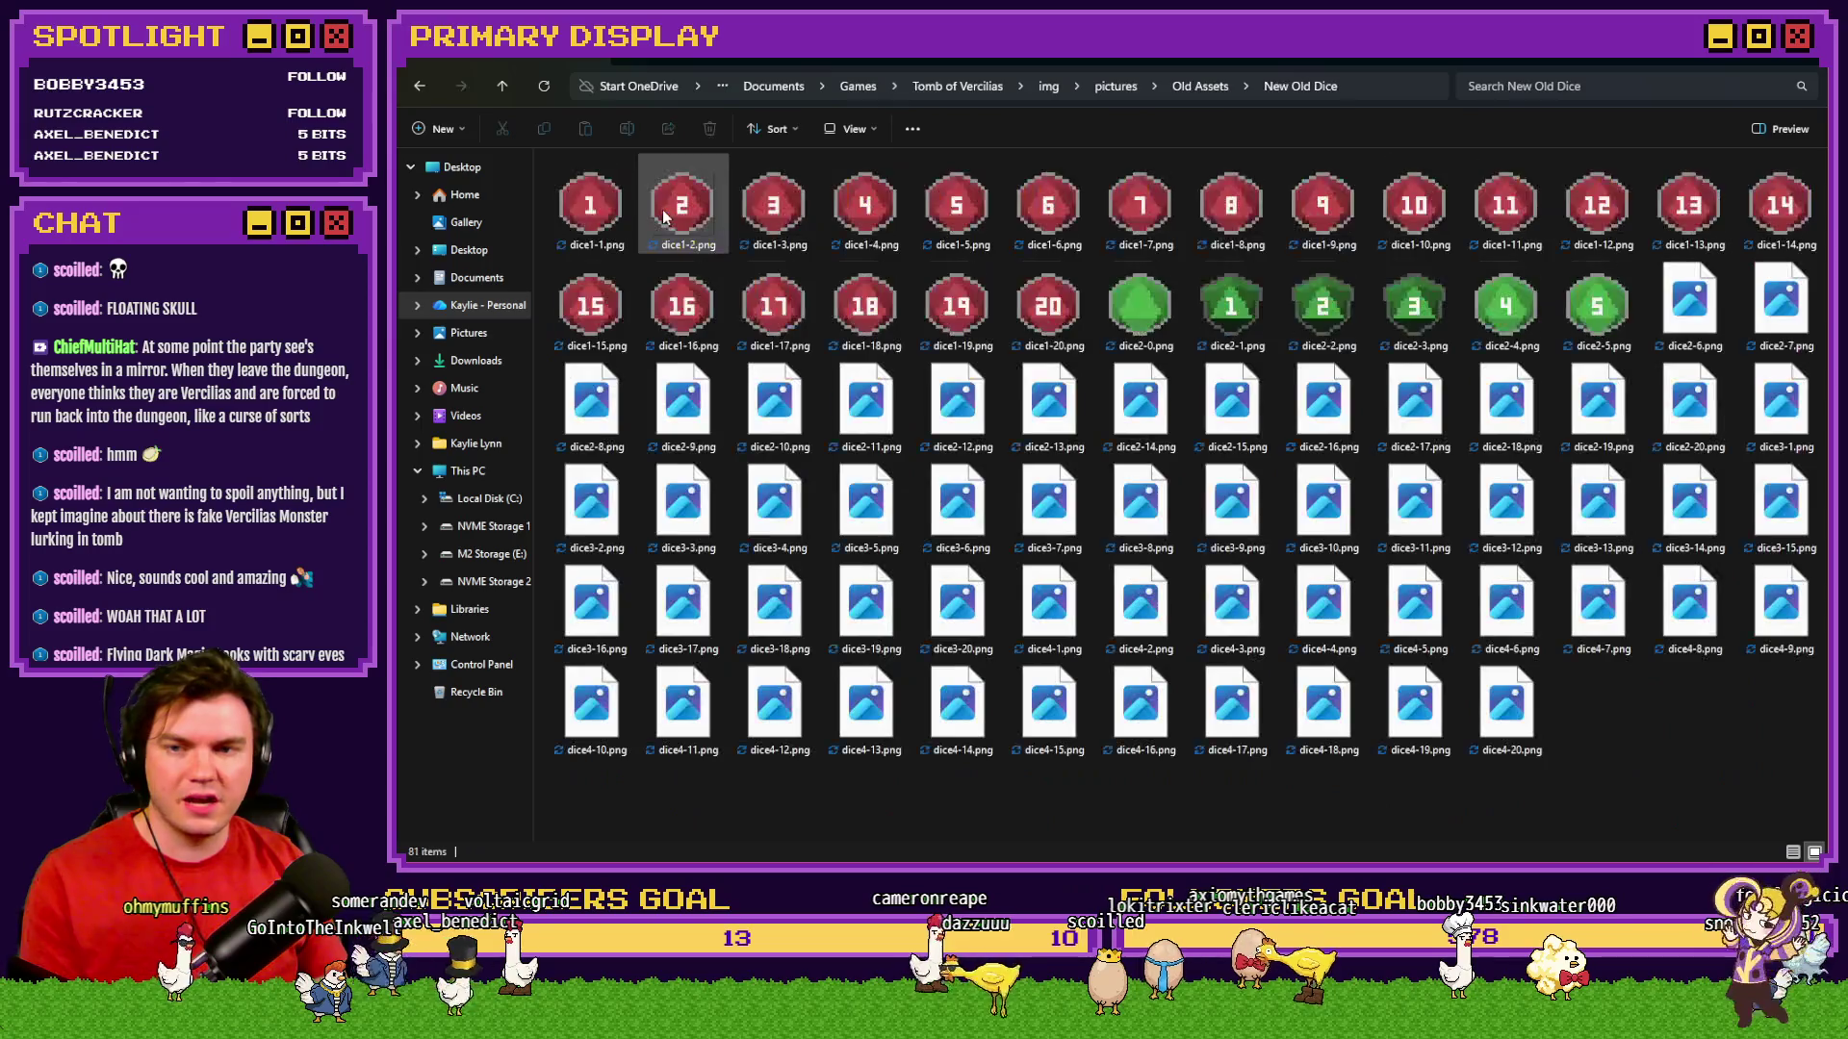
key("alt+Left")
double_click(785, 207)
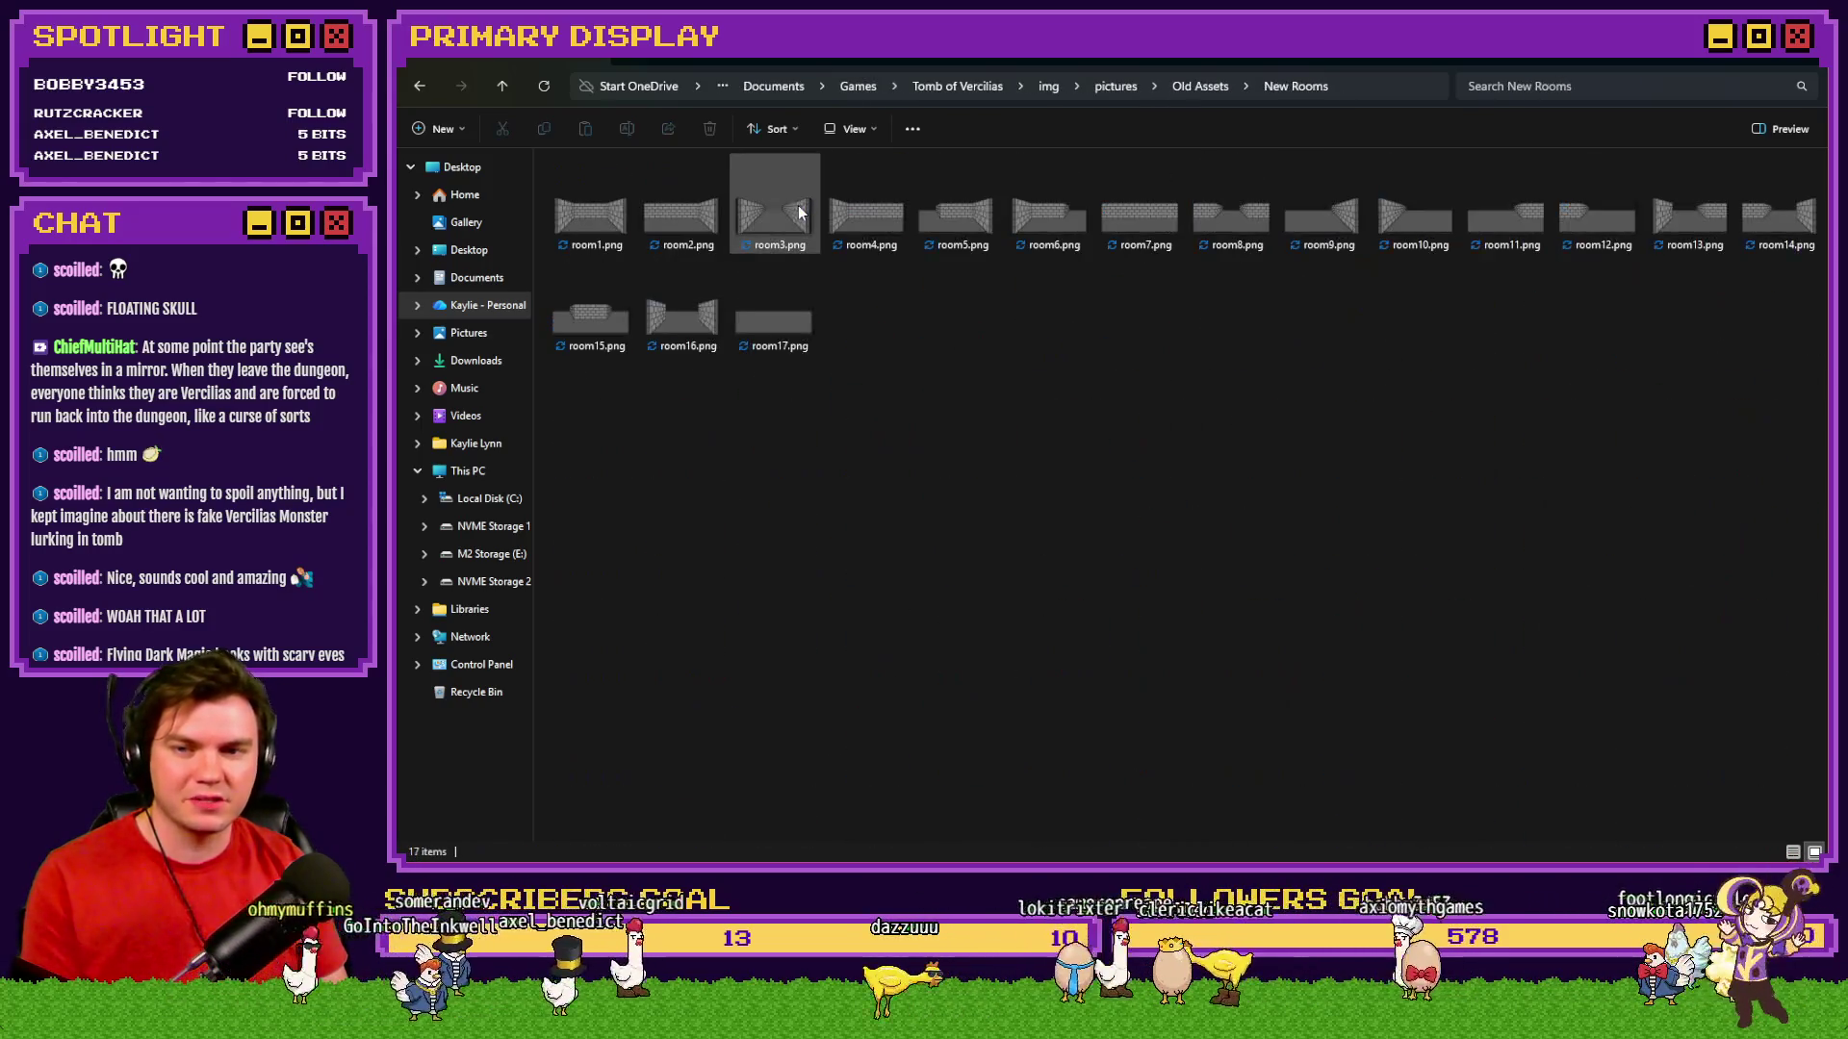
key("alt+Left")
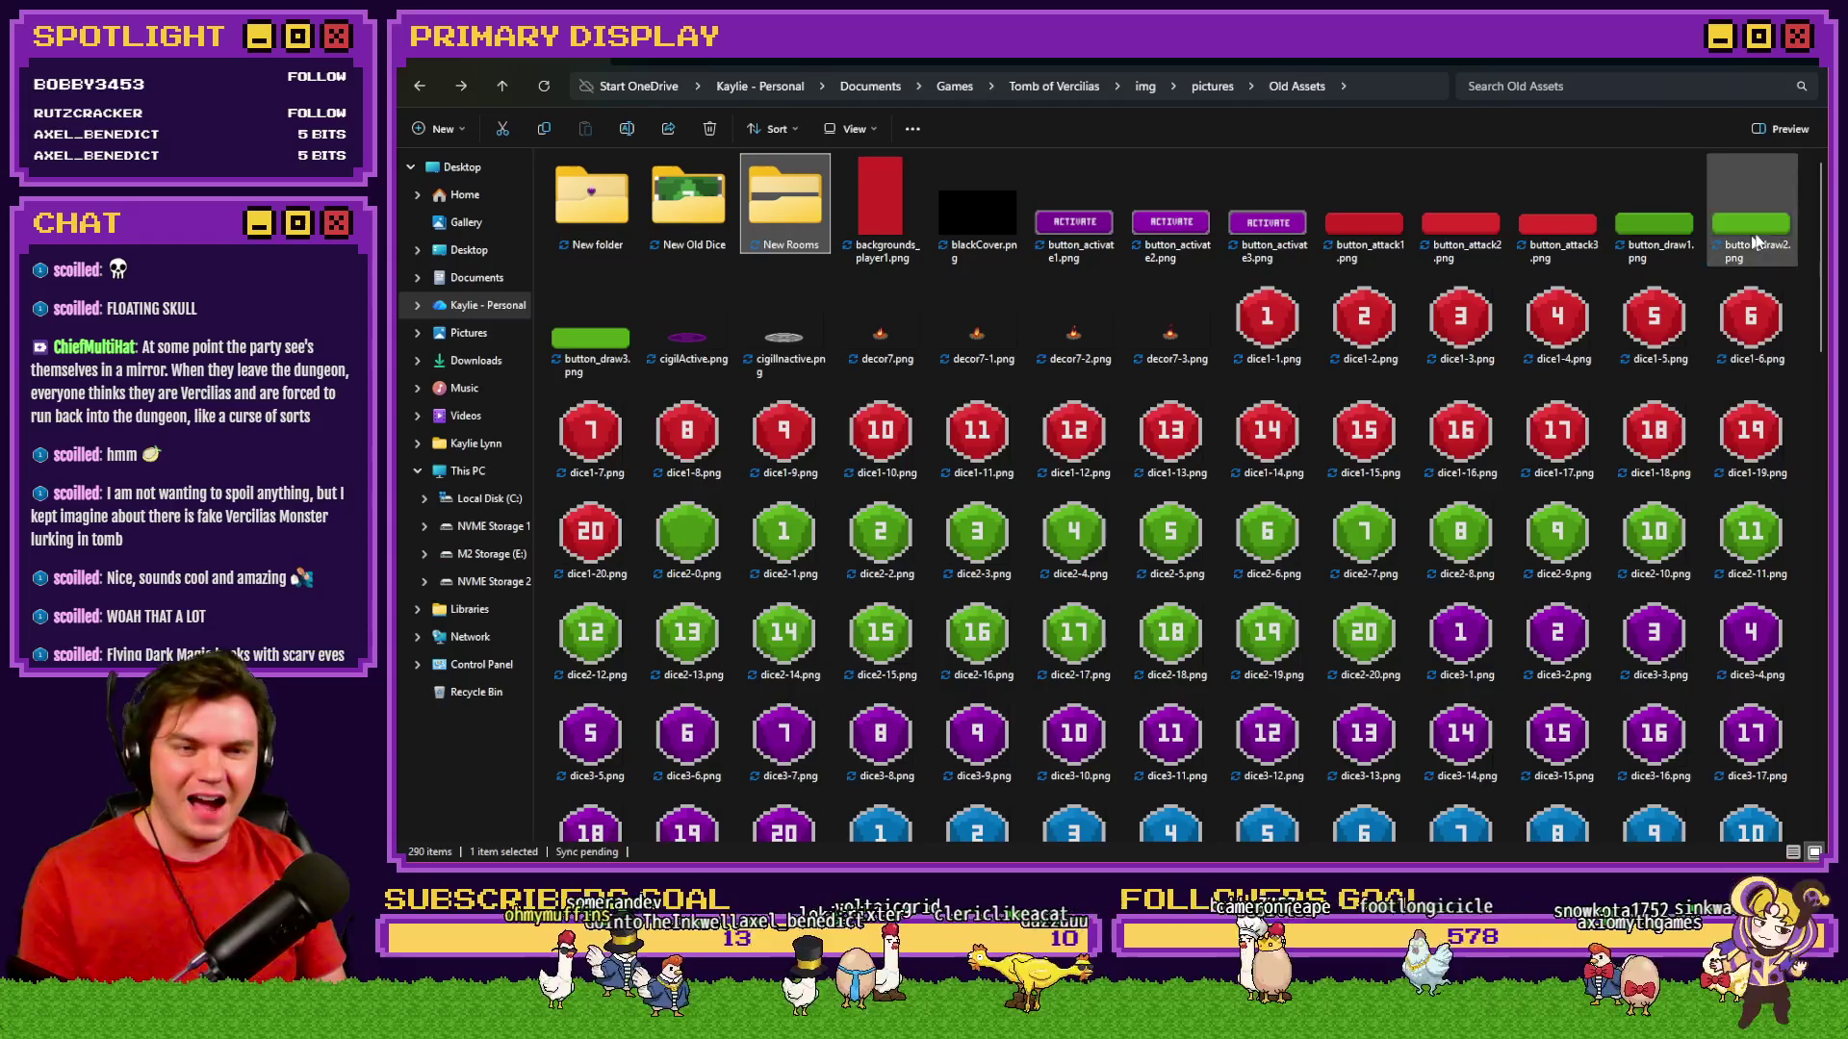
Scroll through the pictures folder and open the Old Cards folder.
scroll(1822, 204, "down", 8)
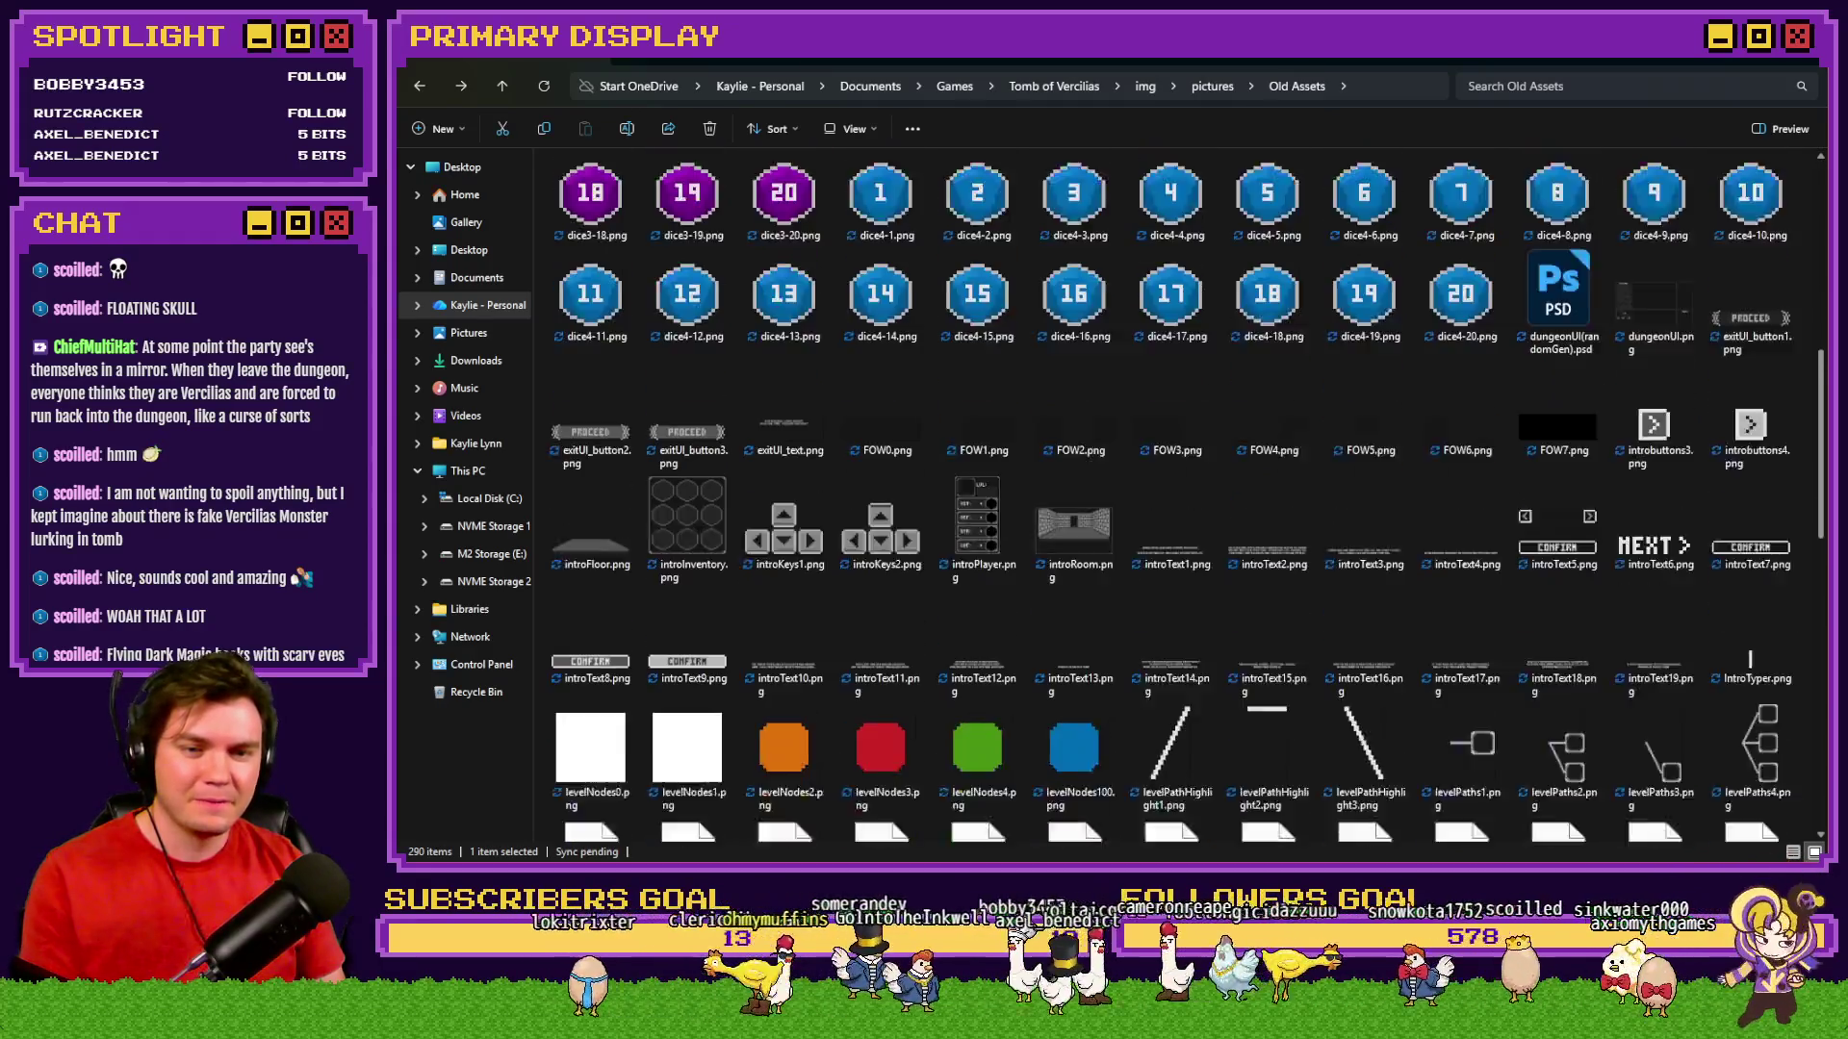
left_click_drag(1822, 461, 1822, 664)
scroll(1280, 597, "down", 2)
key("alt+Left")
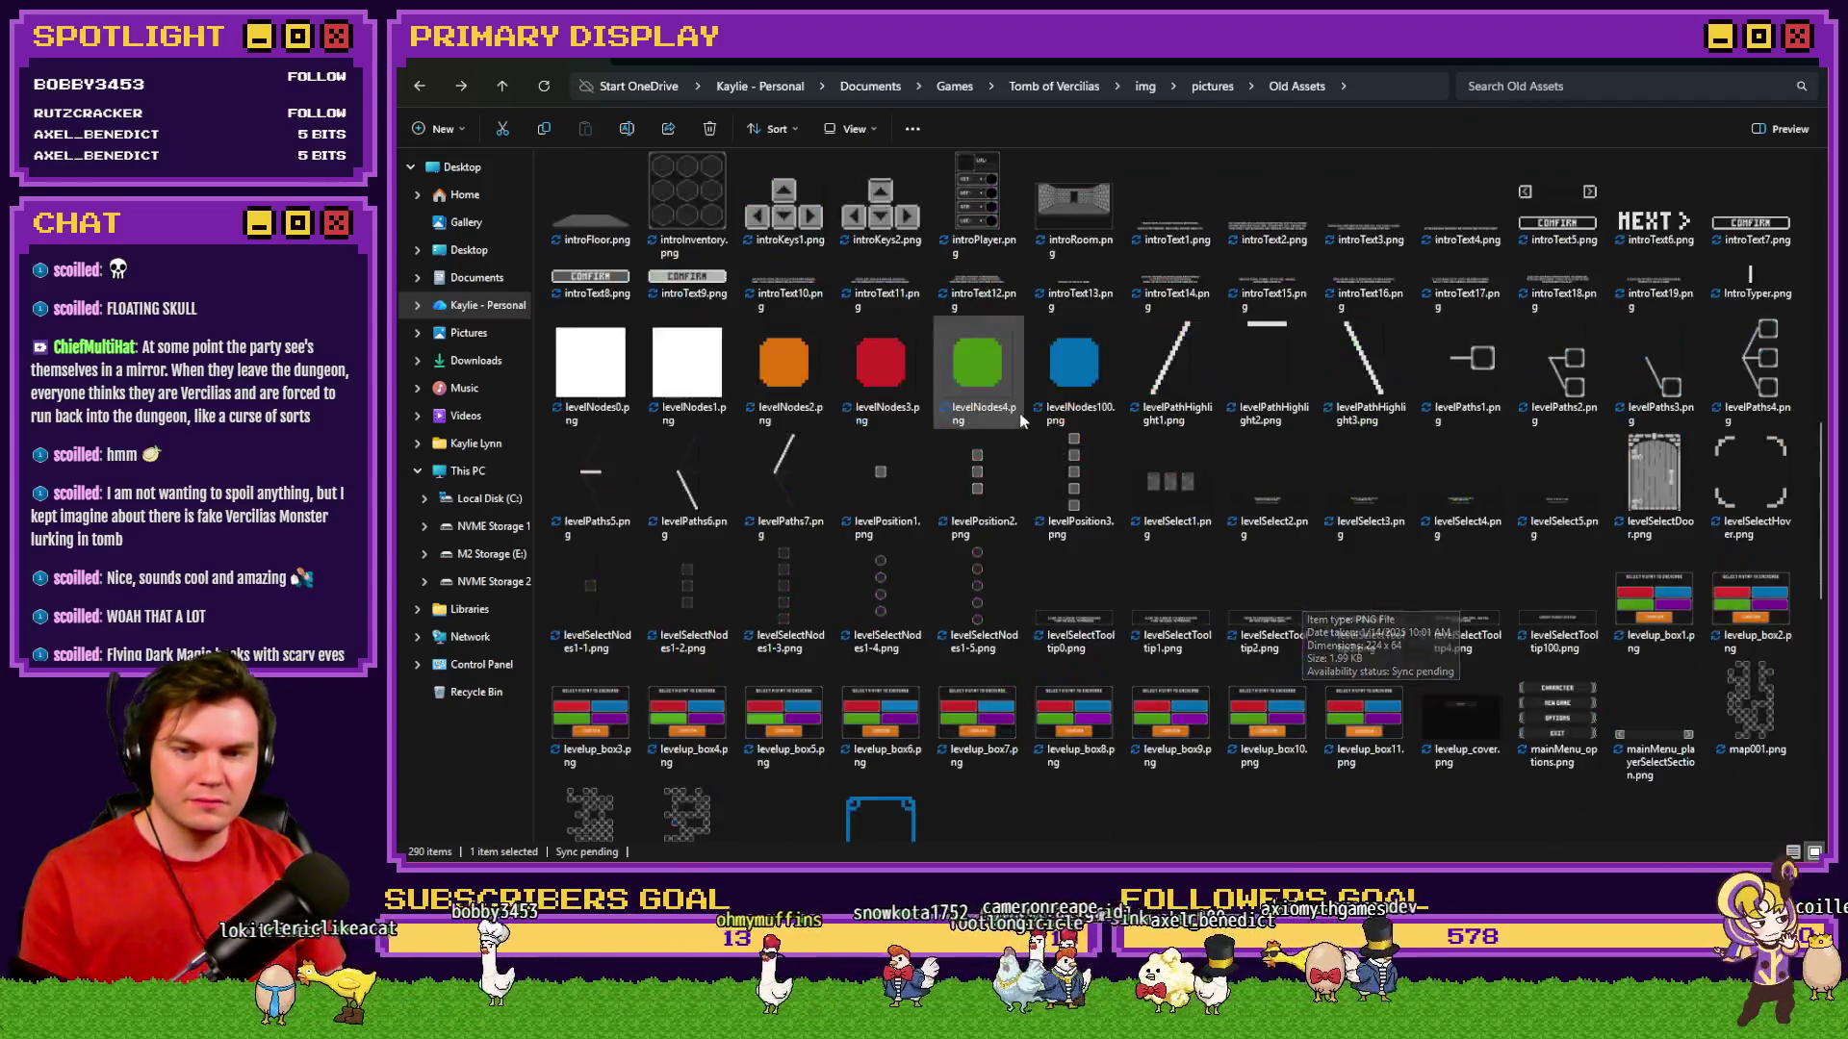
double_click(691, 202)
key("alt+Left")
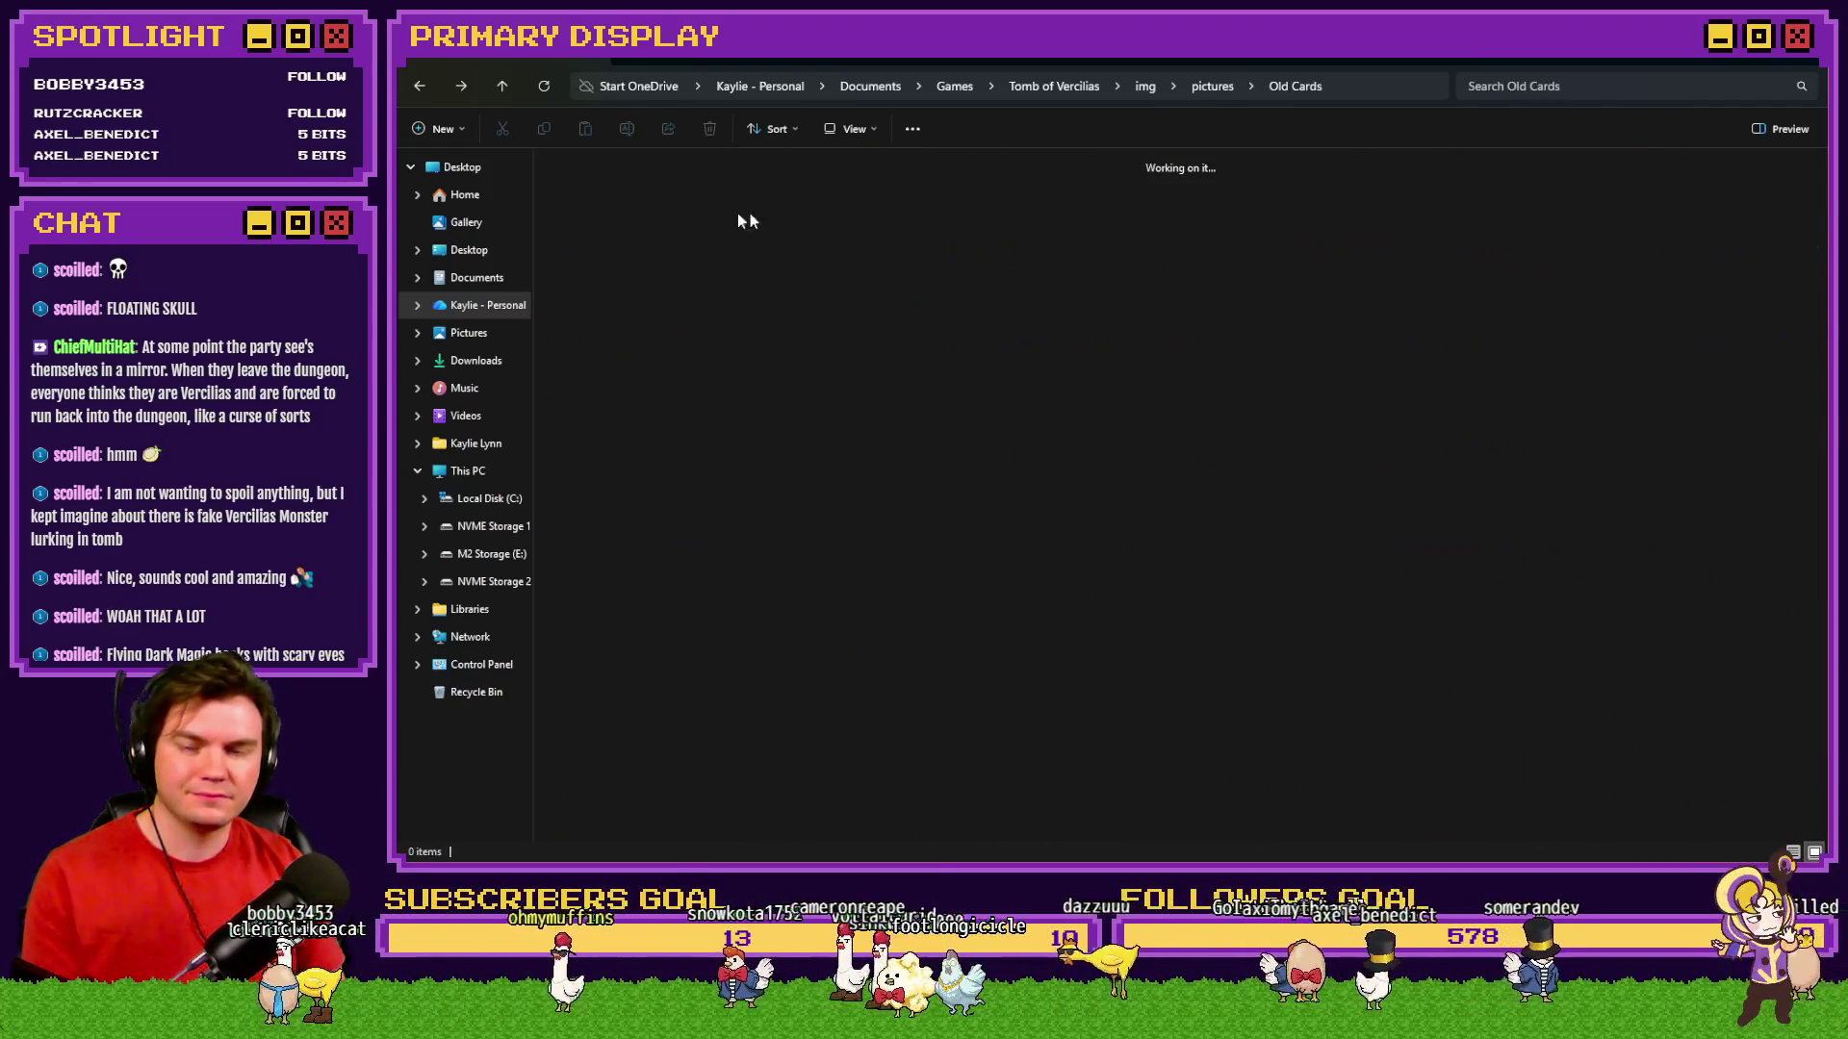
Return to the RPG Maker editor and open event EV006 on TheTomb map.
scroll(781, 218, "down", 3)
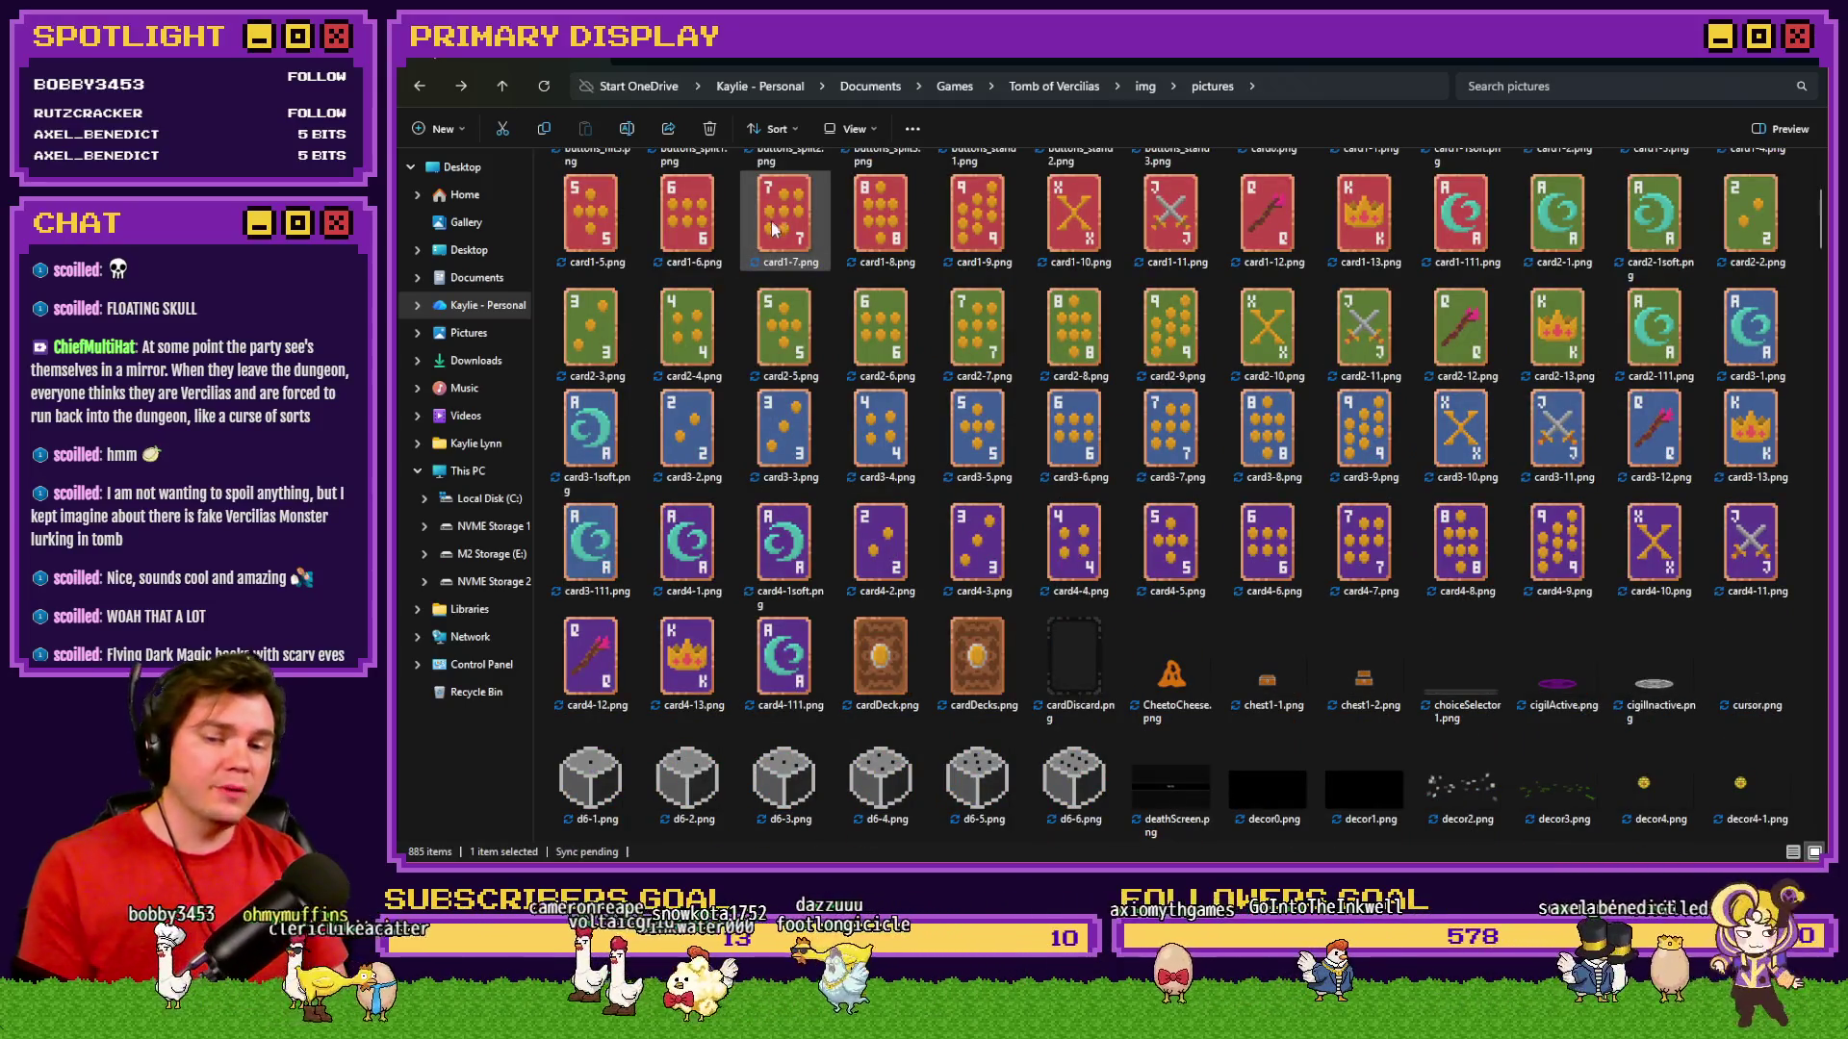
key("alt+Tab")
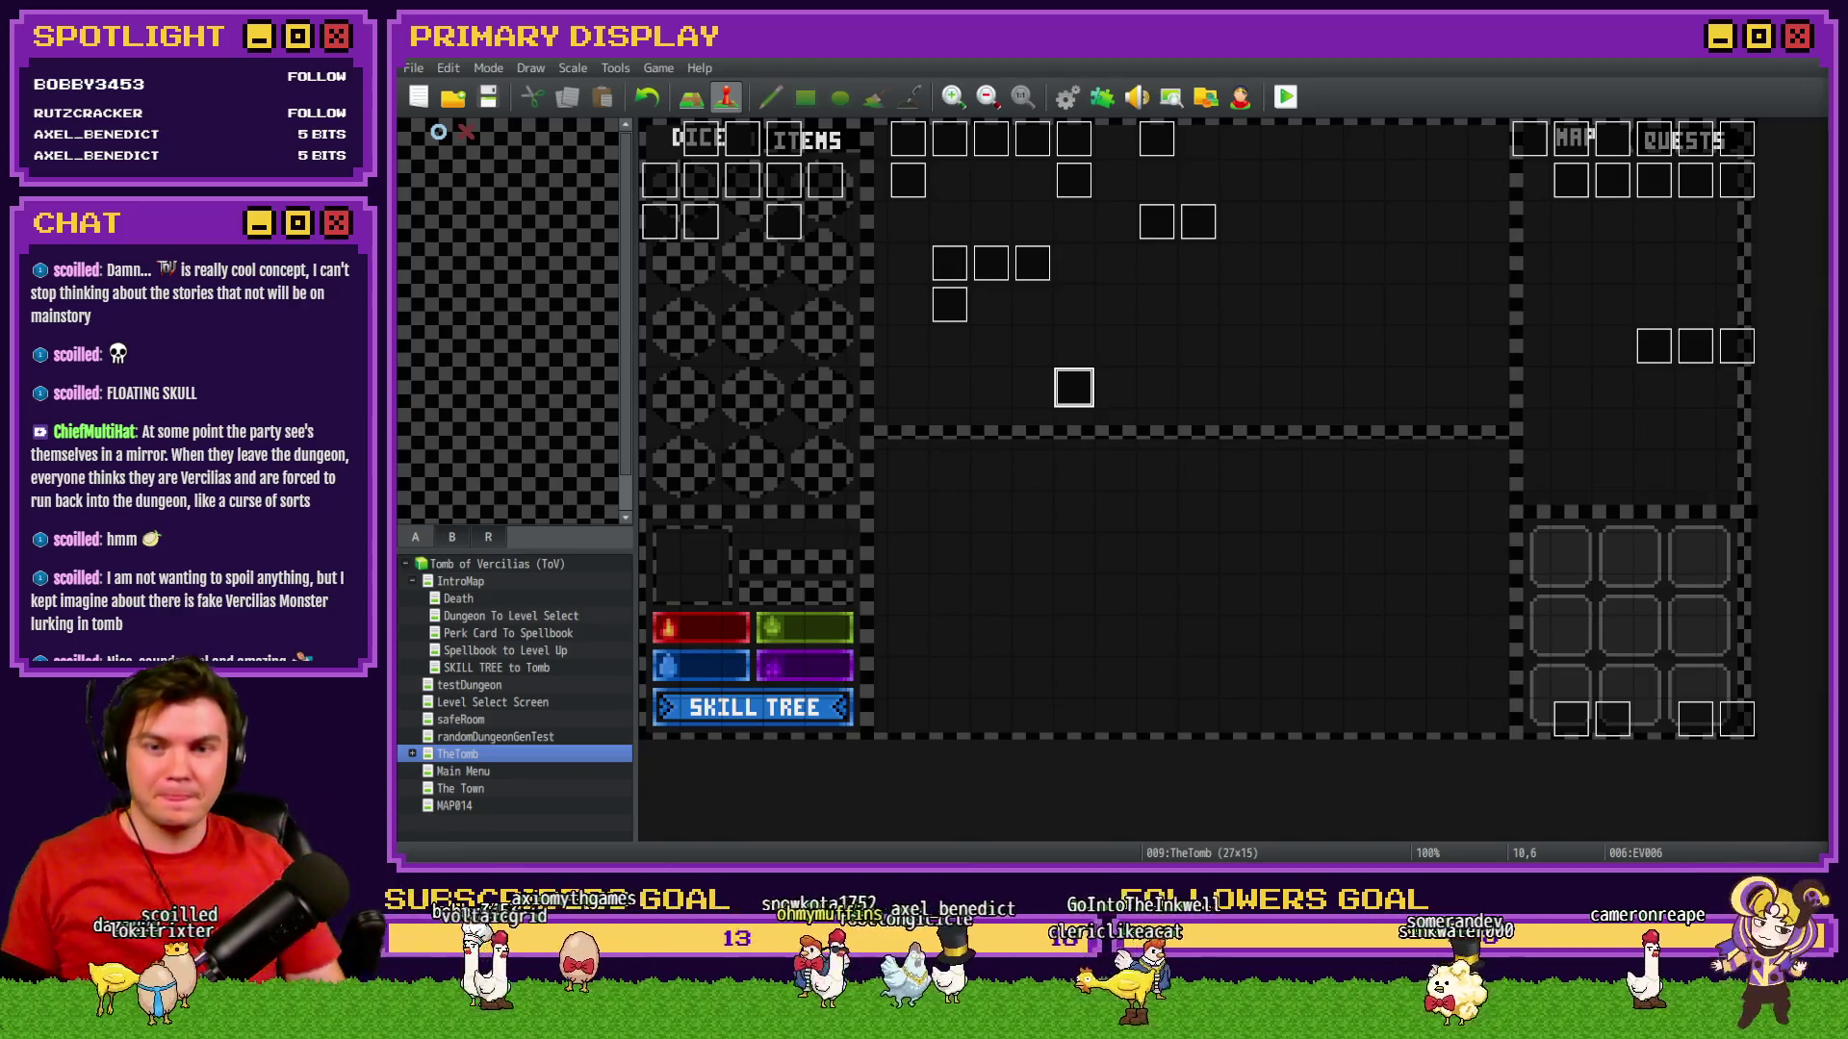
double_click(1073, 389)
Read EV006's Input.isPressed('m') script without changes, then close the event.
left_click(1188, 275)
left_click(1189, 289)
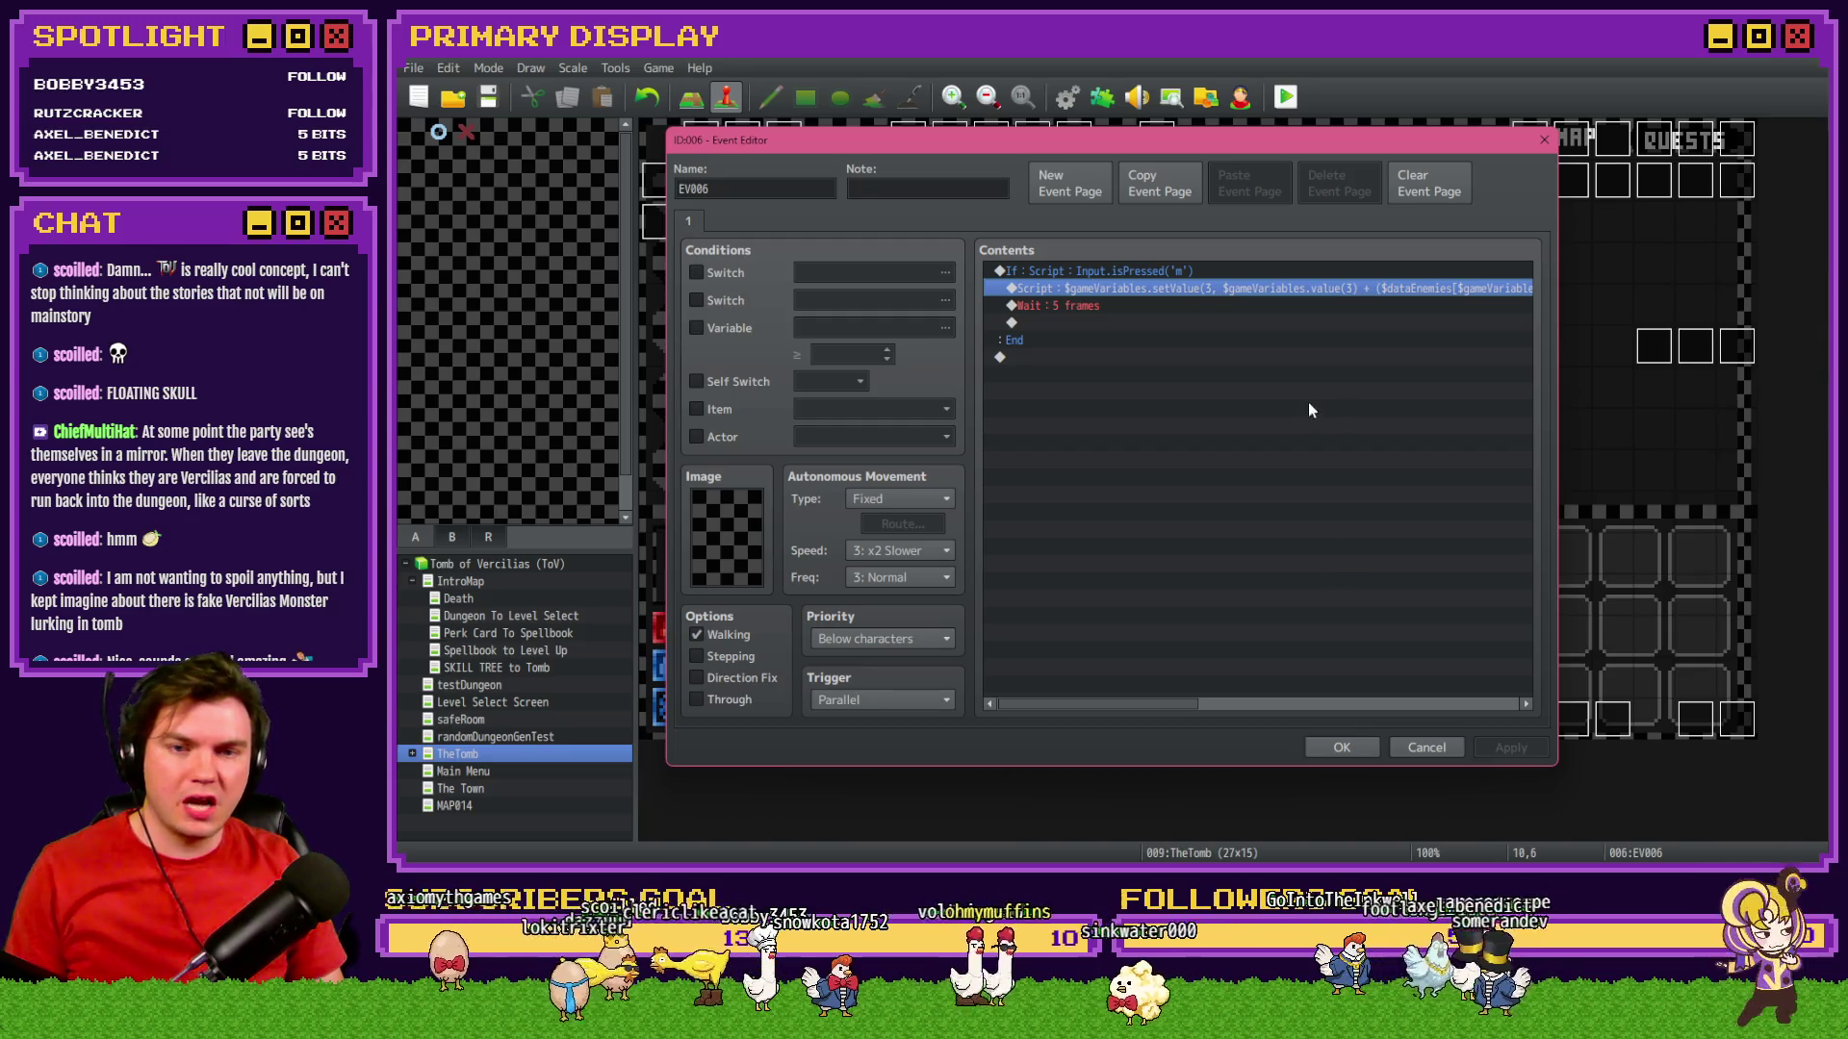
double_click(1308, 289)
left_click(1306, 602)
left_click(1342, 747)
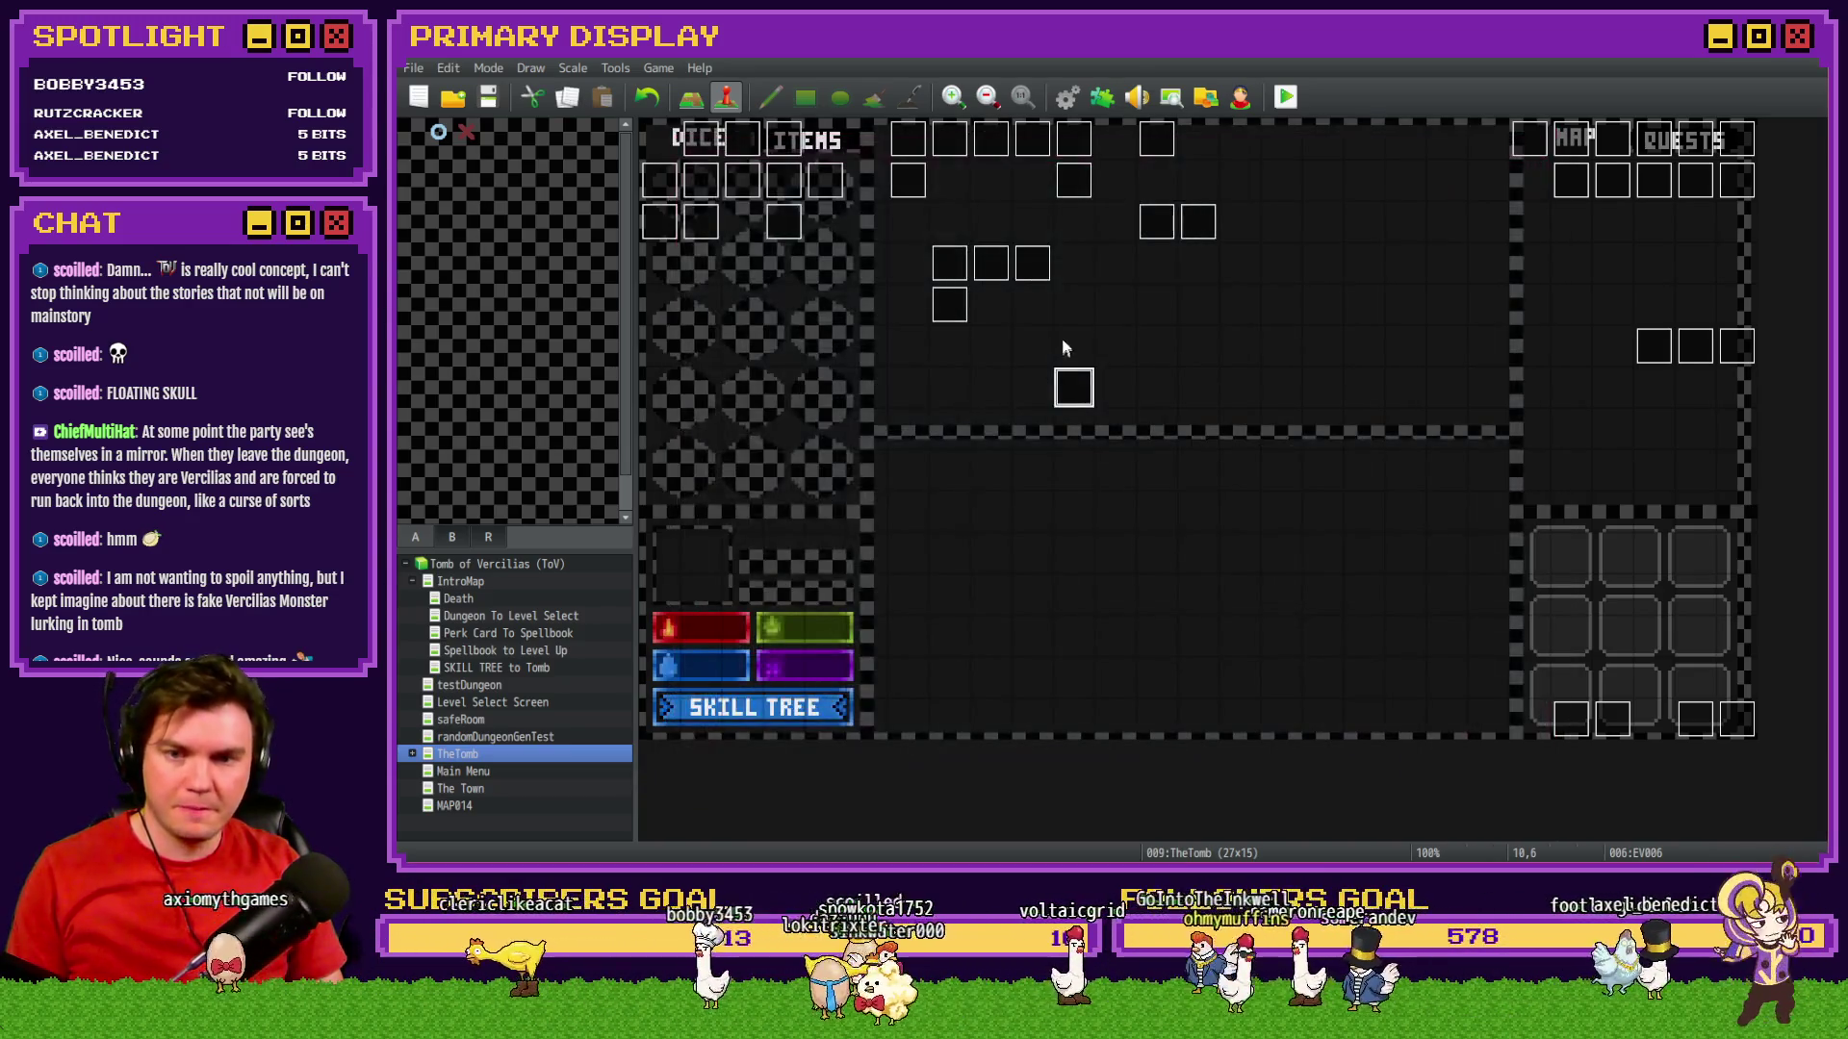
Open the Draw And Attack event and review its gold-finding script.
double_click(1675, 717)
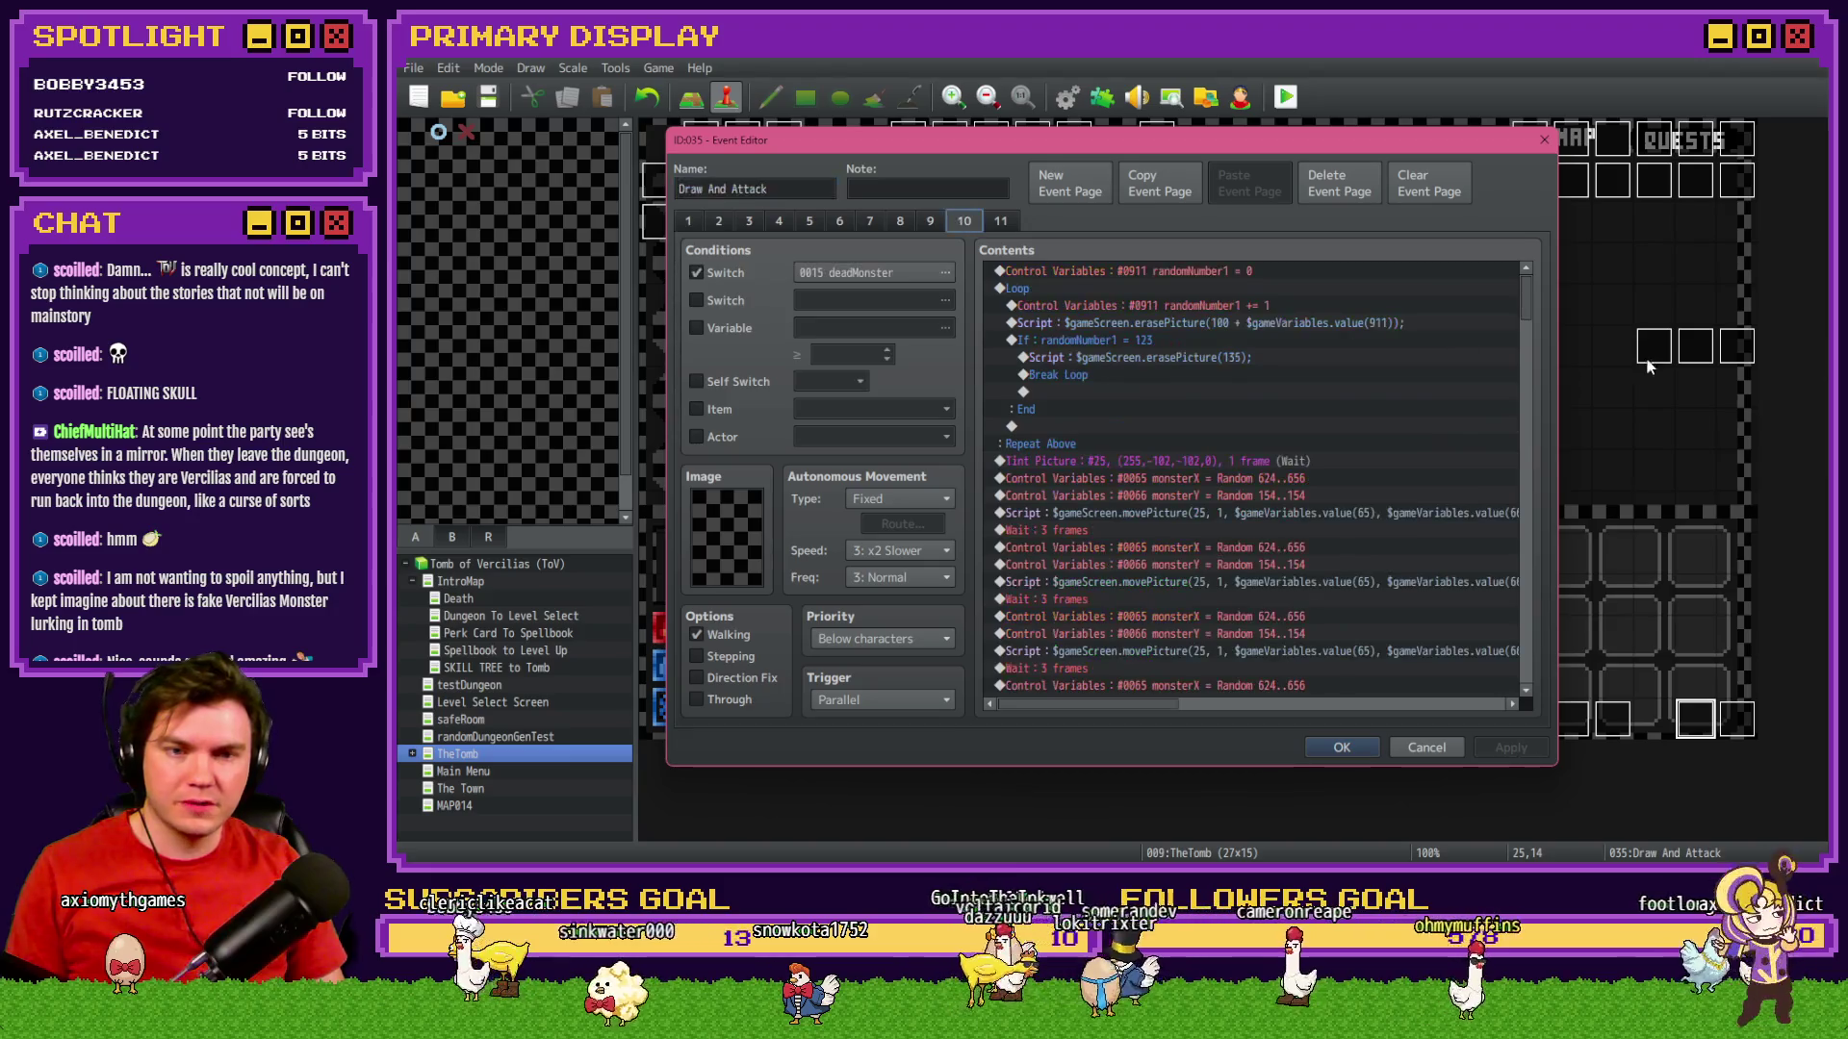
scroll(1520, 520, "down", 5)
scroll(1520, 521, "down", 15)
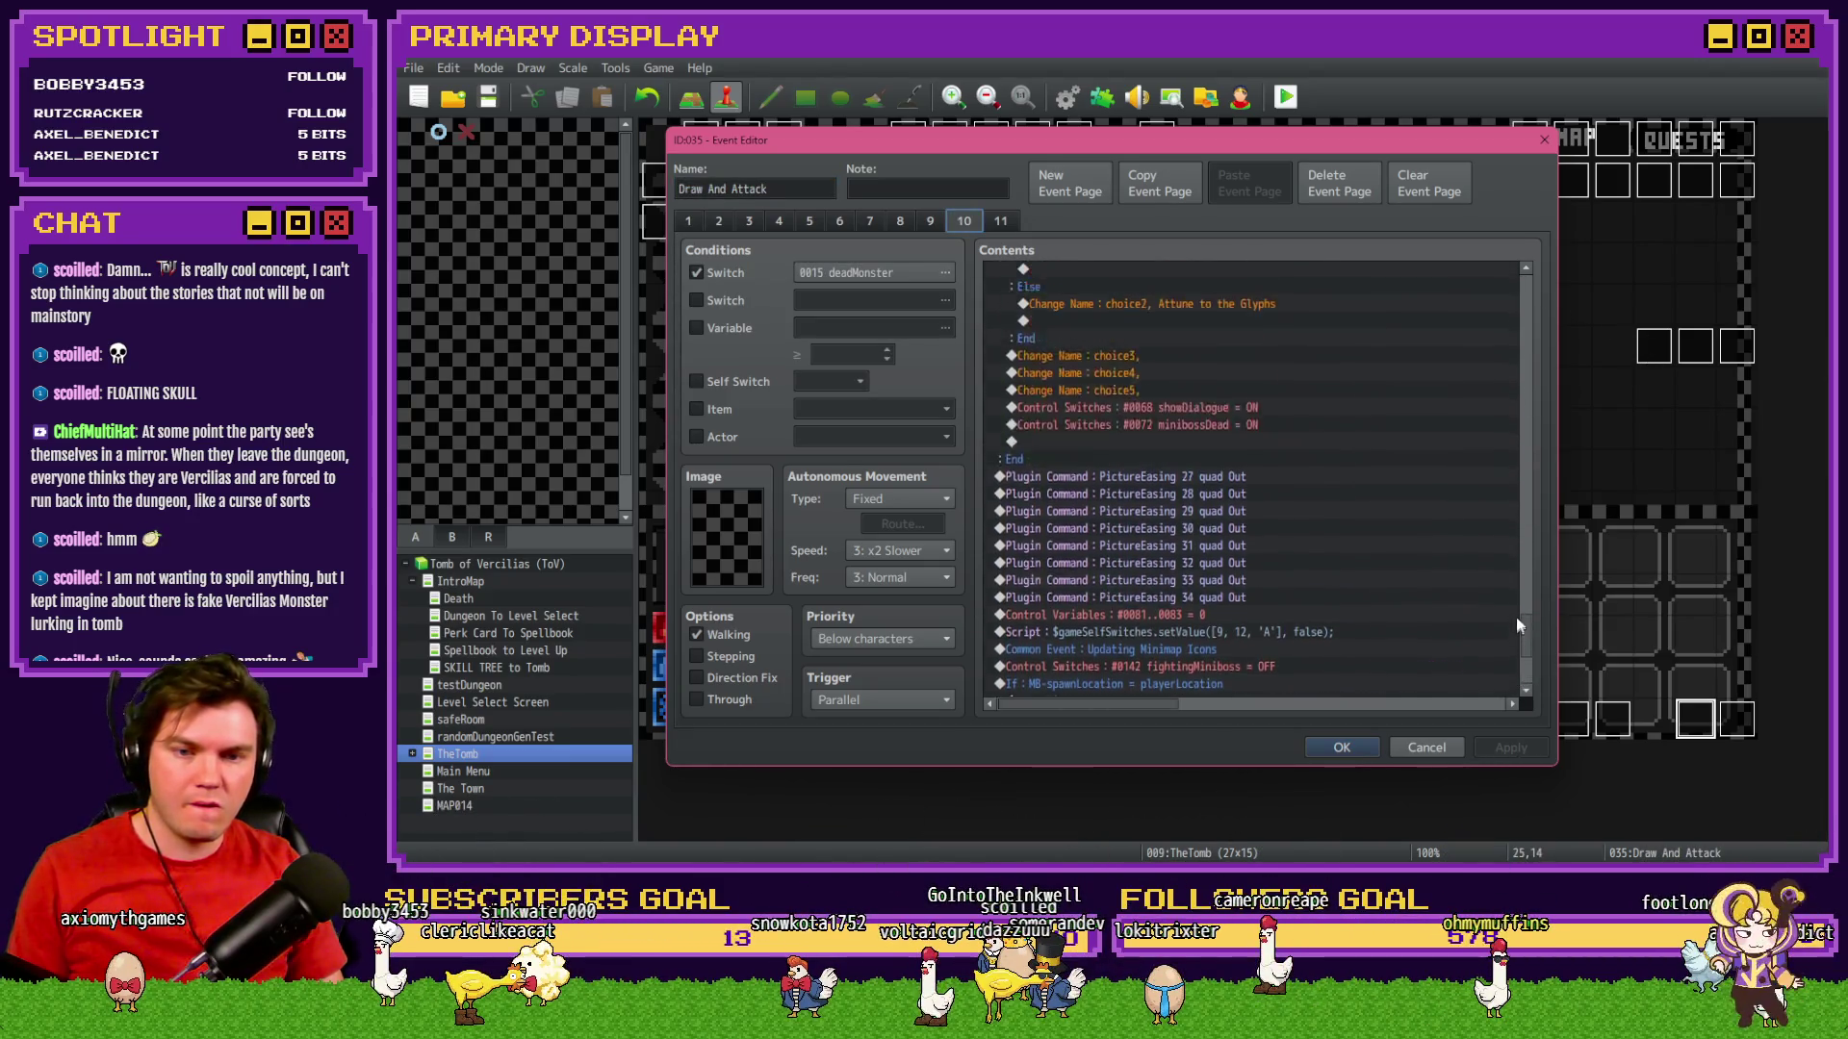
left_click(1299, 500)
double_click(1299, 517)
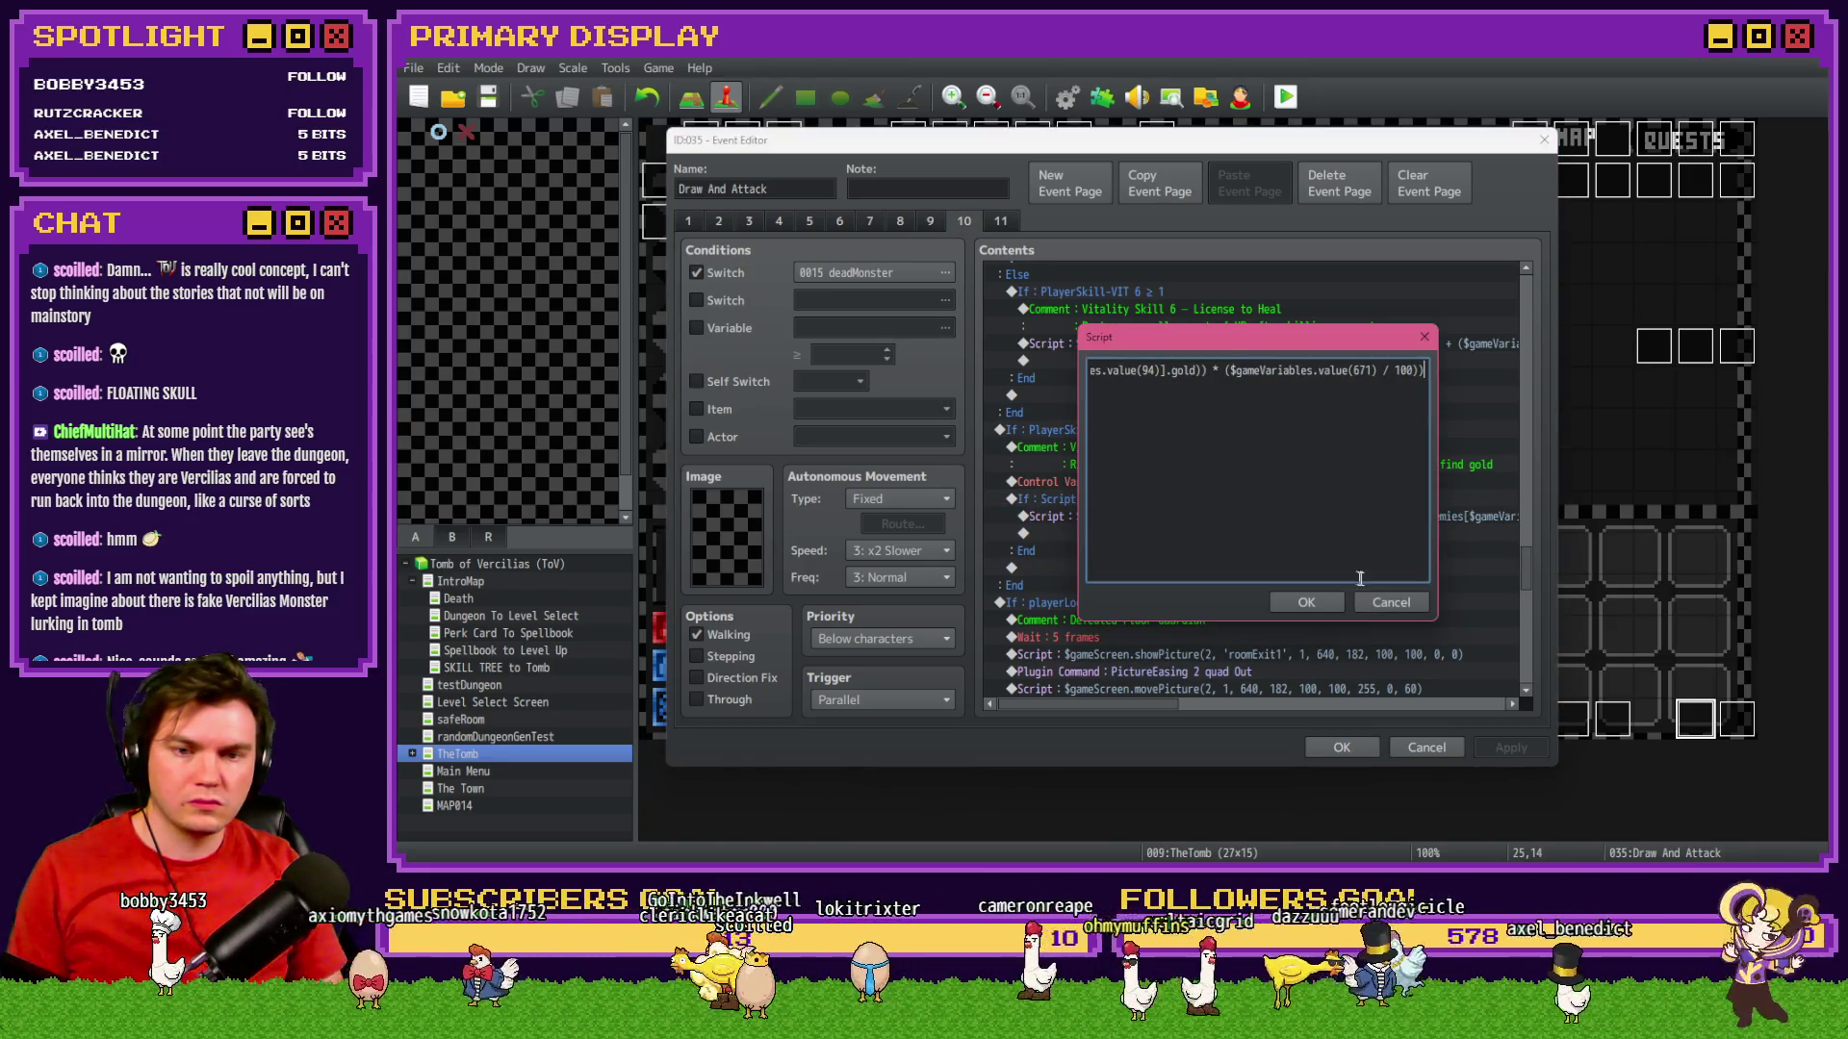
left_click(1391, 603)
Change the Fortunes Favor comment heading's skill number from 4 to 2.
double_click(1201, 462)
triple_click(1115, 424)
double_click(1114, 424)
left_click(1117, 425)
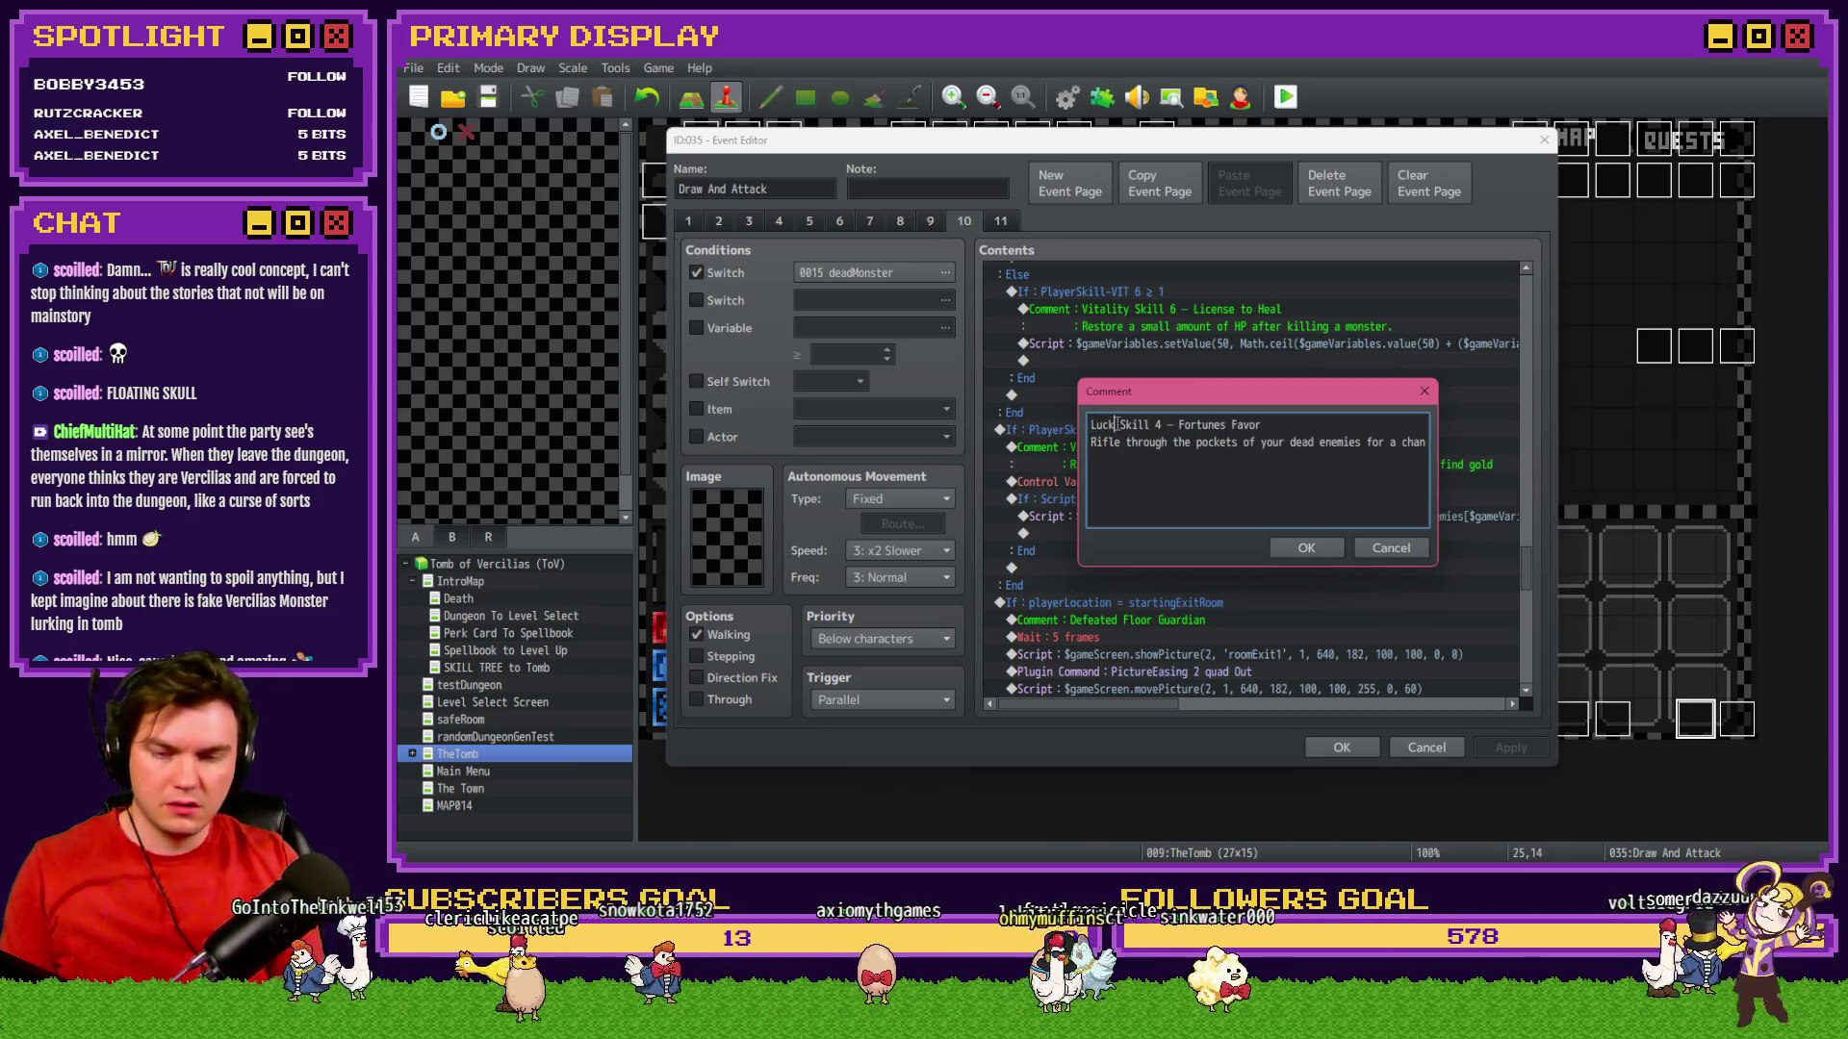
double_click(1158, 424)
type("2")
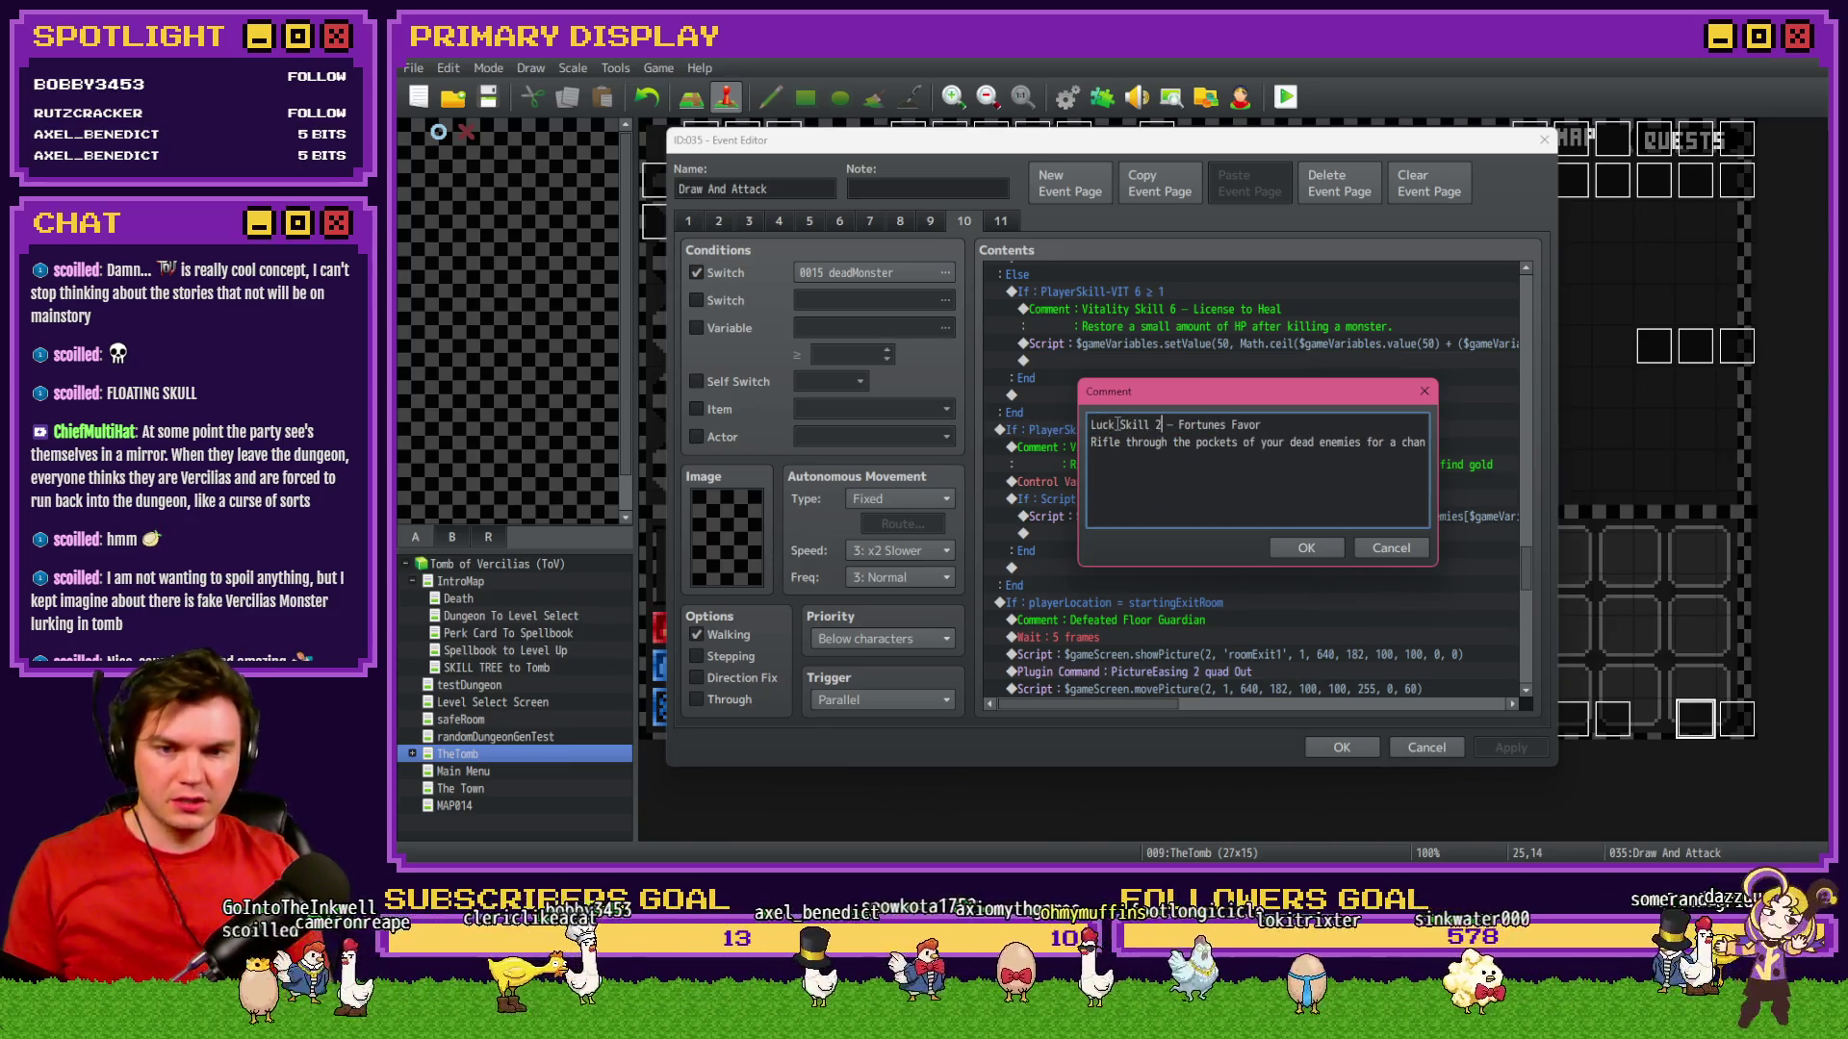
left_click_drag(1360, 445, 1436, 450)
left_click_drag(1334, 400, 1101, 272)
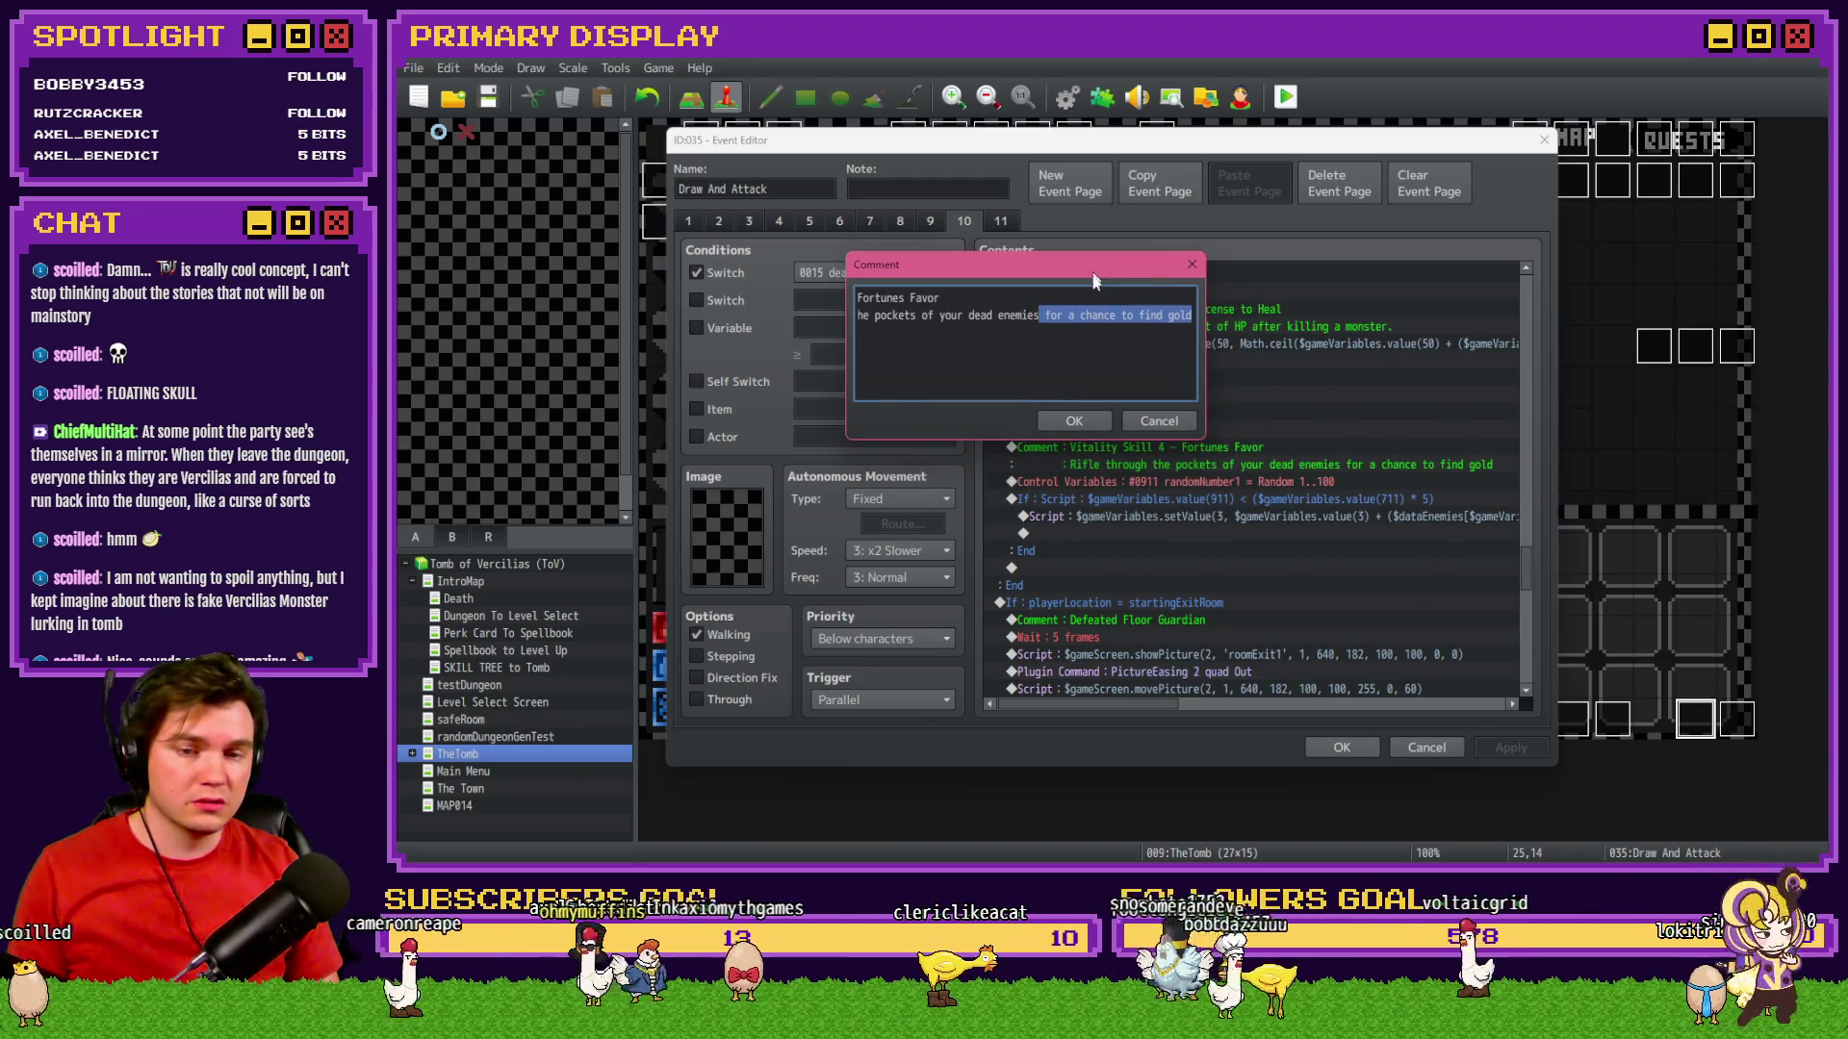
left_click(1074, 422)
mouse_move(1159, 704)
left_mouse_down()
mouse_move(1412, 695)
mouse_move(1155, 689)
left_mouse_up()
Replace the gold script's formula with a pasted line adding variable 724 to variable 671.
left_click(1291, 518)
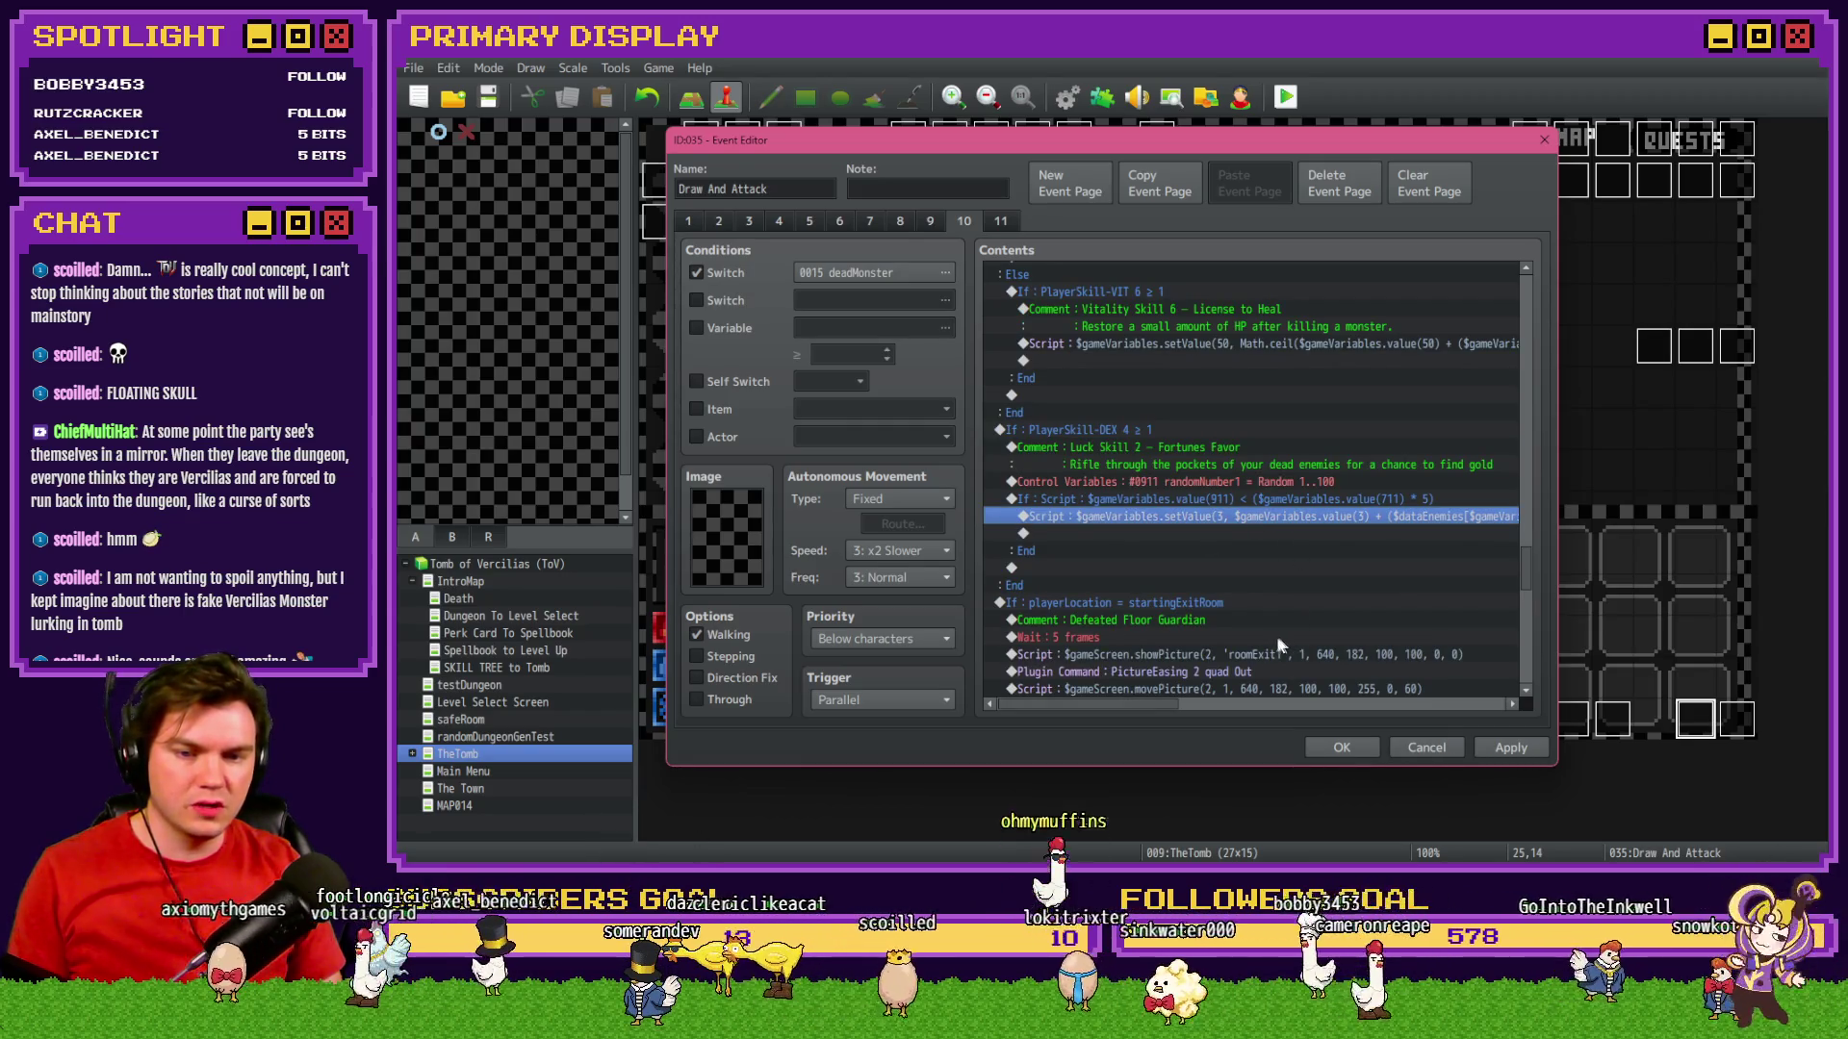
double_click(1238, 518)
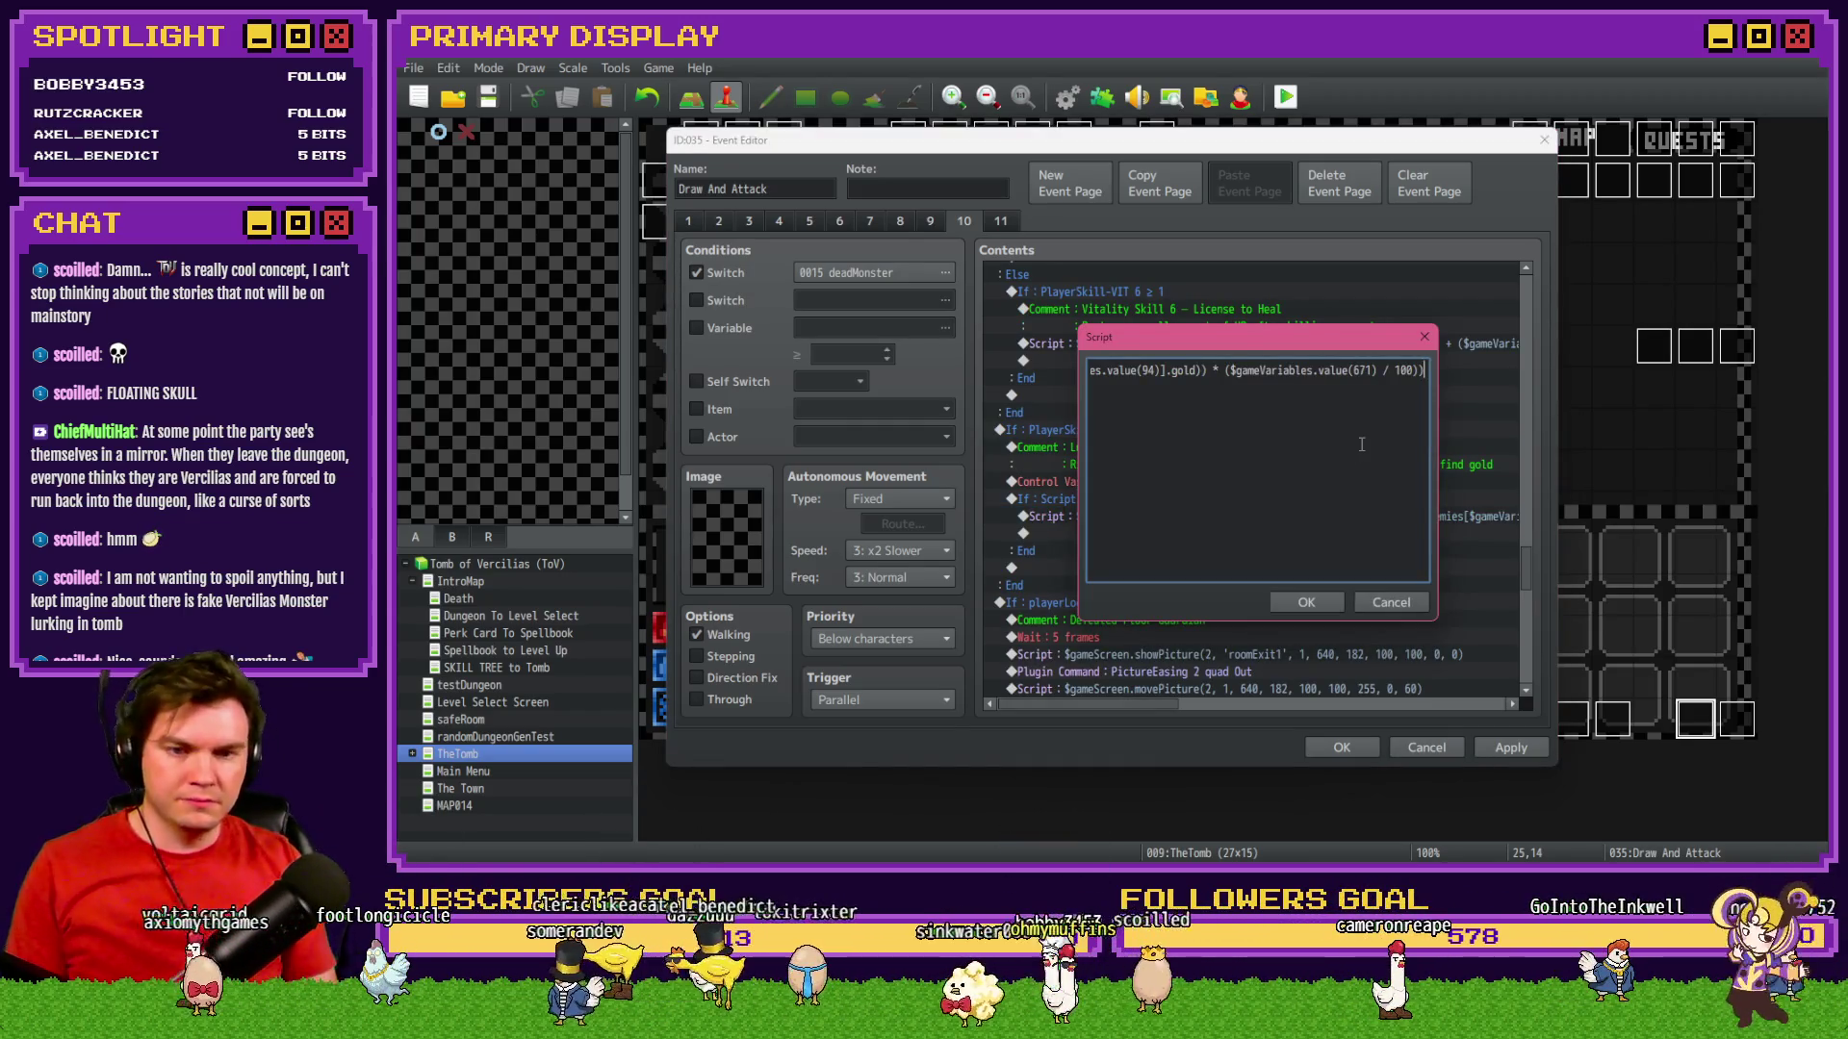
key("Return")
key("ctrl+v")
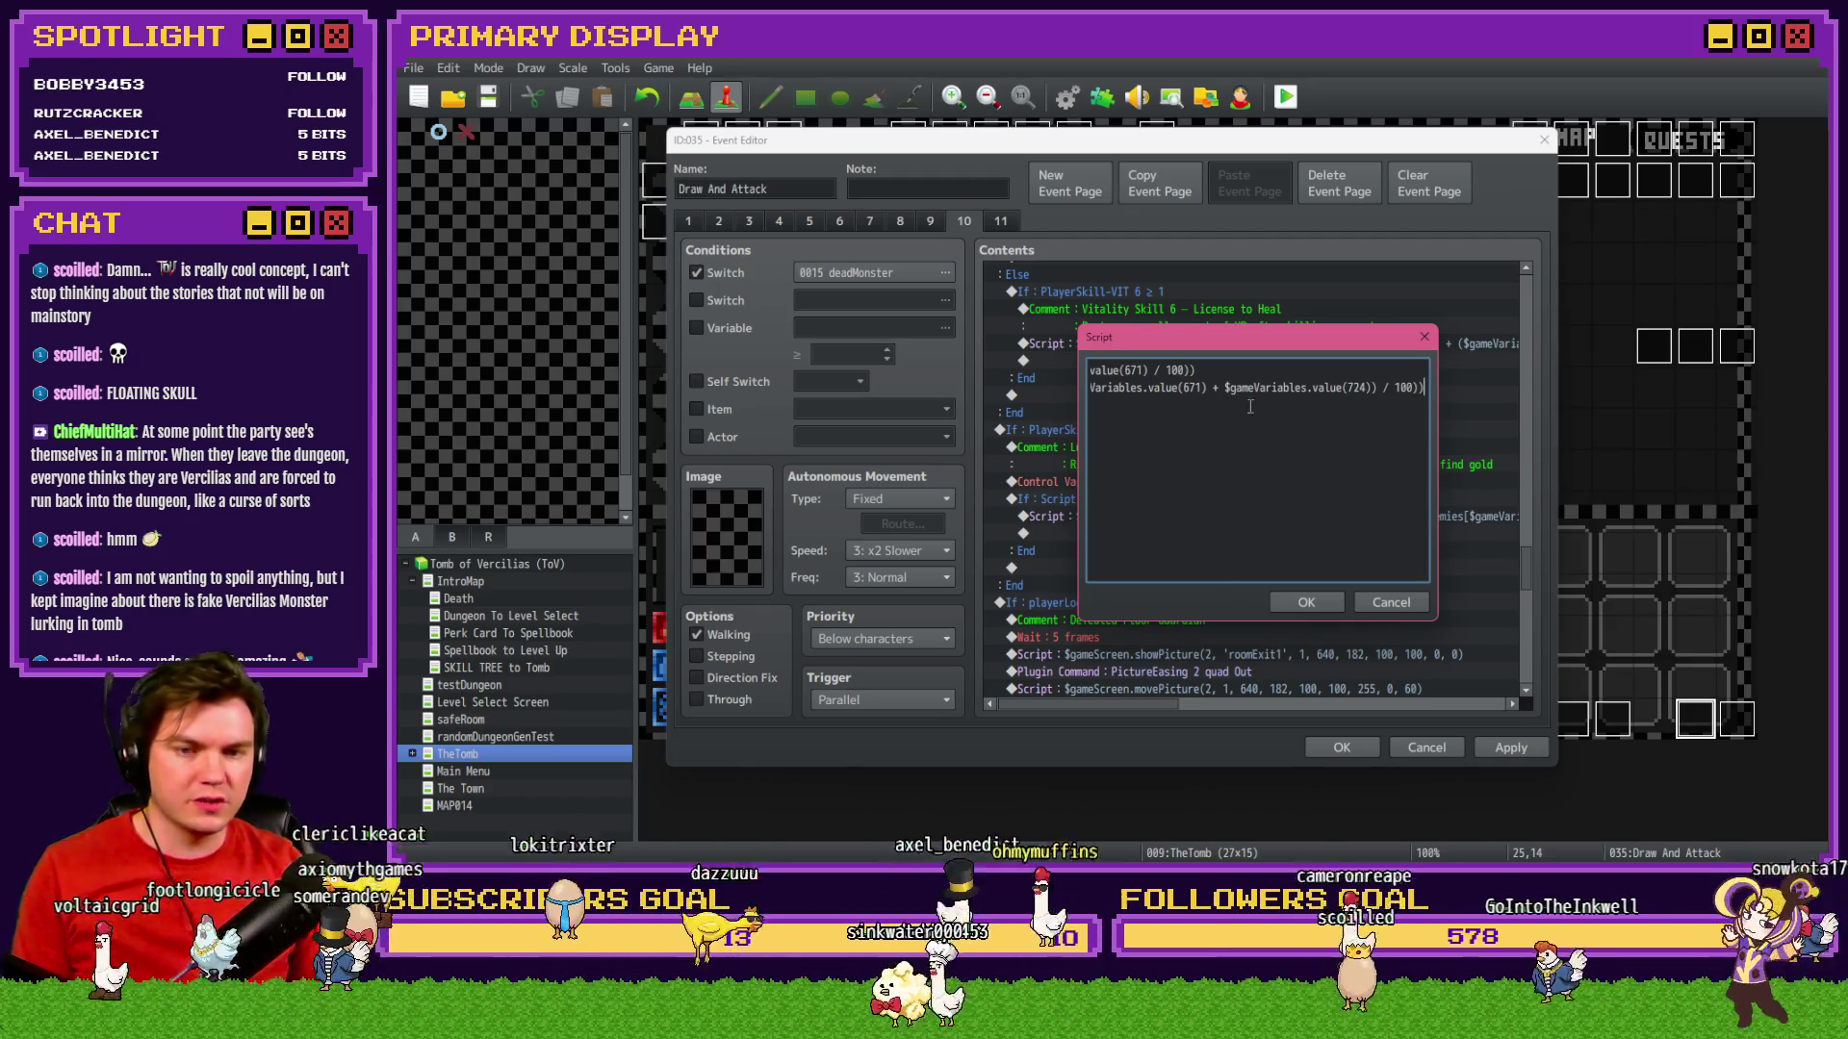
key("Up")
key("shift+Home")
key("BackSpace")
key("Delete")
left_click(1322, 602)
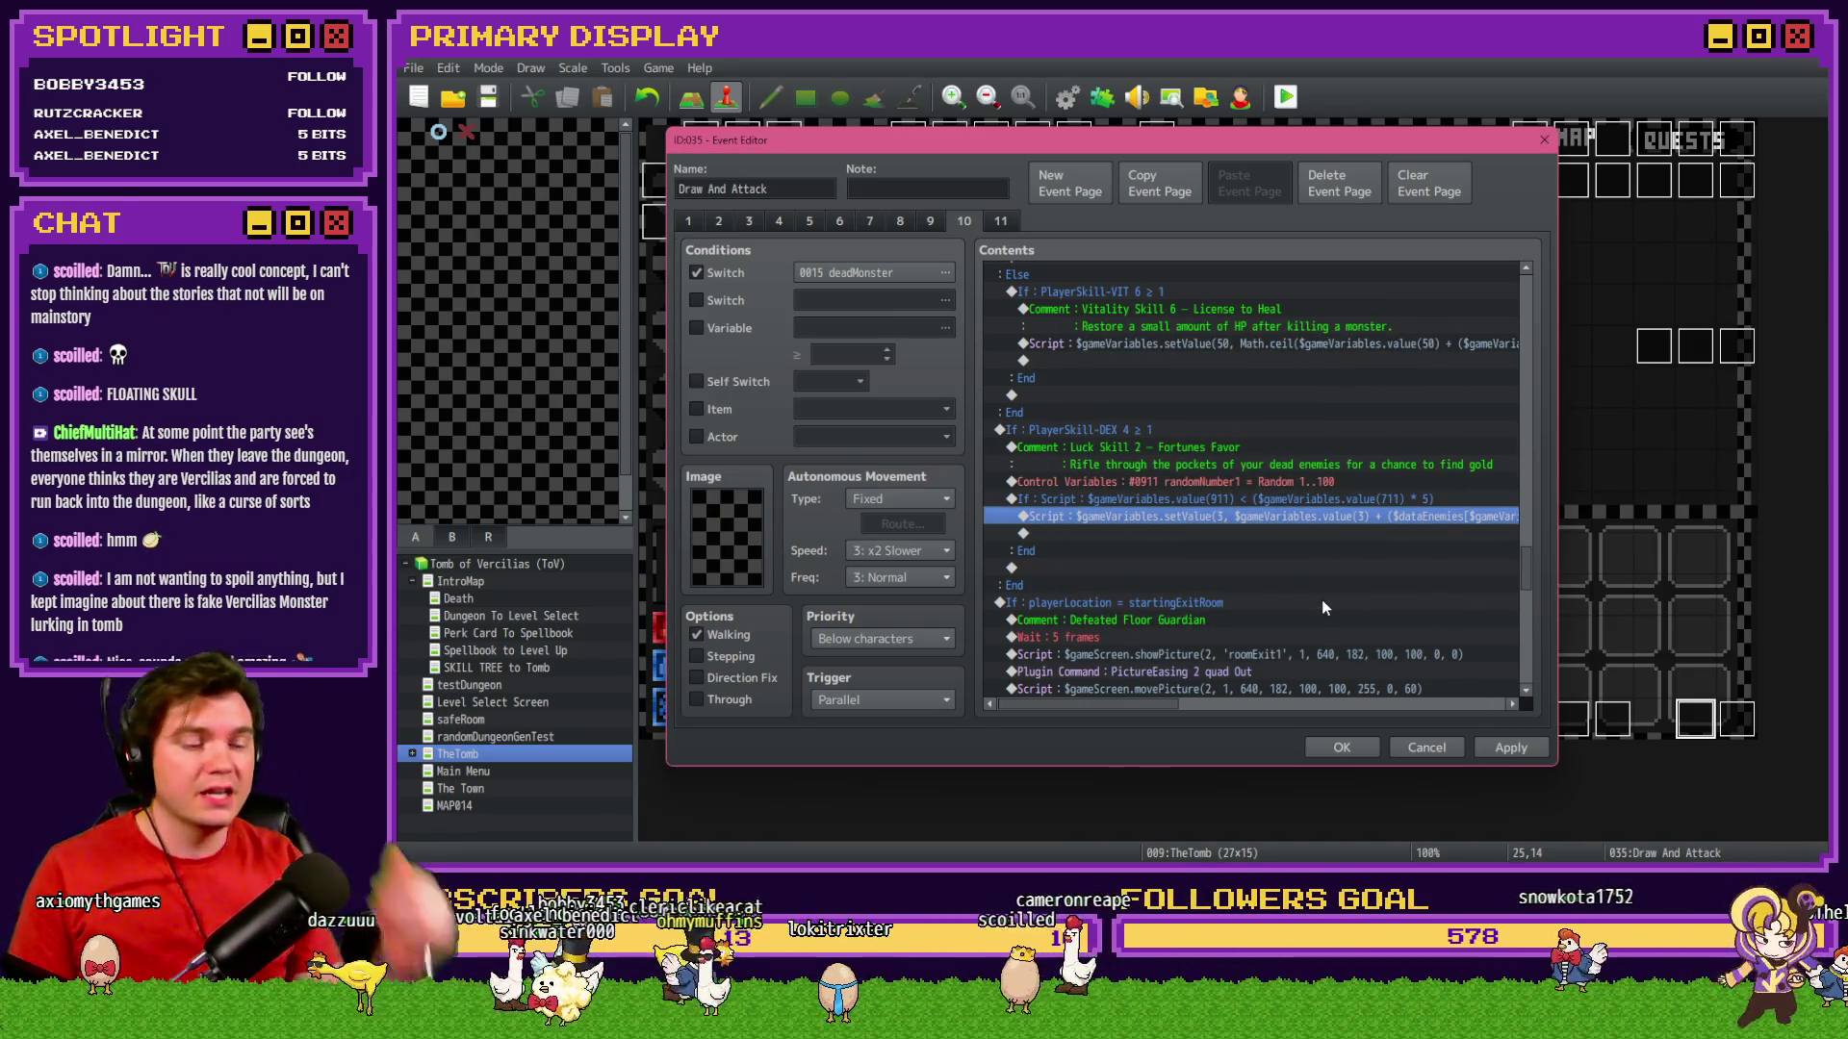
Apply the Draw And Attack event edits, start a playtest, and pick Fairlii's Fantastic Scroll perk.
left_click(1526, 753)
left_click(1353, 748)
left_click(1286, 96)
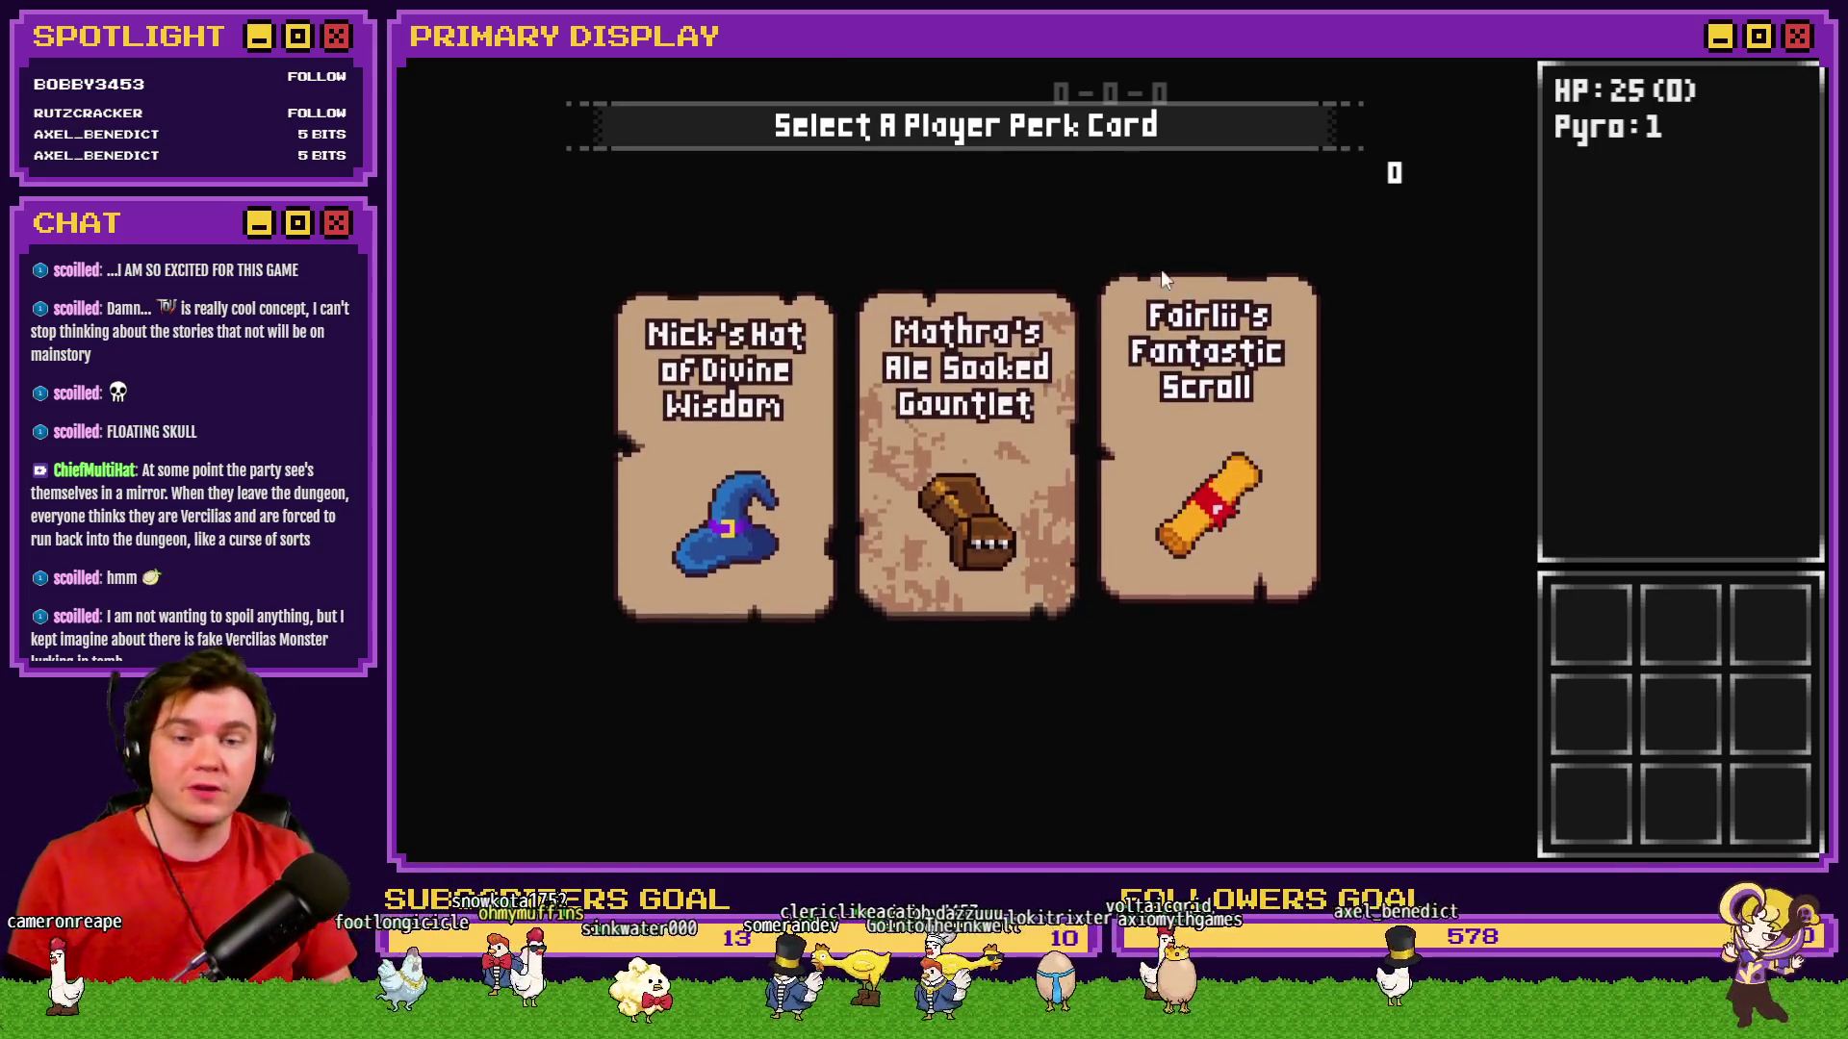
mouse_move(1158, 437)
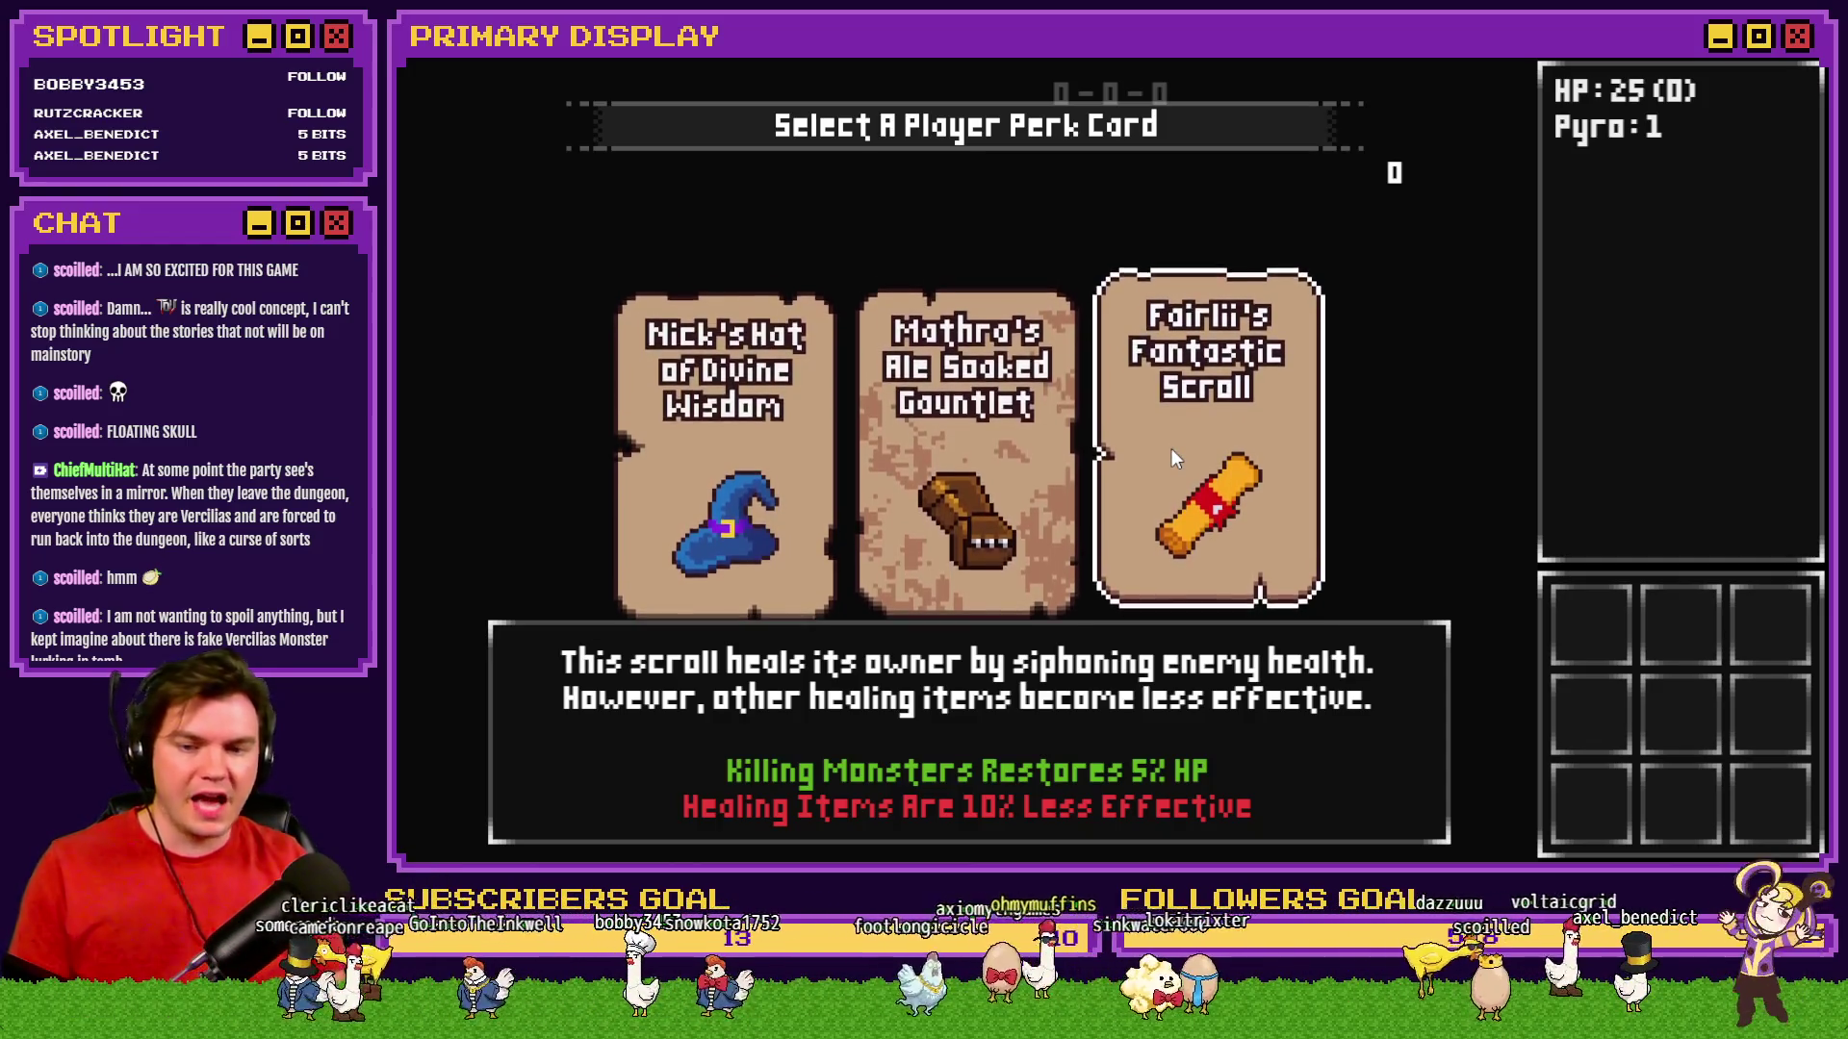
left_click(1186, 466)
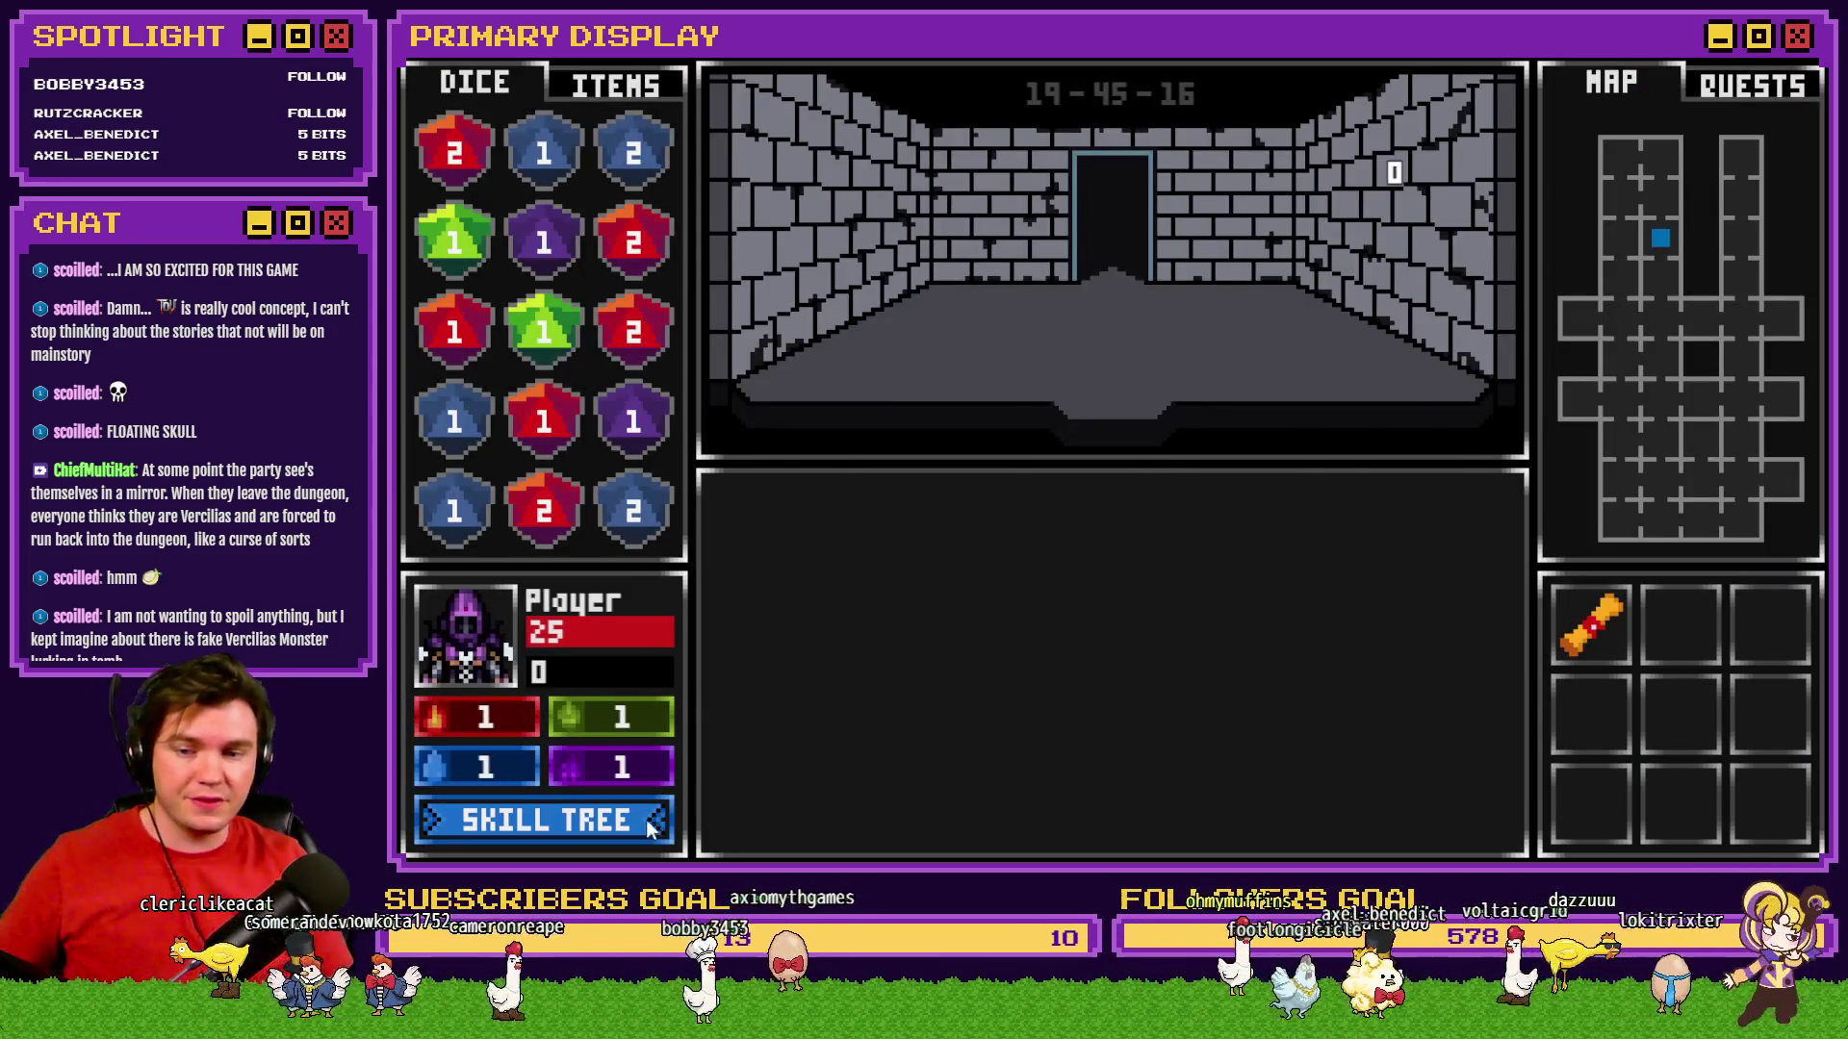
Read the Fantastic Scroll's description in the skill tree, then step forward to the Iron Sentinel.
left_click(650, 817)
mouse_move(591, 500)
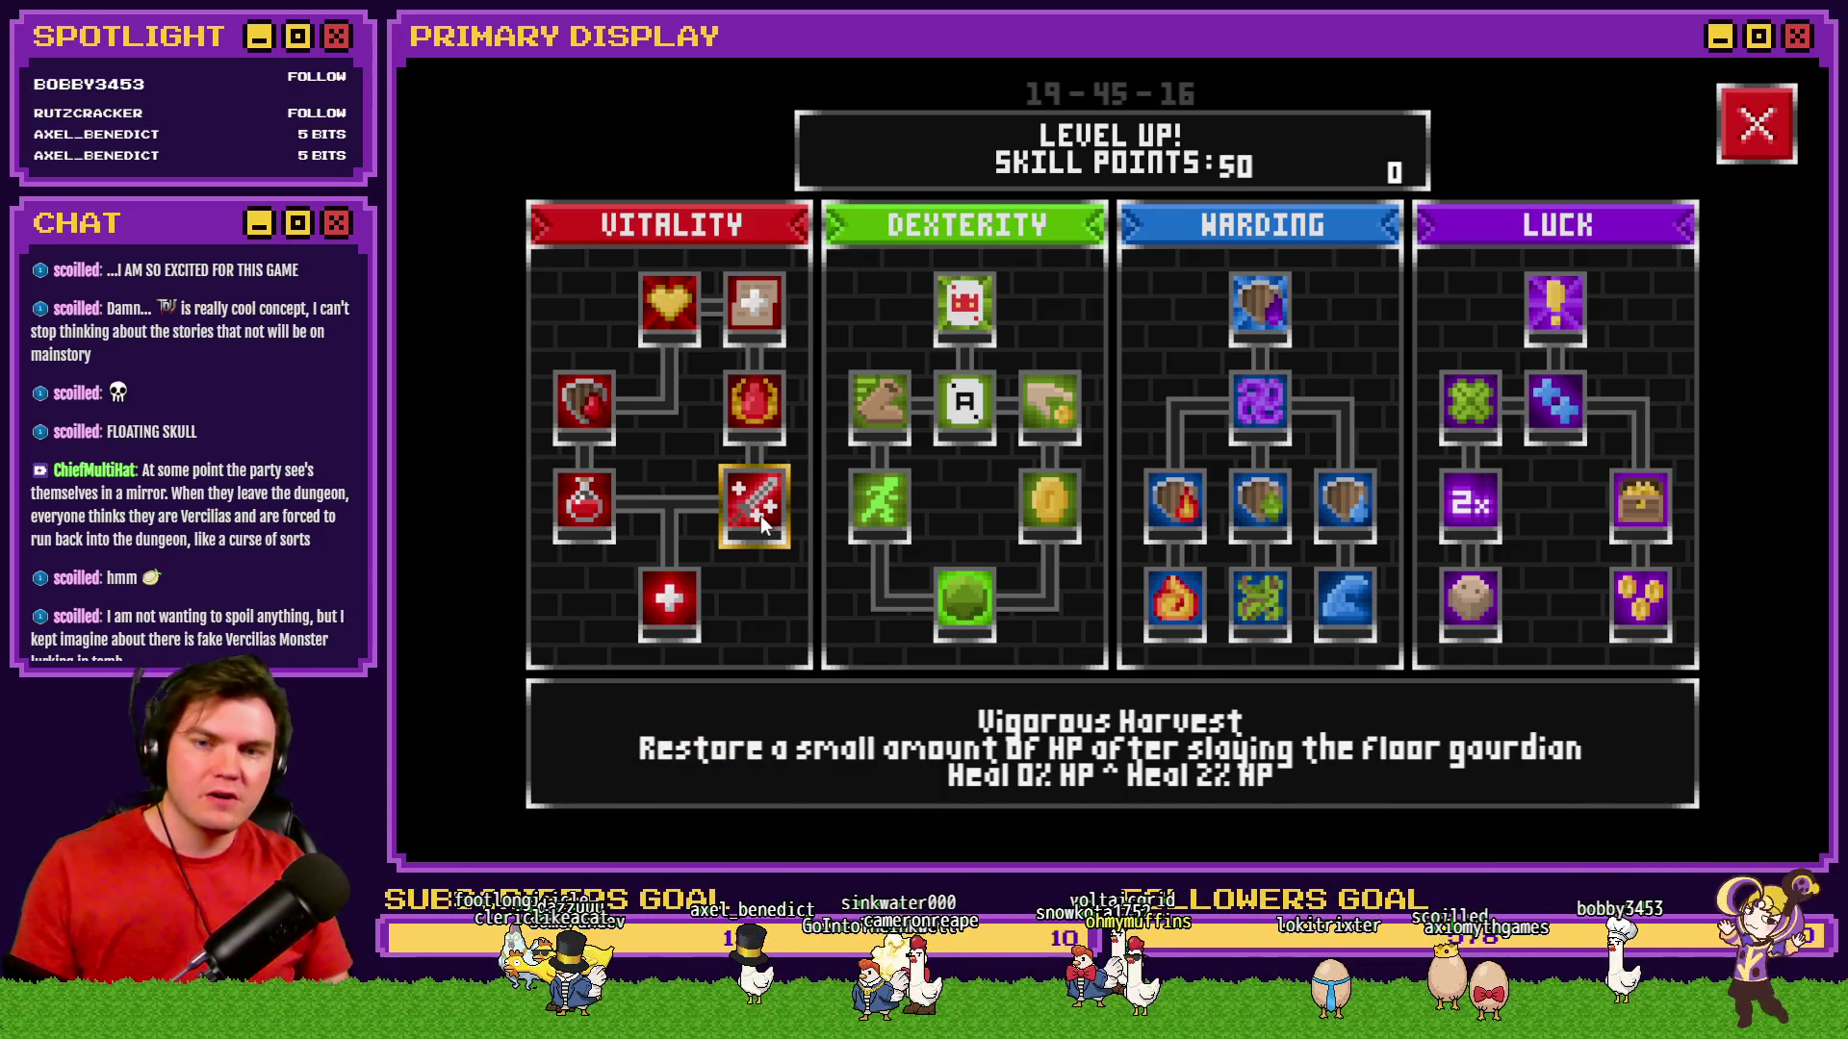
left_click(1756, 125)
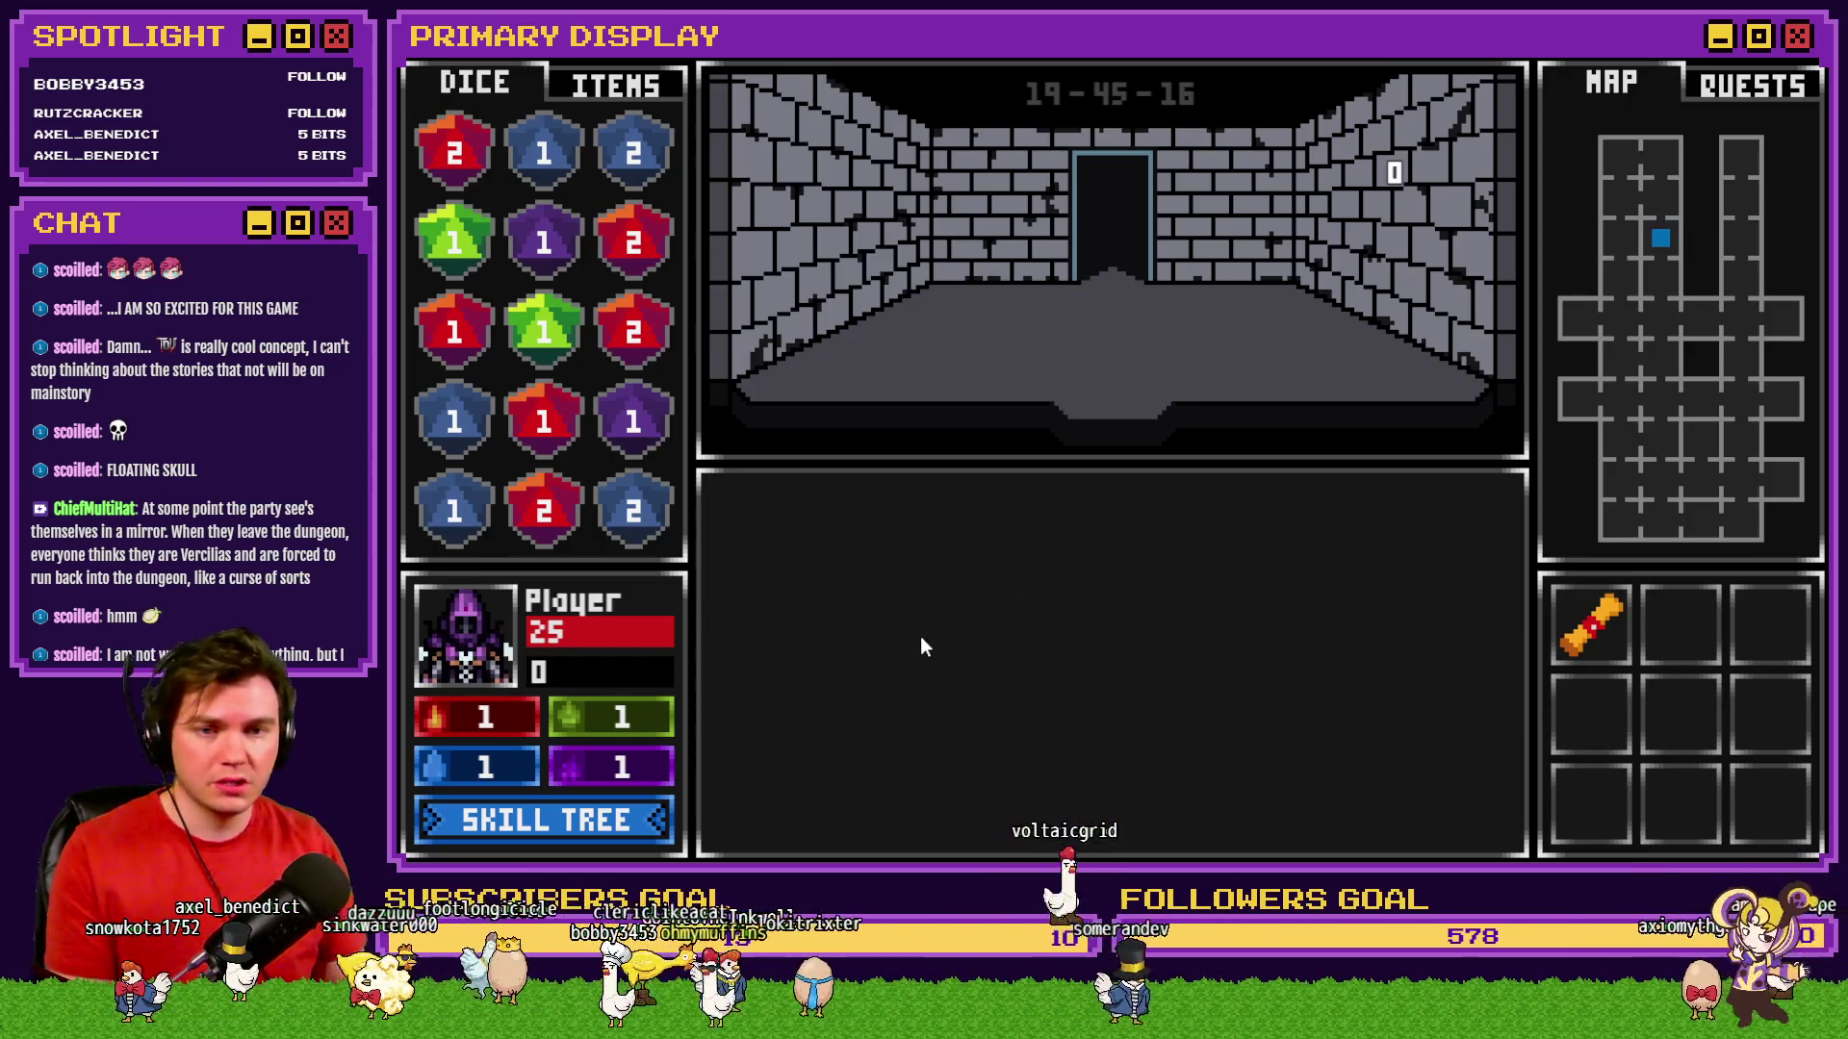
key("w")
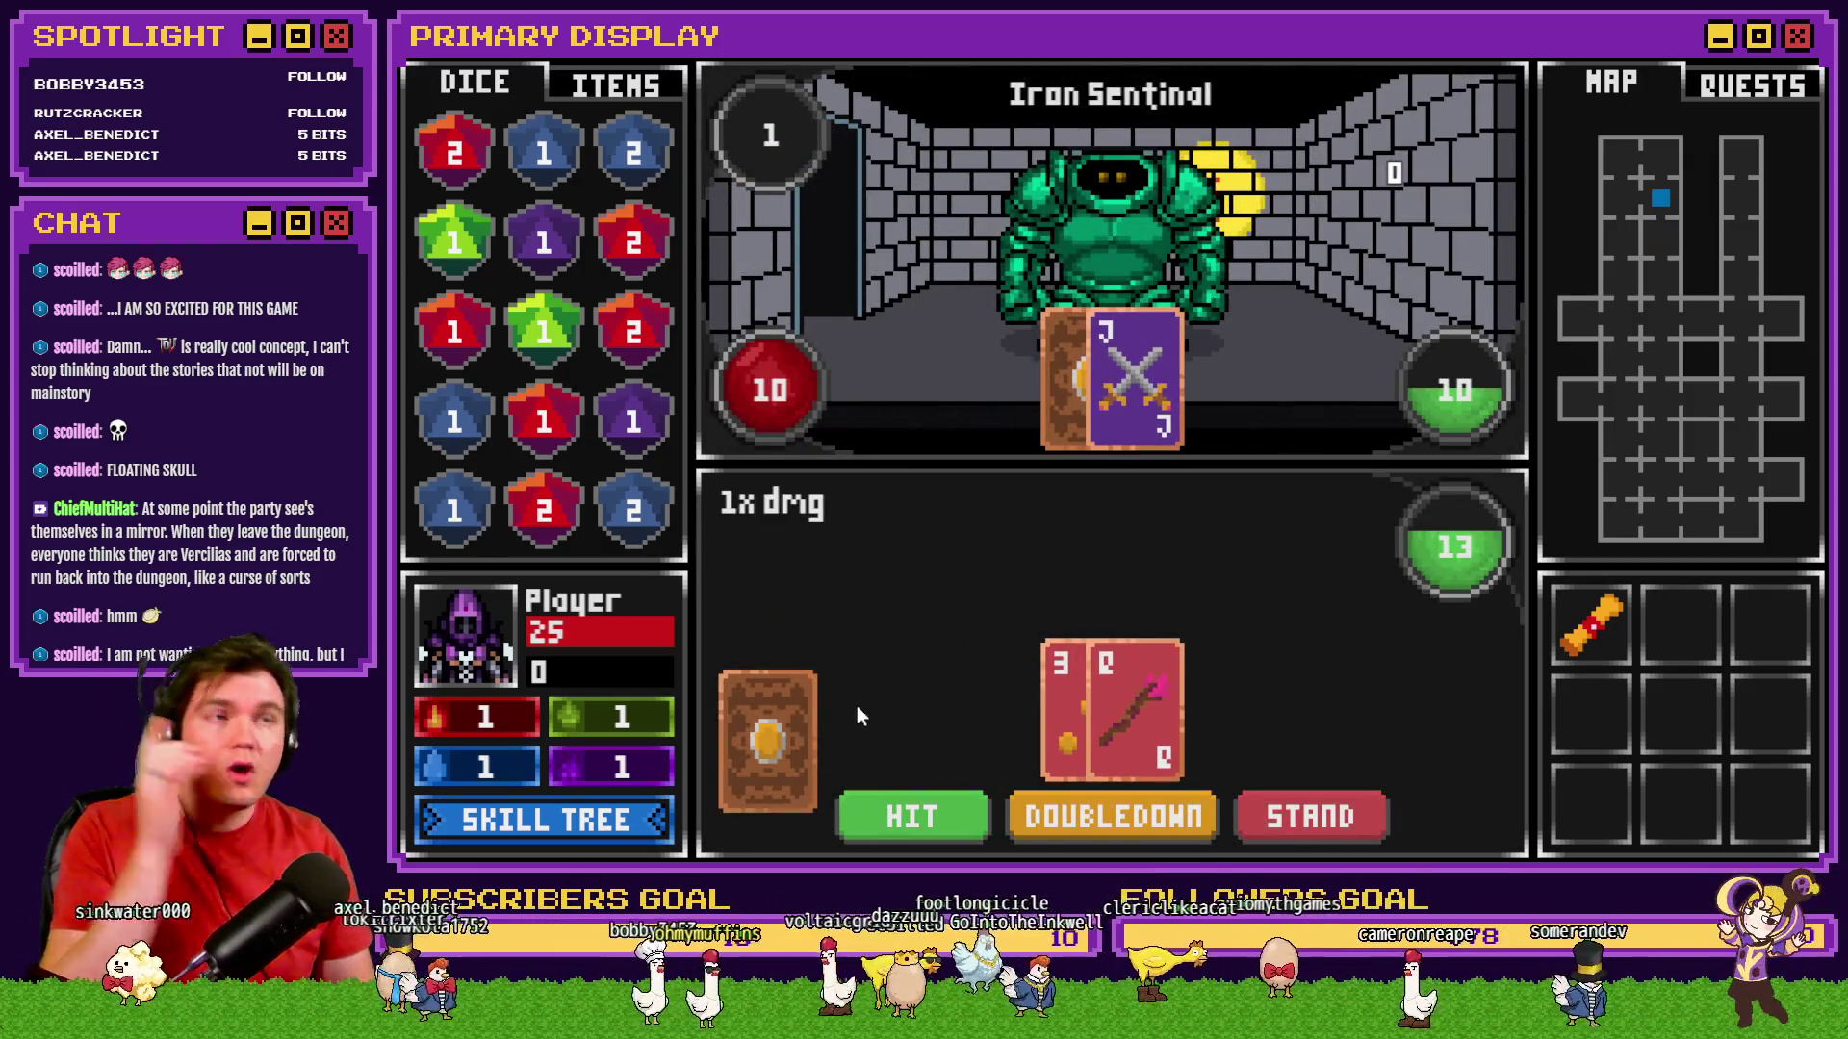
Unlock Roll With The Punches and upgrade Fortunes Favor three times to 50% gold find.
left_click(658, 808)
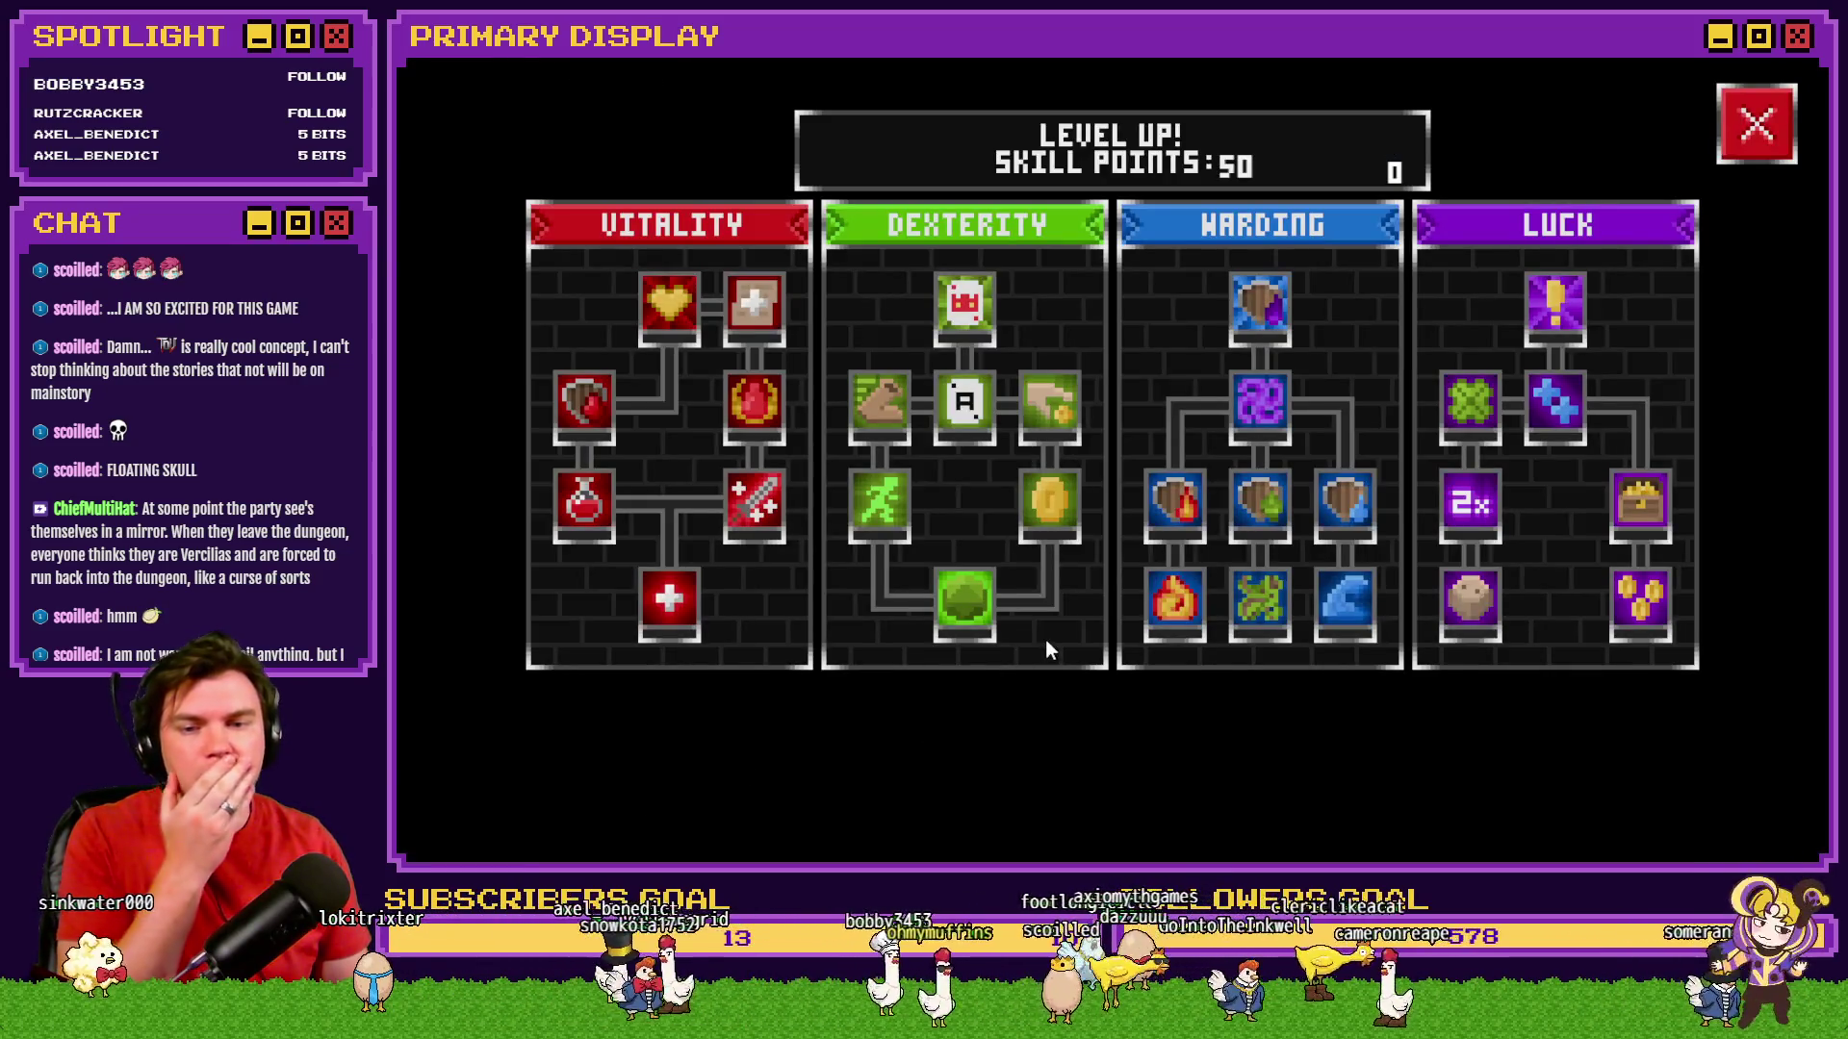
mouse_move(1060, 496)
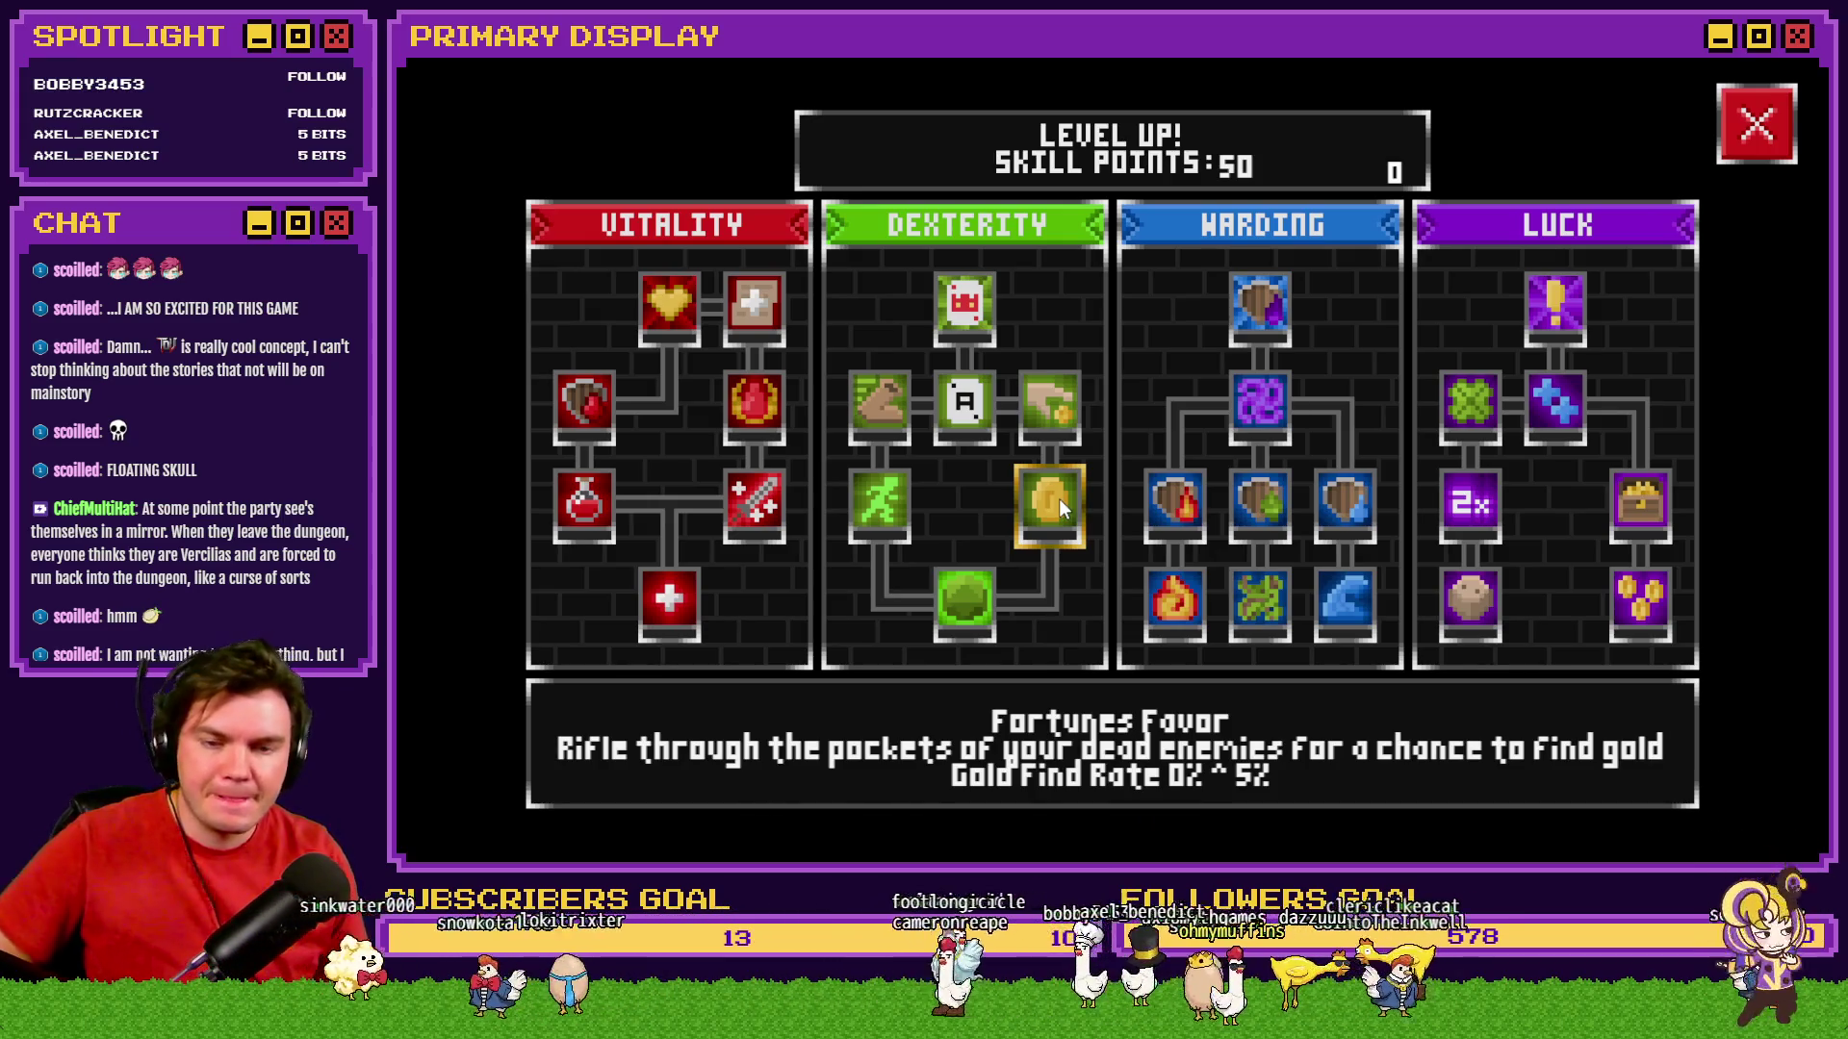
mouse_move(1063, 418)
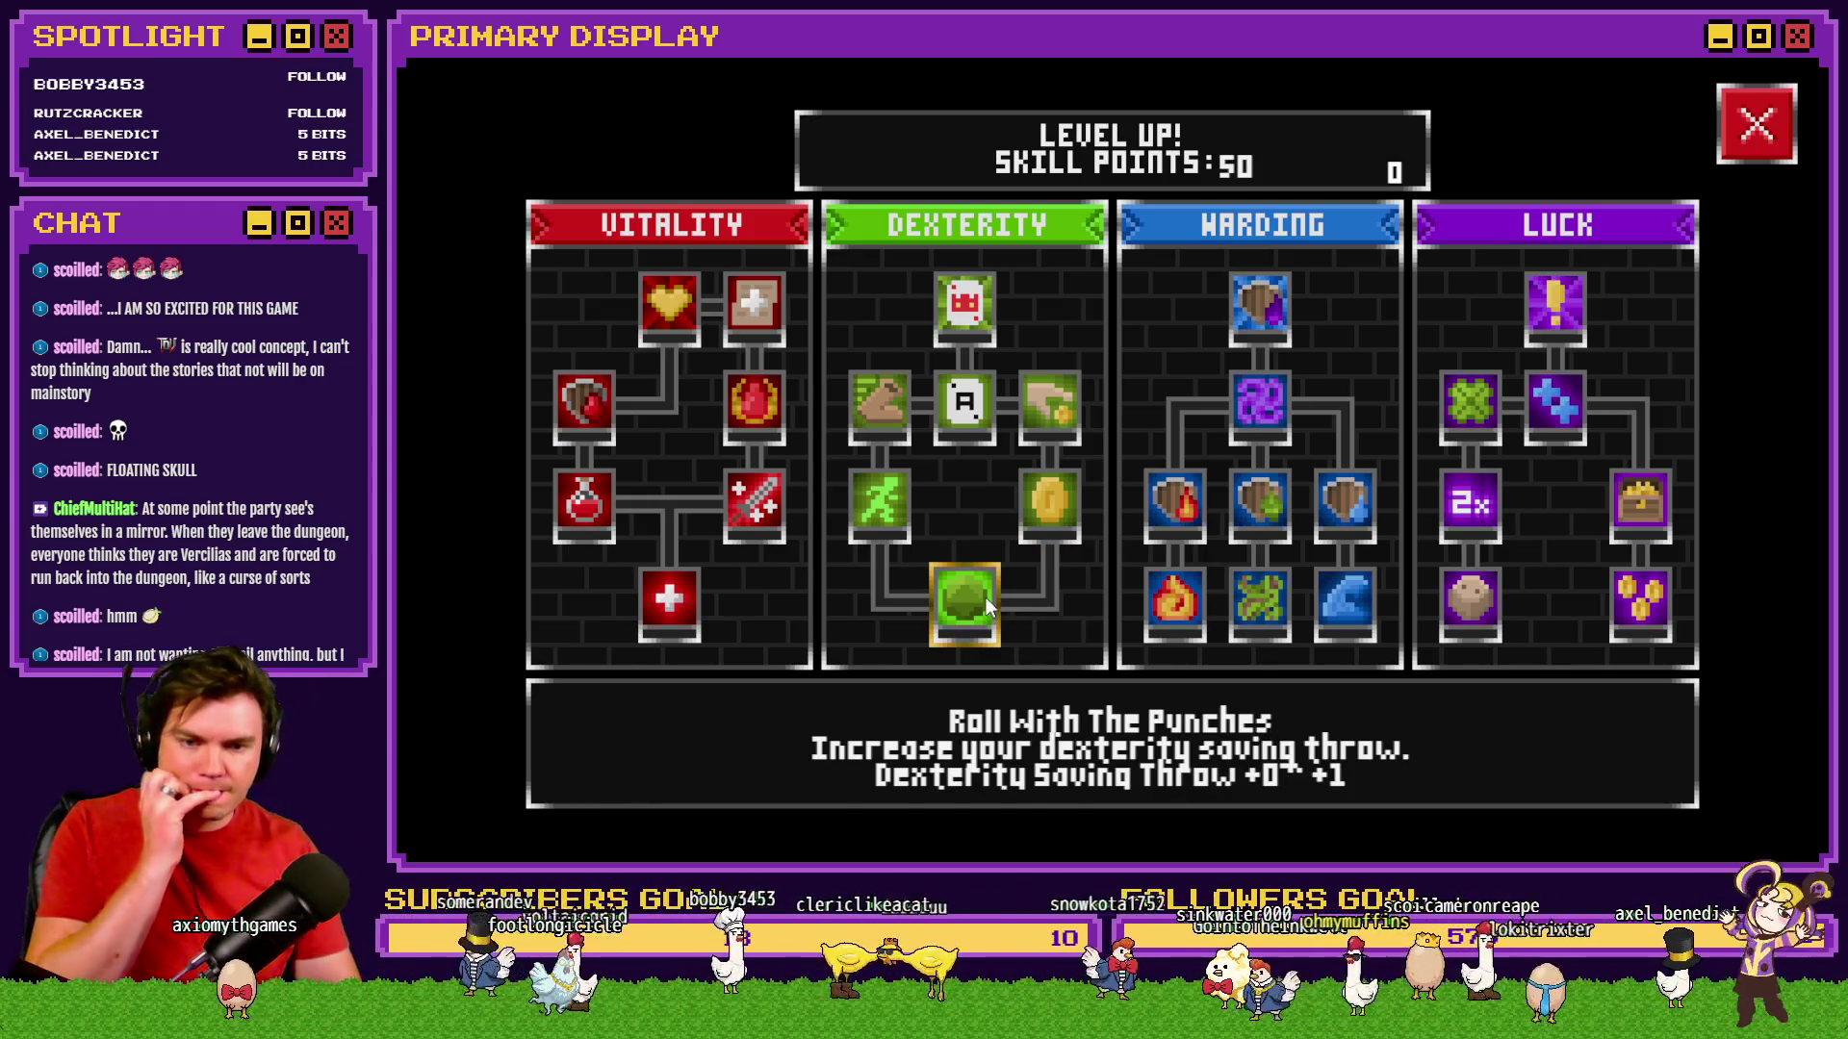
left_click(985, 598)
left_click(1042, 512)
left_click(1042, 512)
left_click(1042, 511)
left_click(1042, 512)
left_click(1043, 510)
left_click(1042, 510)
left_click(1049, 506)
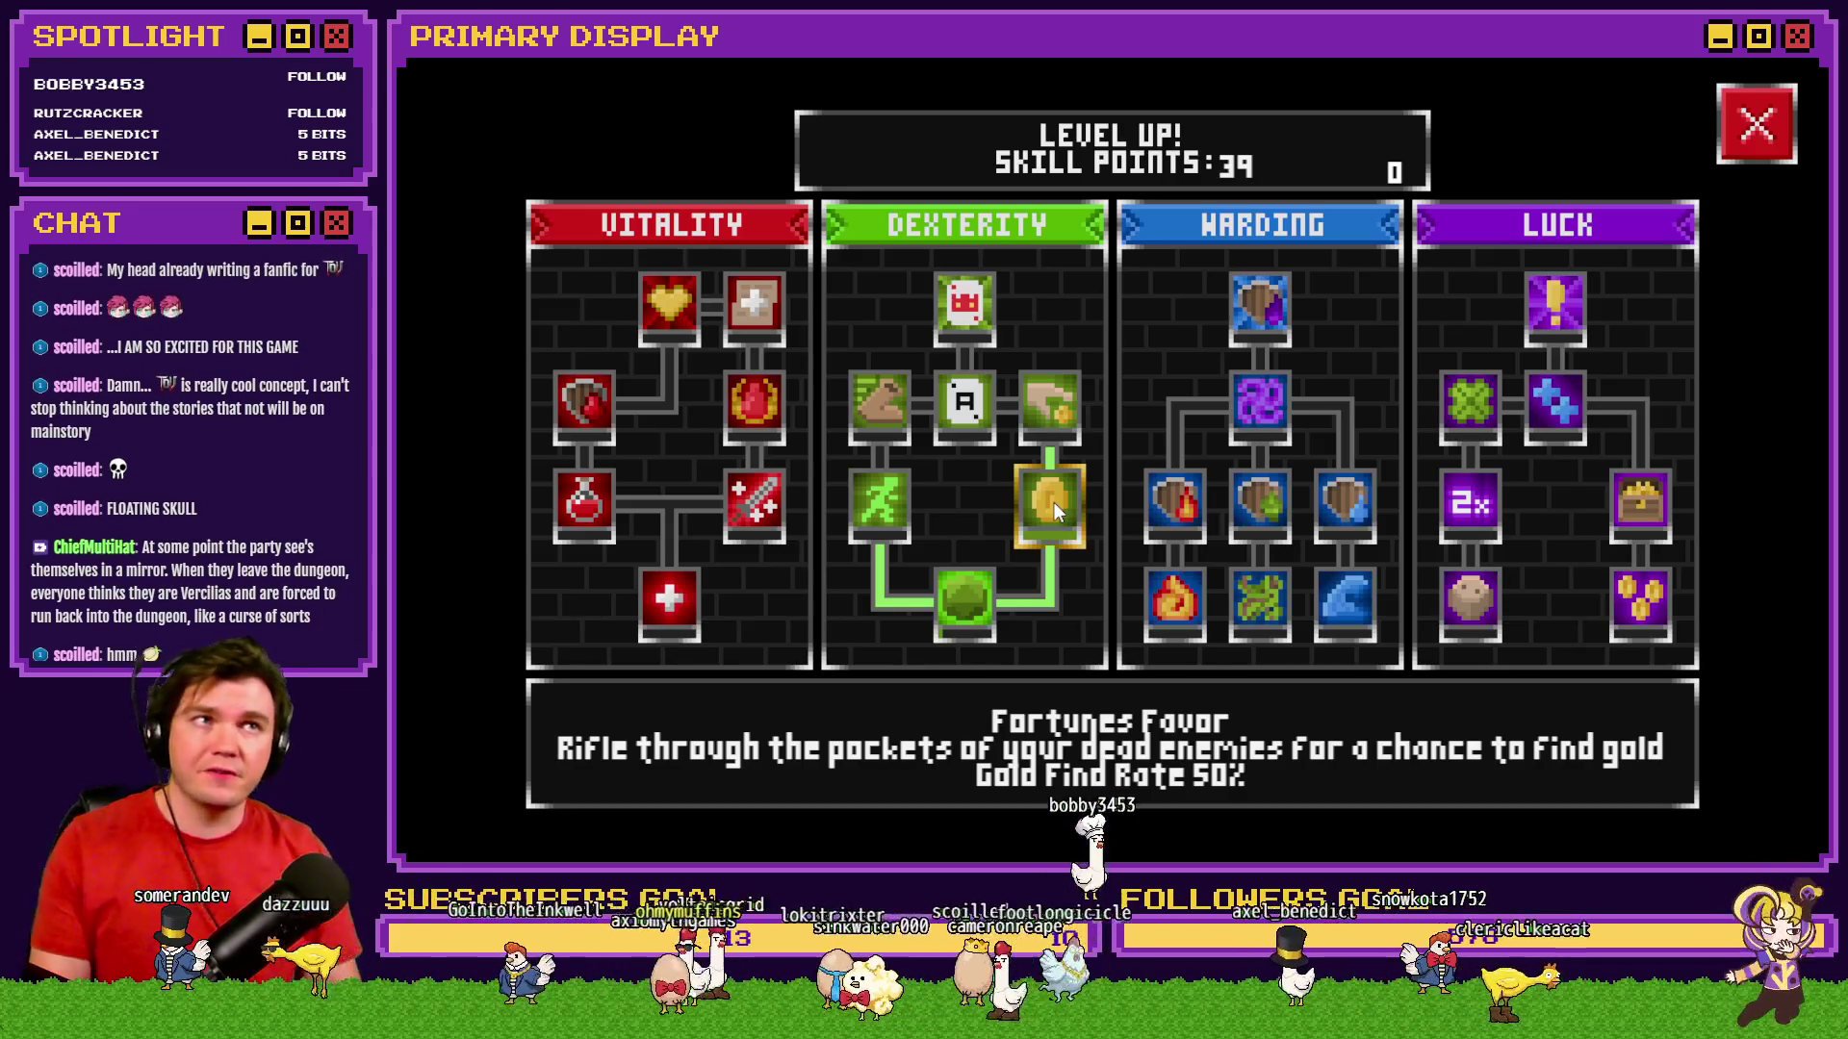
left_click(1723, 134)
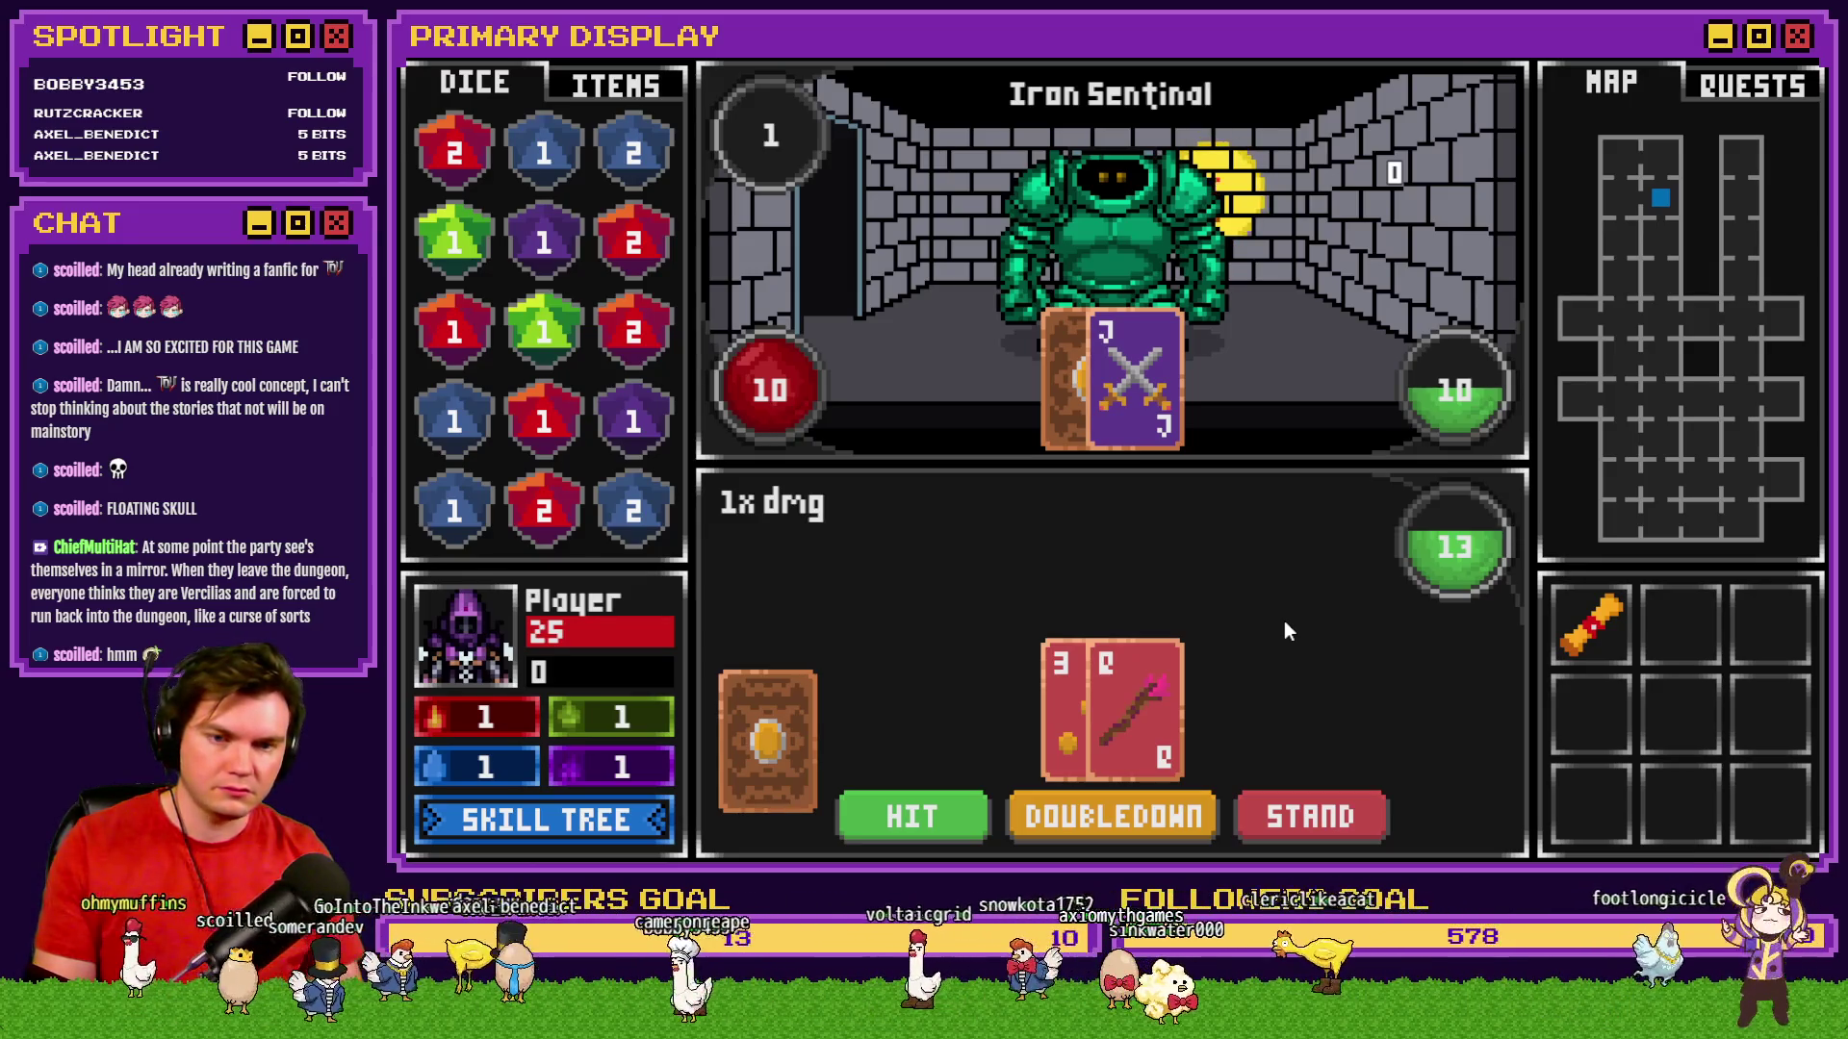
Play Iron Sentinal blackjack rounds with HIT and STAND, betting EVENS on the die.
left_click(955, 820)
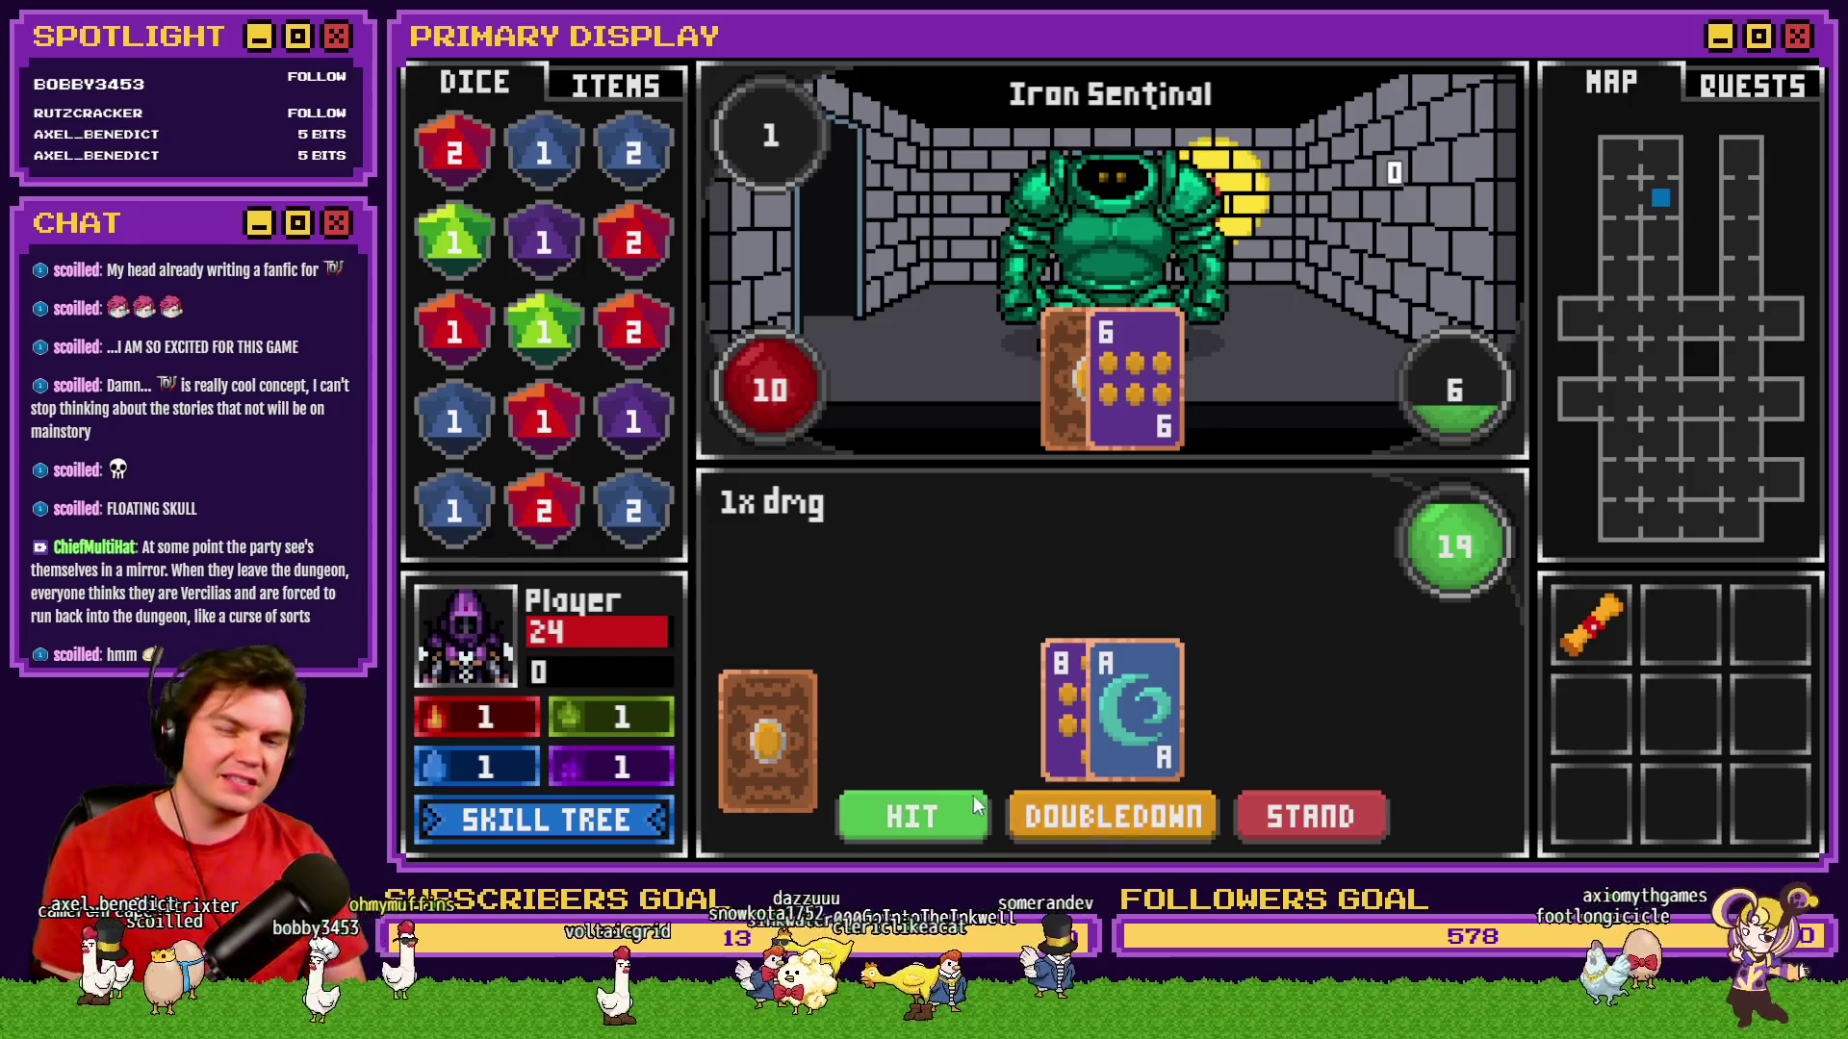
left_click(947, 811)
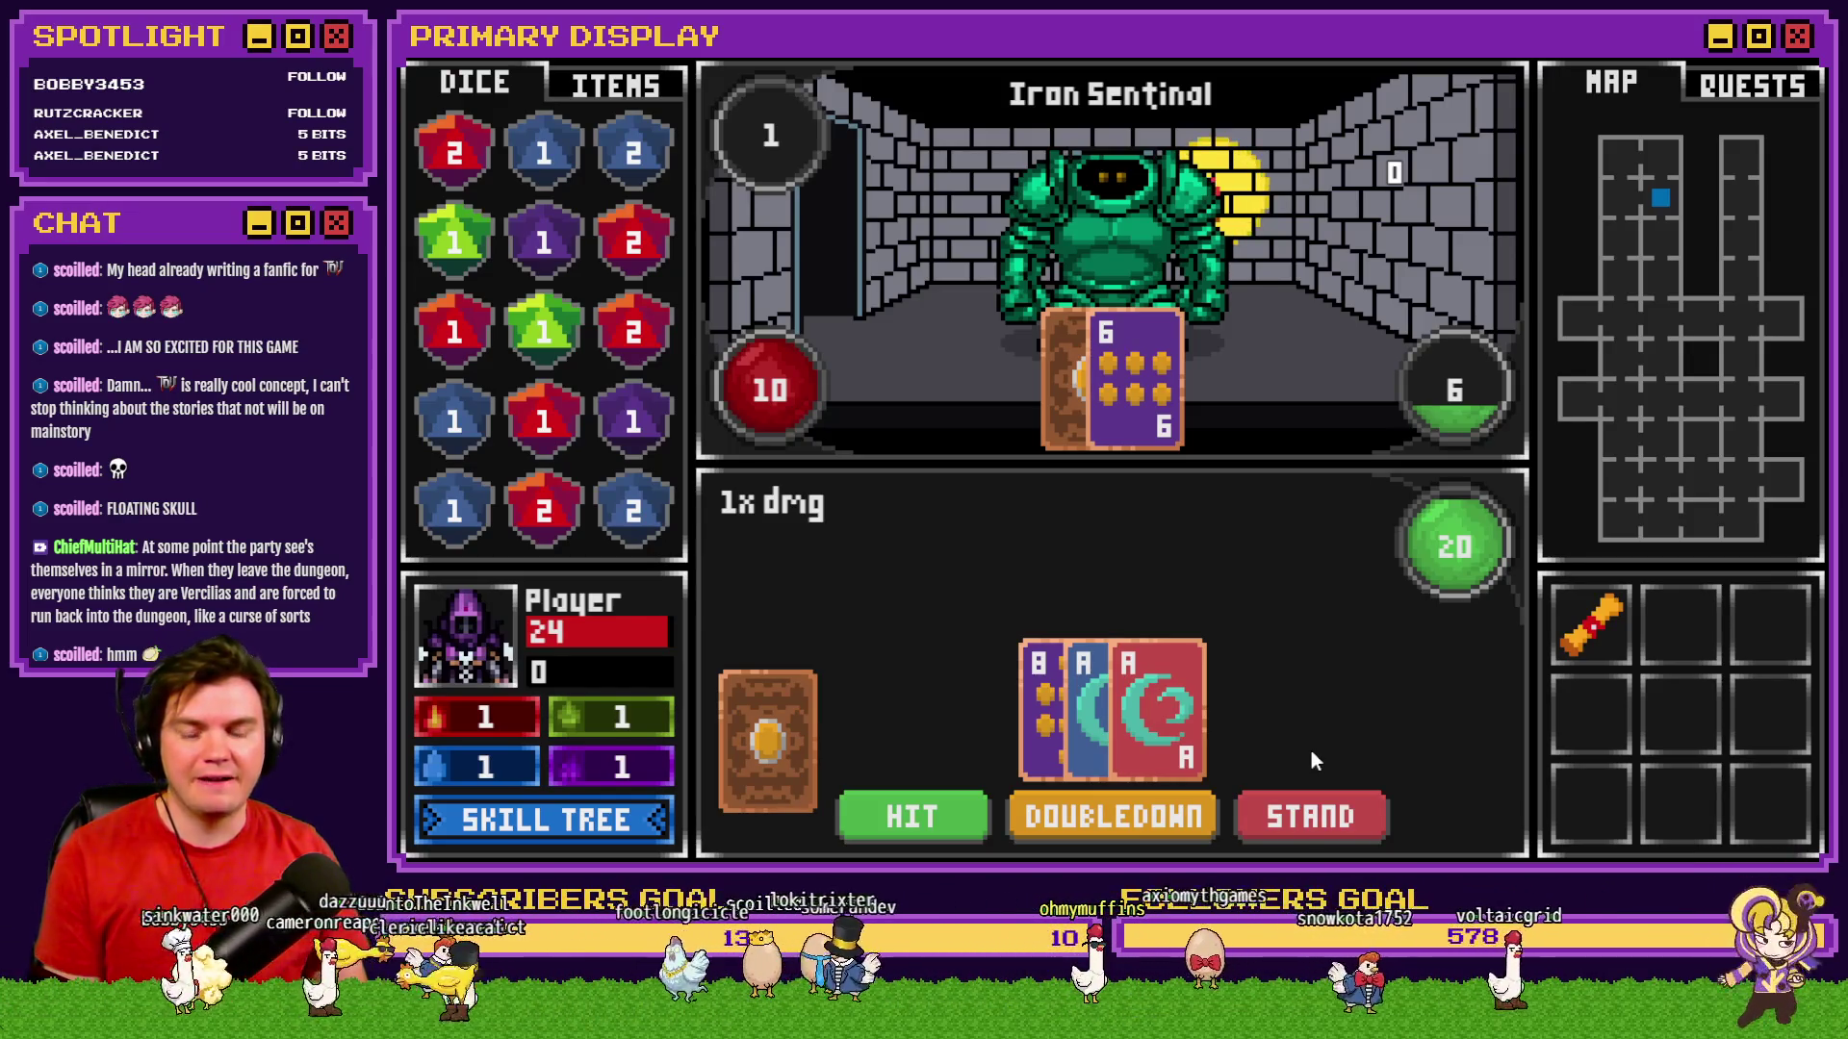
left_click(1323, 813)
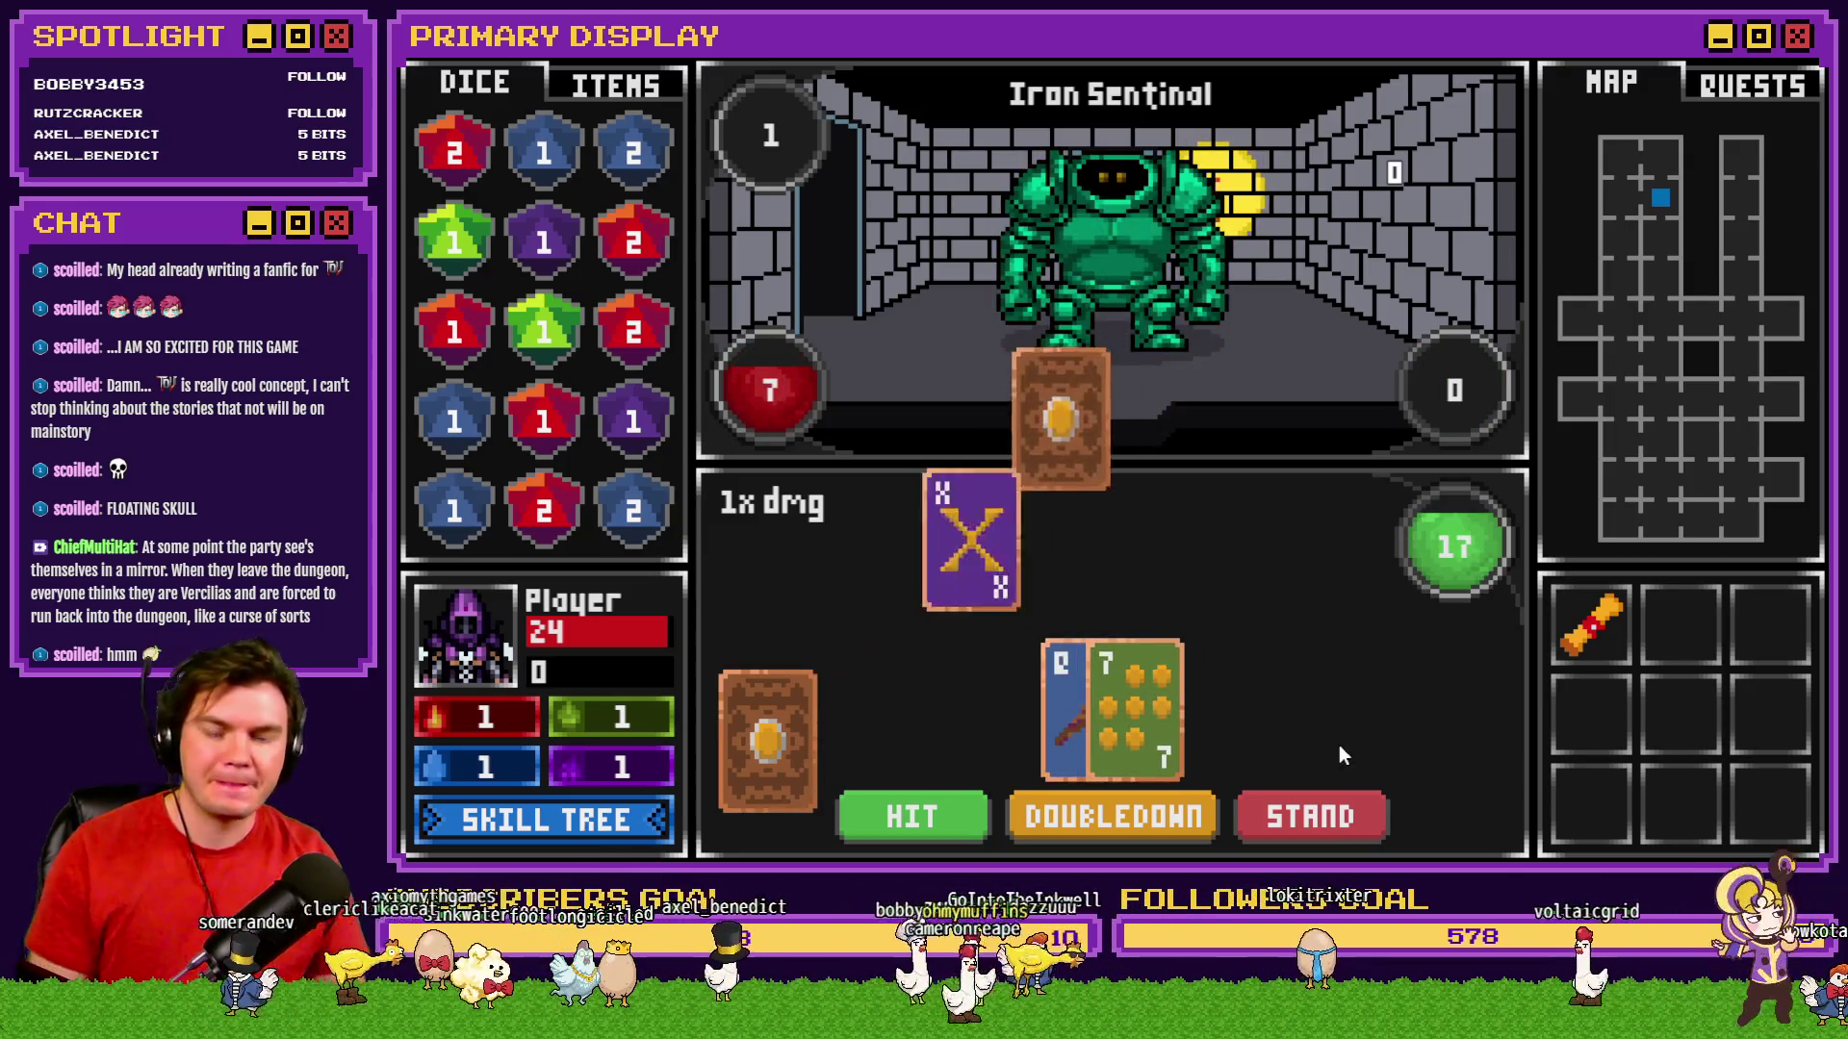
left_click(1310, 805)
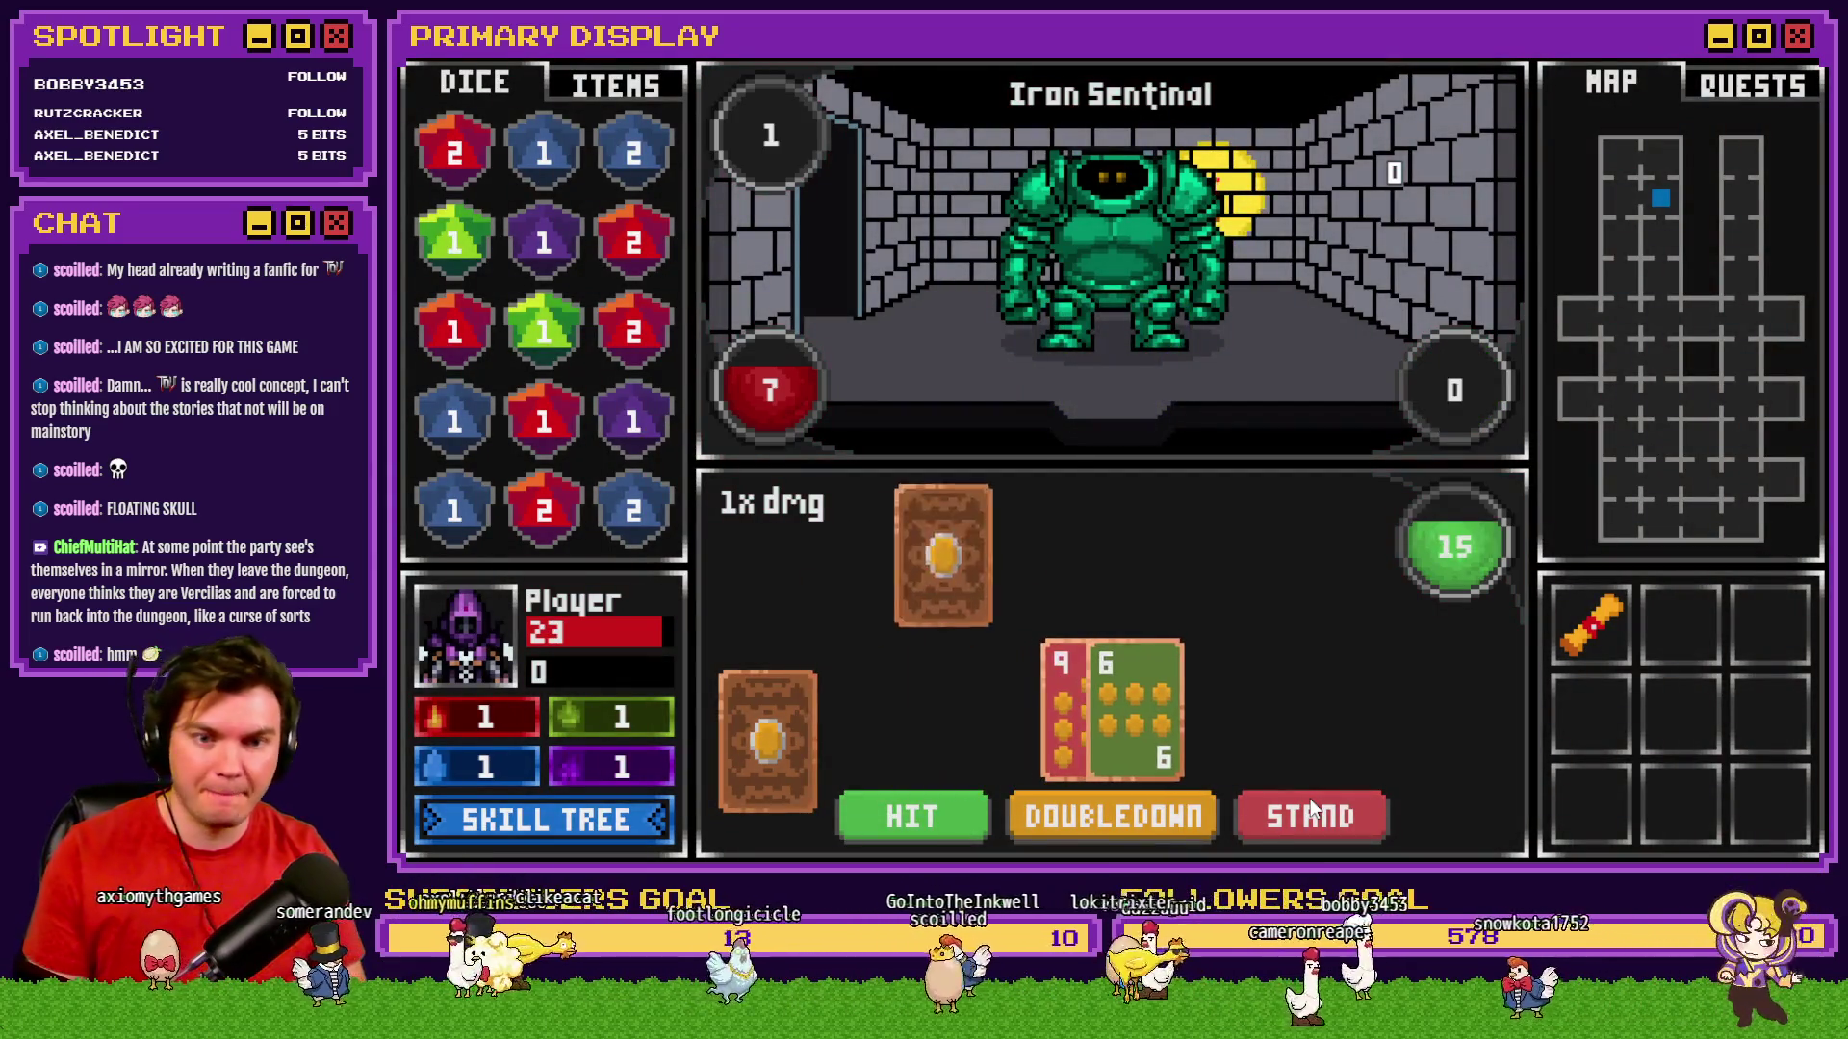
left_click(967, 824)
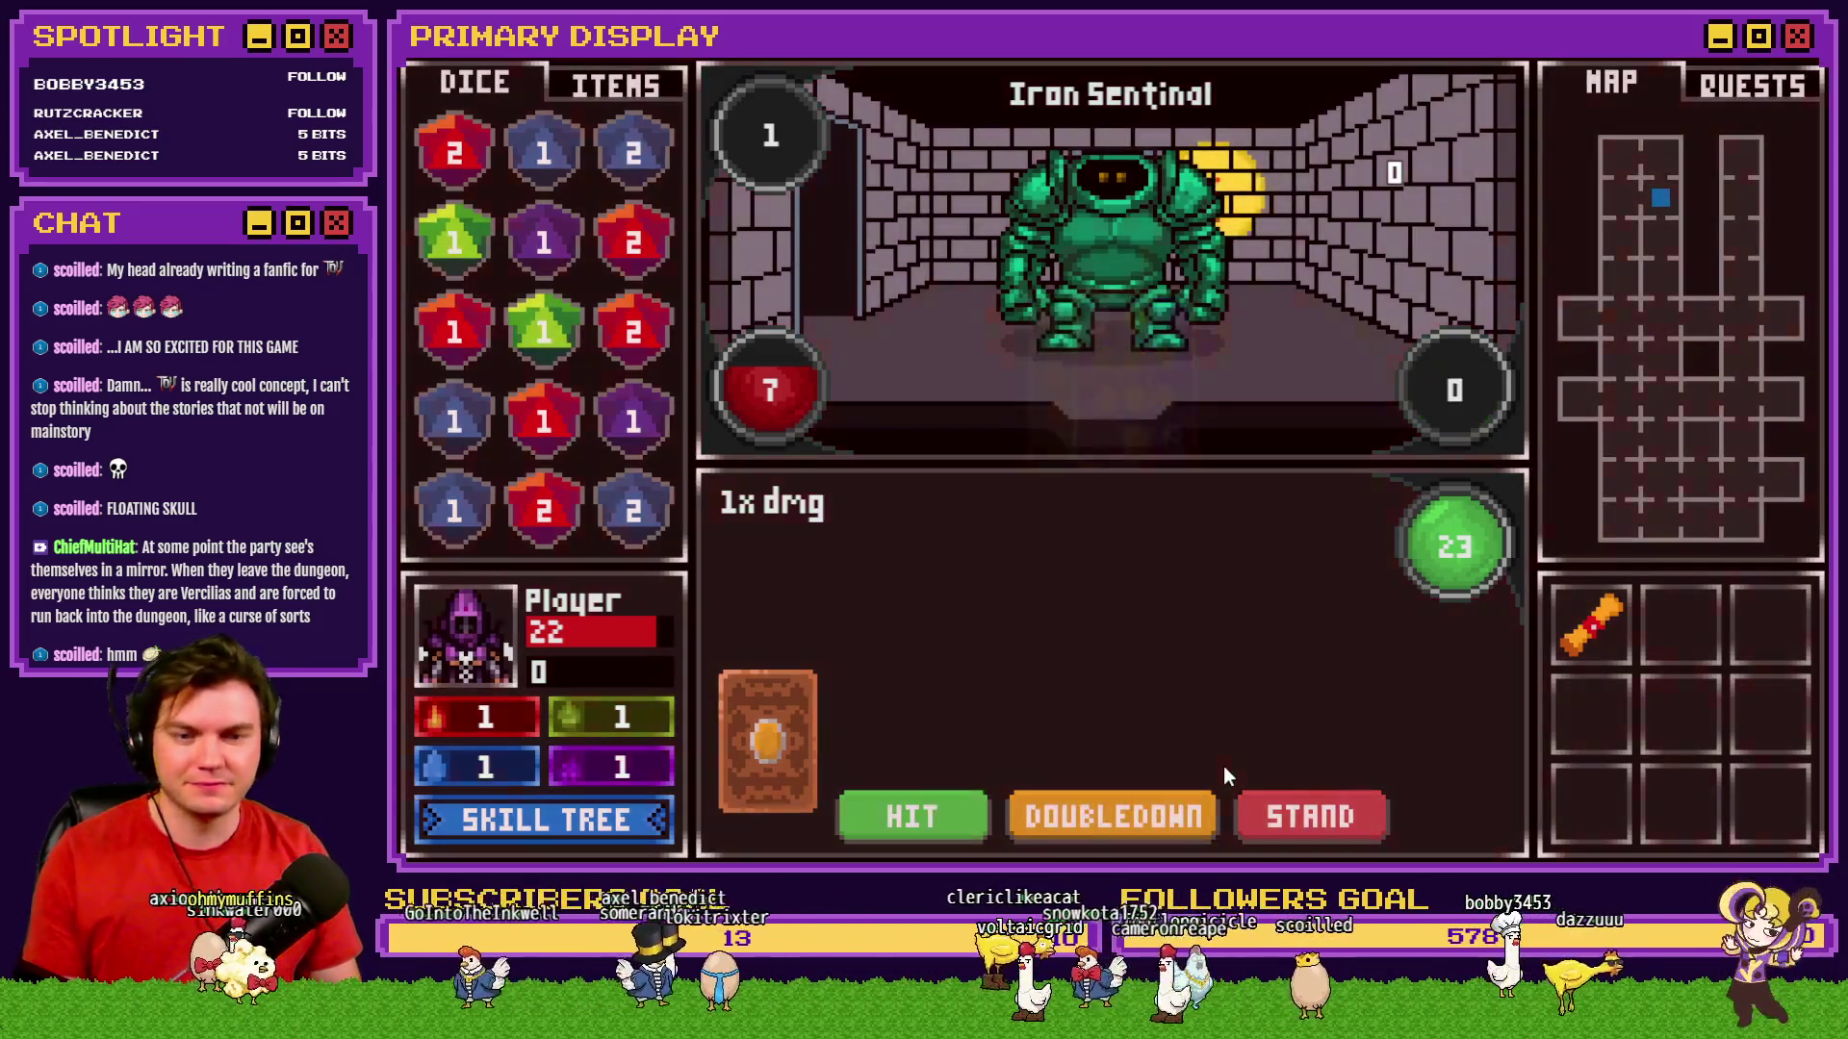
left_click(1272, 816)
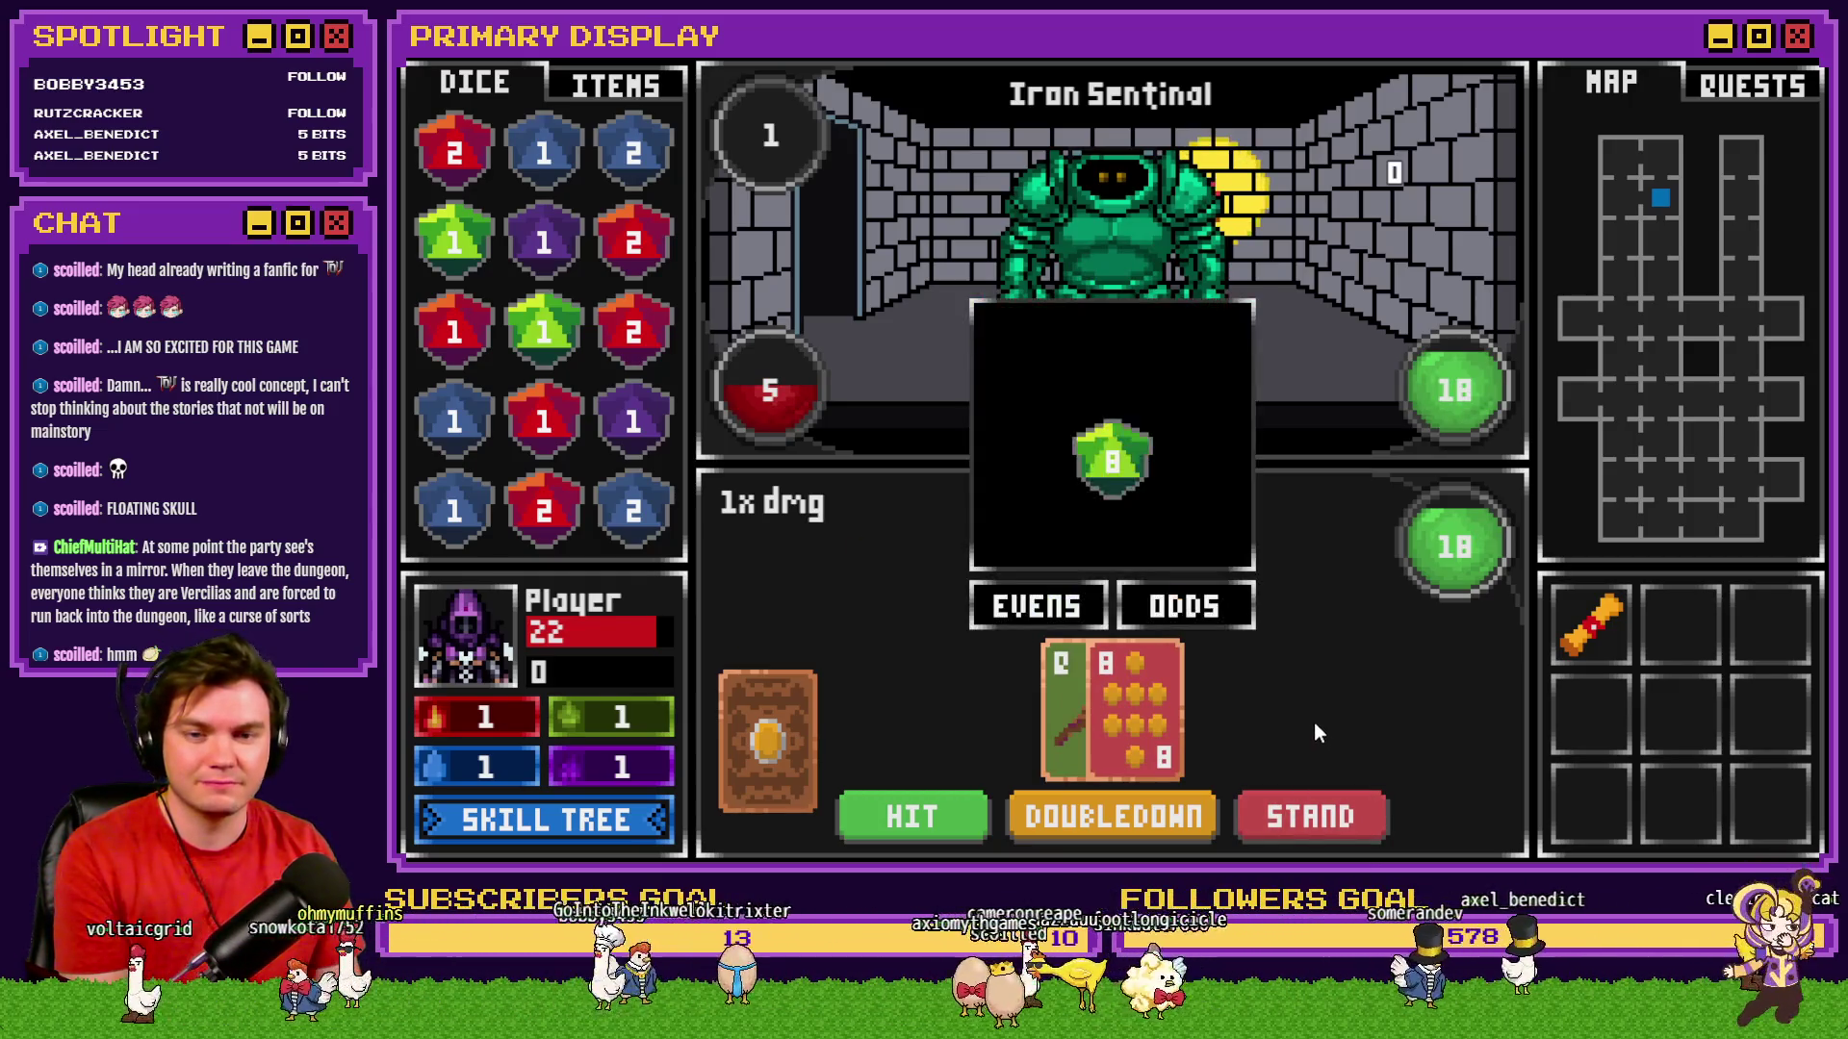
left_click(1048, 608)
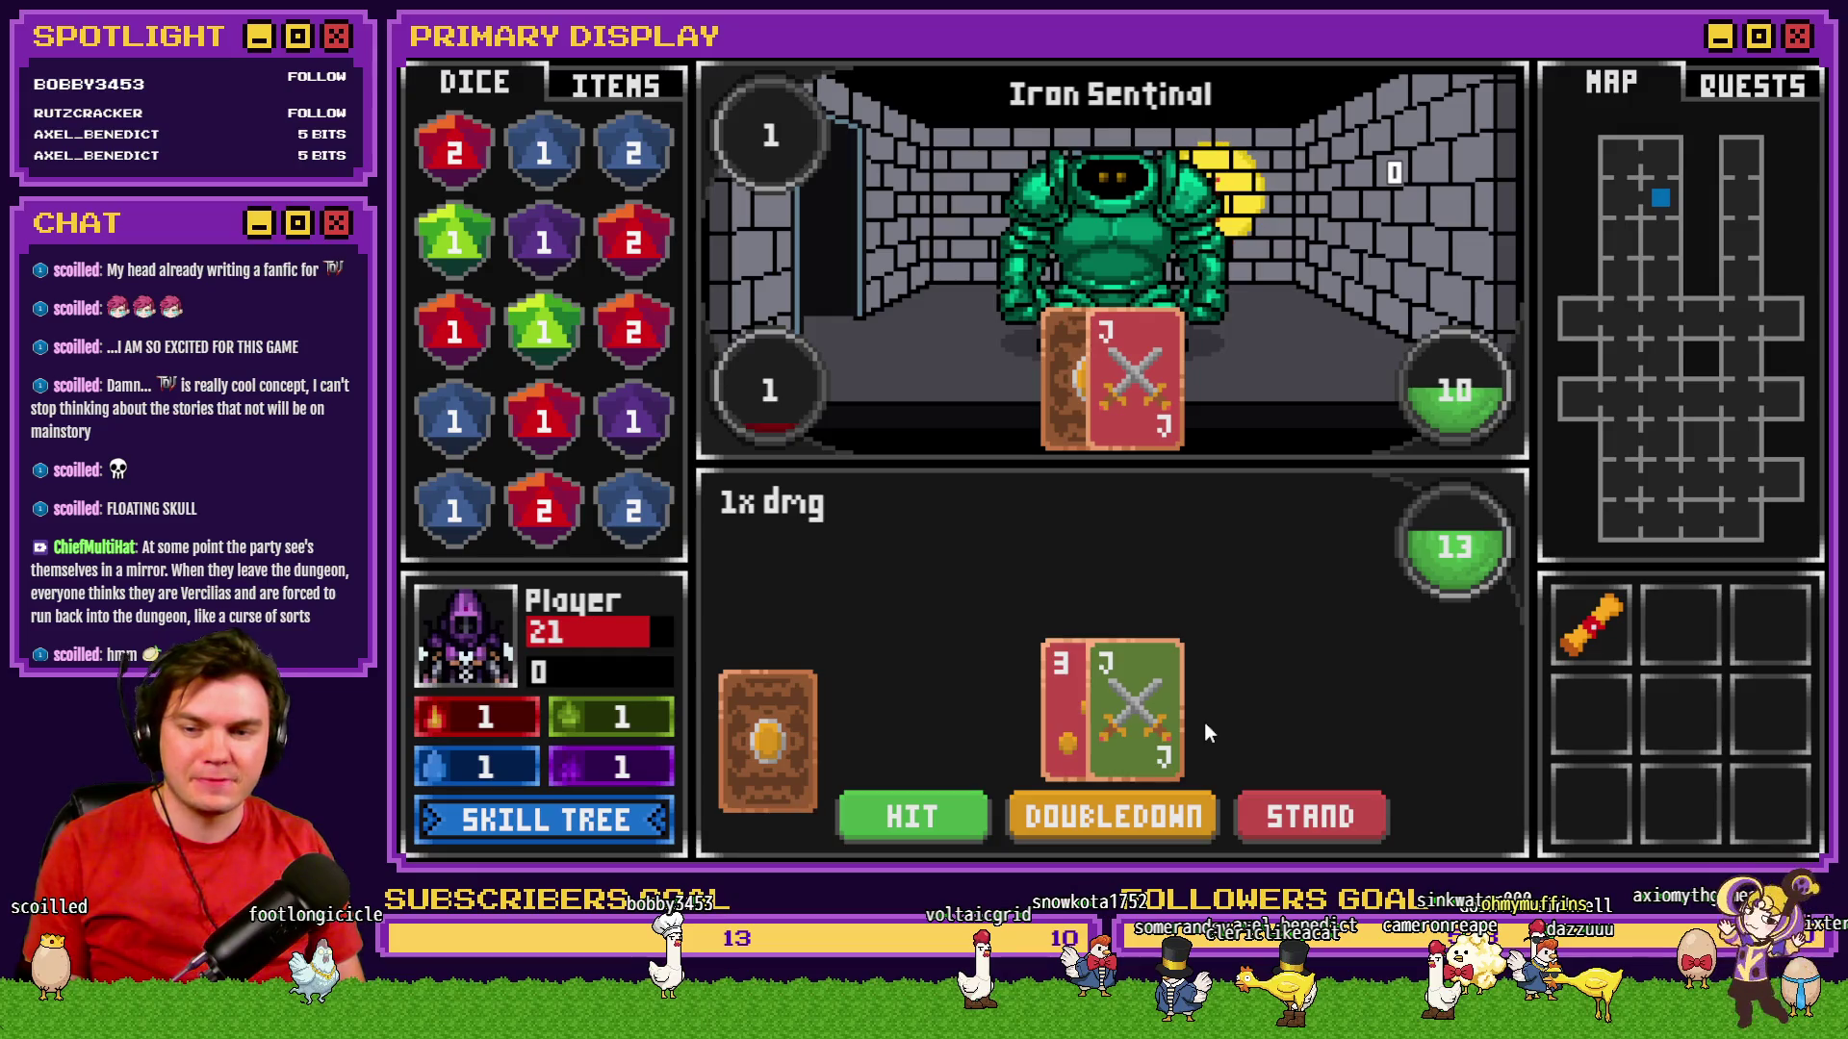
Check debug variables 0001-0010 with F9, then draw a card to reach 17.
key("F9")
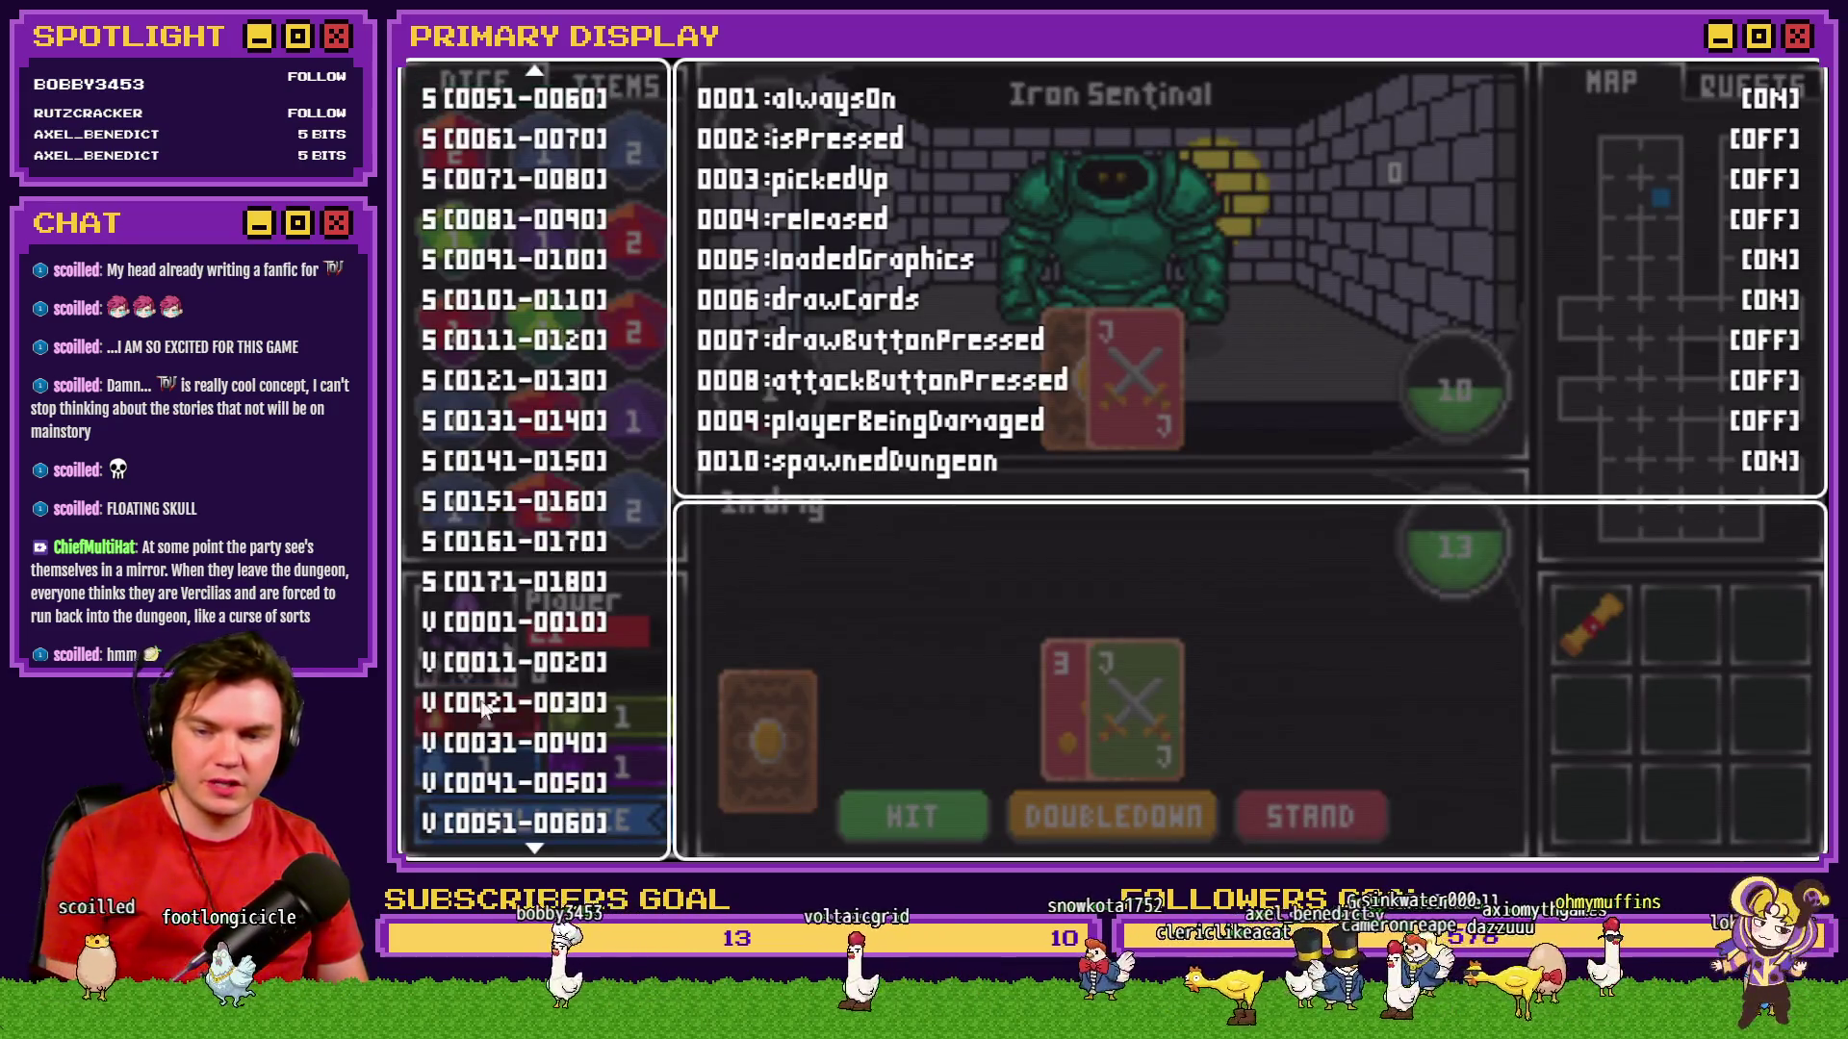
left_click(525, 622)
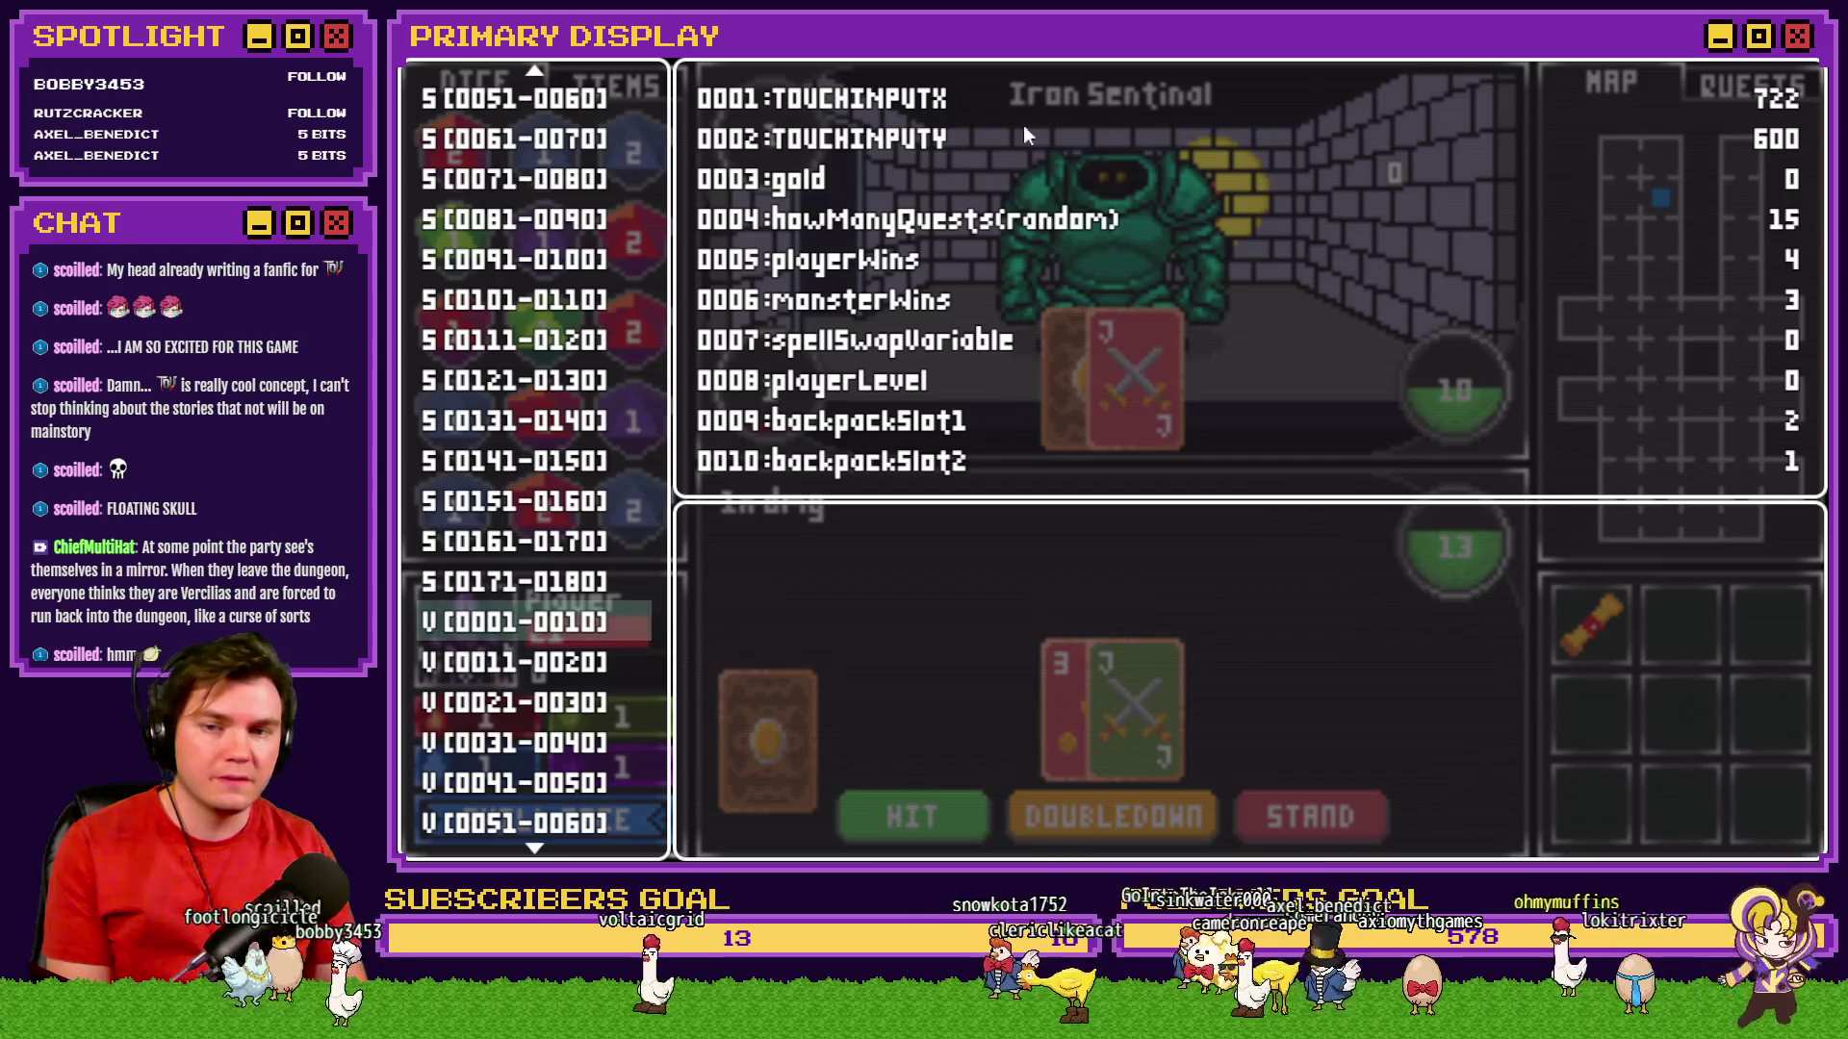
key("Escape")
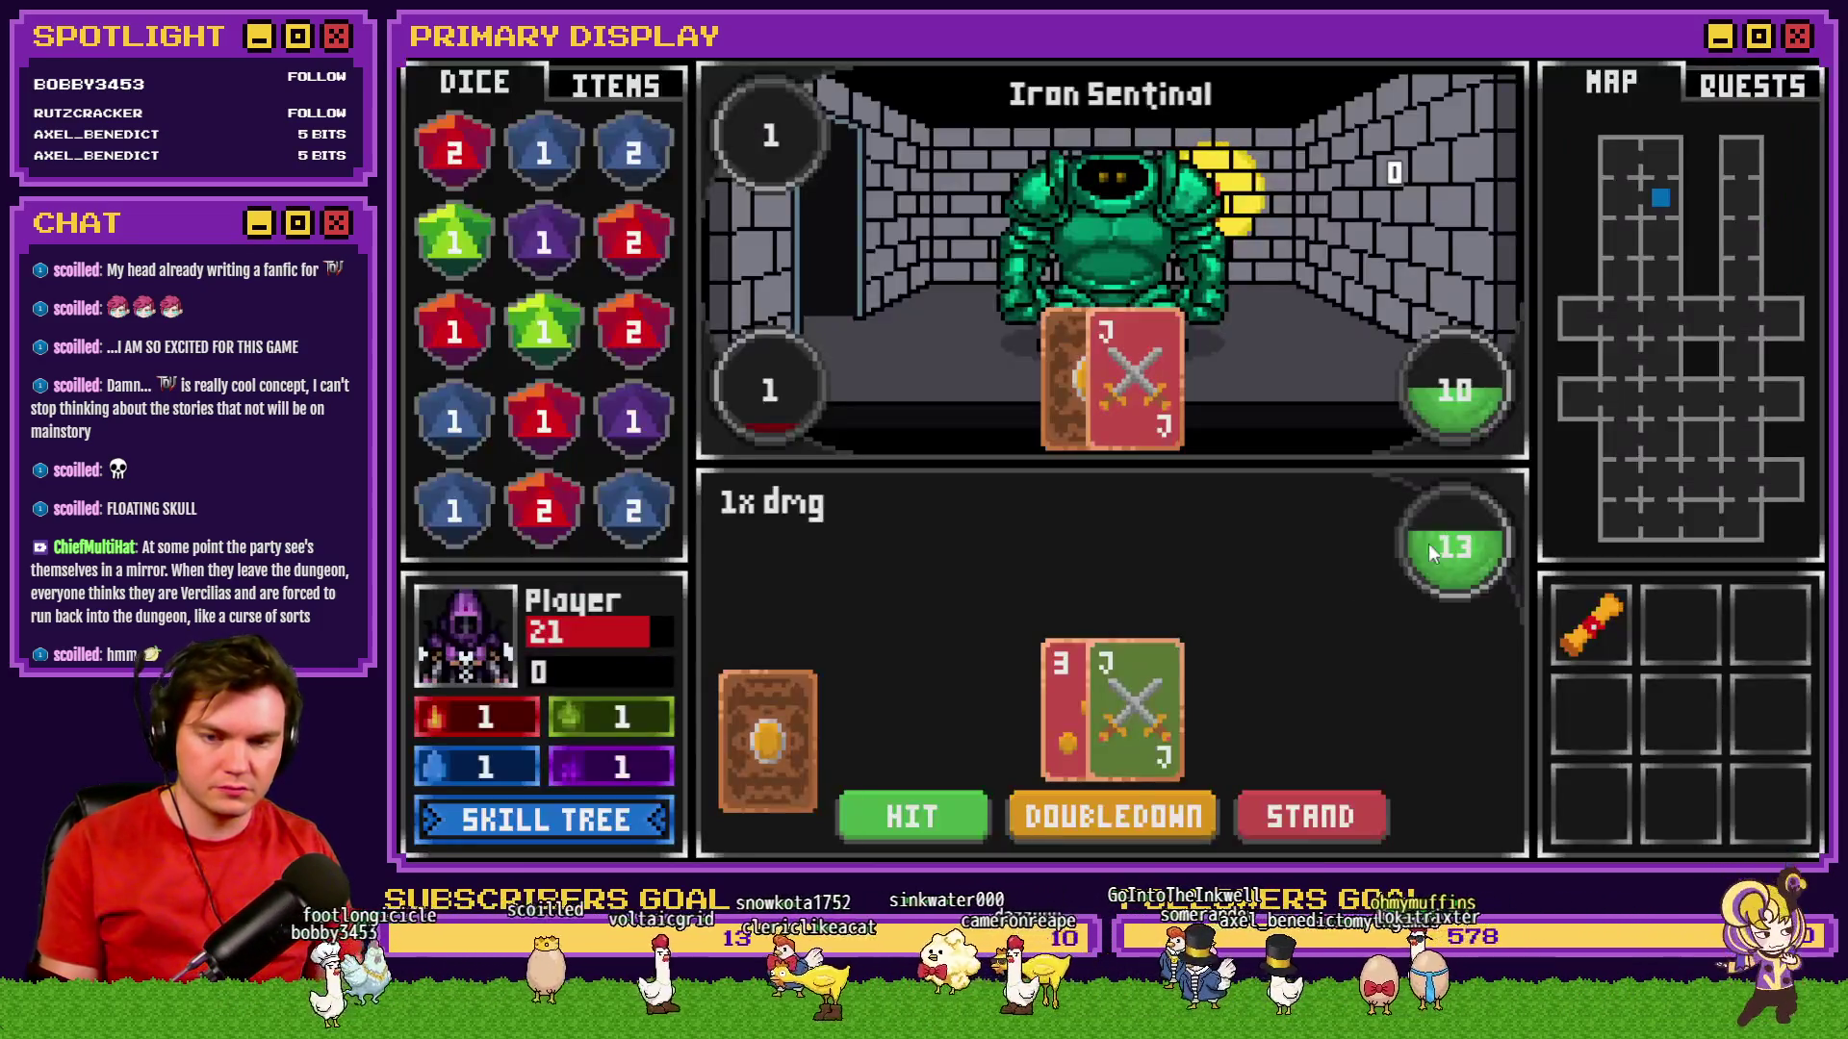
left_click(914, 815)
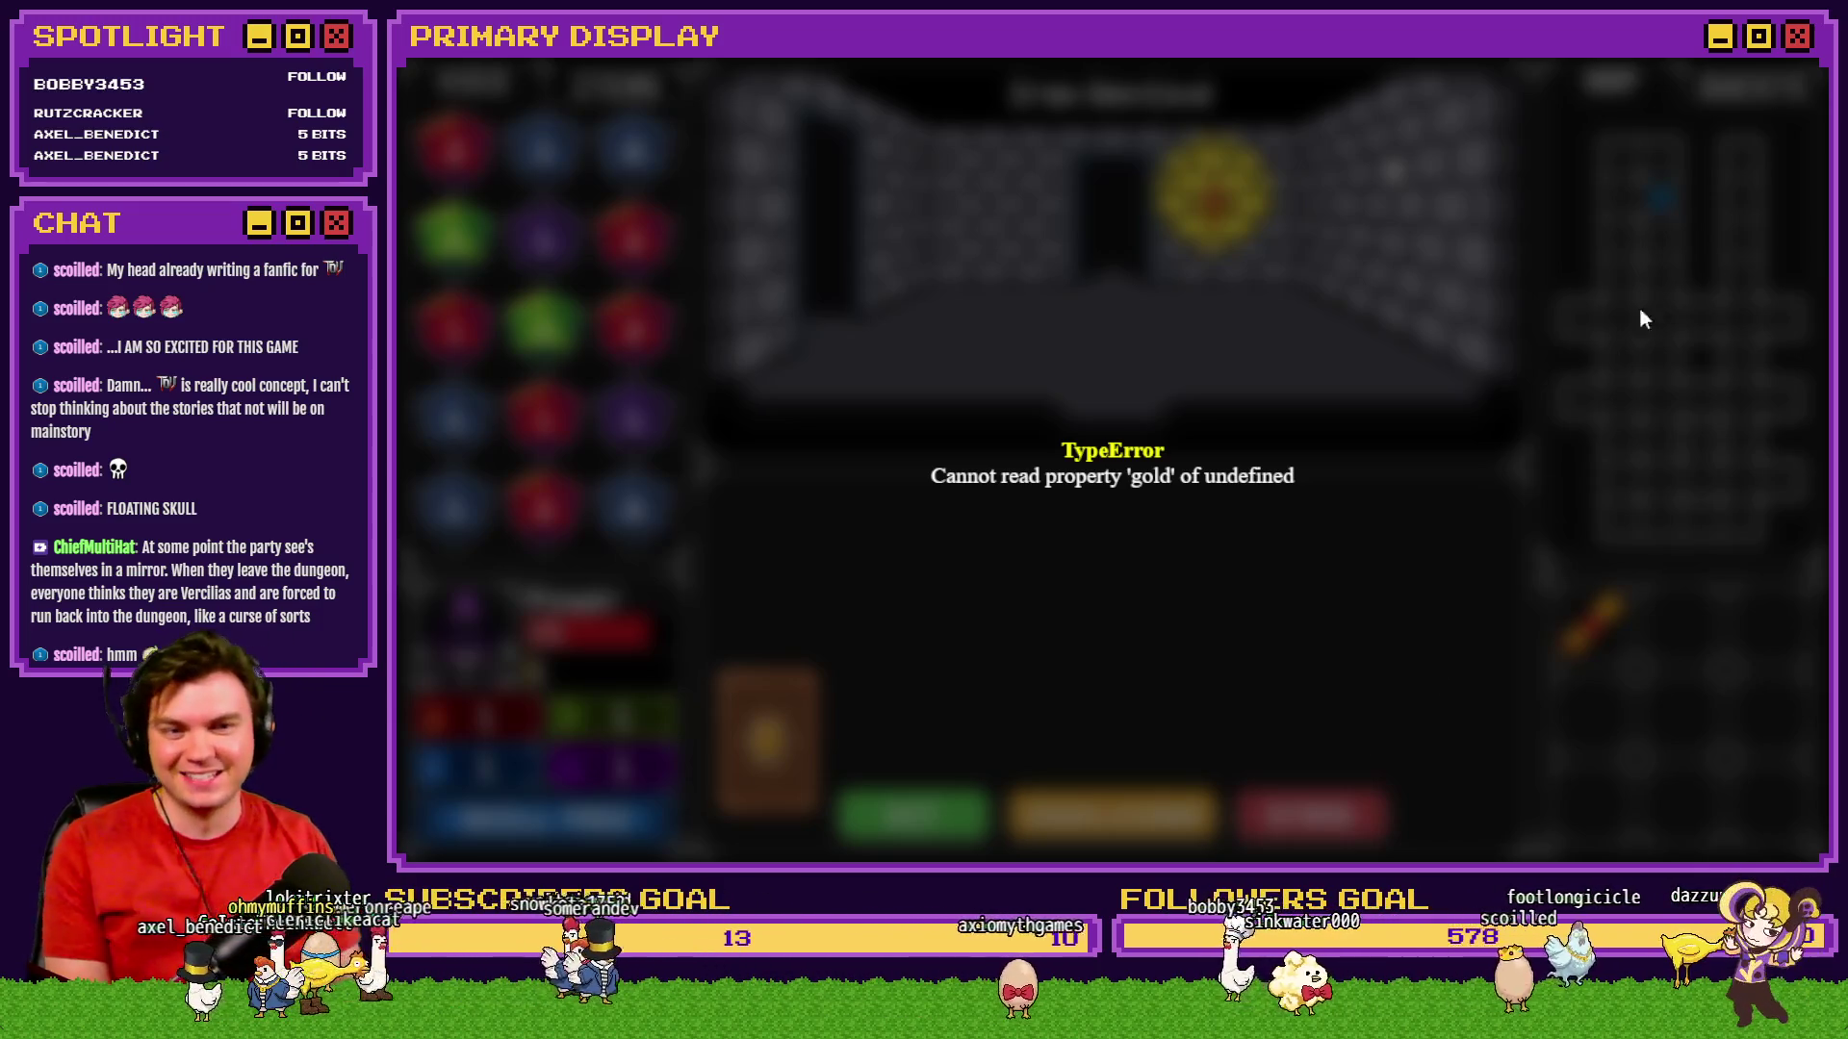
Close the playtest window crashed by the 'gold' TypeError.
left_click(1813, 61)
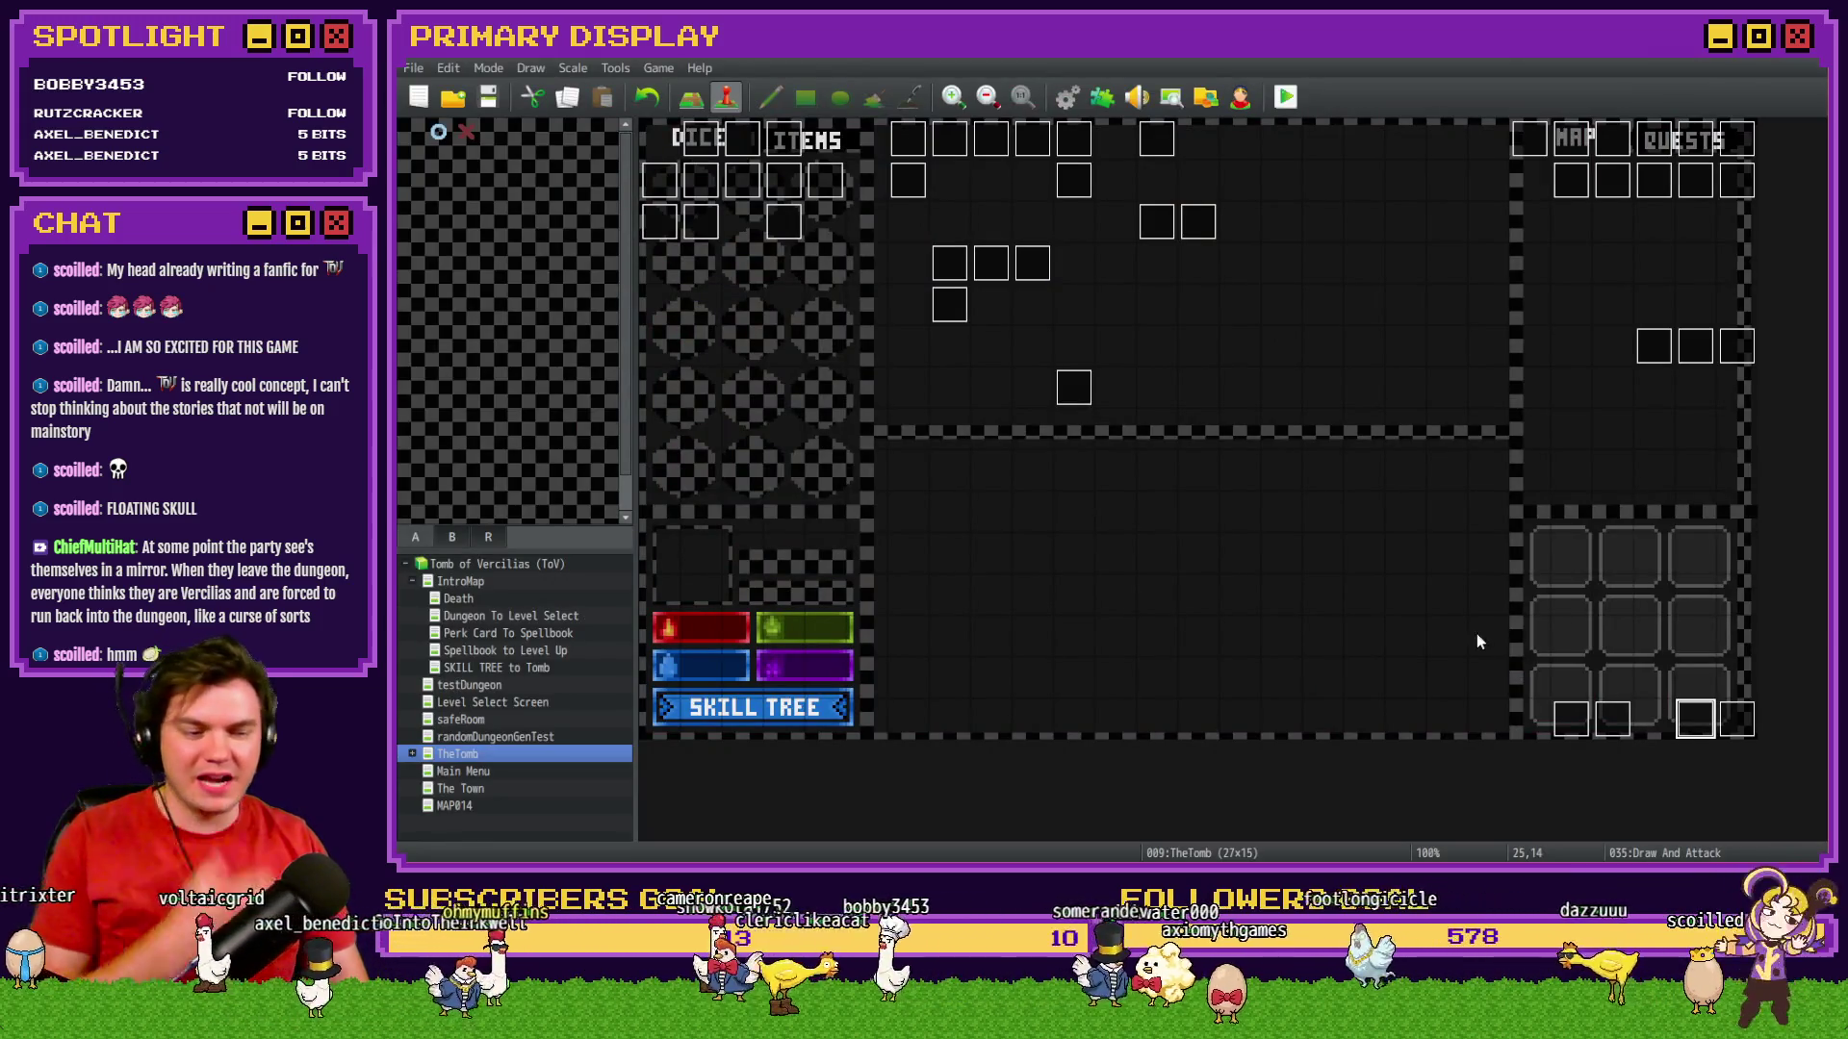
On Draw And Attack page 10, move the PlayerSkill-DEX block above currentRoomMonster = -1.
double_click(1689, 715)
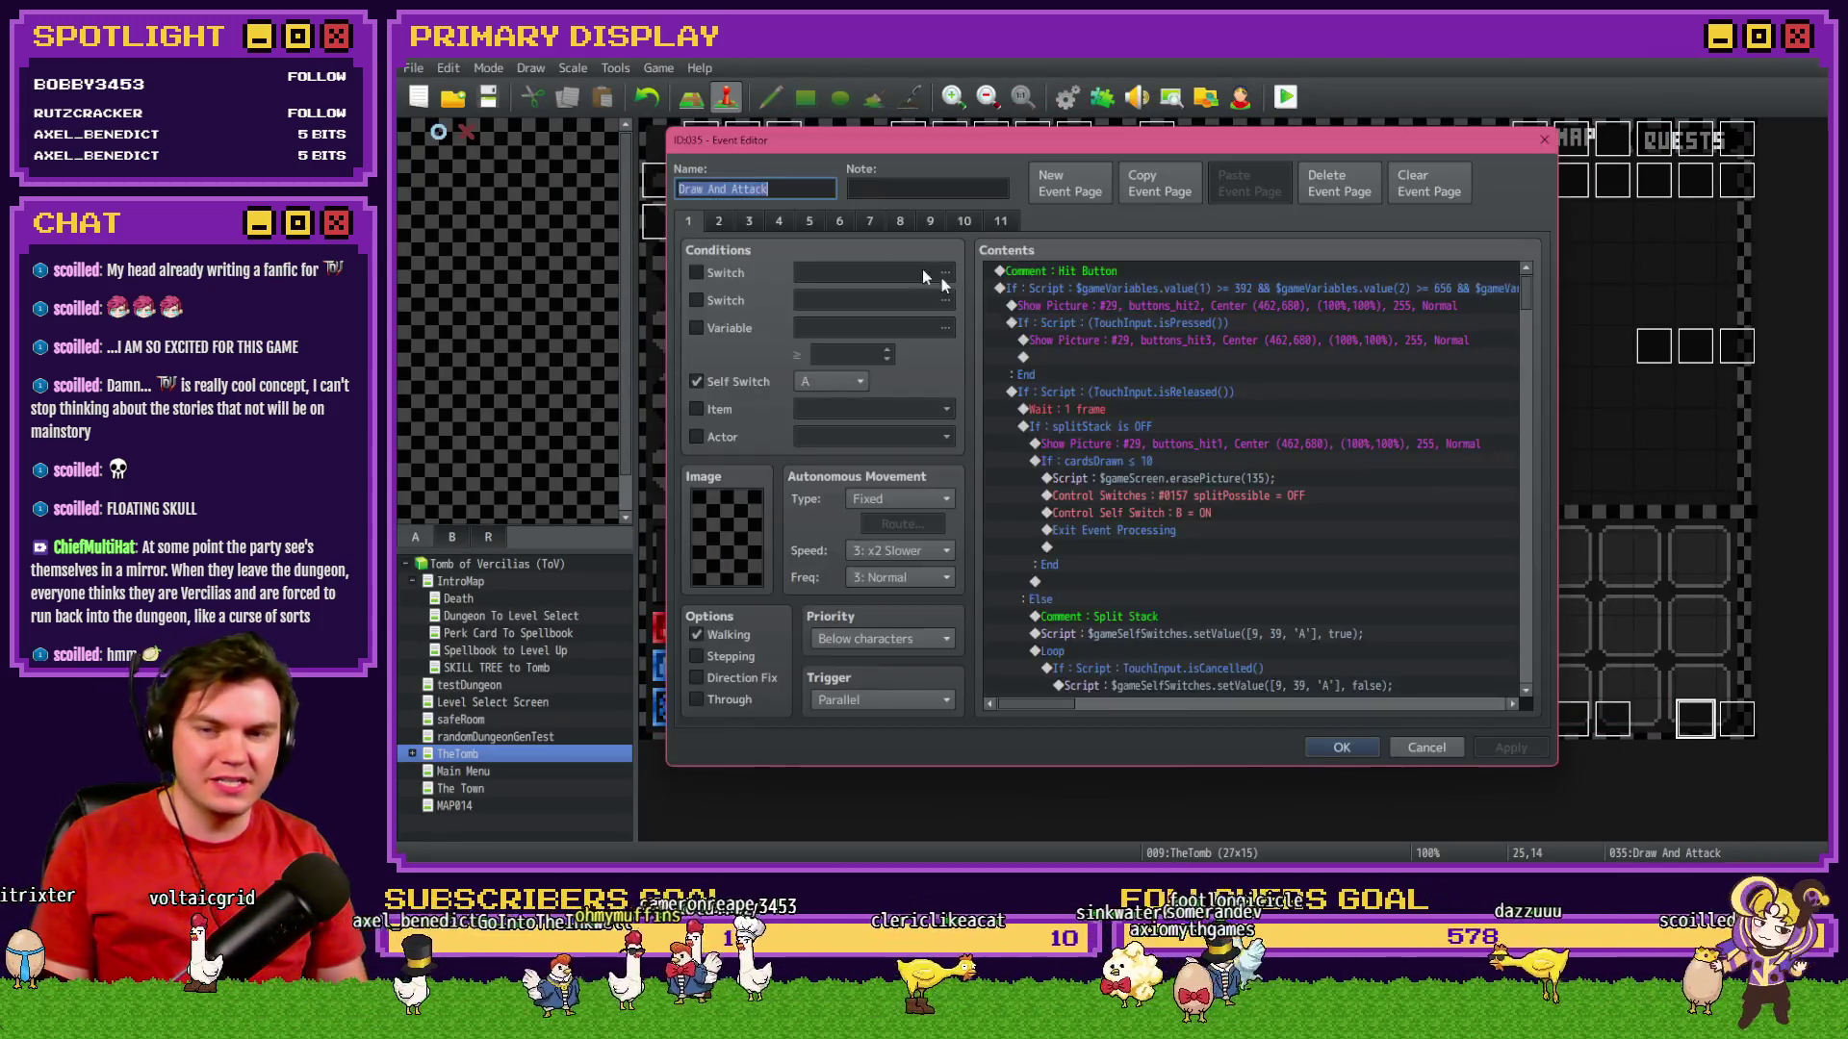
left_click(958, 222)
mouse_move(1520, 331)
left_mouse_down()
mouse_move(1520, 672)
mouse_move(1532, 581)
mouse_move(1507, 552)
left_mouse_up()
left_click(1187, 433)
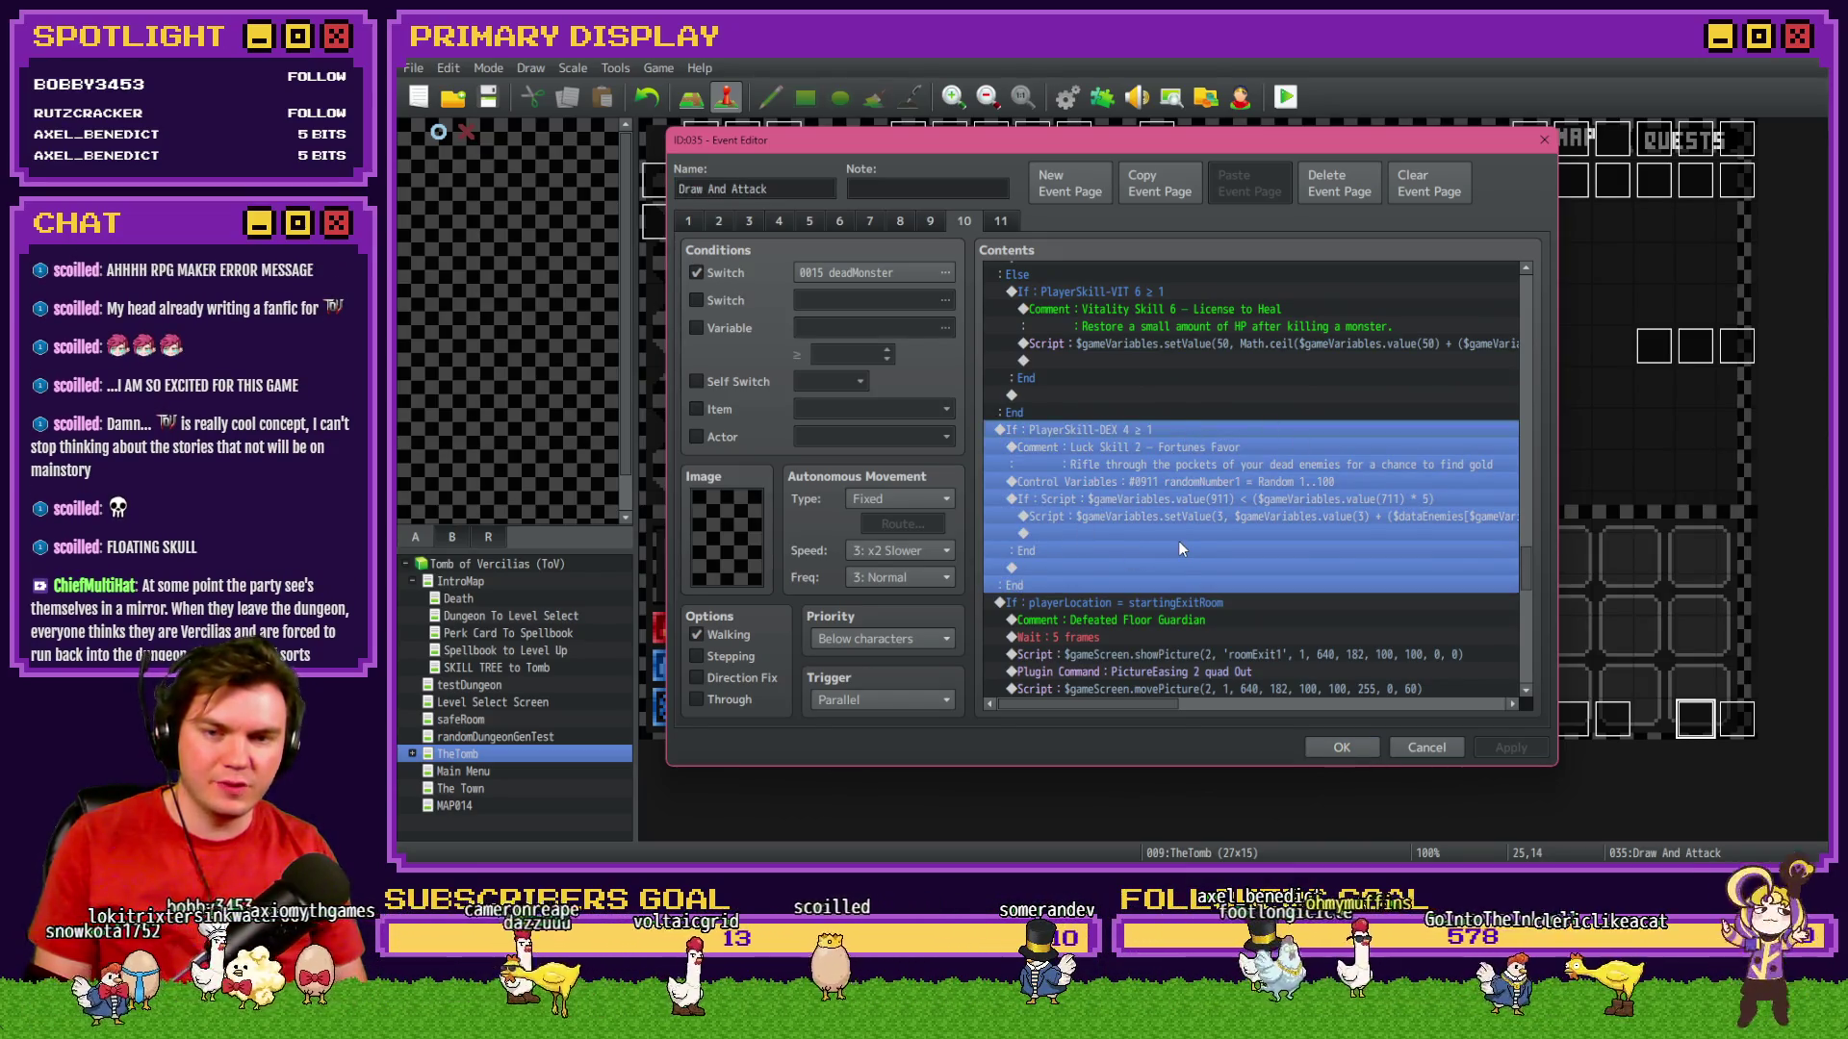
key("Delete")
scroll(1175, 574, "up", 3)
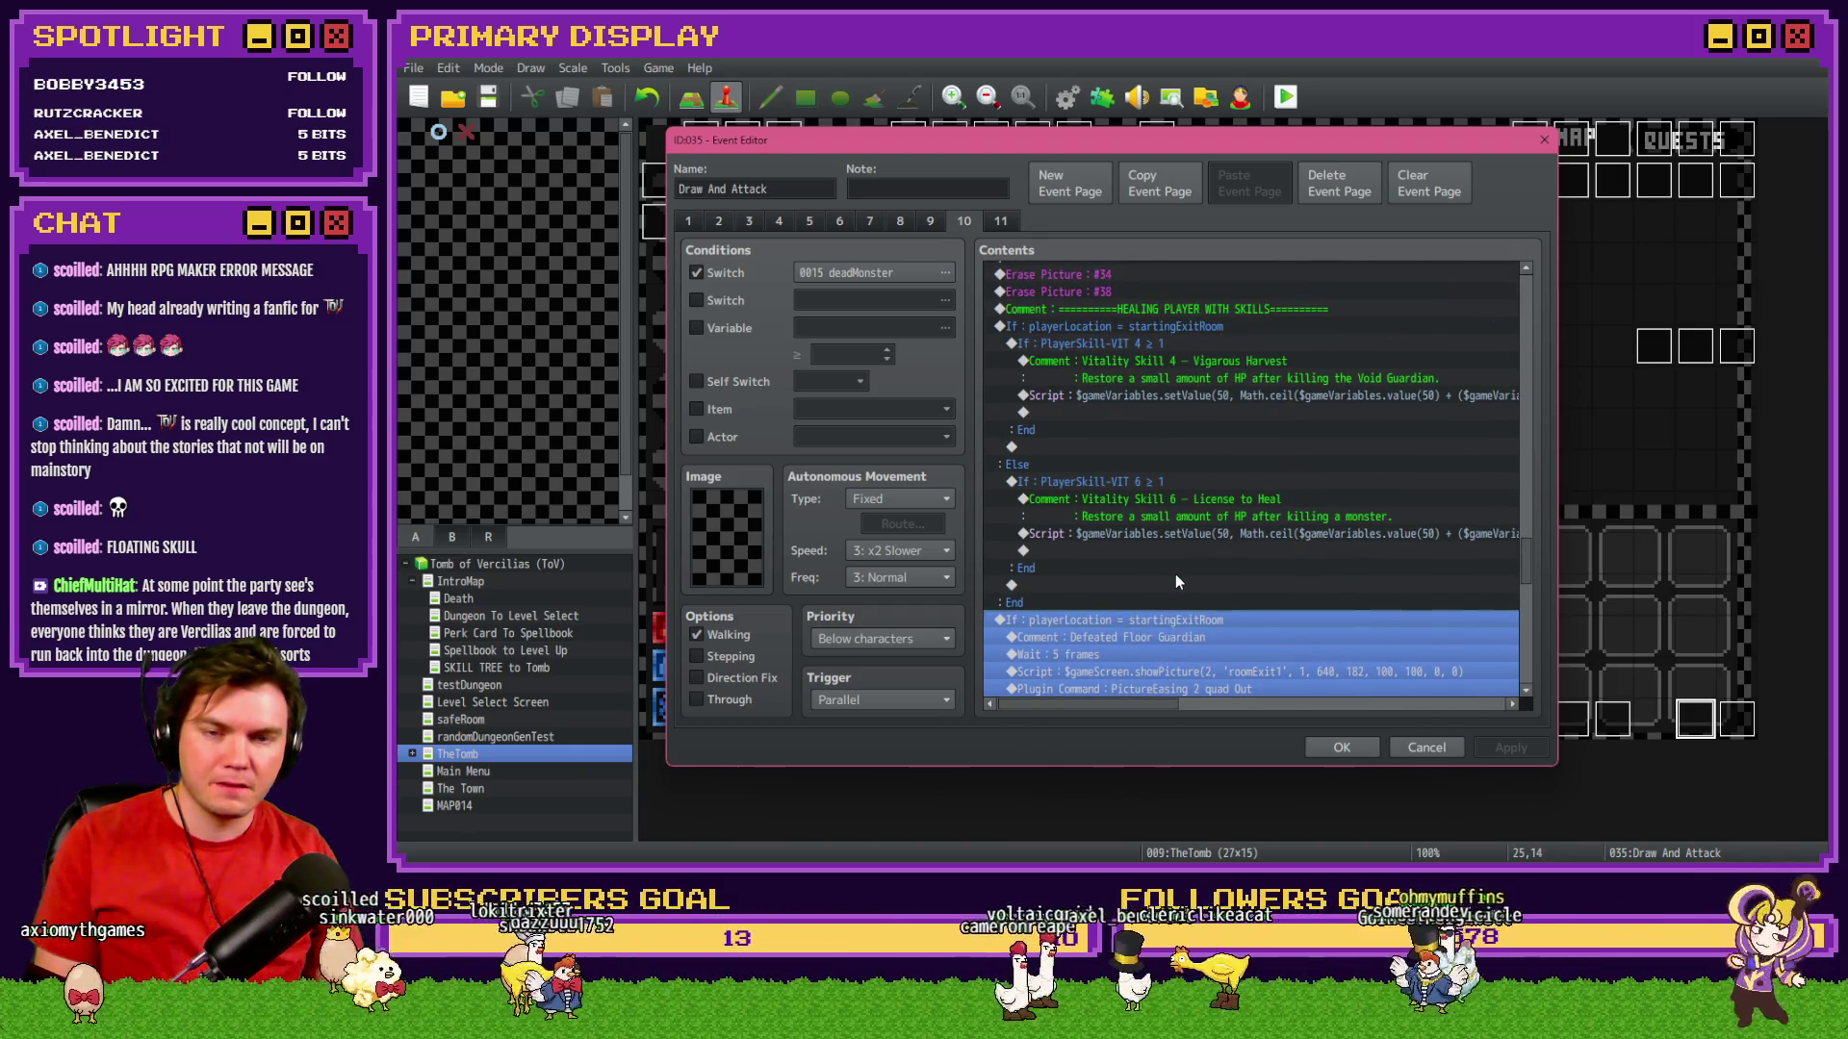
scroll(1175, 574, "up", 6)
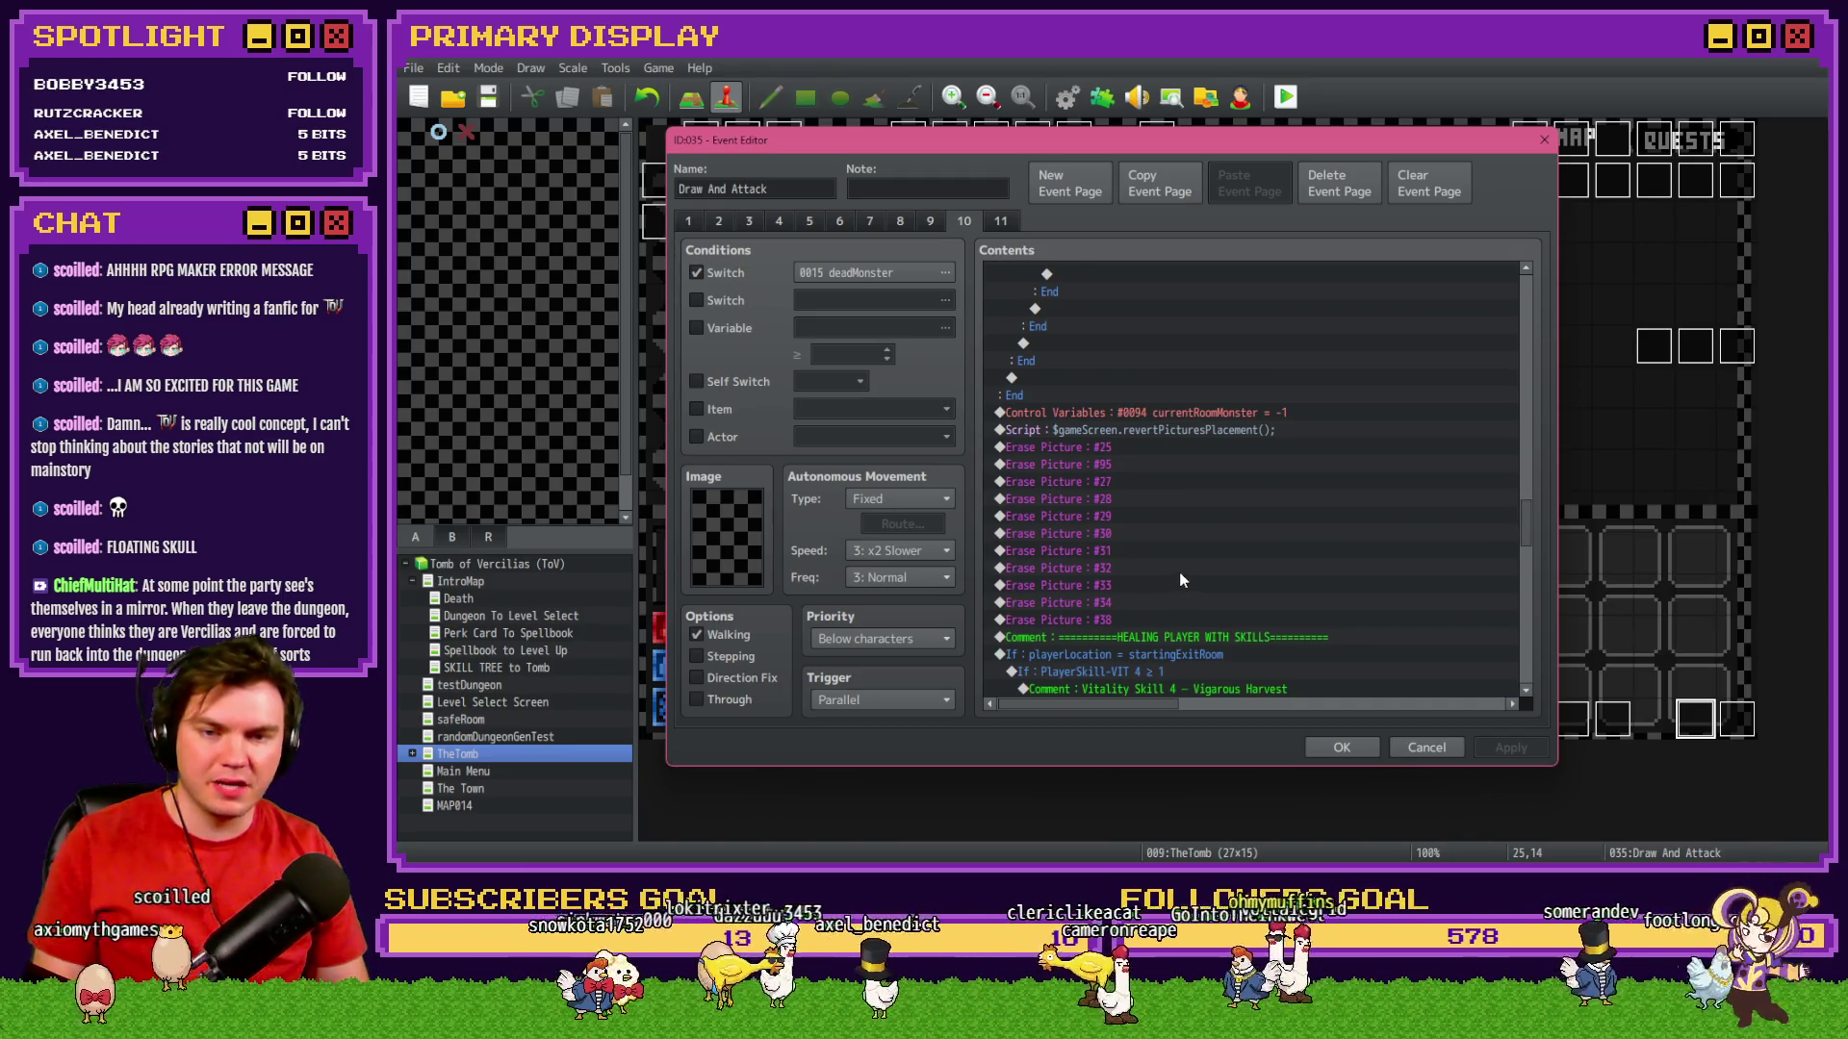
left_click(1268, 414)
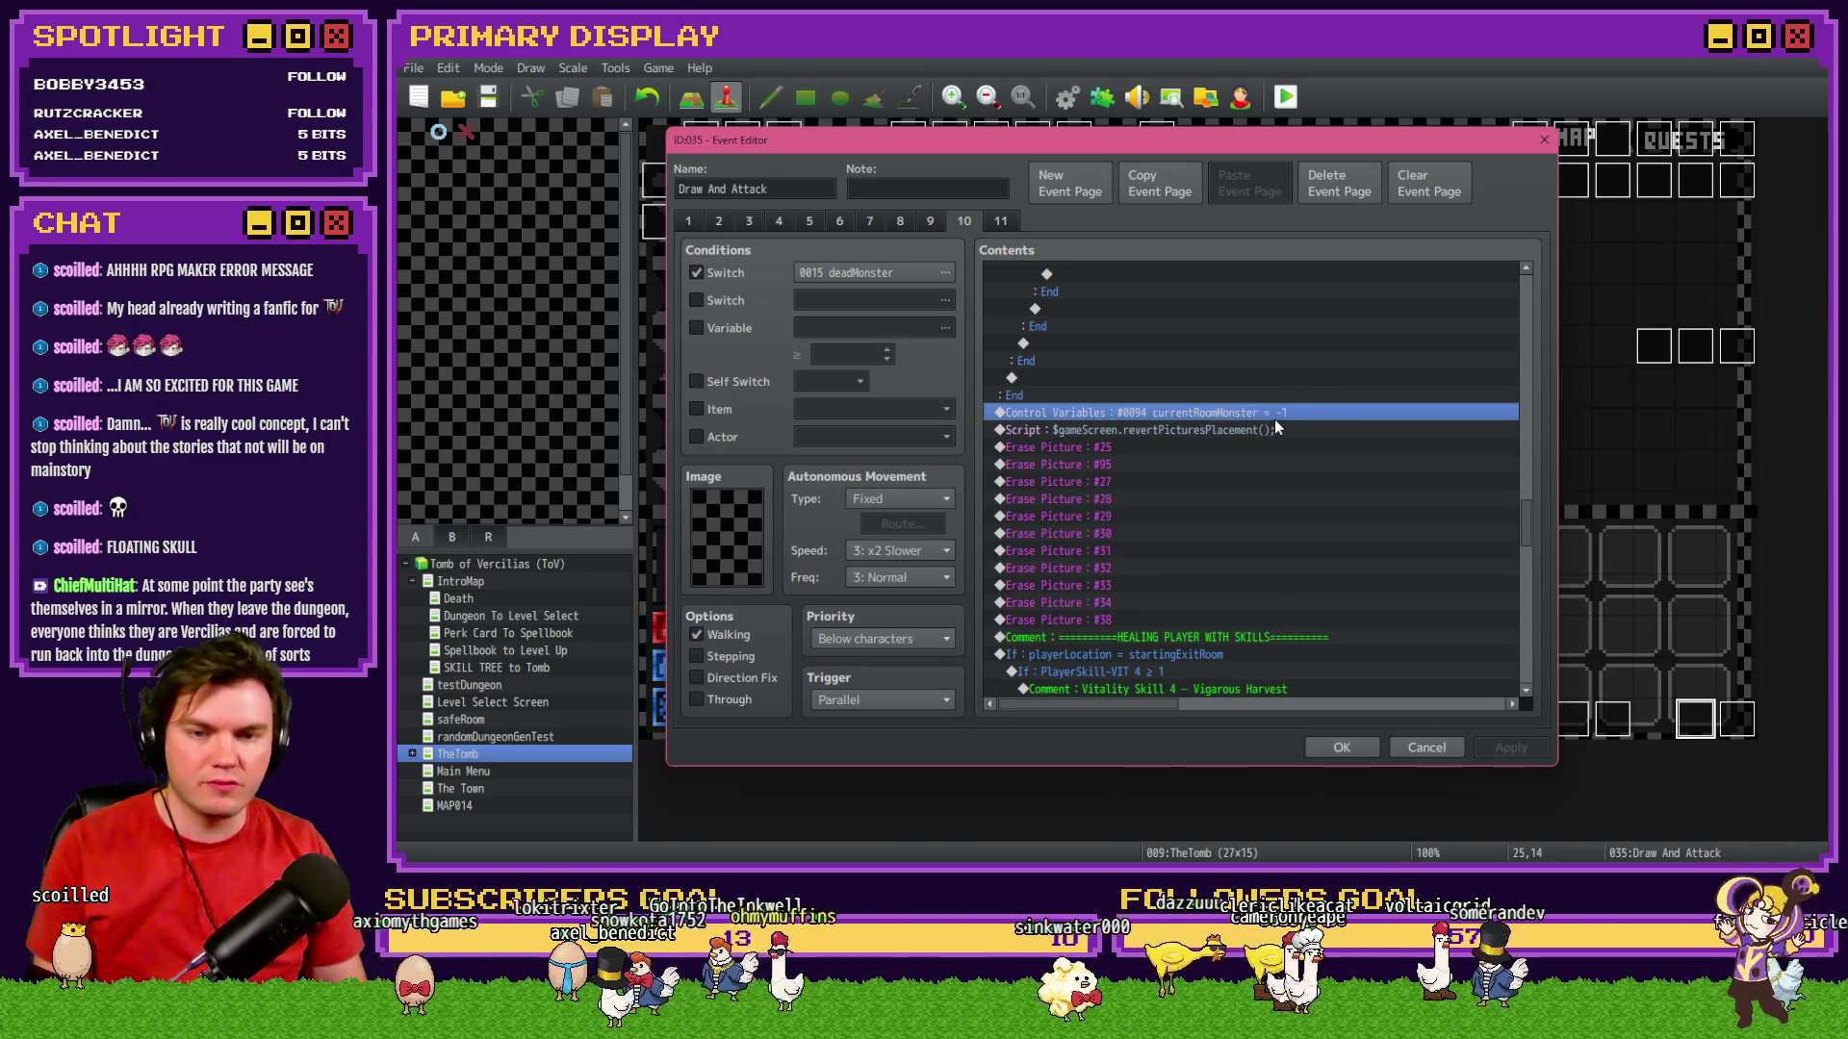
key("ctrl+v")
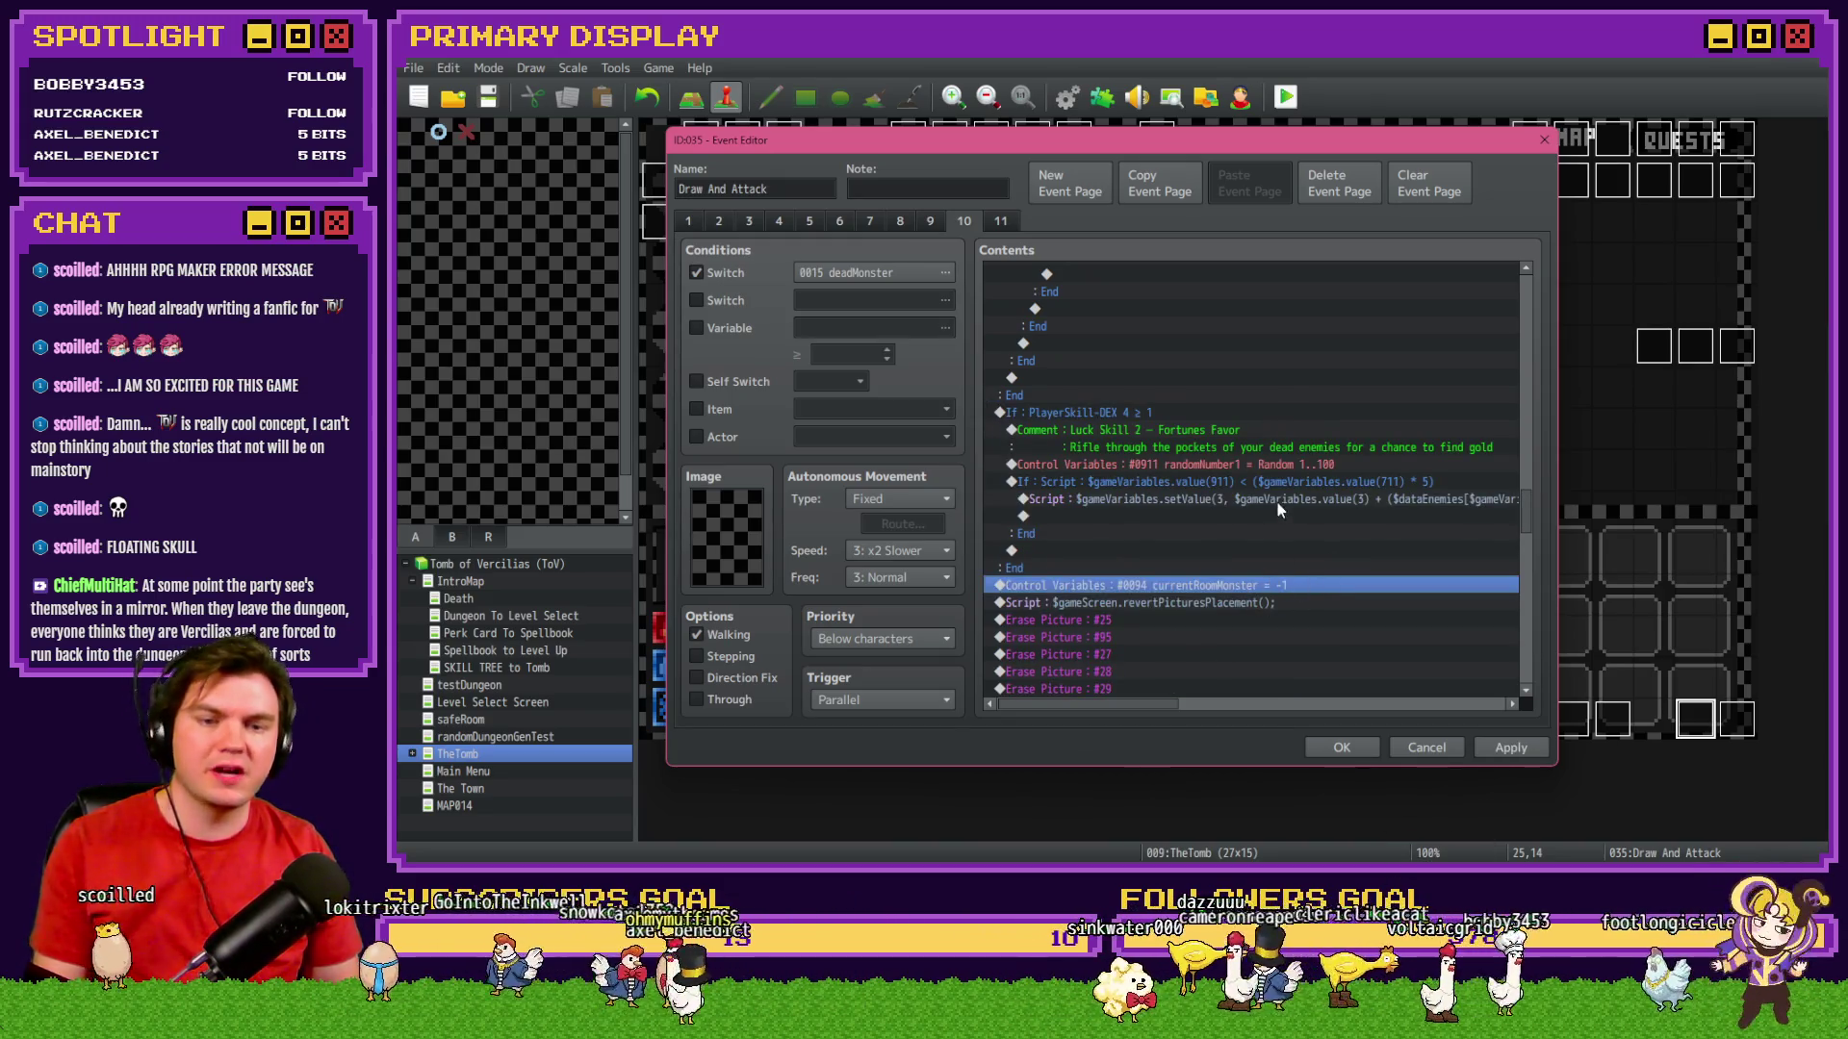
left_click(1336, 747)
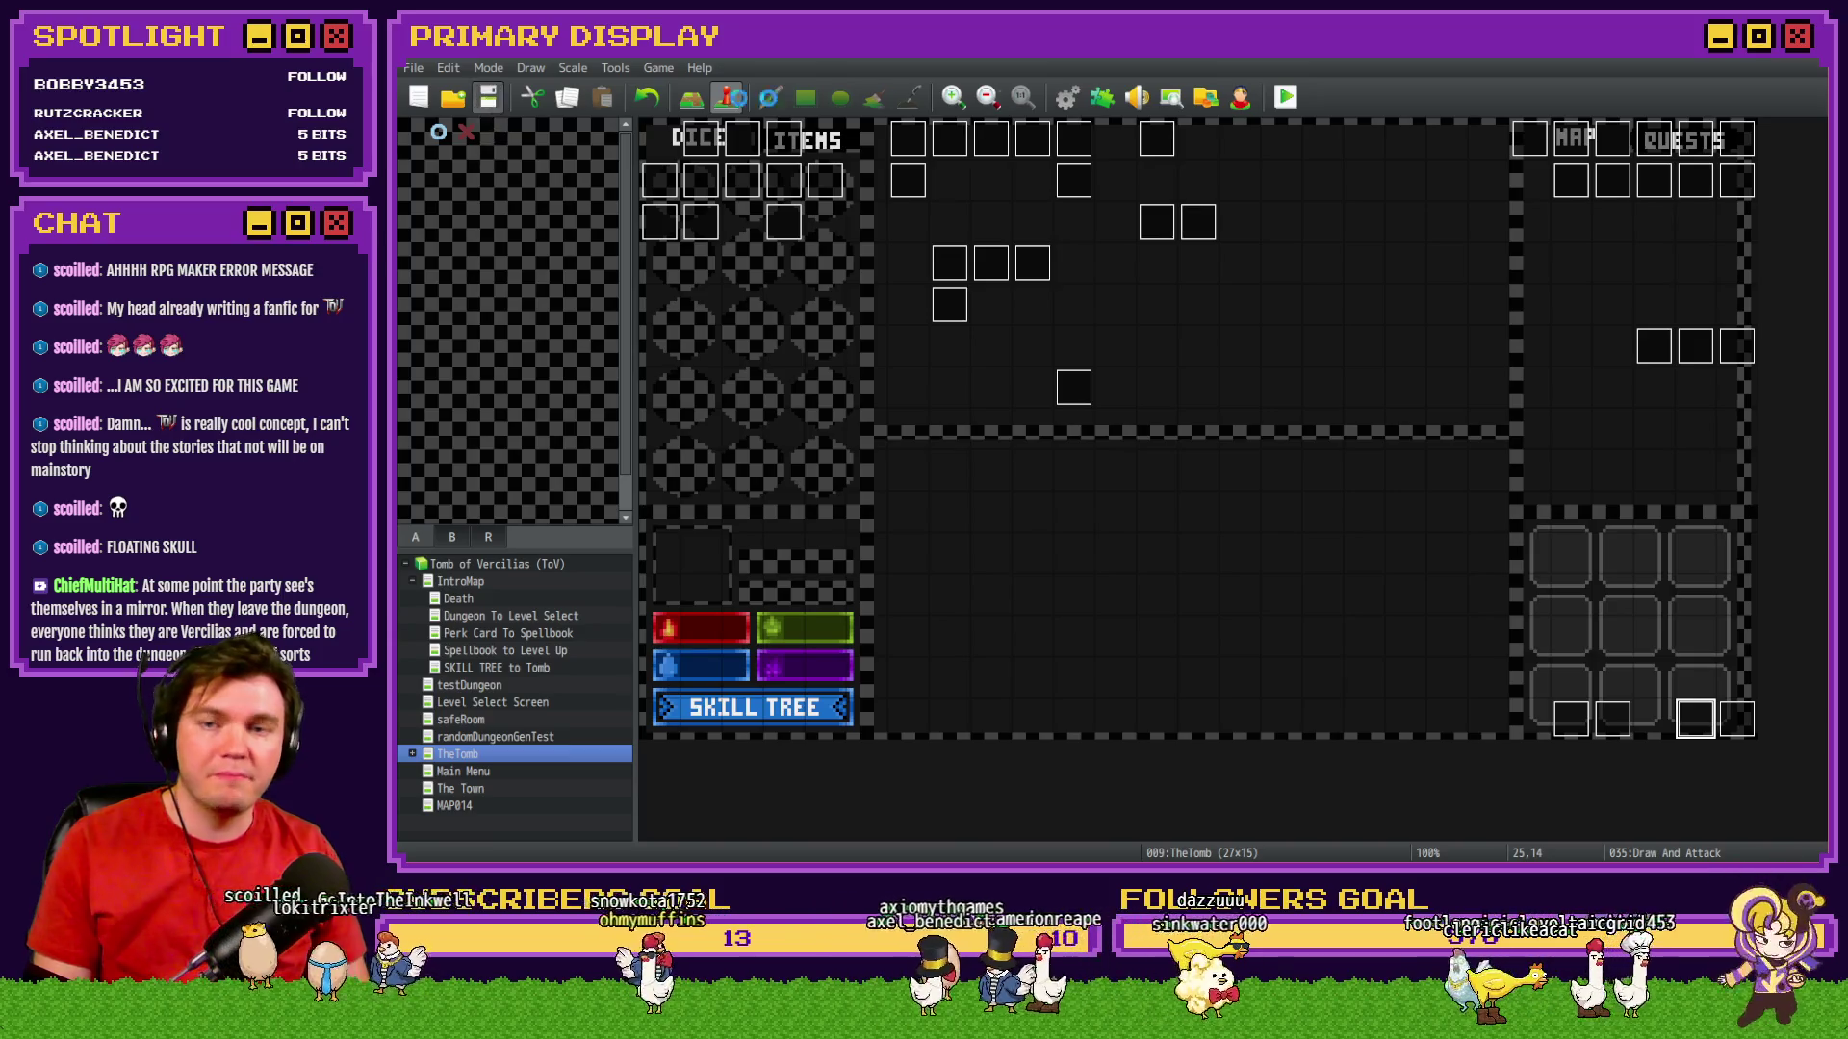
Playtest, pick a starting perk, beat the Gargoyle by standing on 17, and take Spiked Pauldron.
left_click(1290, 96)
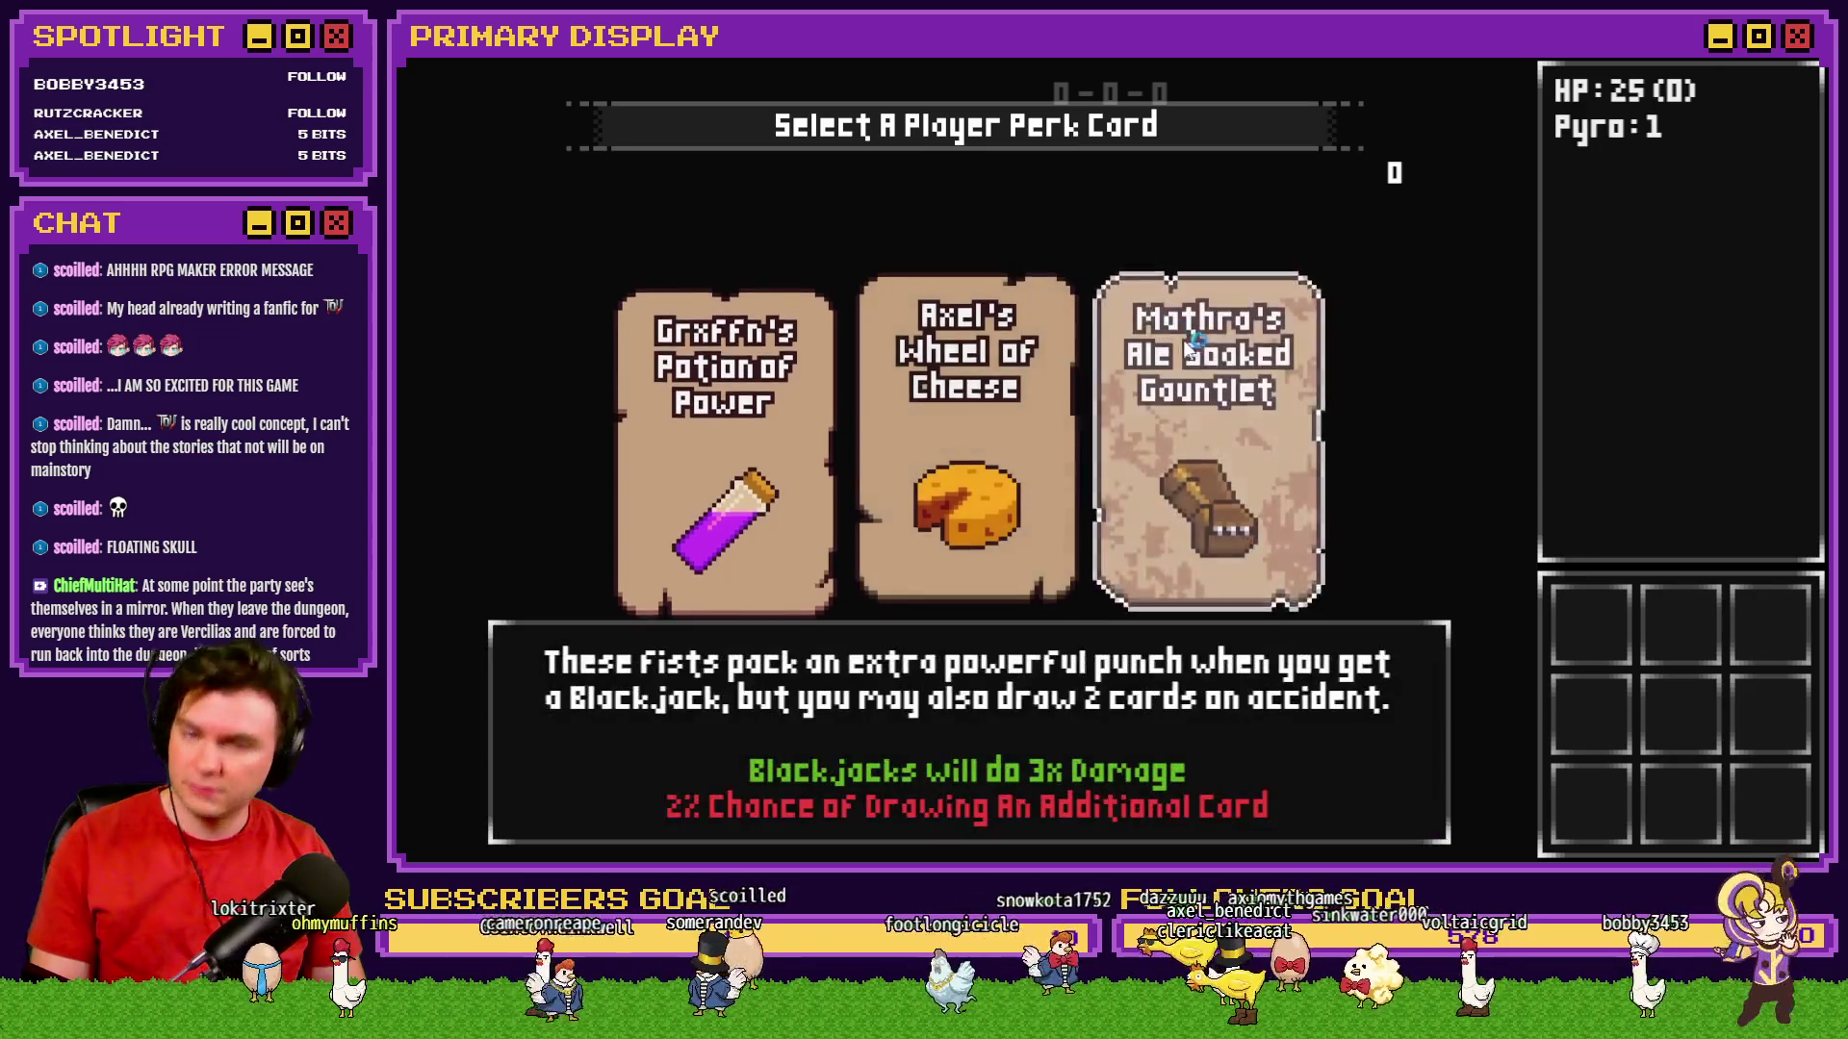
left_click(1217, 317)
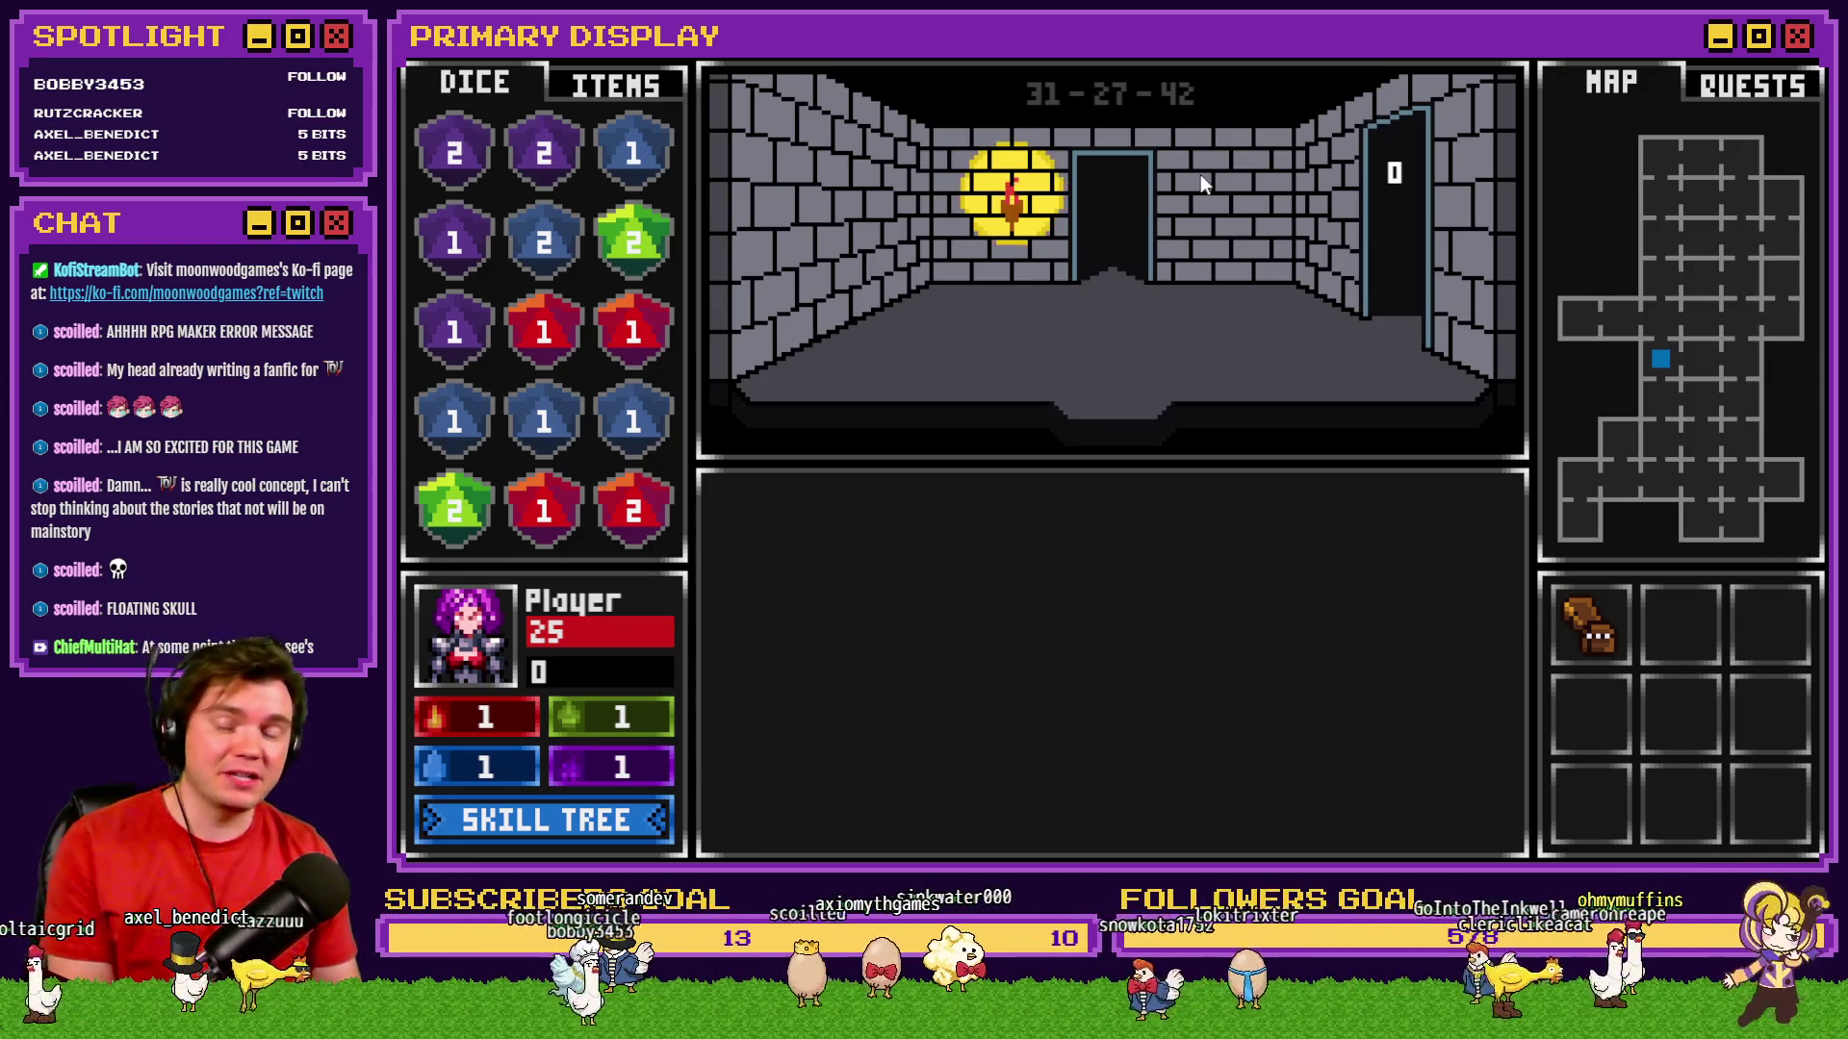
left_click(1058, 392)
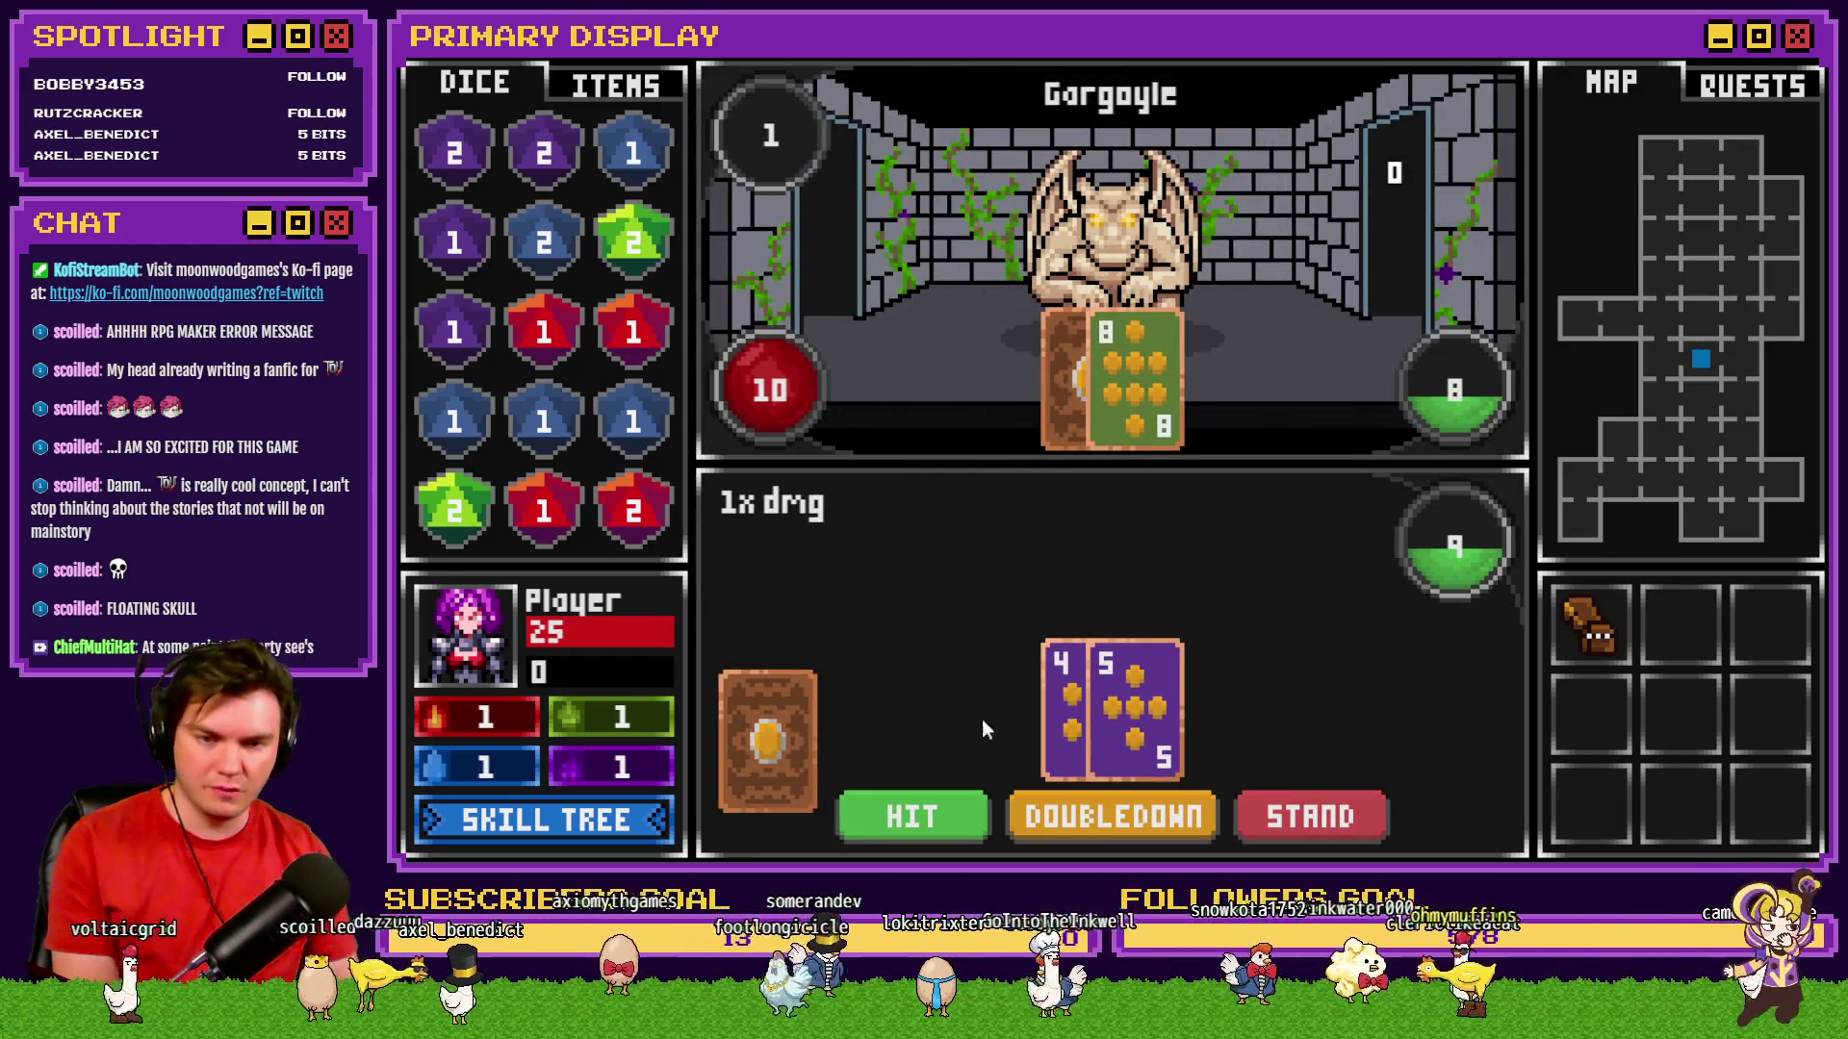
left_click(951, 808)
left_click(1306, 819)
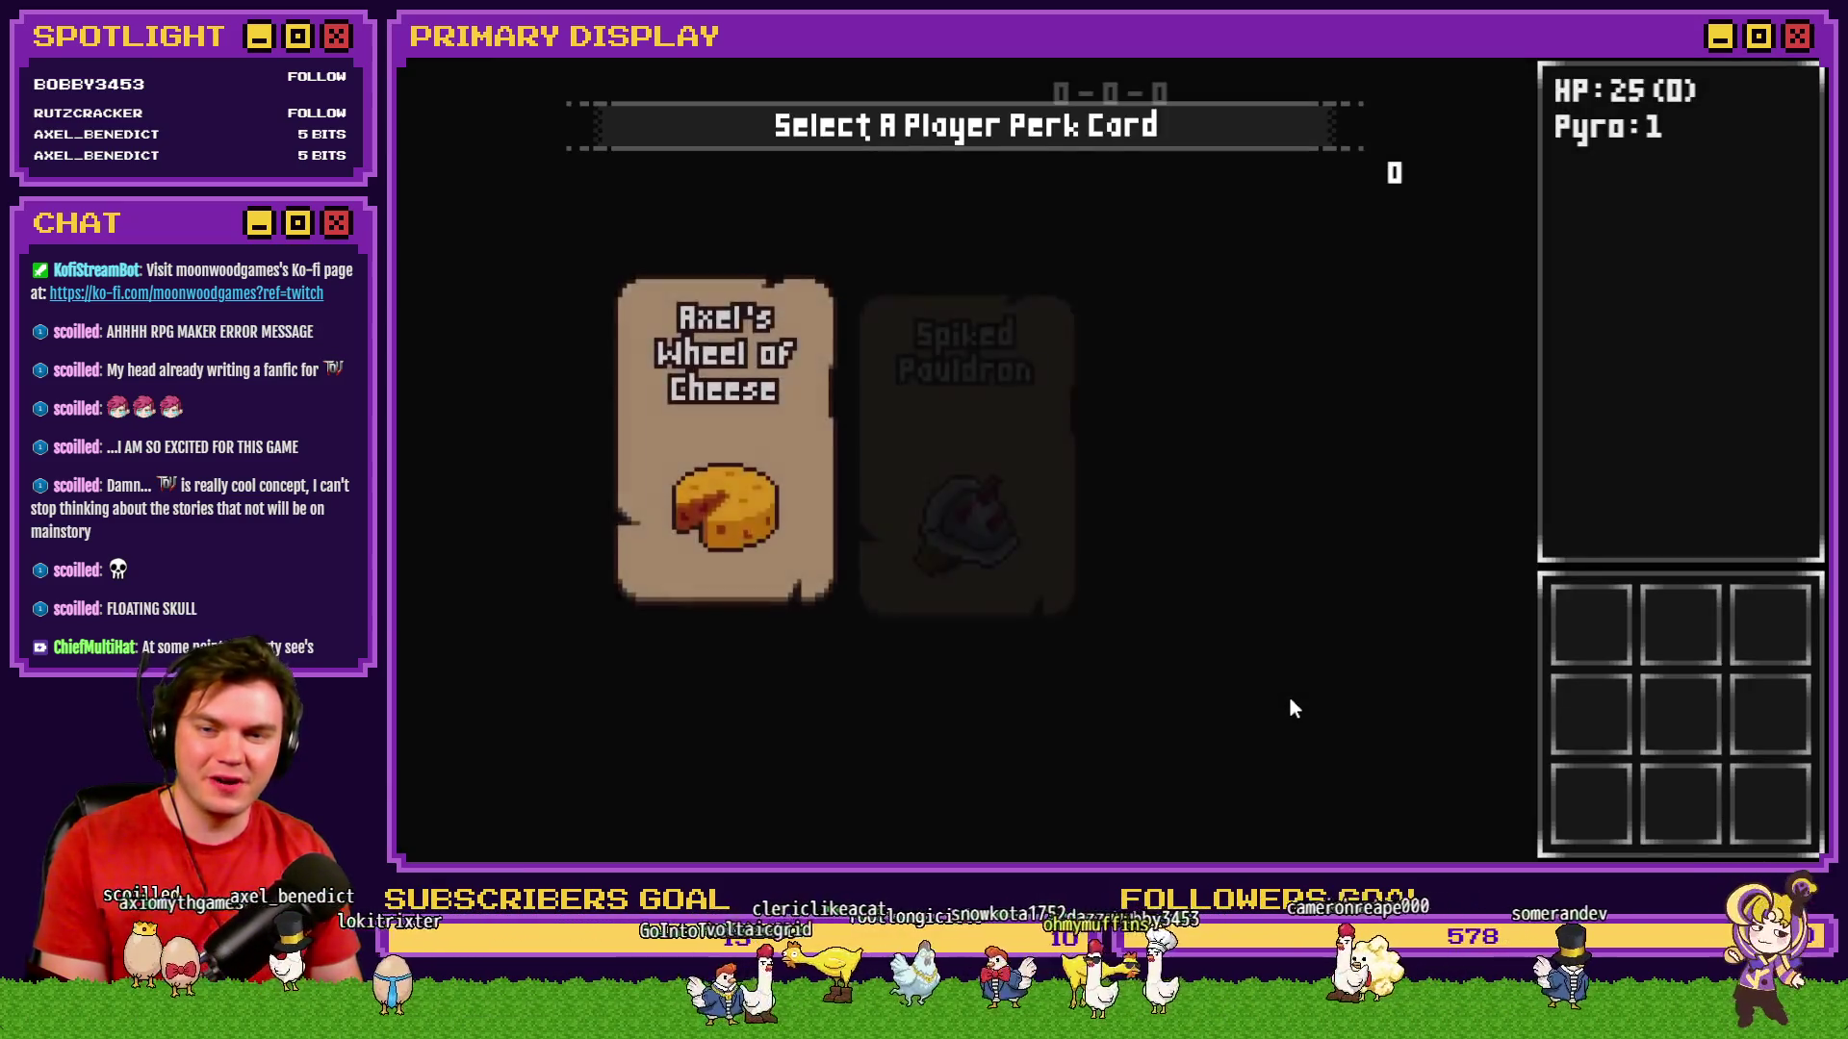
left_click(961, 516)
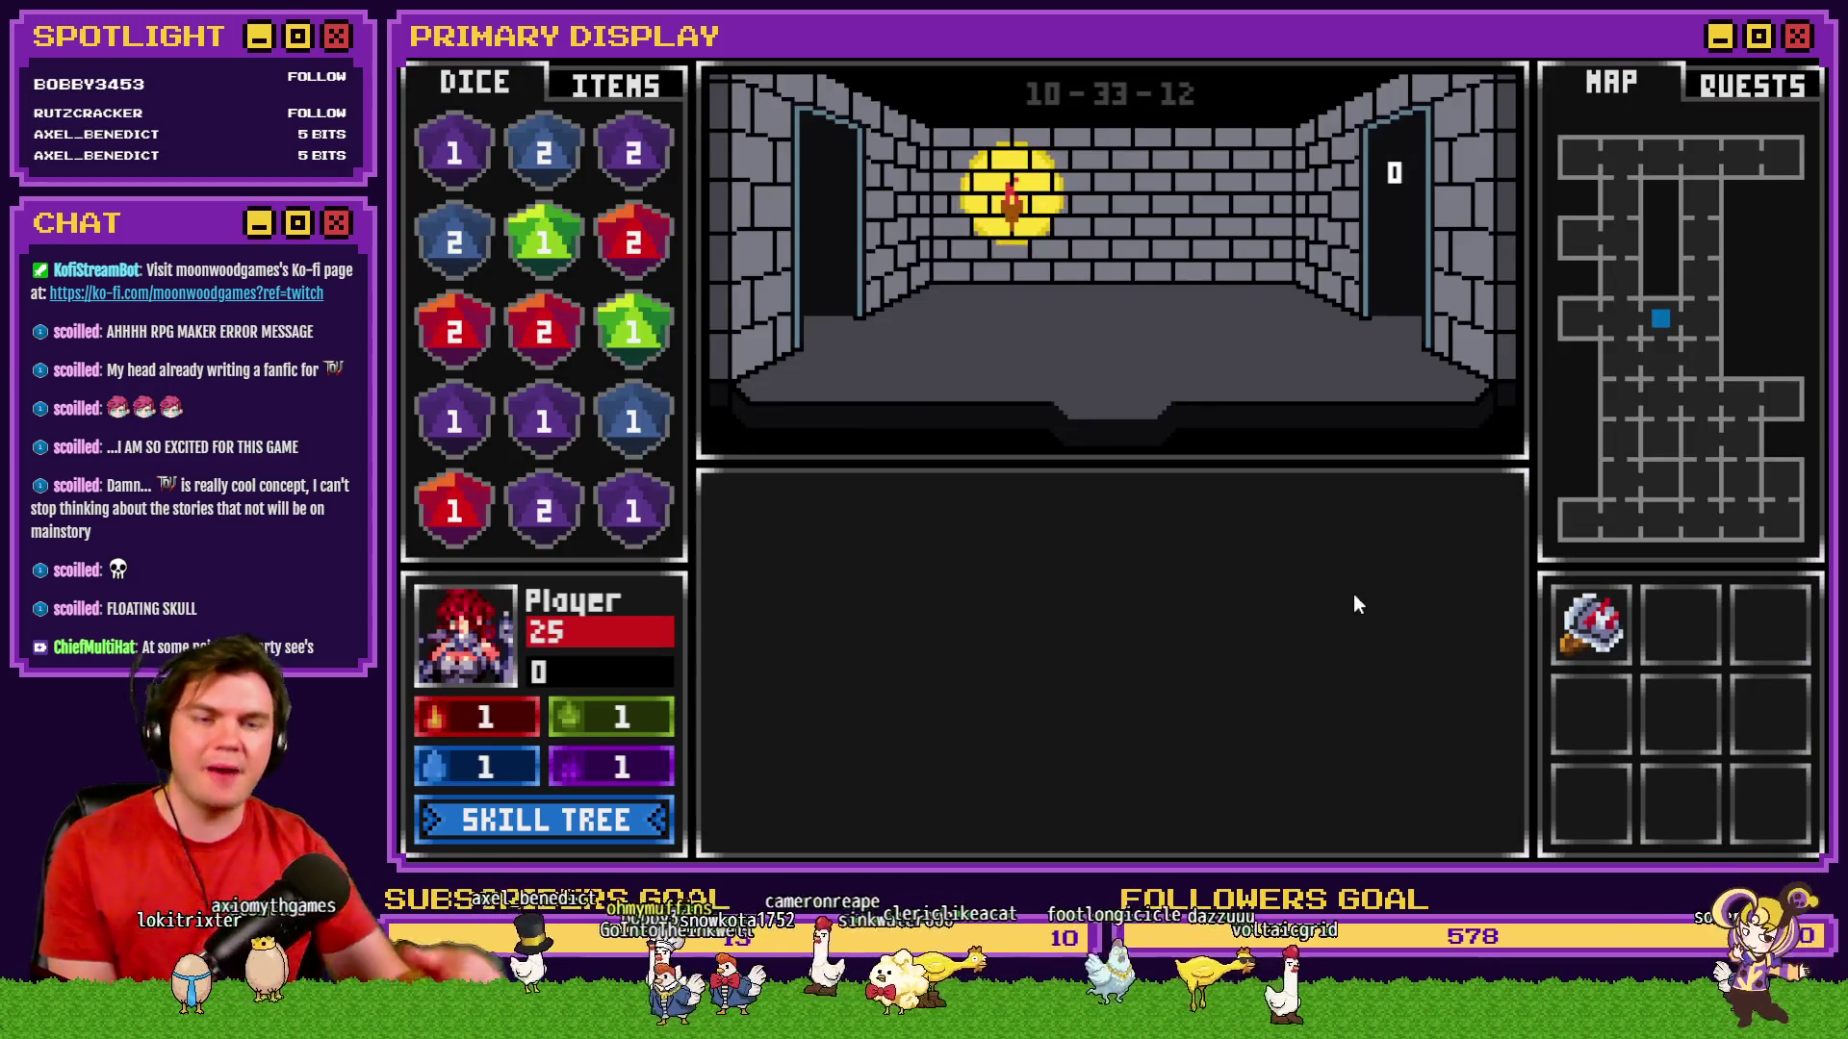
Beat the Elemental: hit to 20 and stand, bet evens, split the 2s, hit both hands, stand.
key("w")
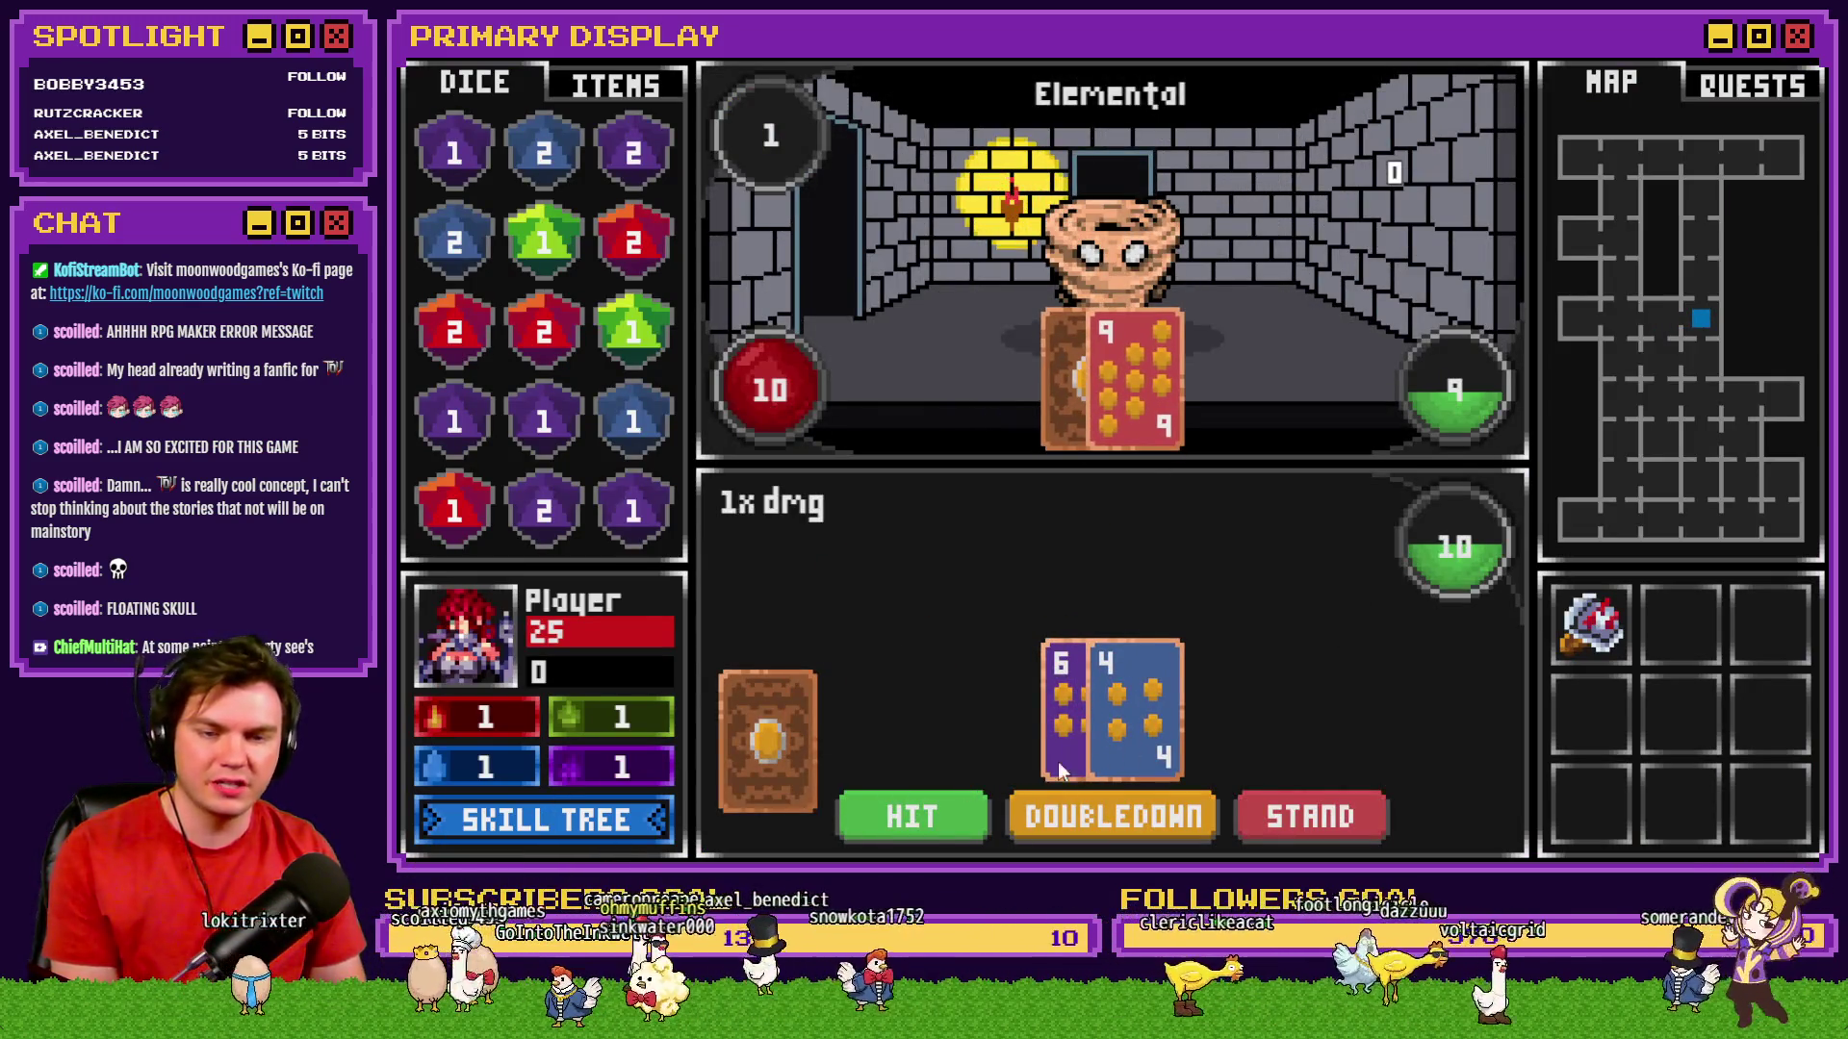
mouse_move(1598, 641)
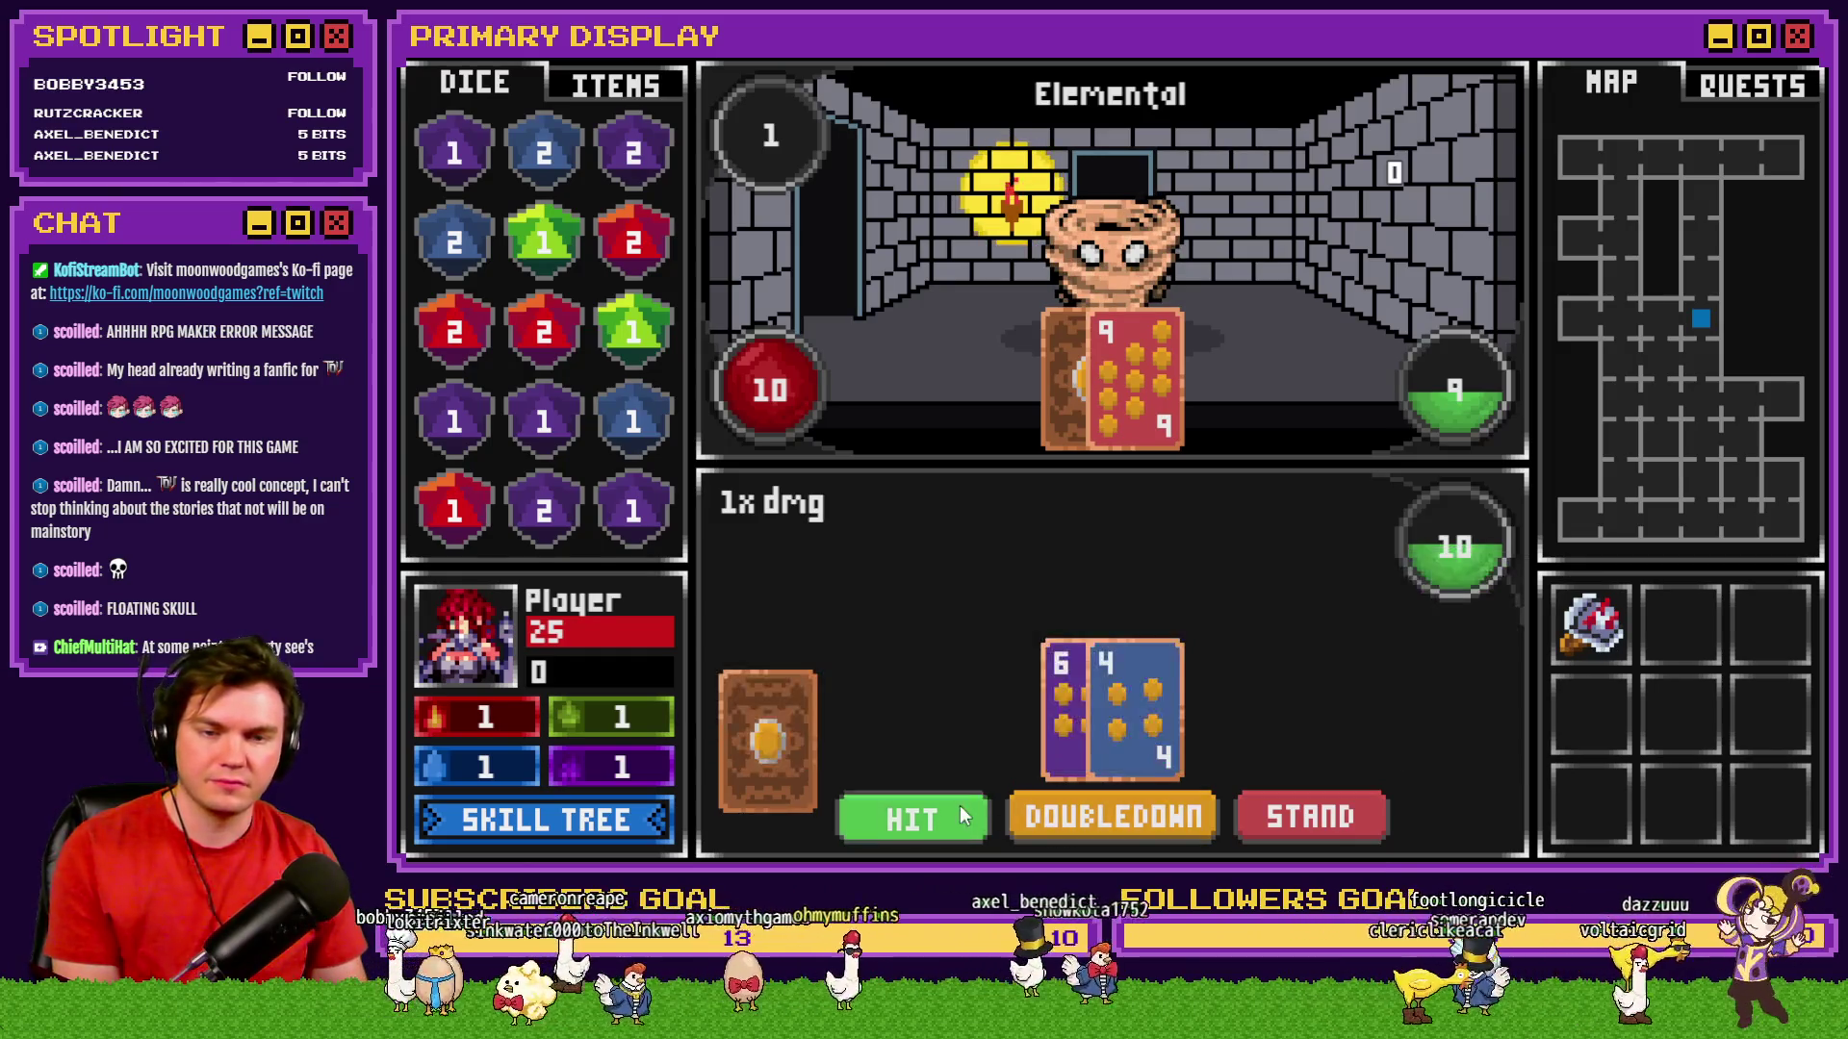
left_click(959, 806)
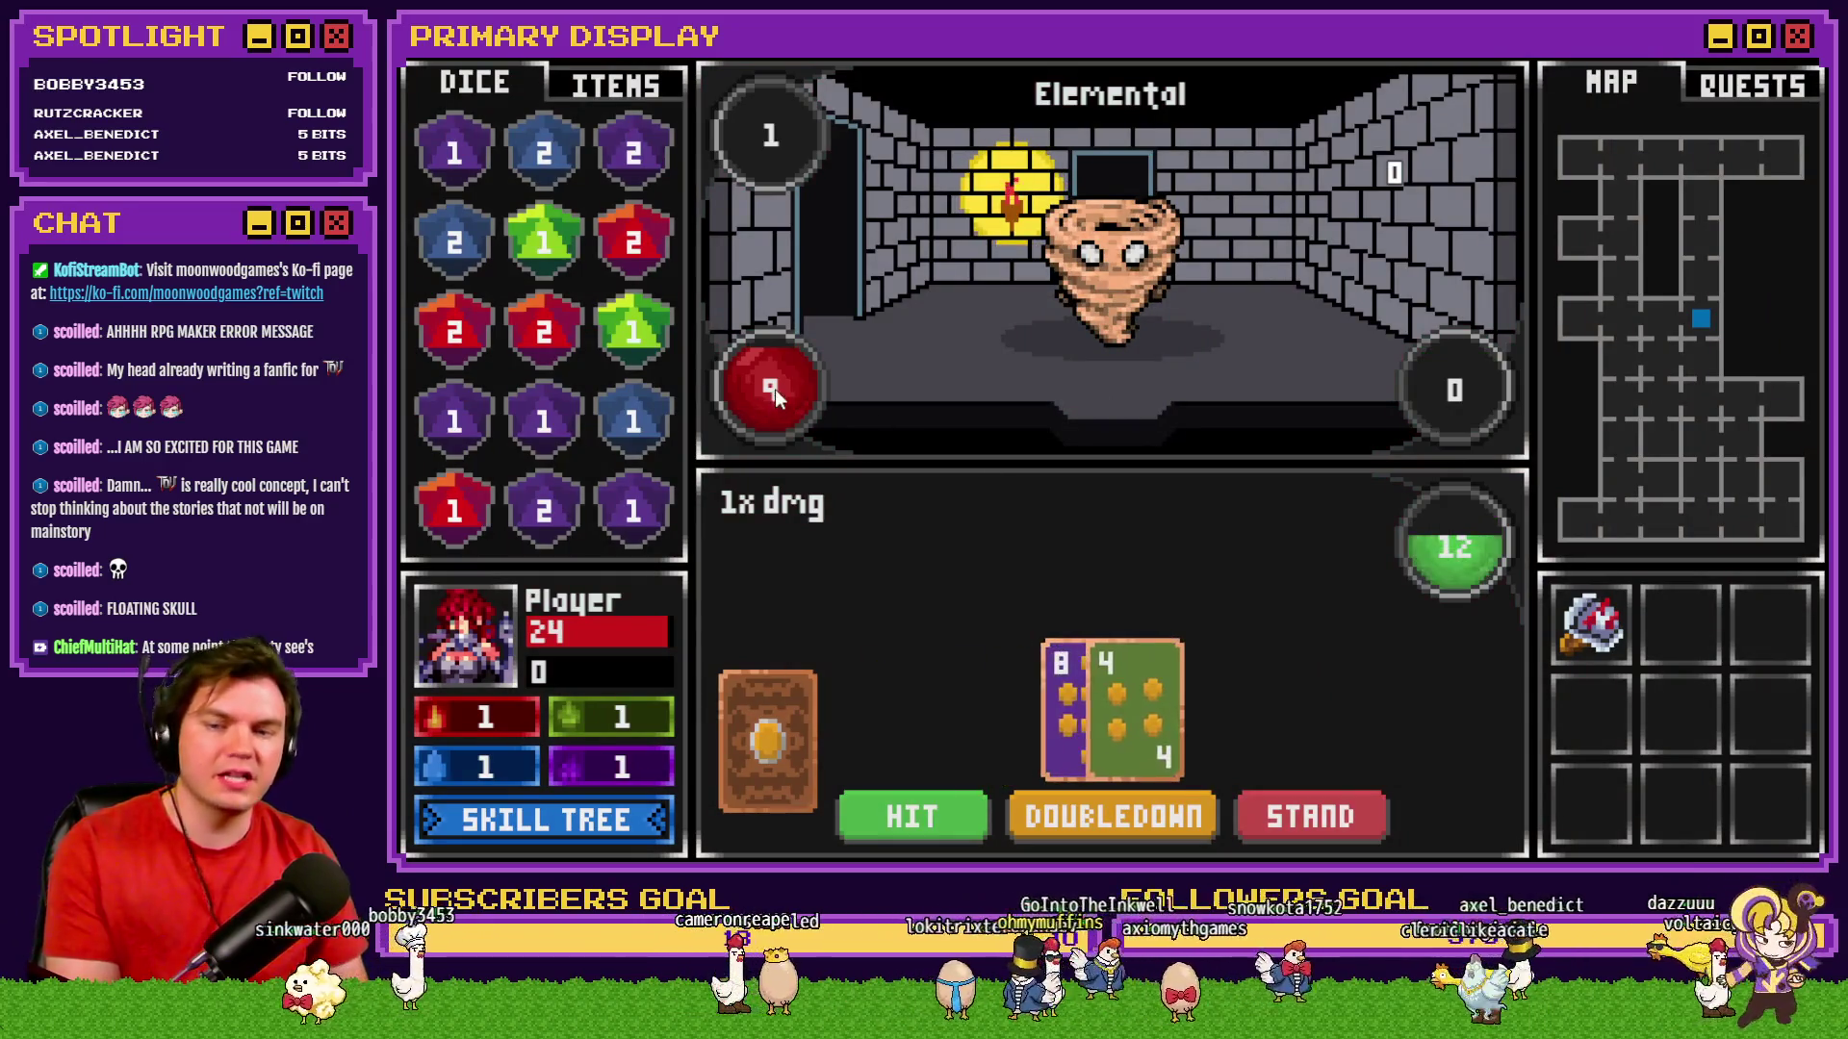
left_click(892, 824)
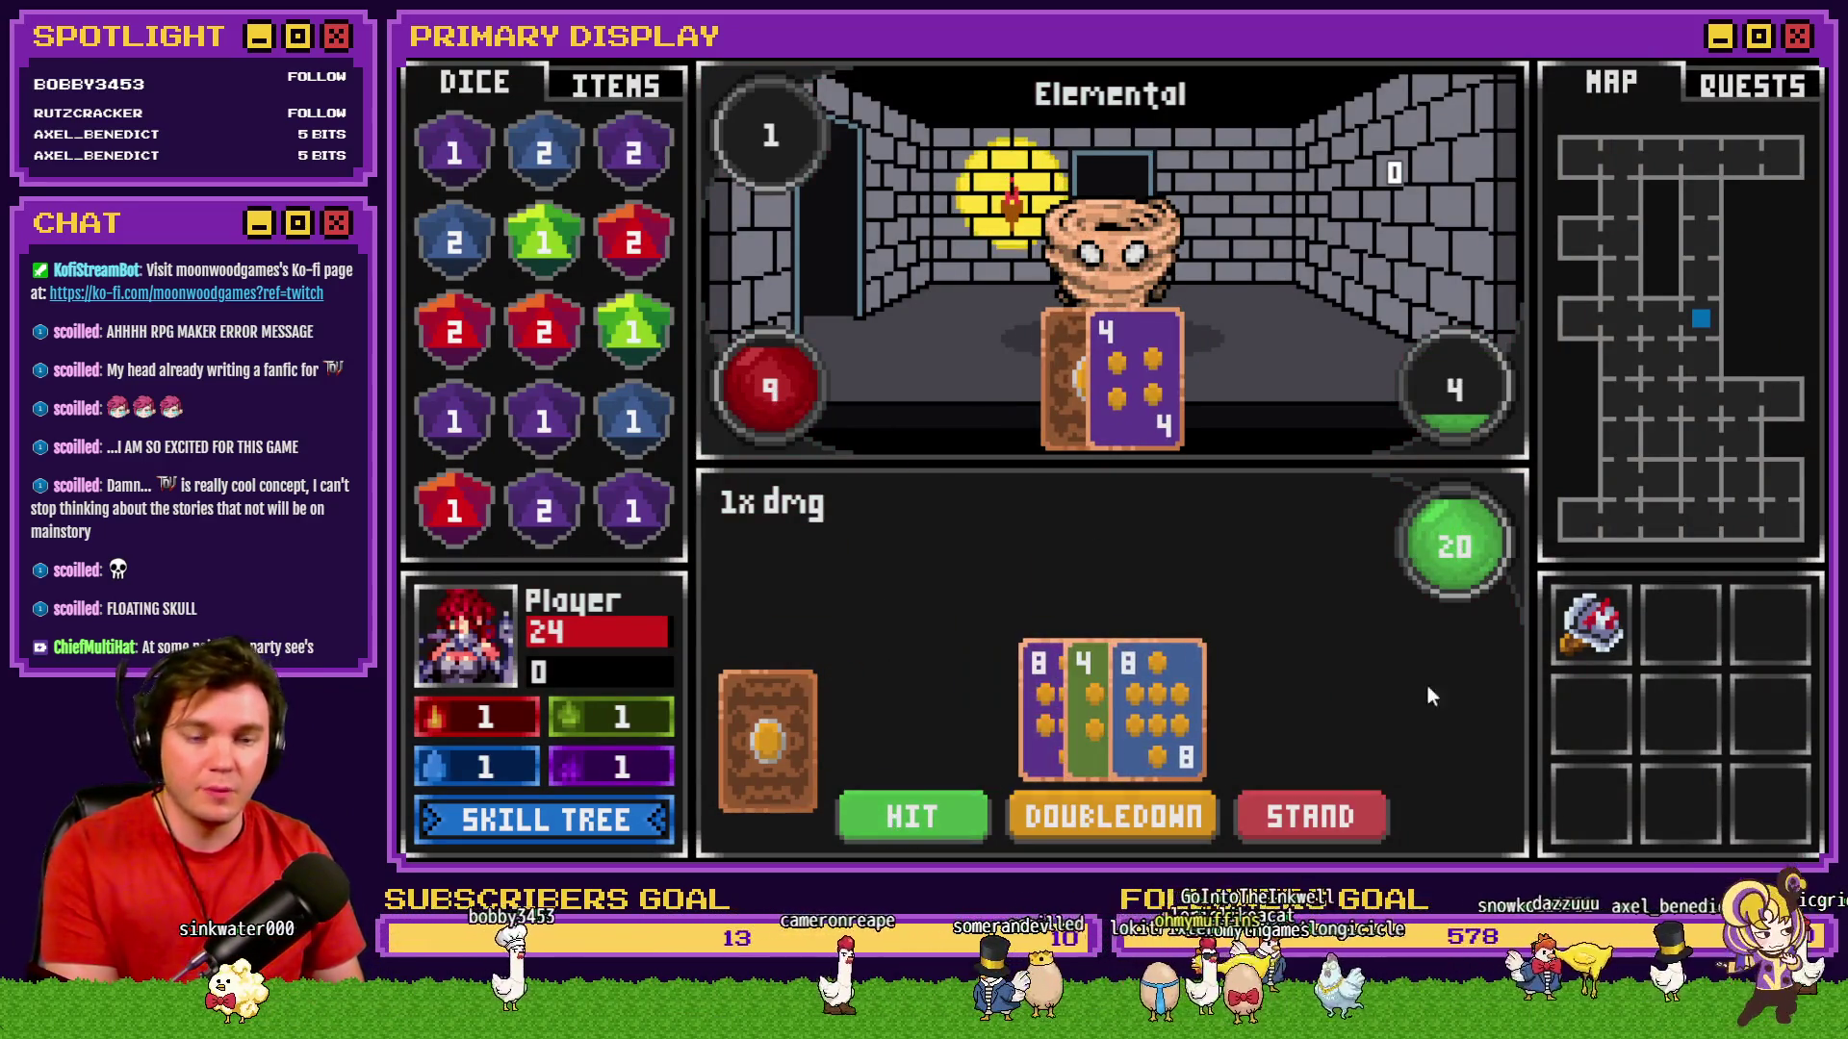
left_click(1340, 799)
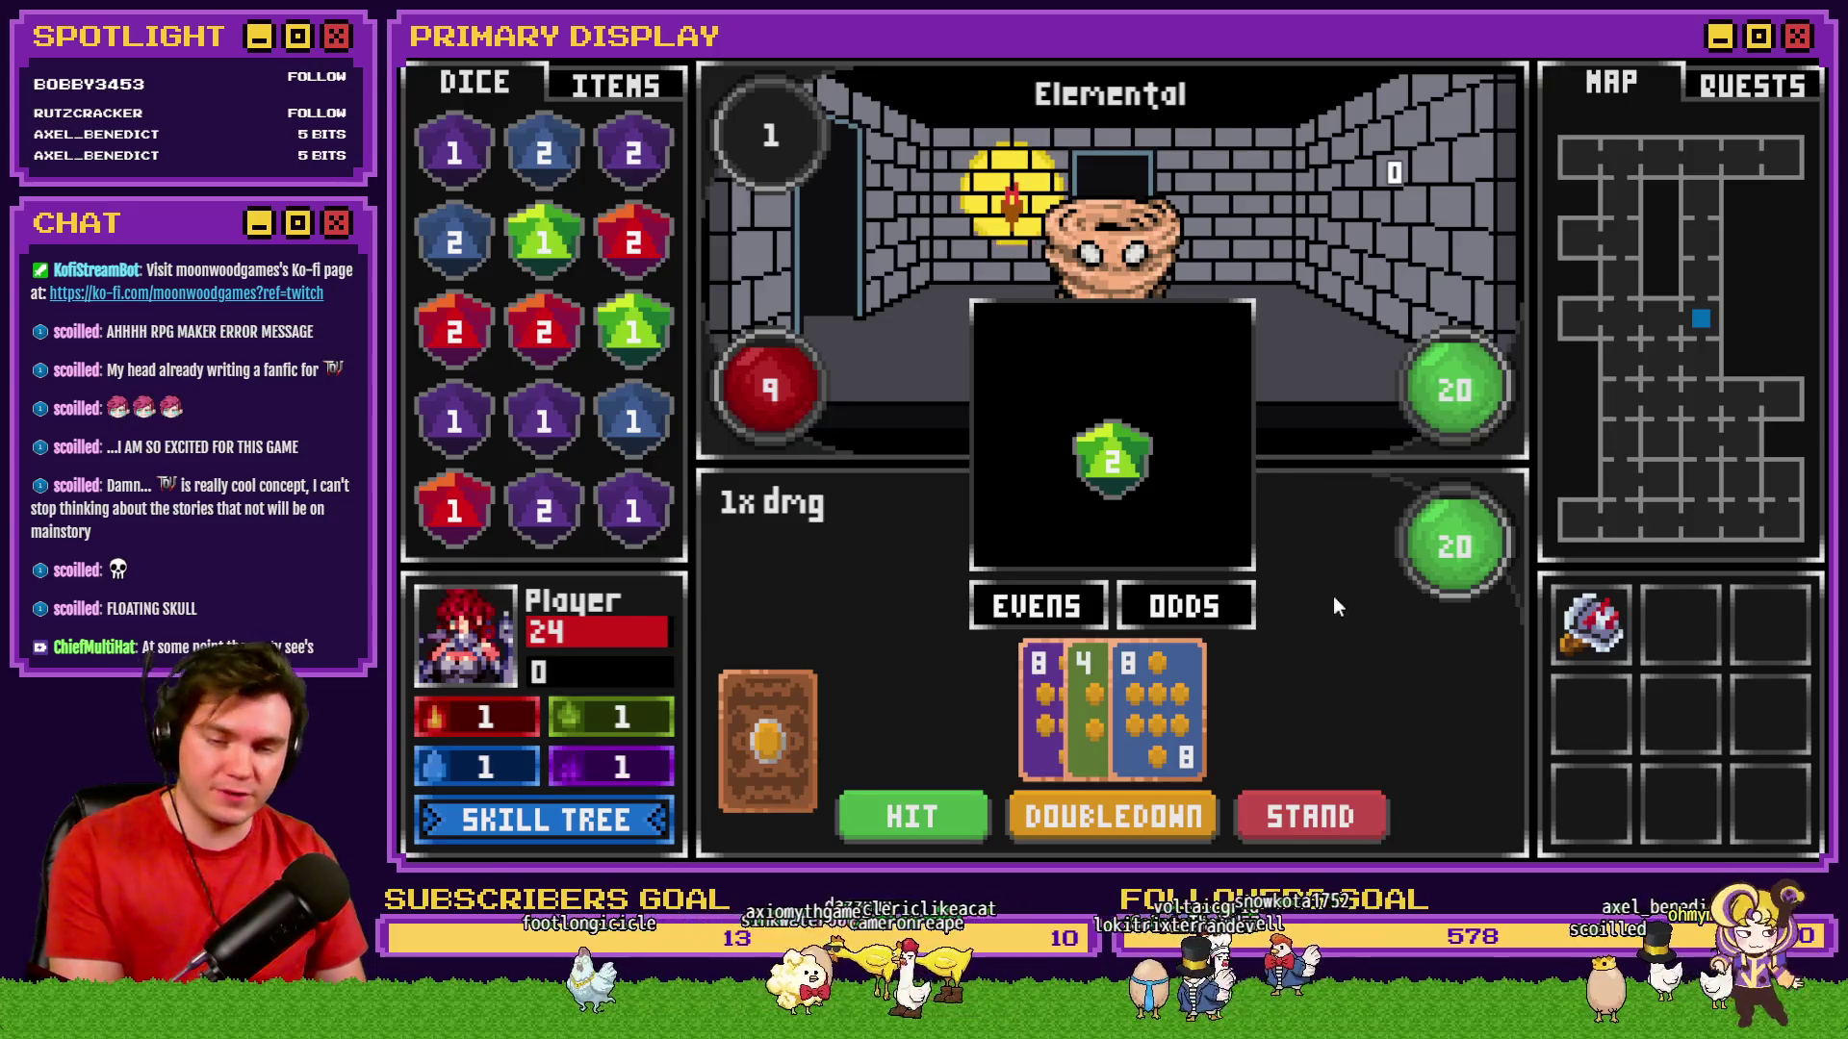
left_click(1022, 608)
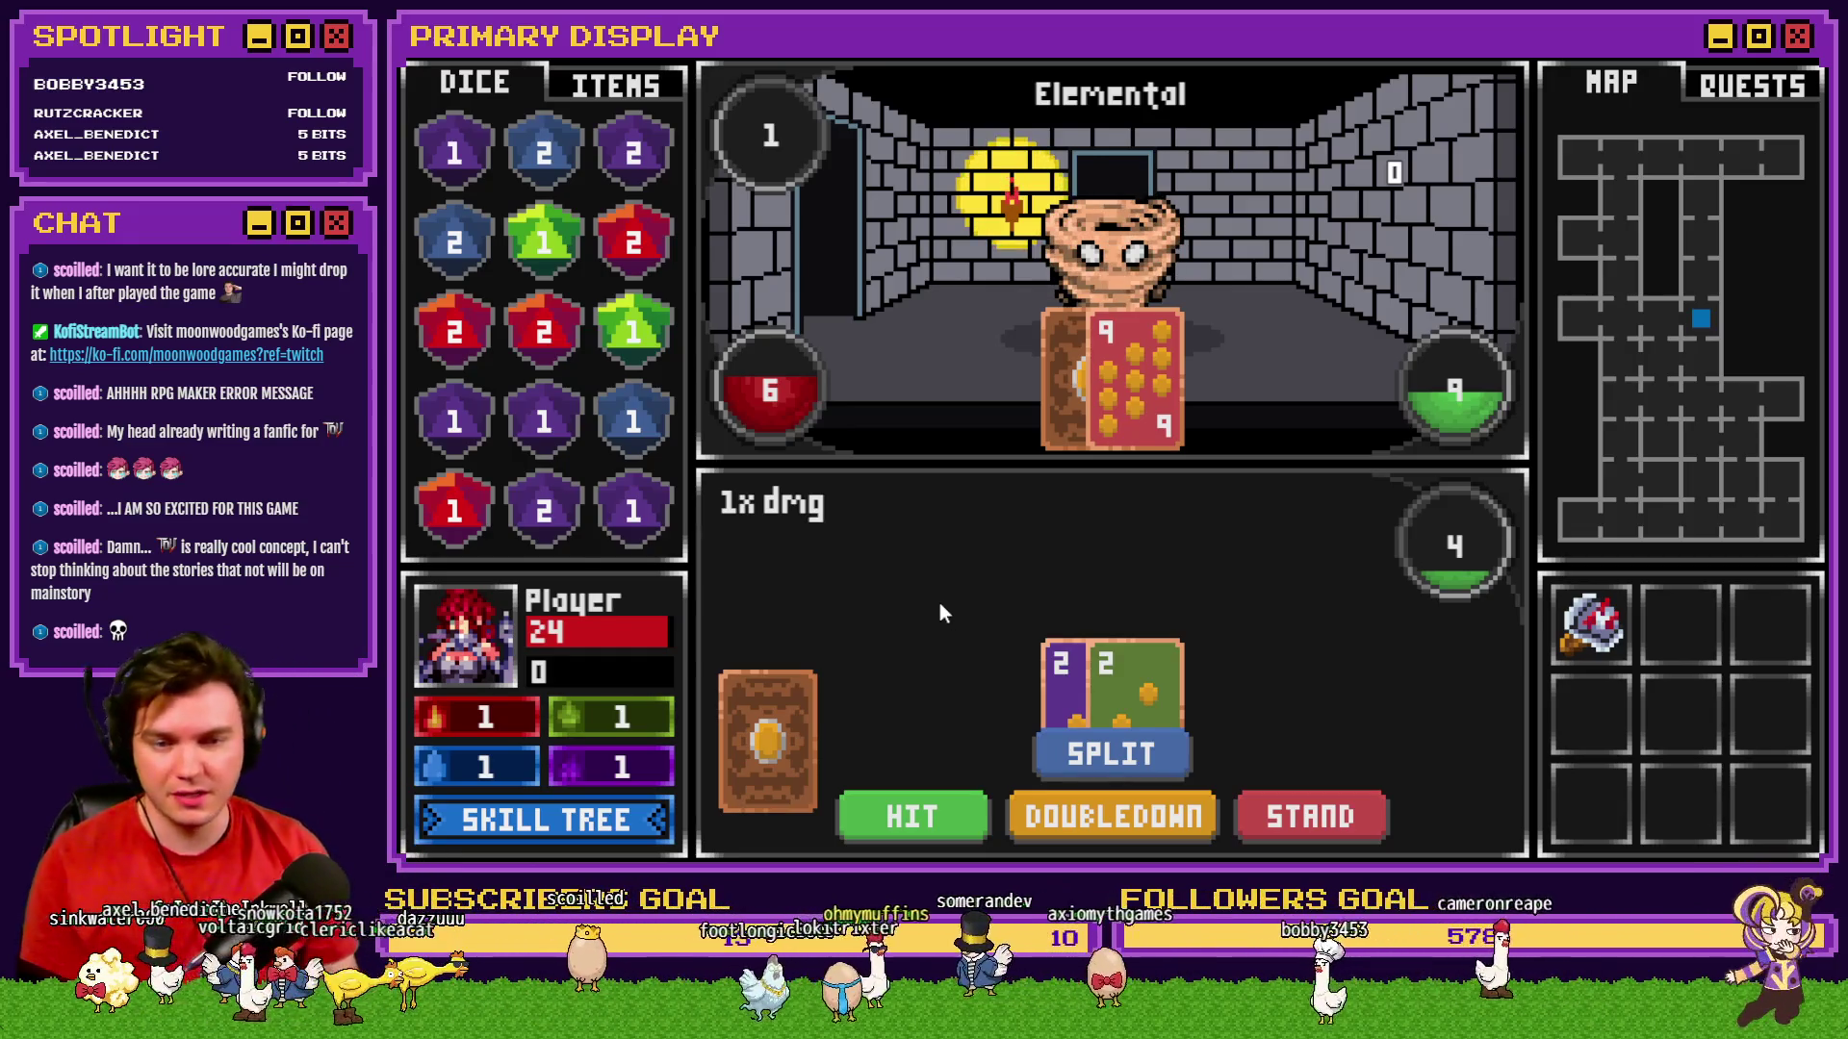
left_click(1107, 753)
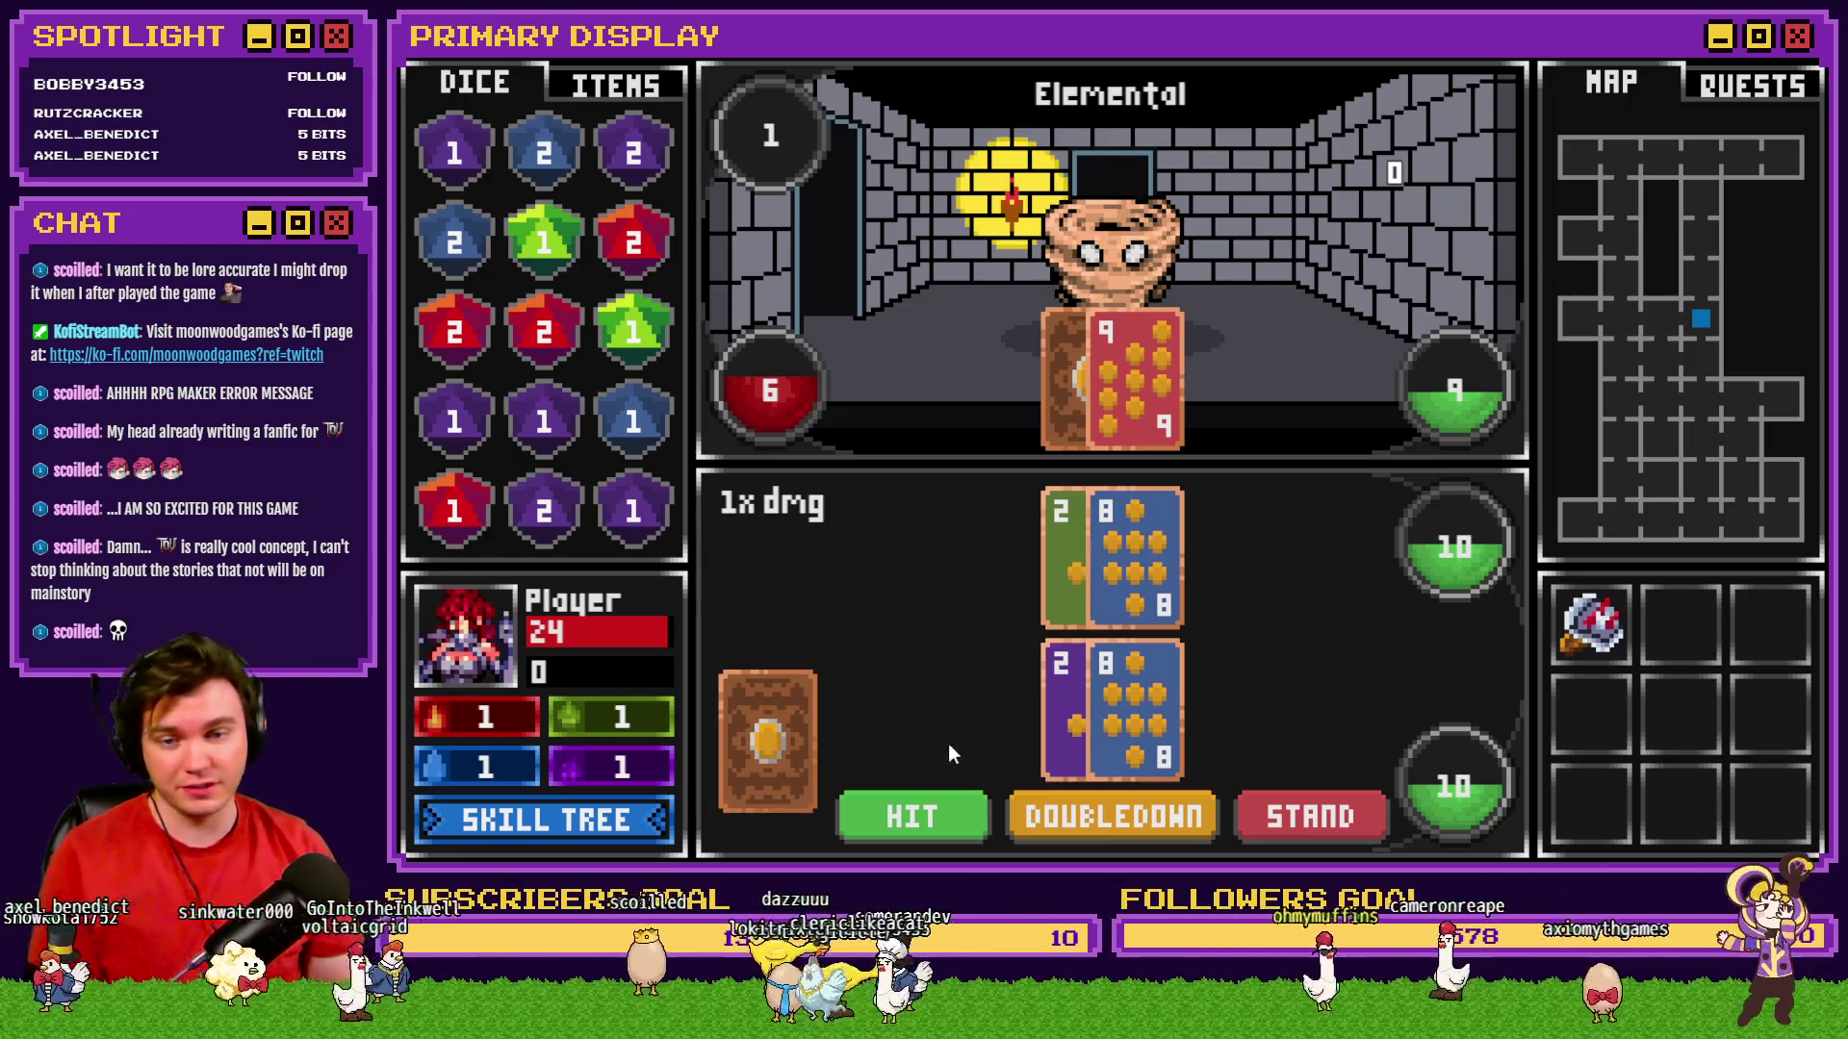
left_click(926, 808)
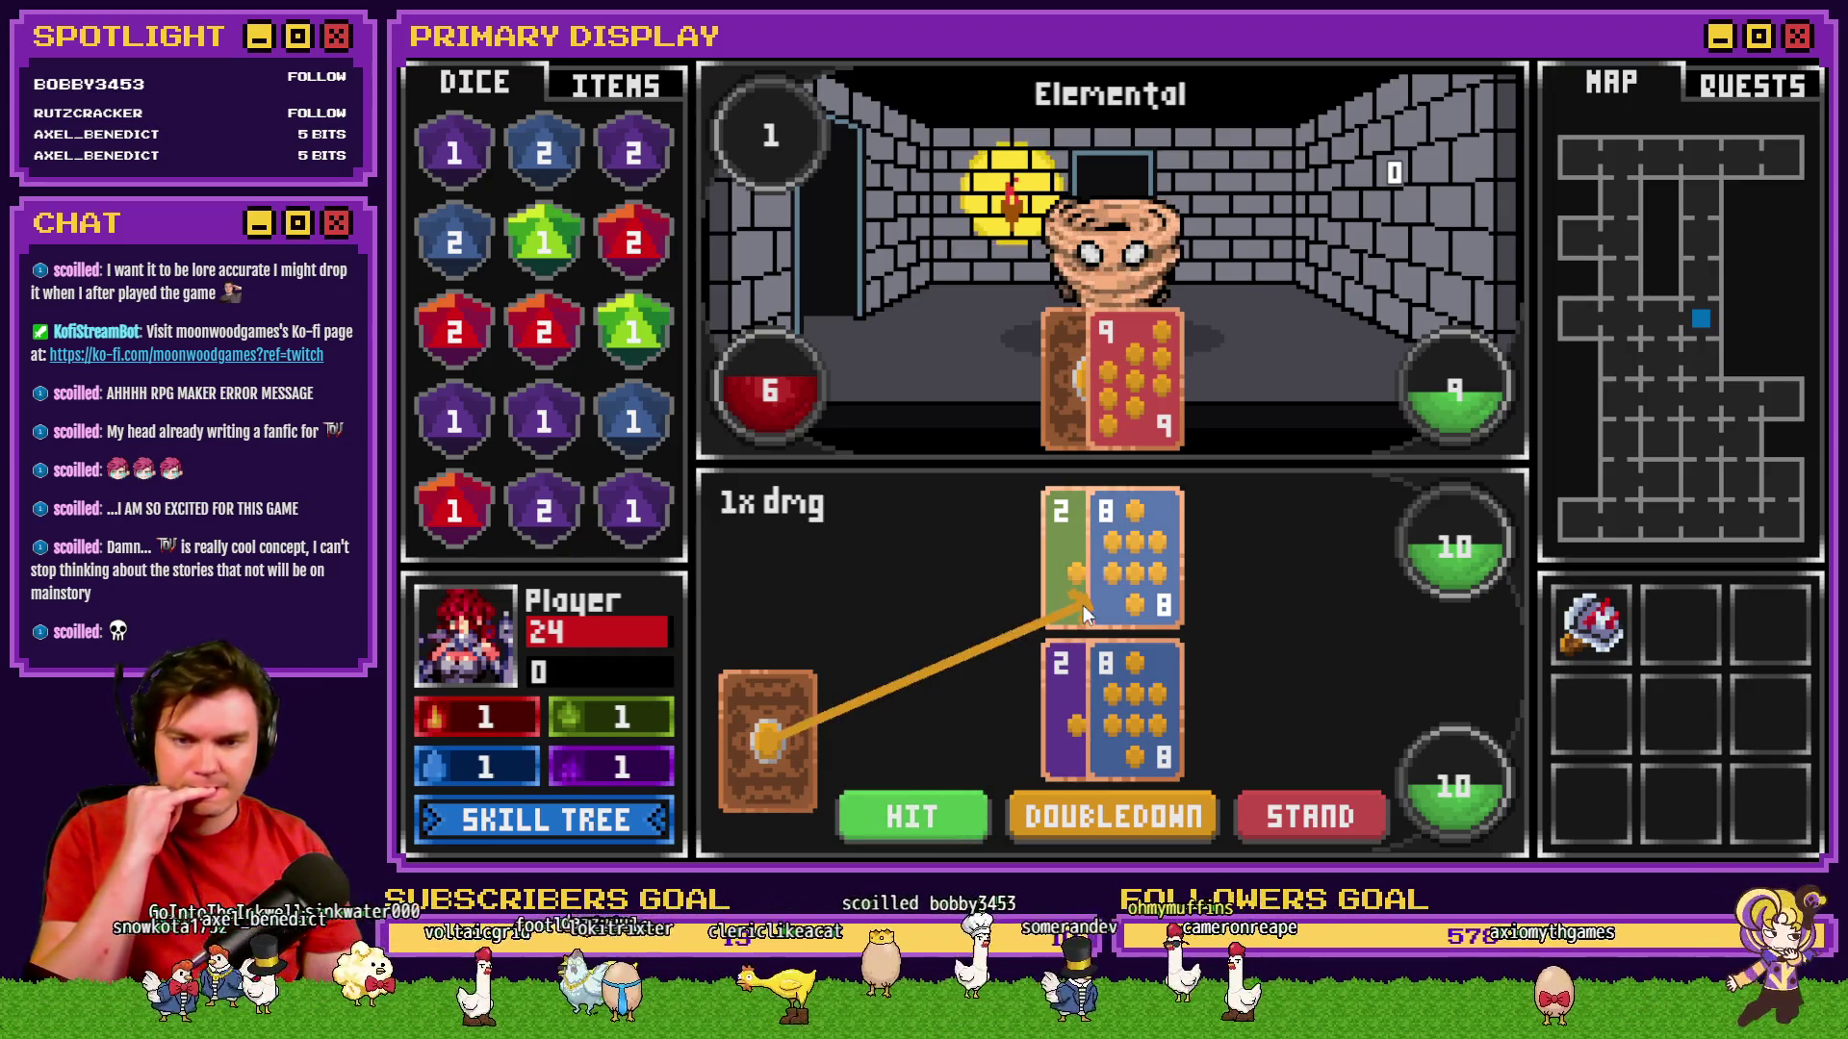
left_click(939, 825)
left_click(926, 817)
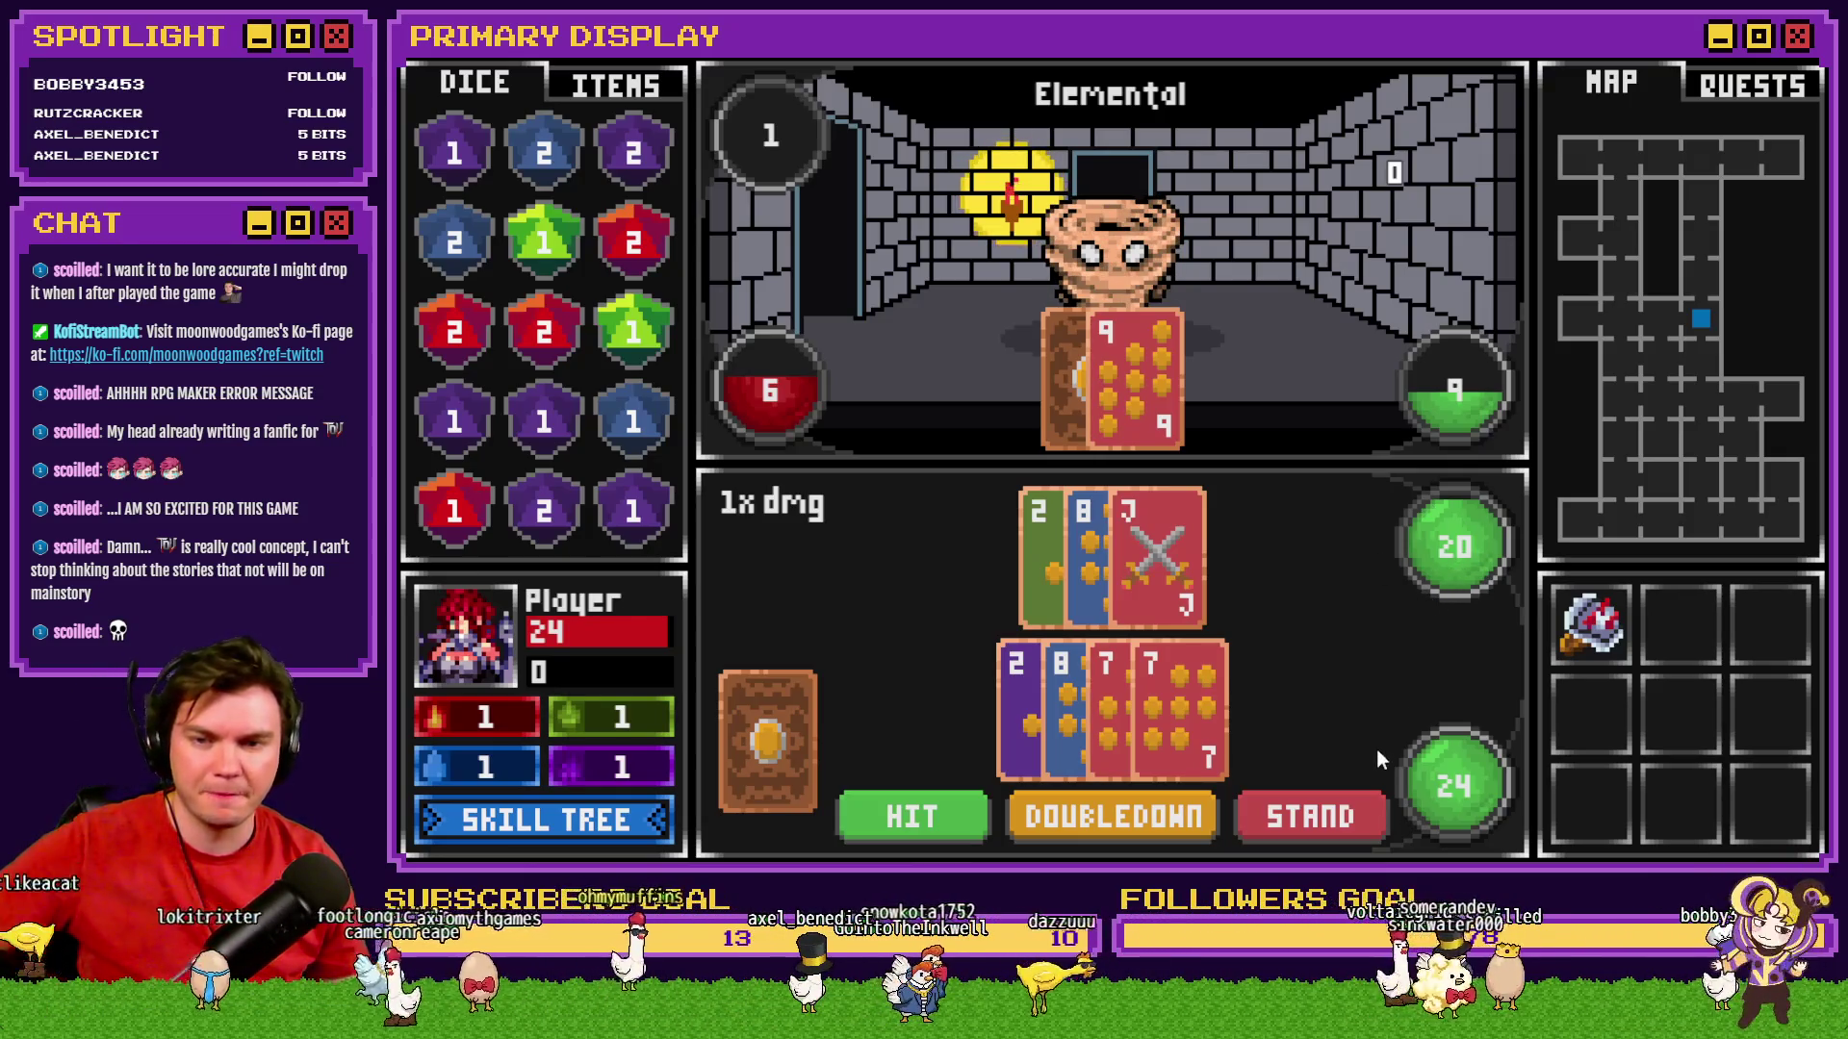
left_click(1367, 795)
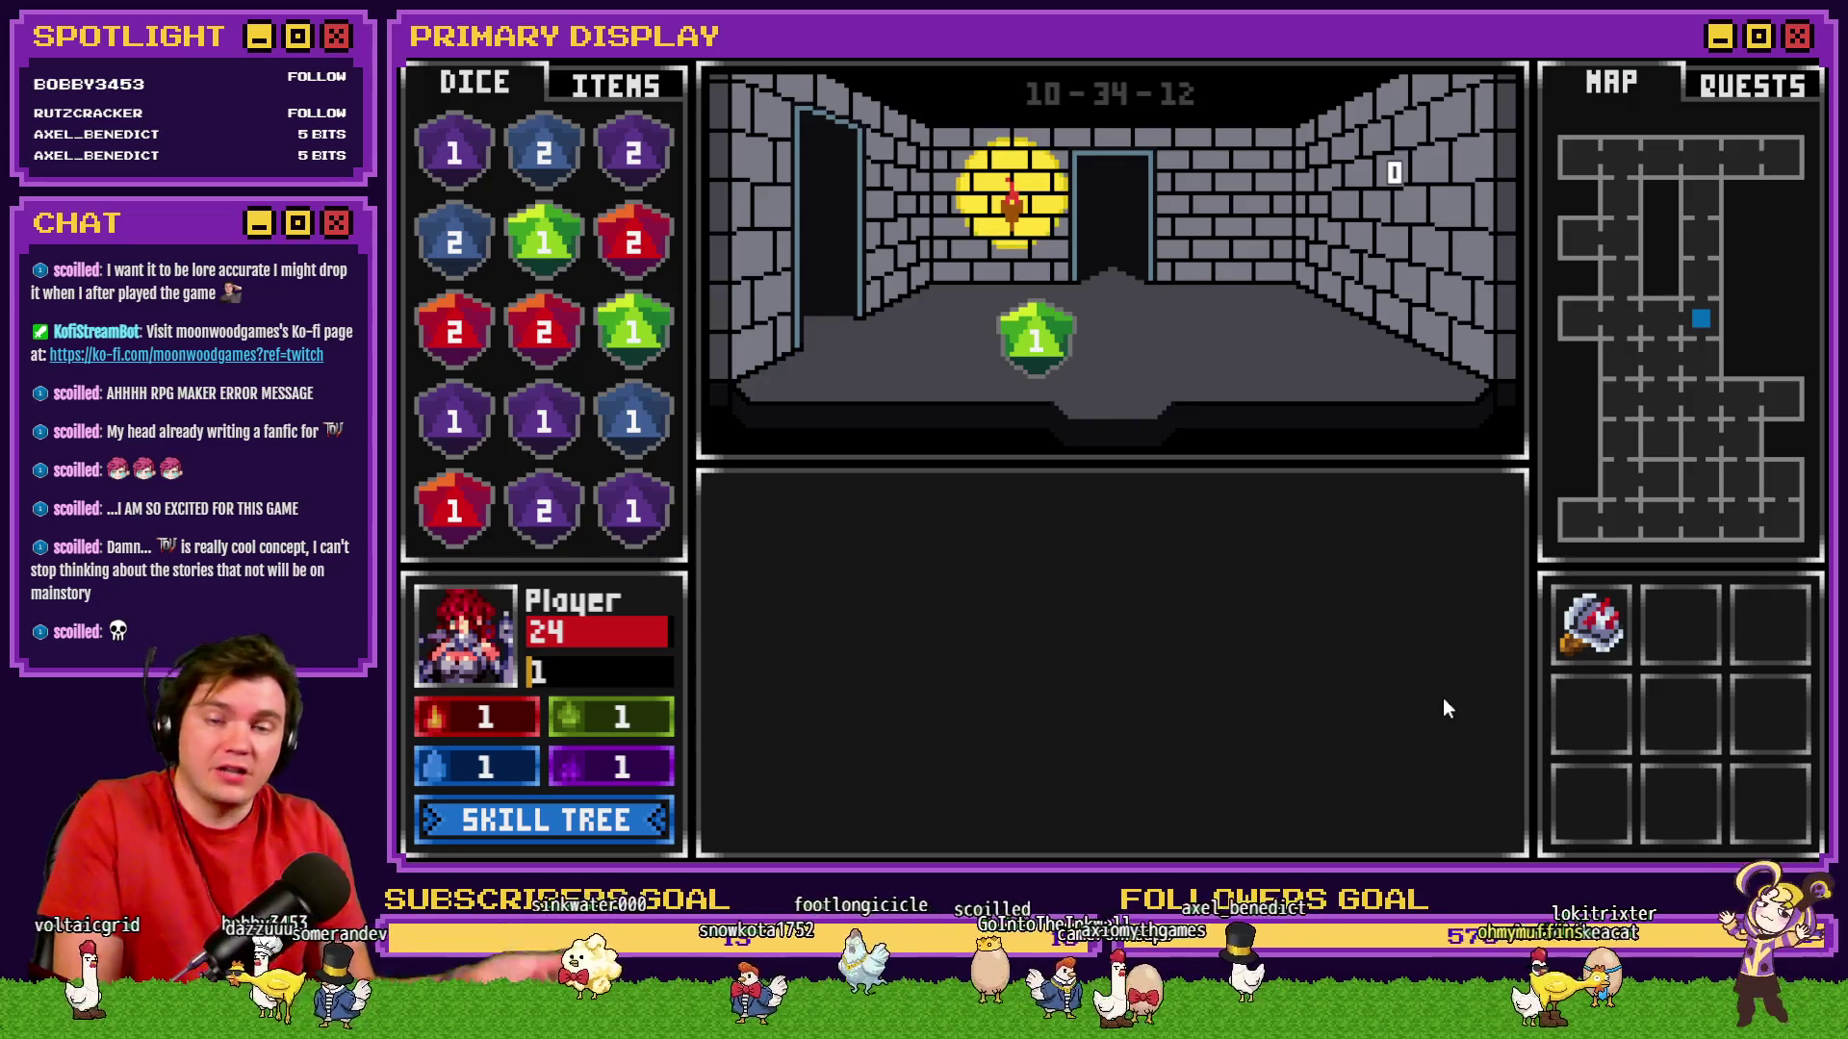
Check the debug switches and variables lists and glance at the skill tree.
key("F9")
key("Escape")
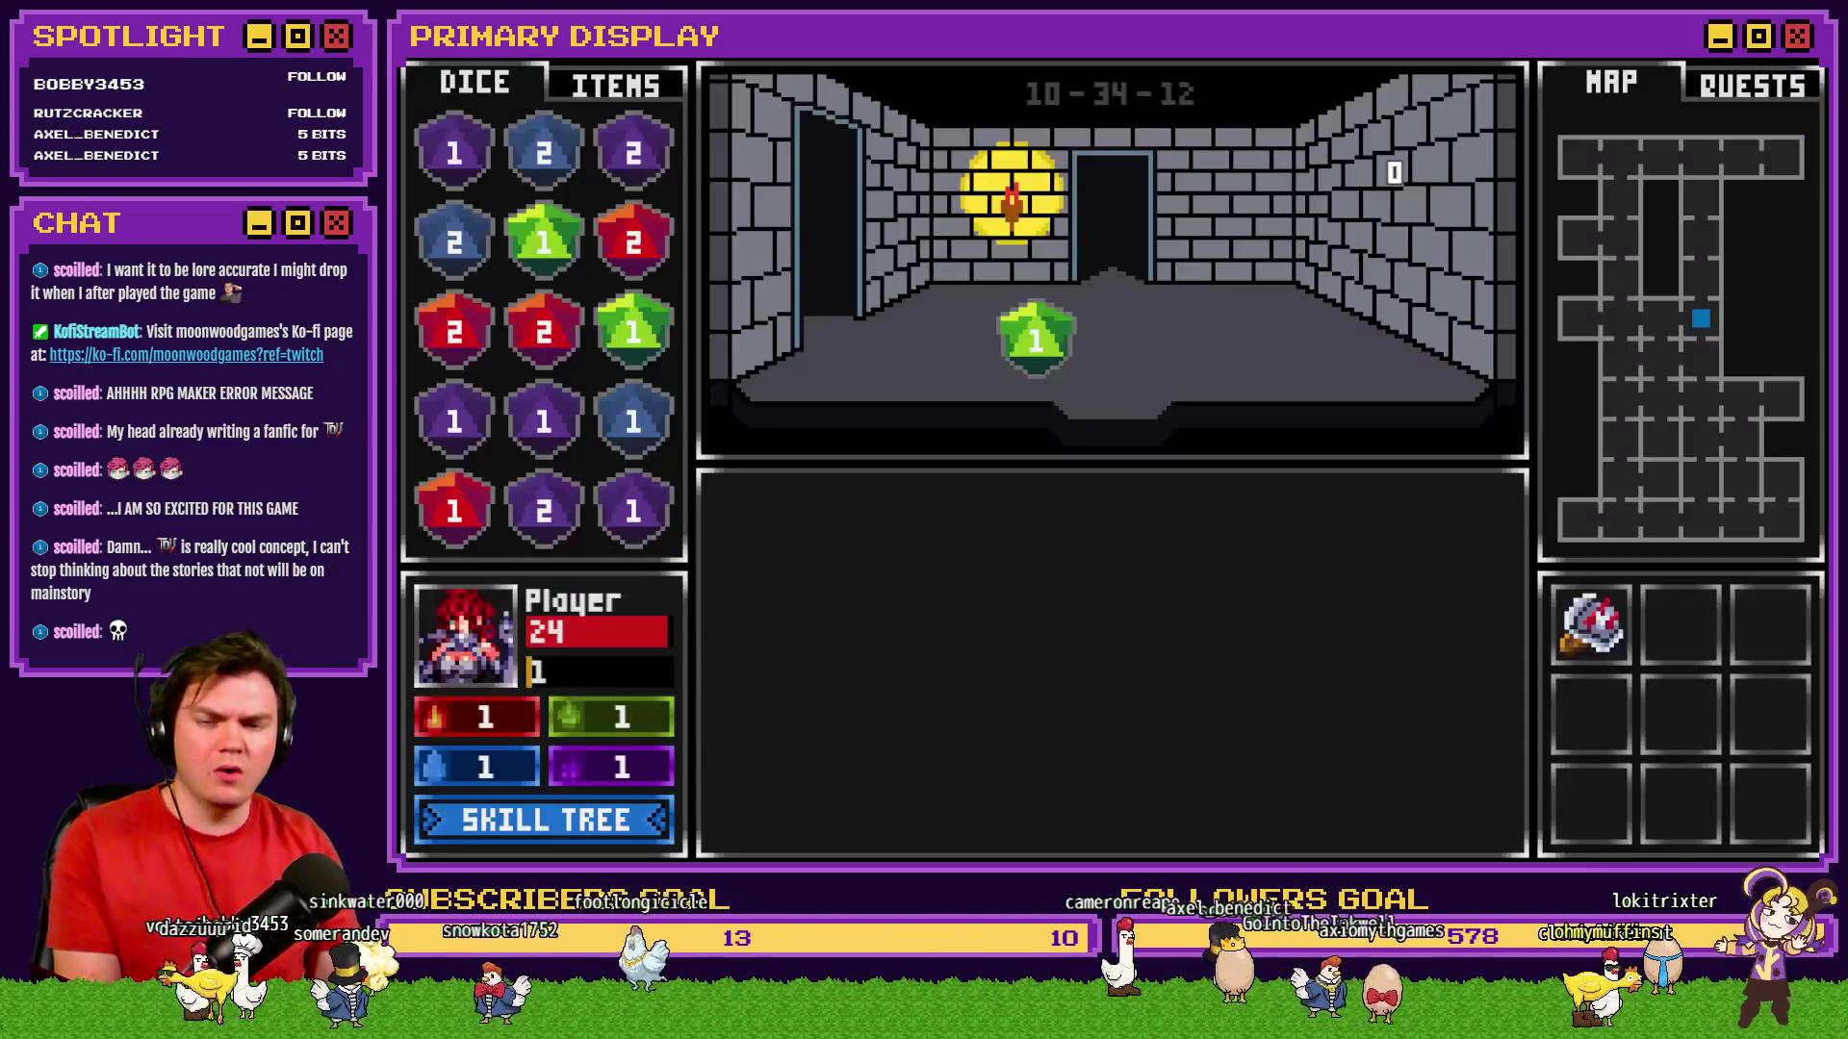
left_click(631, 820)
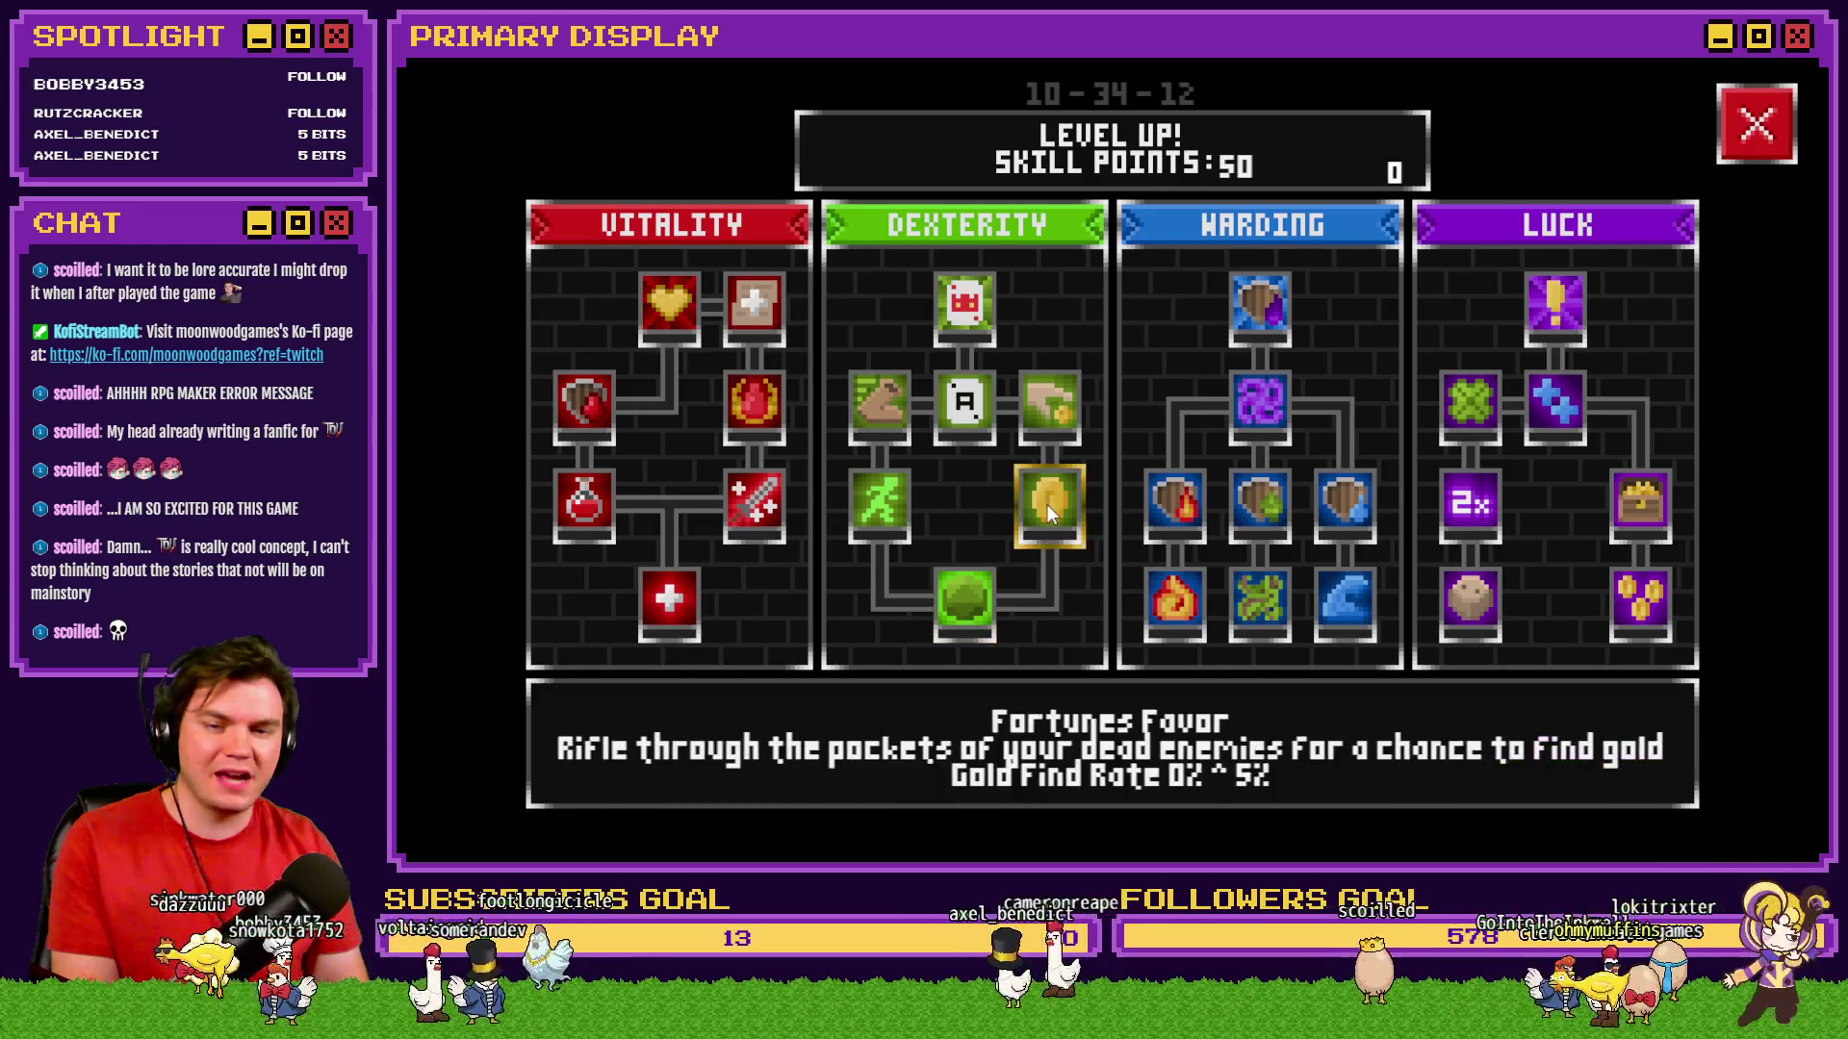
key("F9")
key("Escape")
left_click(1754, 113)
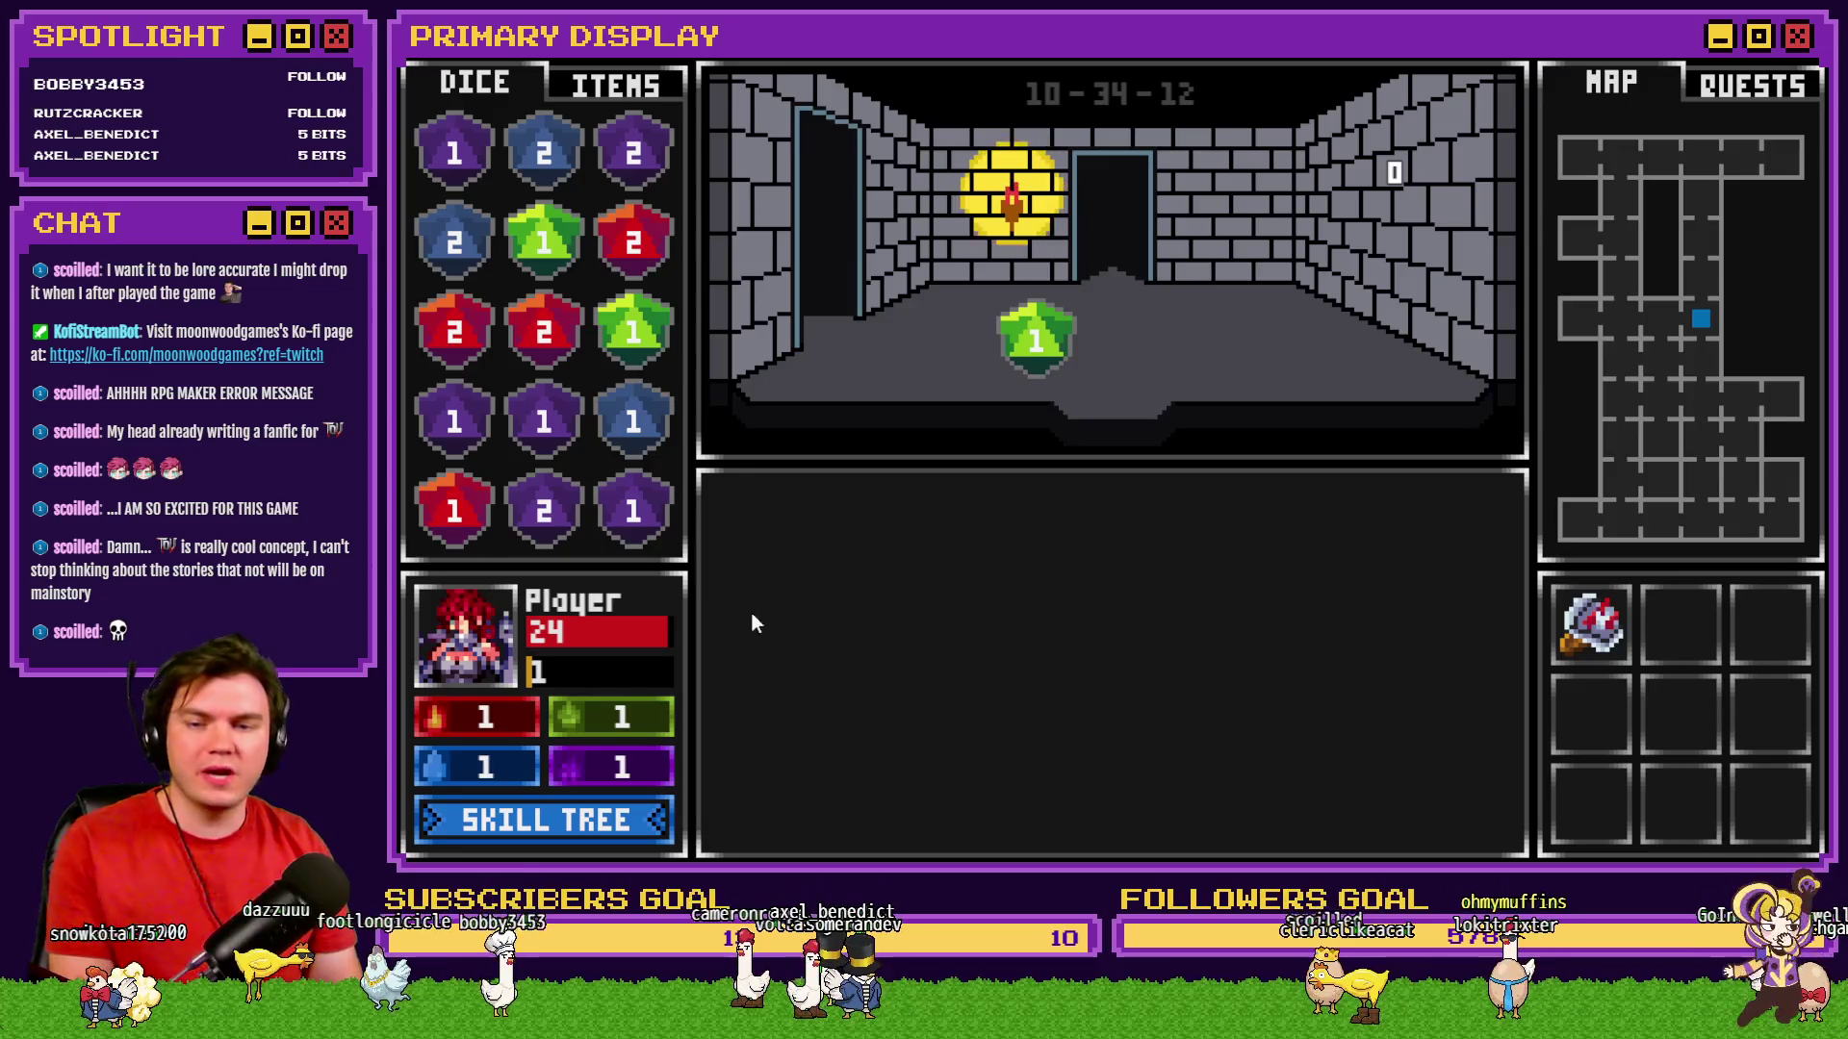
key("F9")
left_click(506, 818)
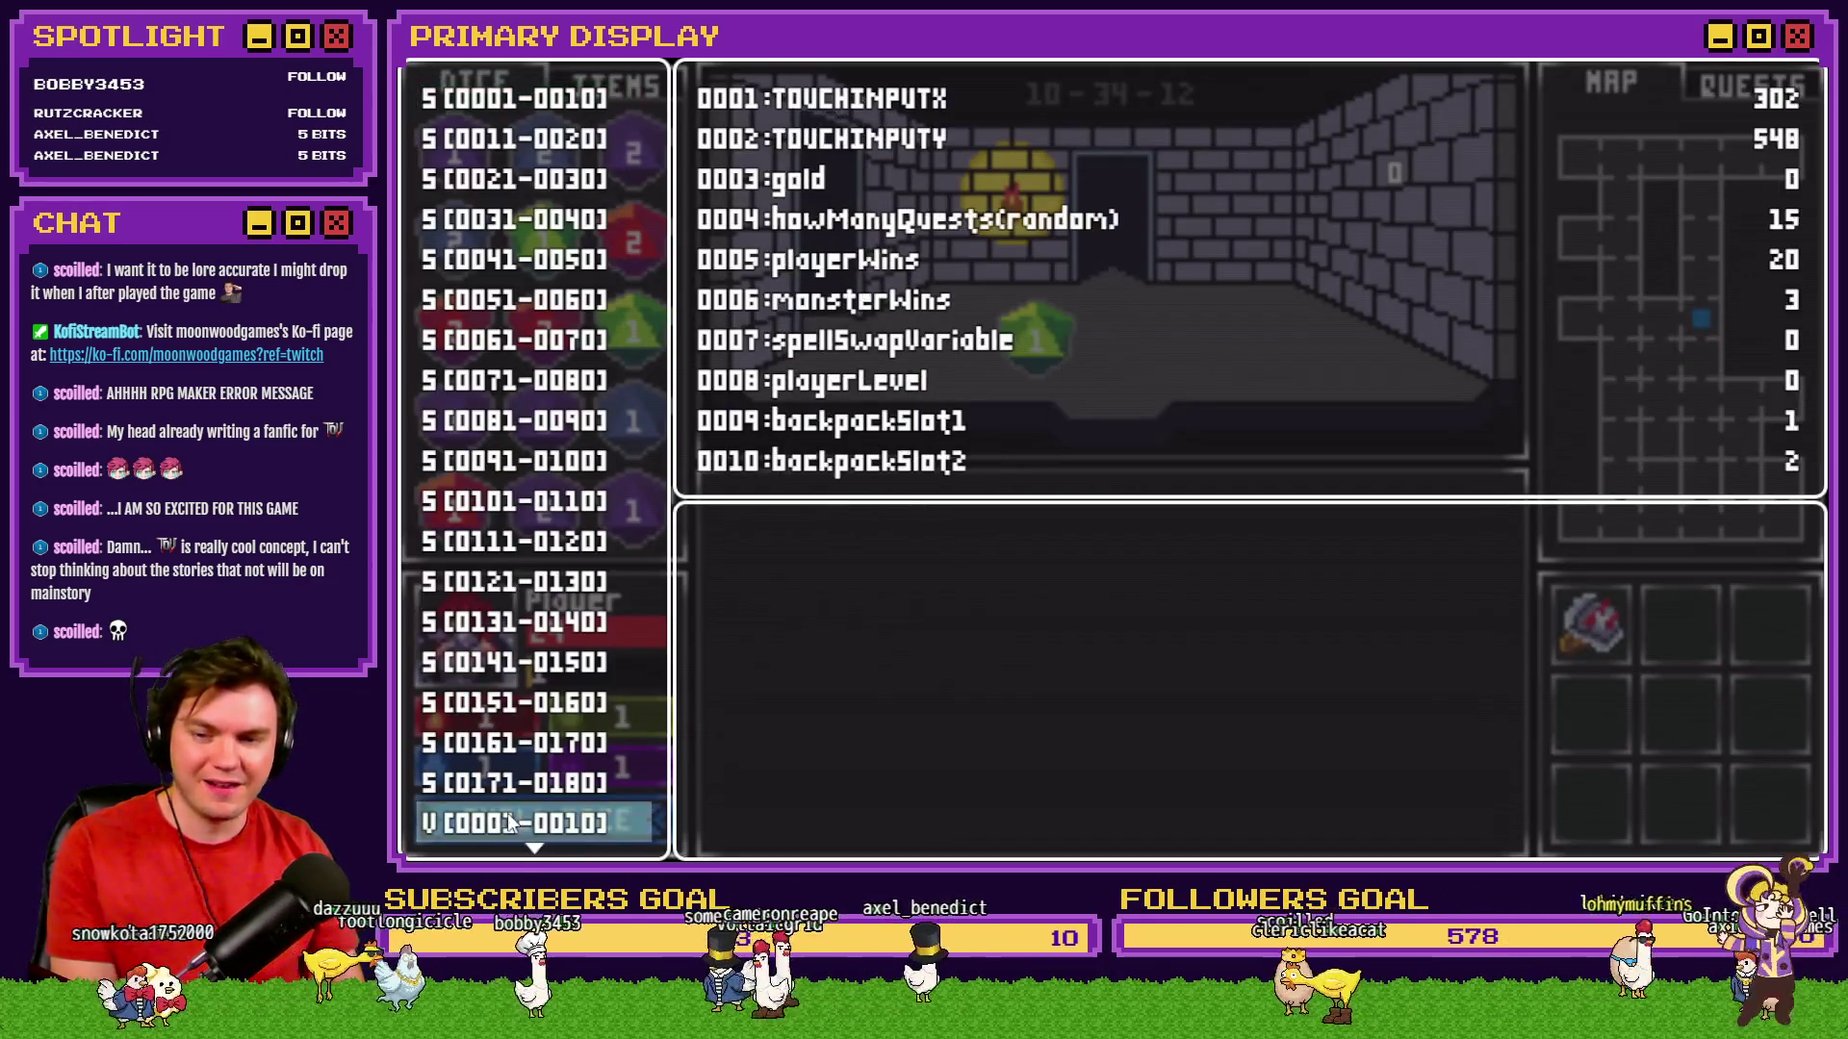
key("Escape")
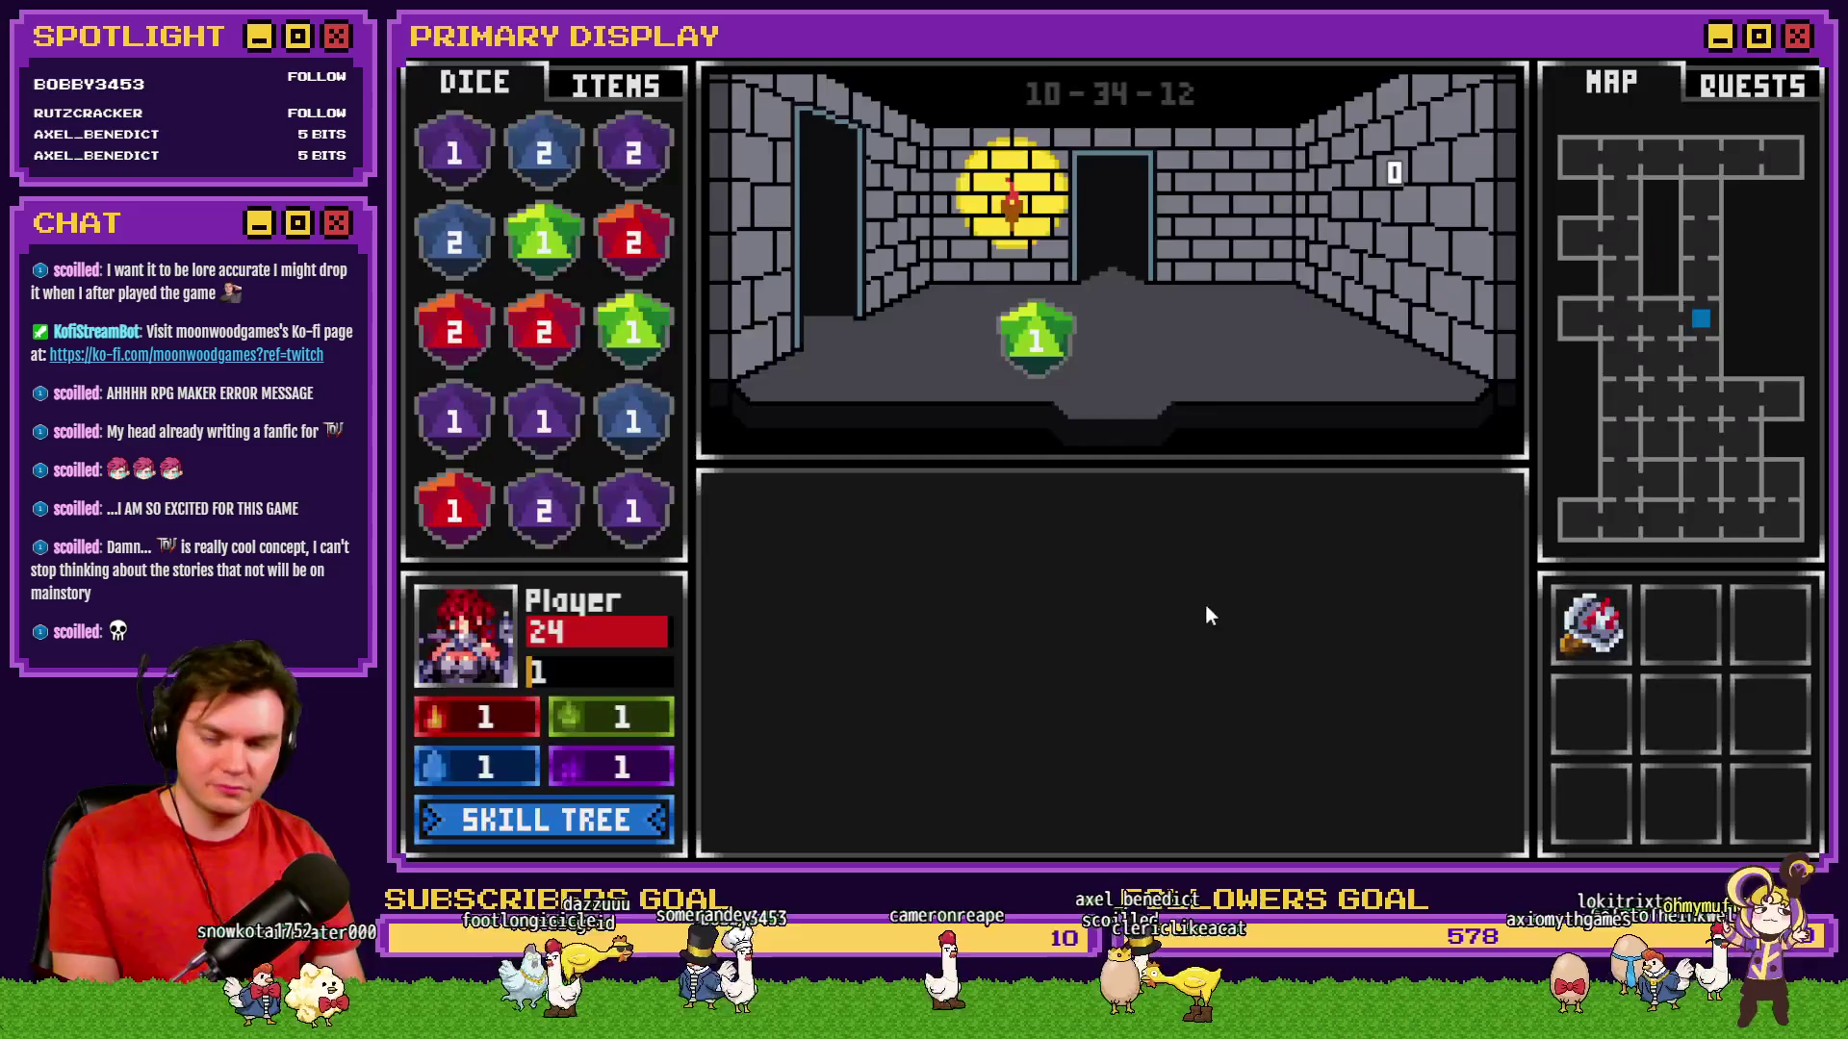
Spend skill points upgrading Fortunes Favor in the Dexterity tree, then resume exploring.
left_click(662, 842)
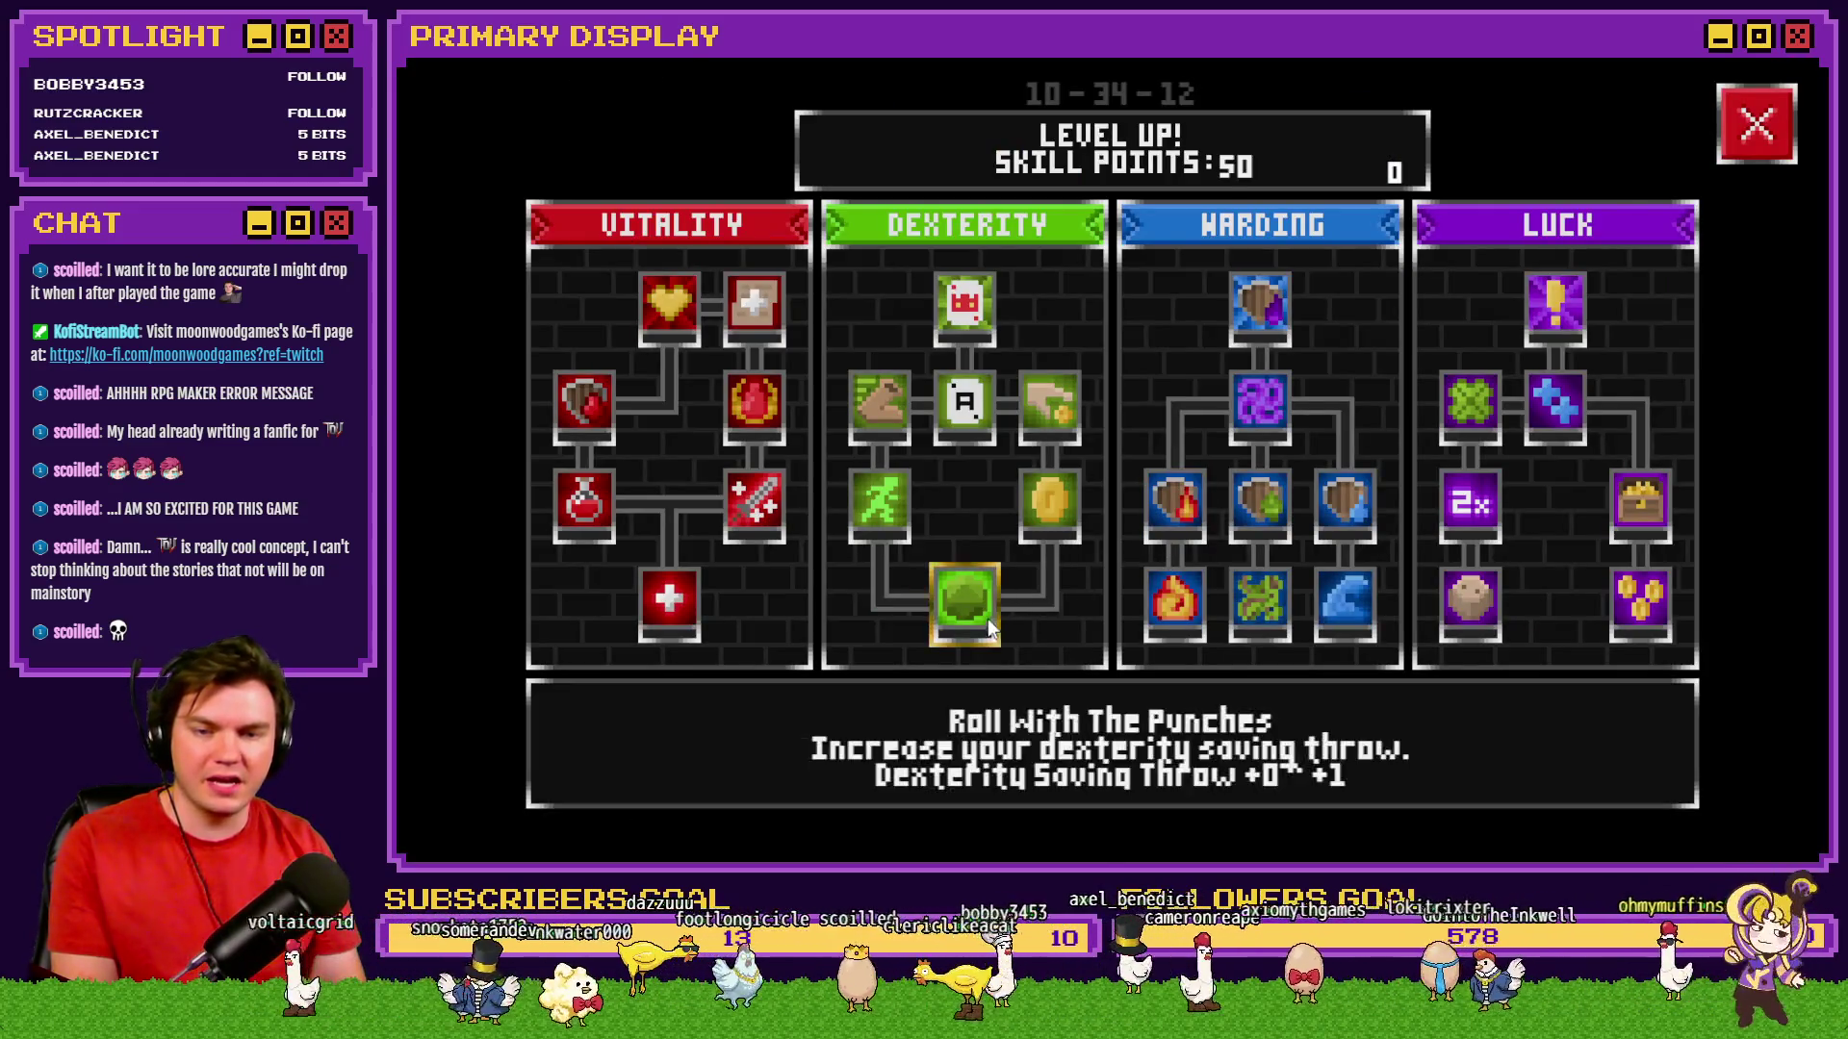
left_click(1066, 531)
left_click(1067, 529)
left_click(1066, 529)
left_click(1067, 529)
left_click(1066, 530)
left_click(1066, 529)
left_click(1066, 529)
left_click(1066, 529)
left_click(1066, 530)
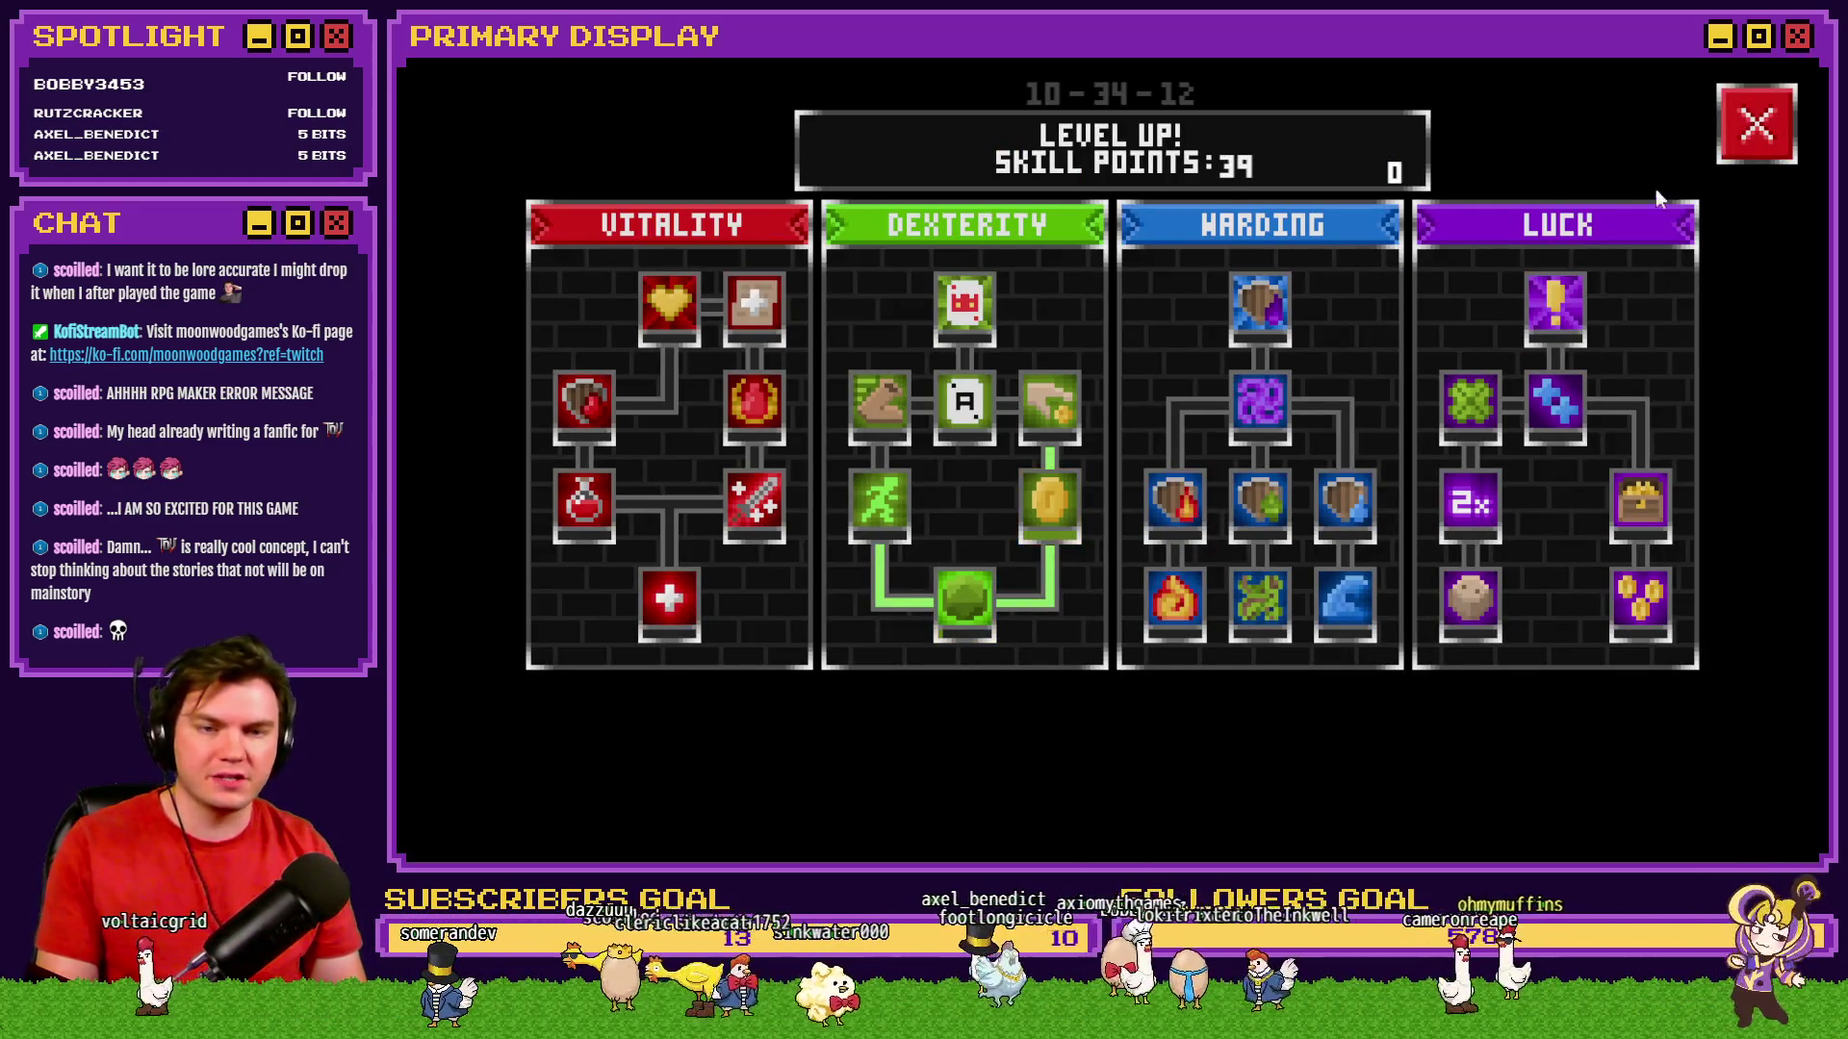
left_click(1754, 128)
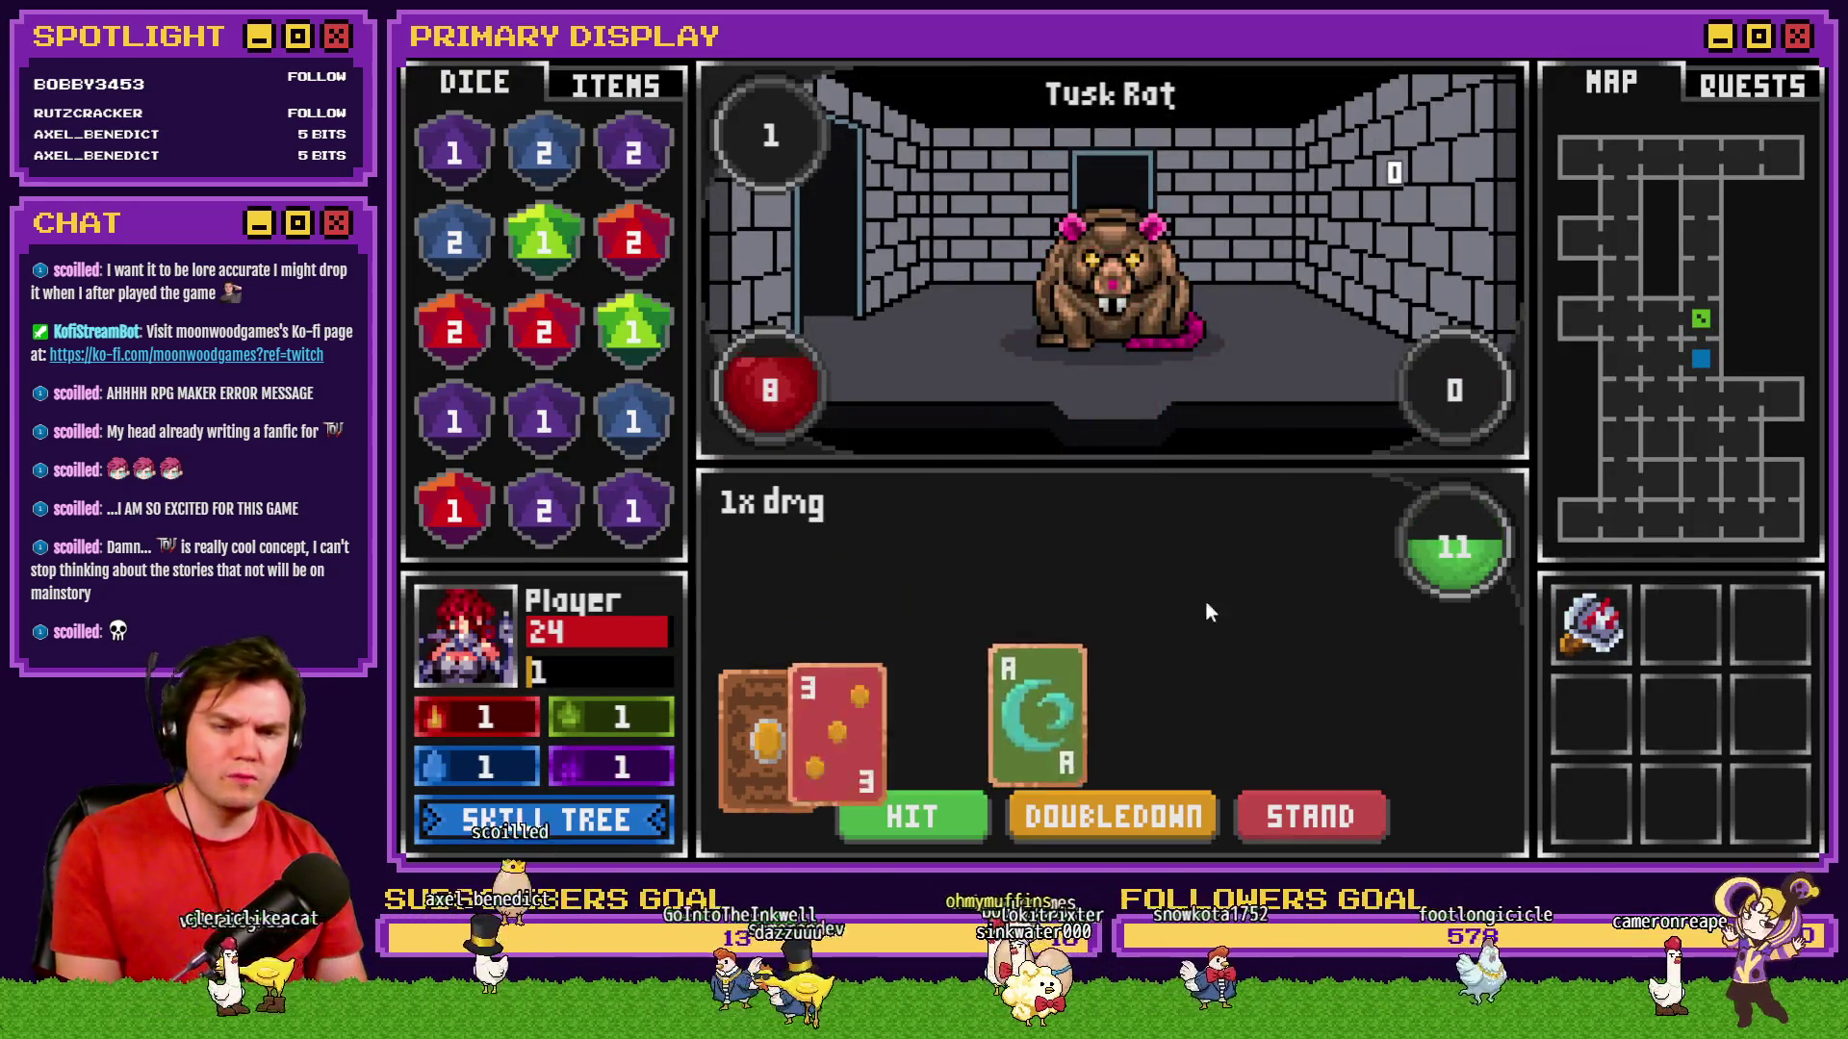
Hit five times and stand, bet evens on the die, split the aces, and hit the A+5 hand.
left_click(916, 811)
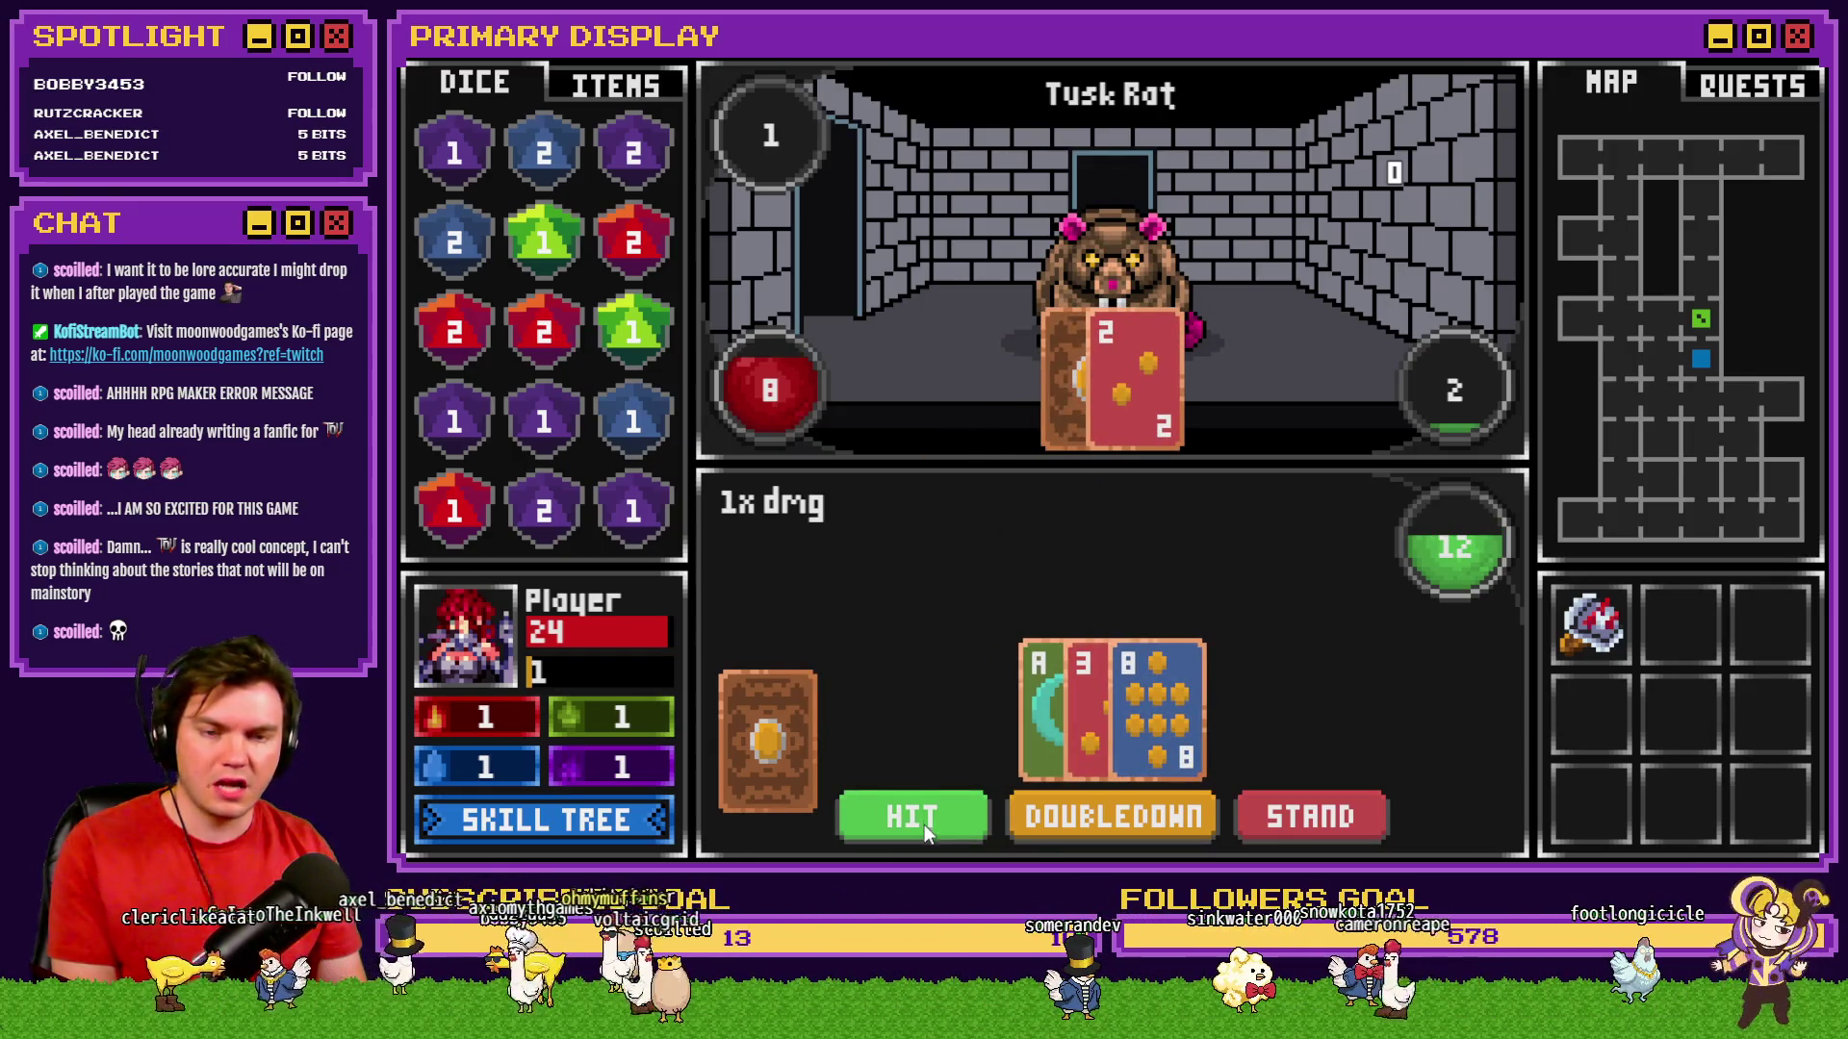
left_click(924, 823)
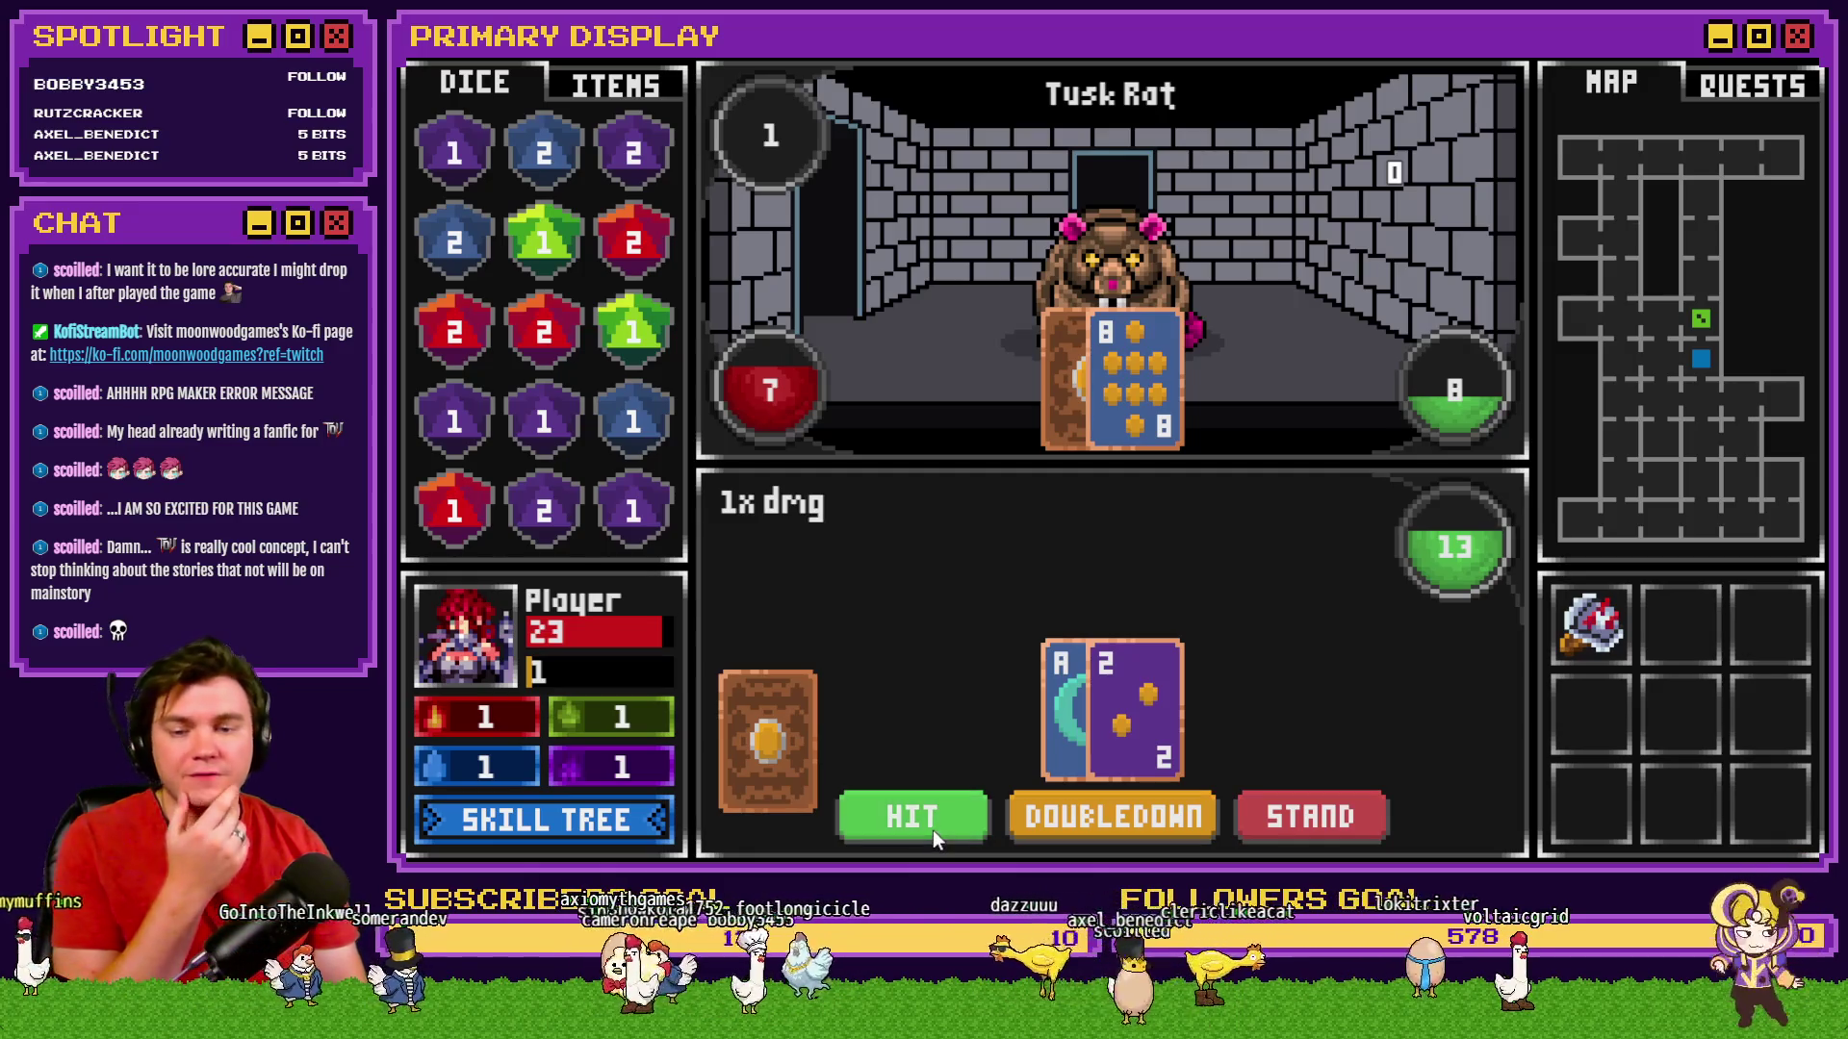
left_click(932, 830)
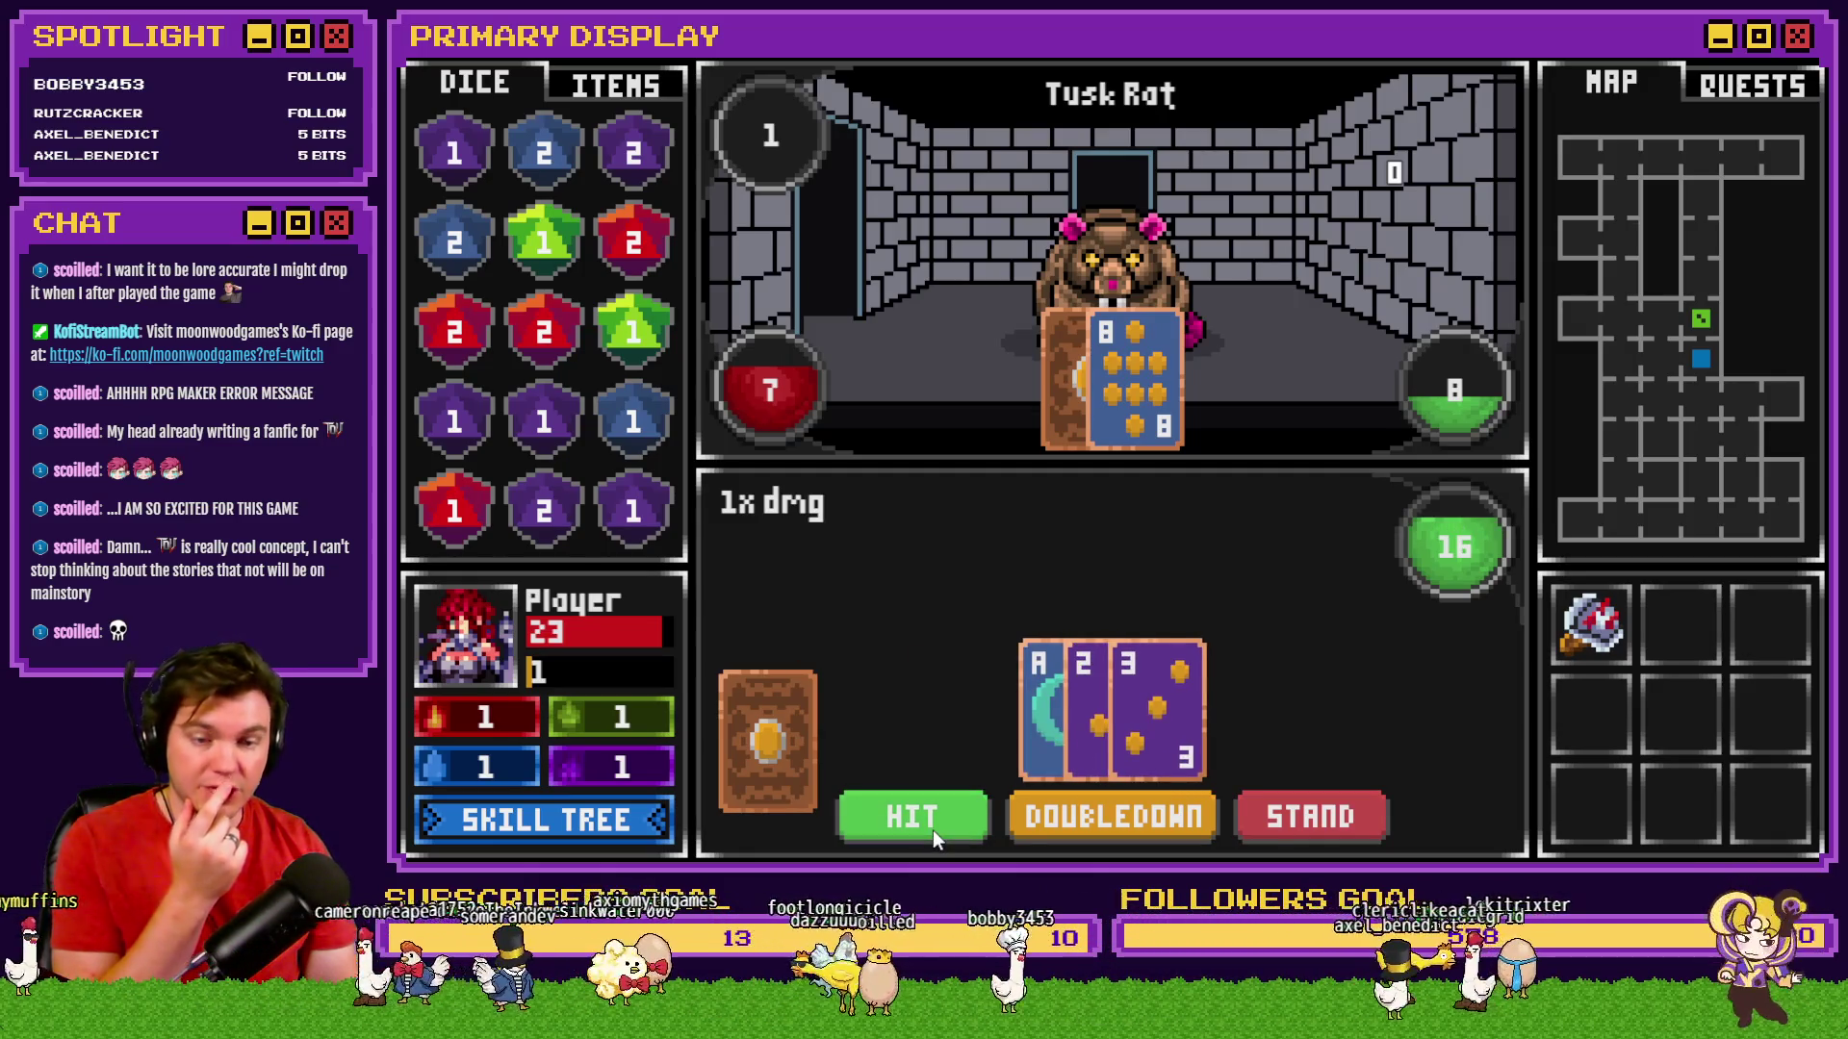
left_click(932, 830)
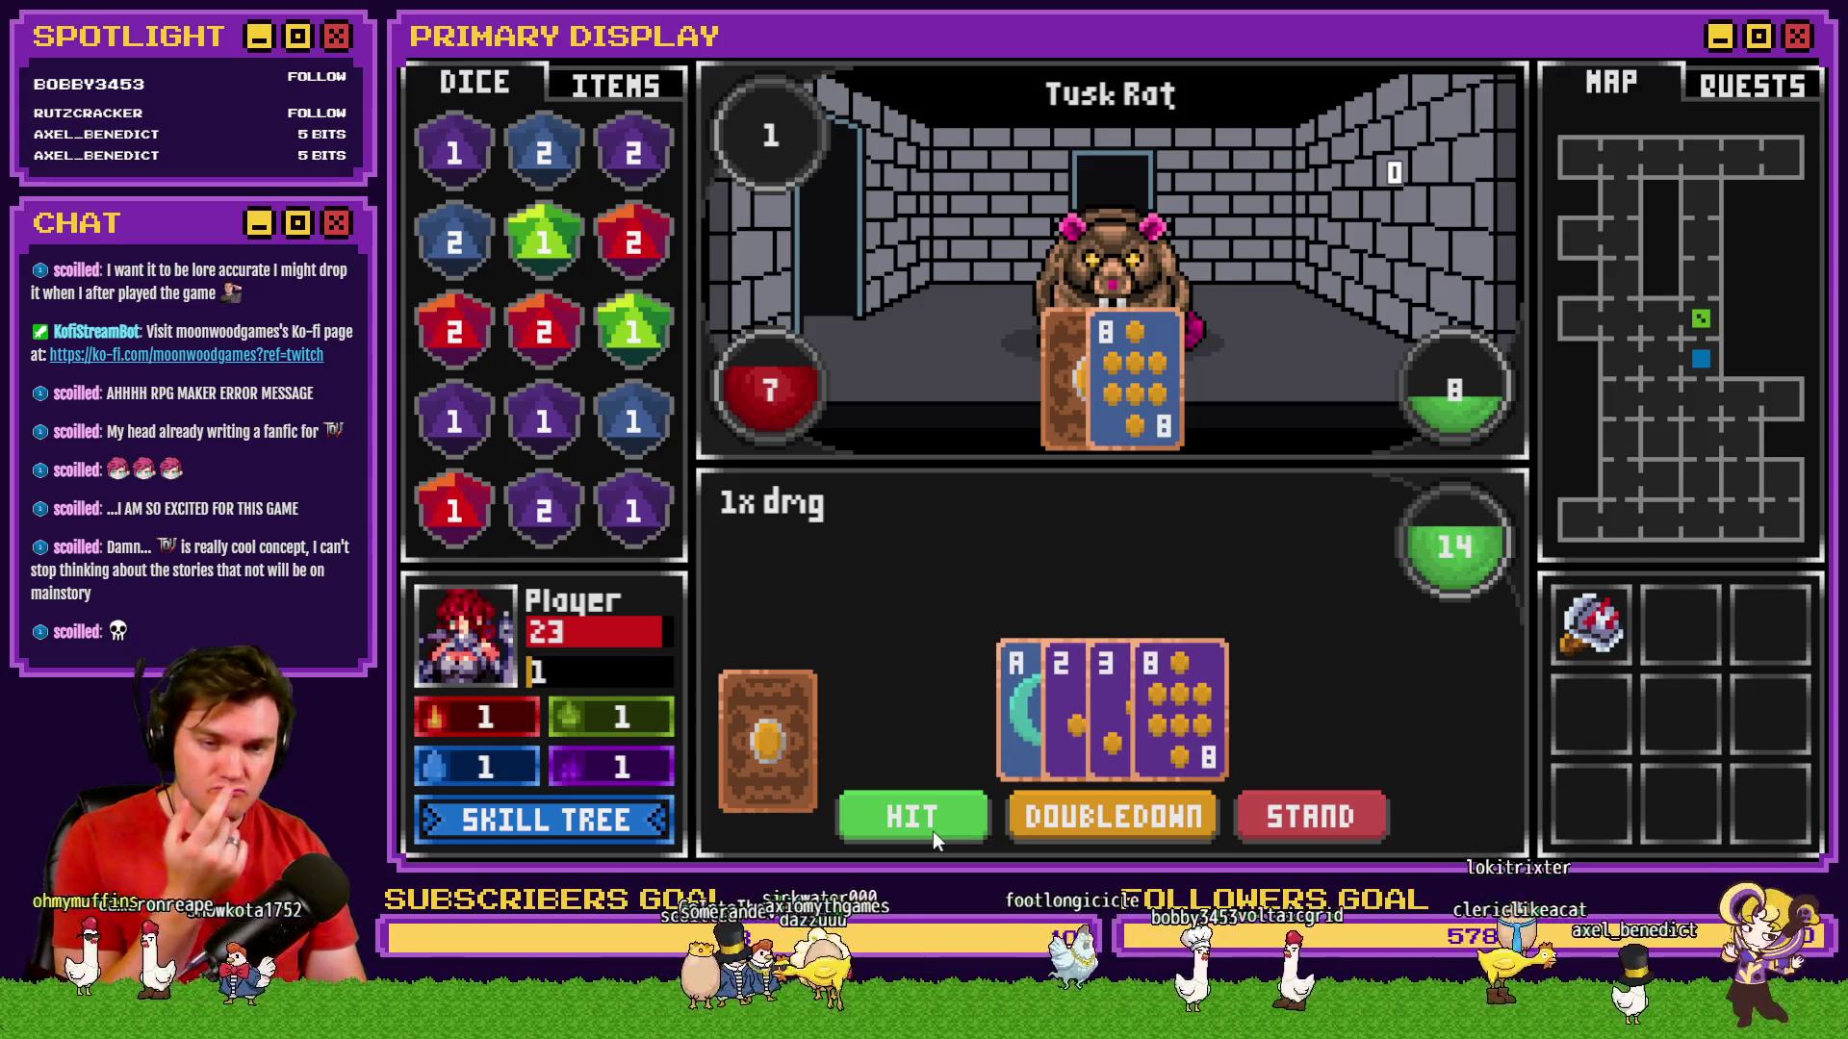
left_click(934, 828)
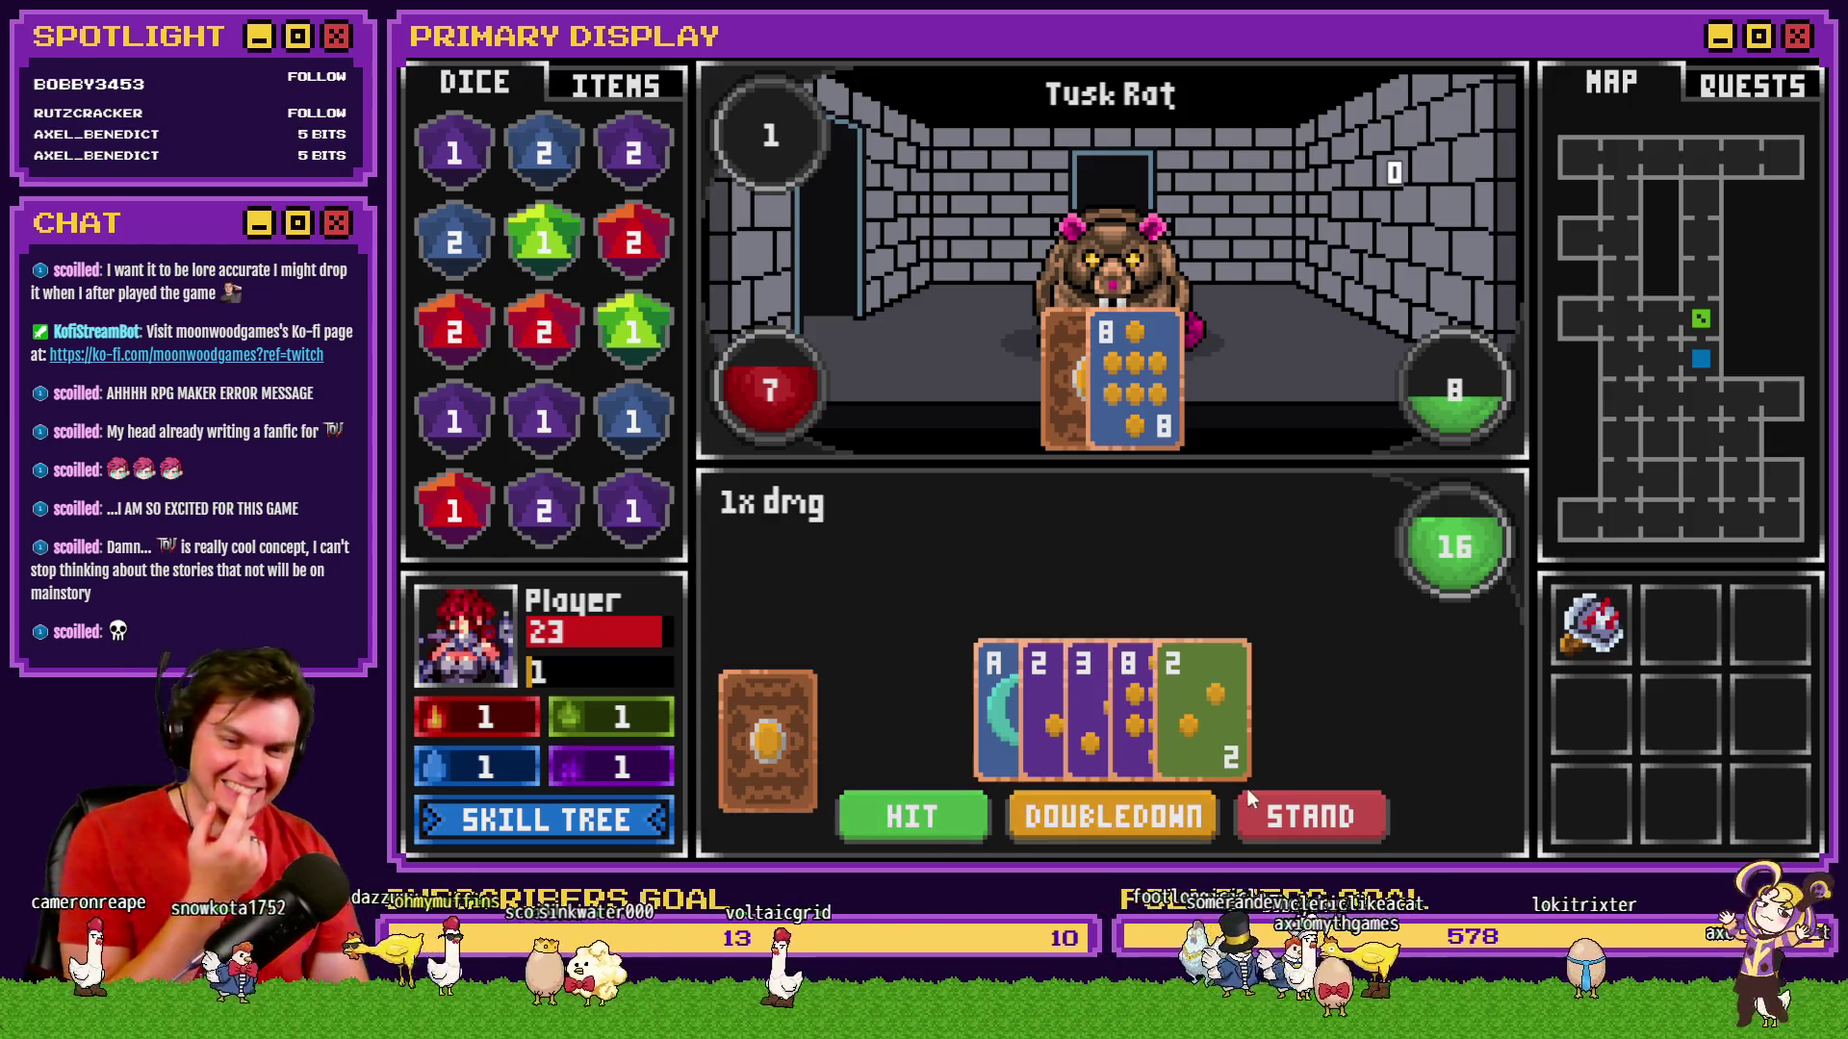
left_click(1308, 809)
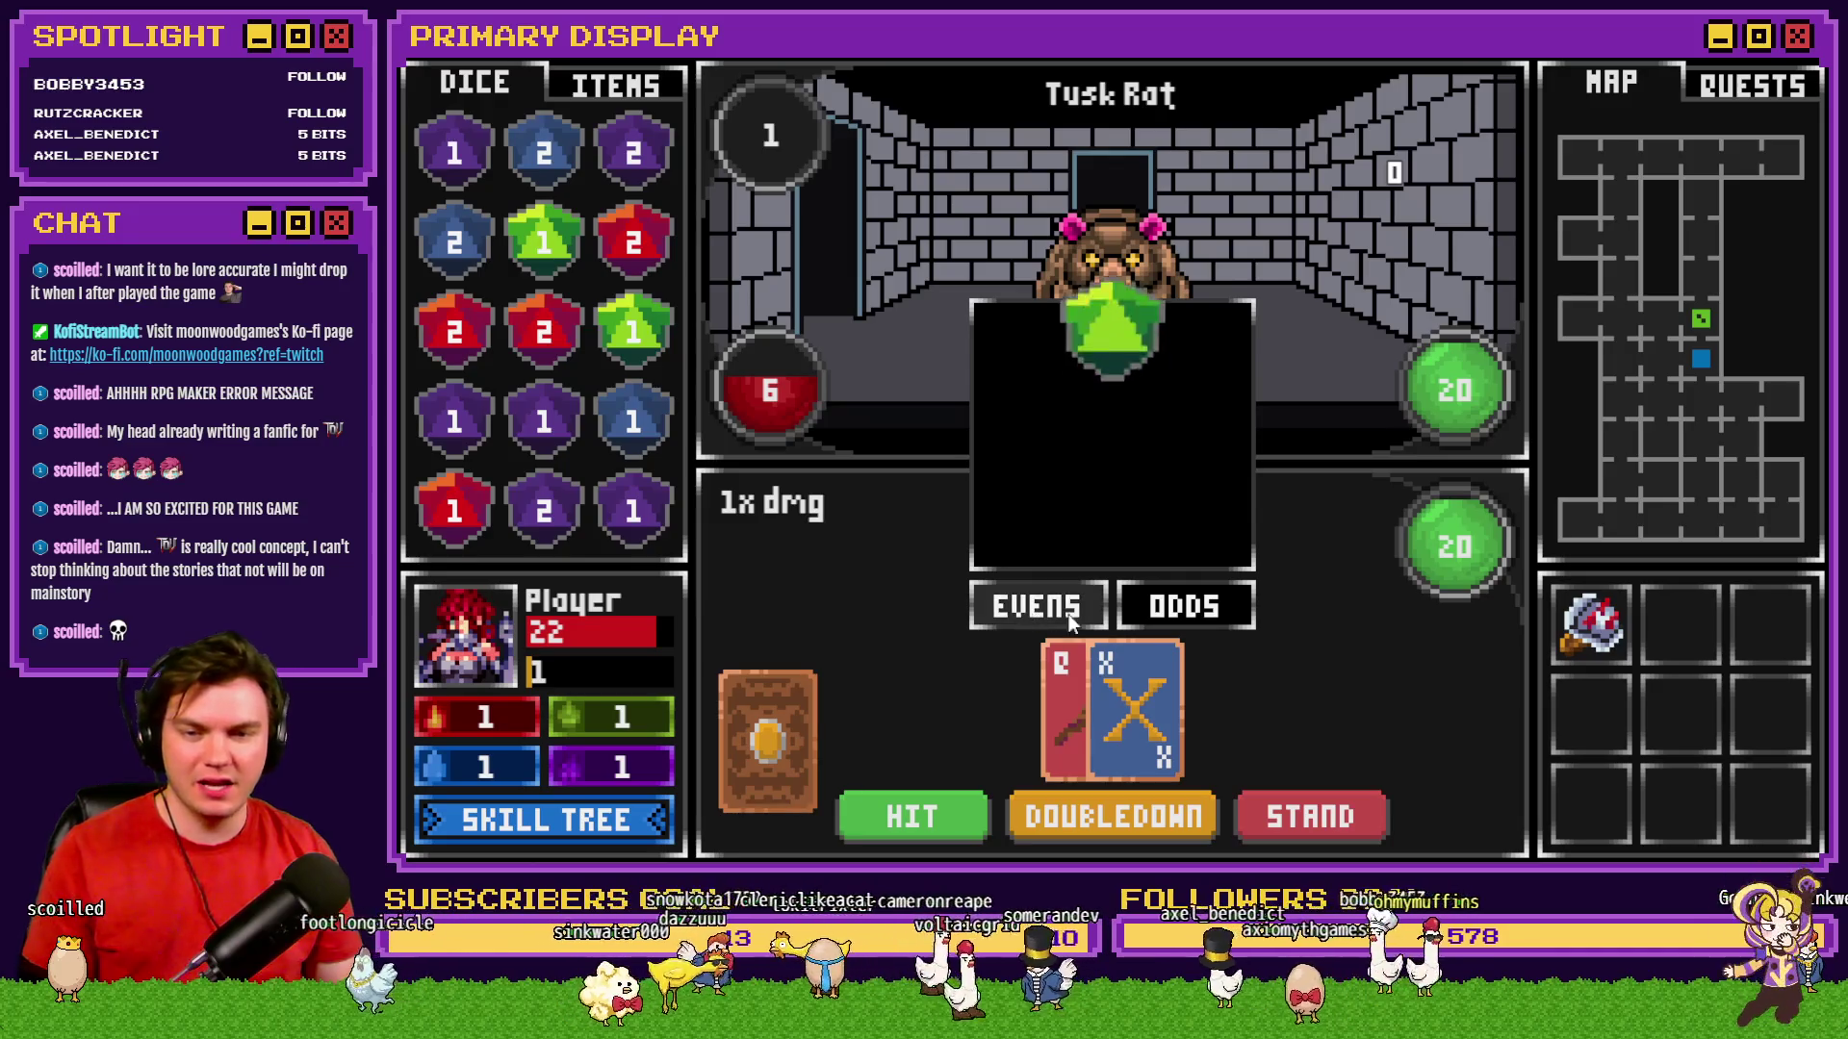
left_click(1090, 622)
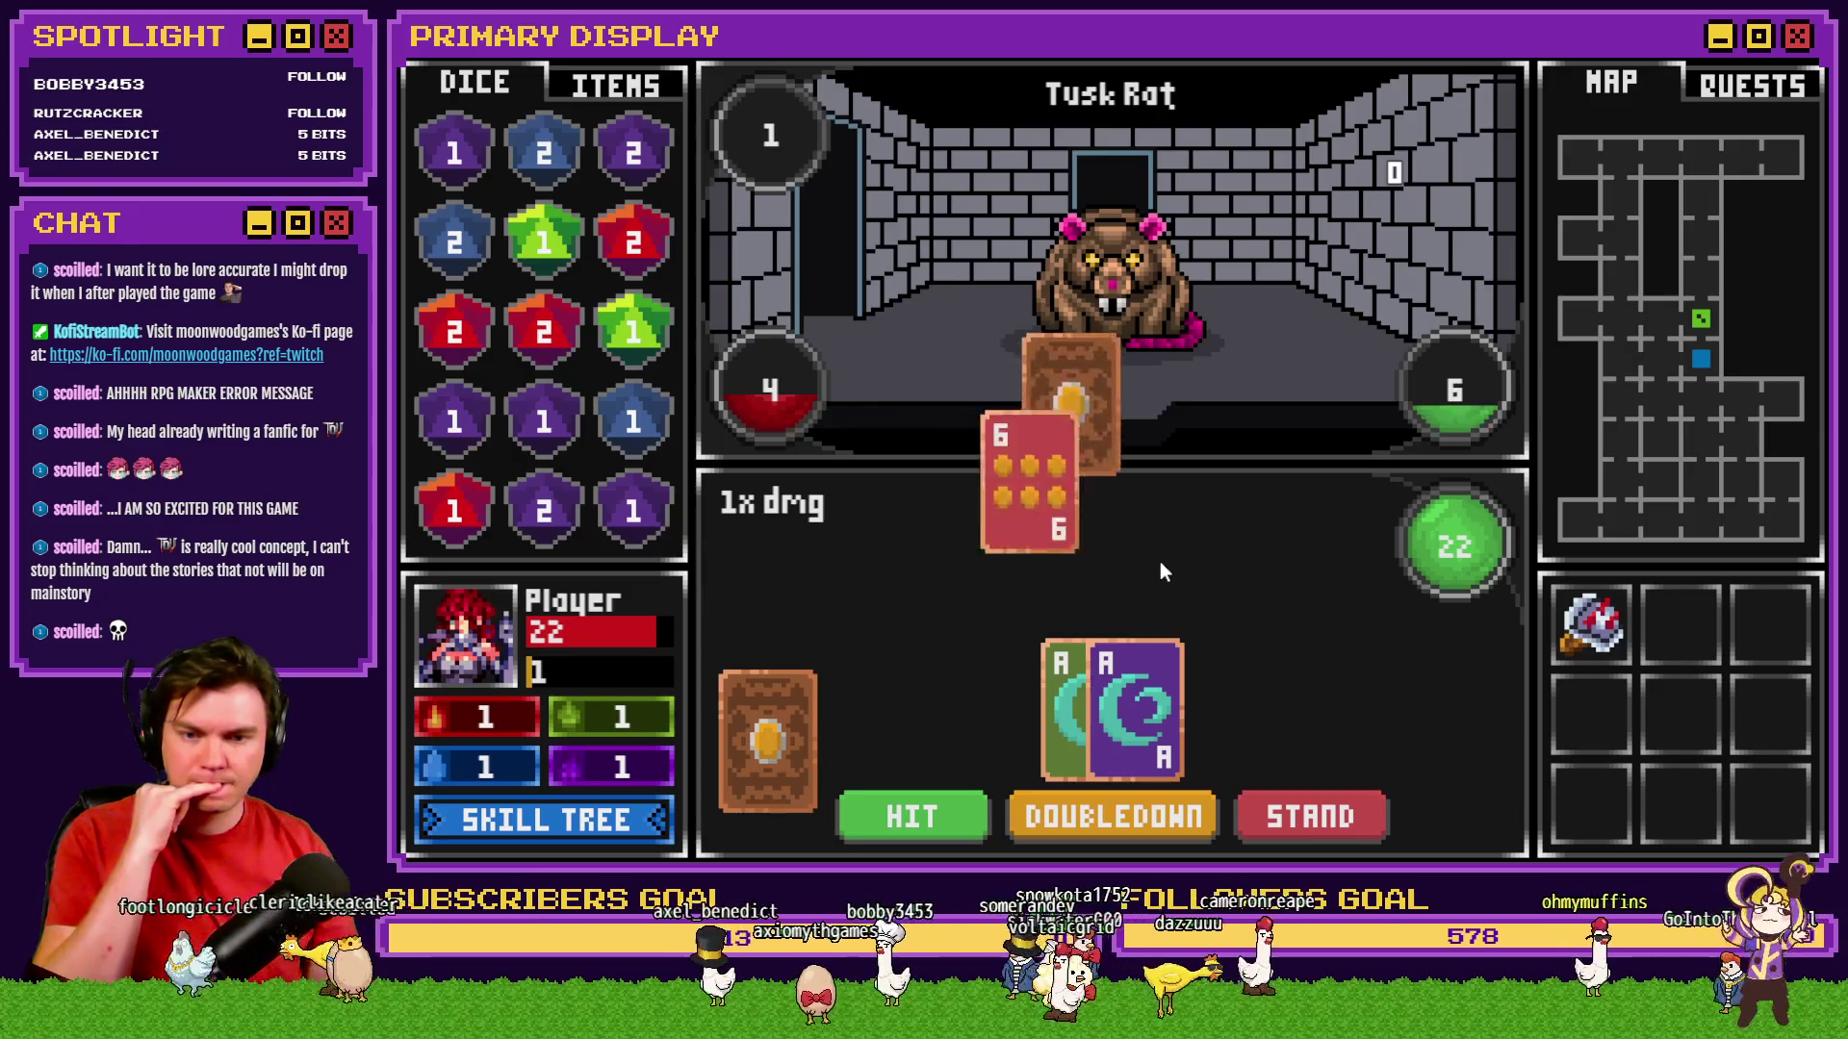
left_click(1146, 748)
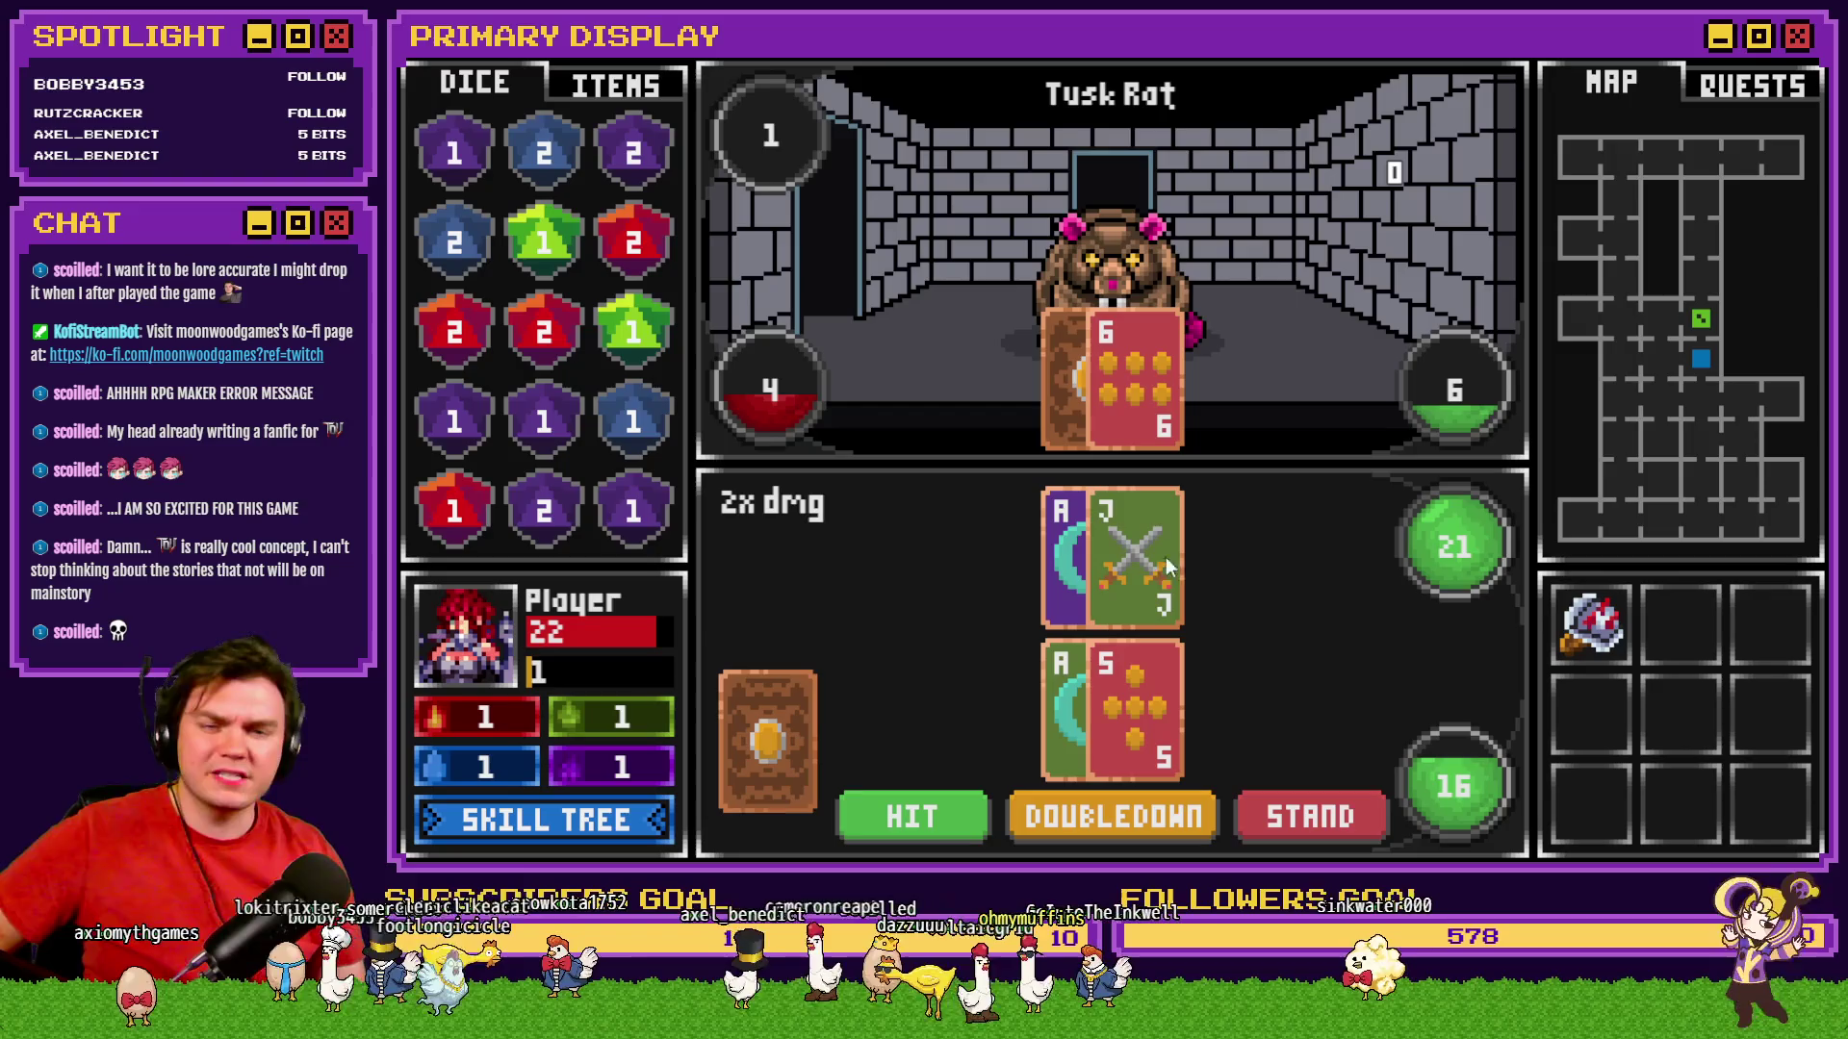
left_click(953, 816)
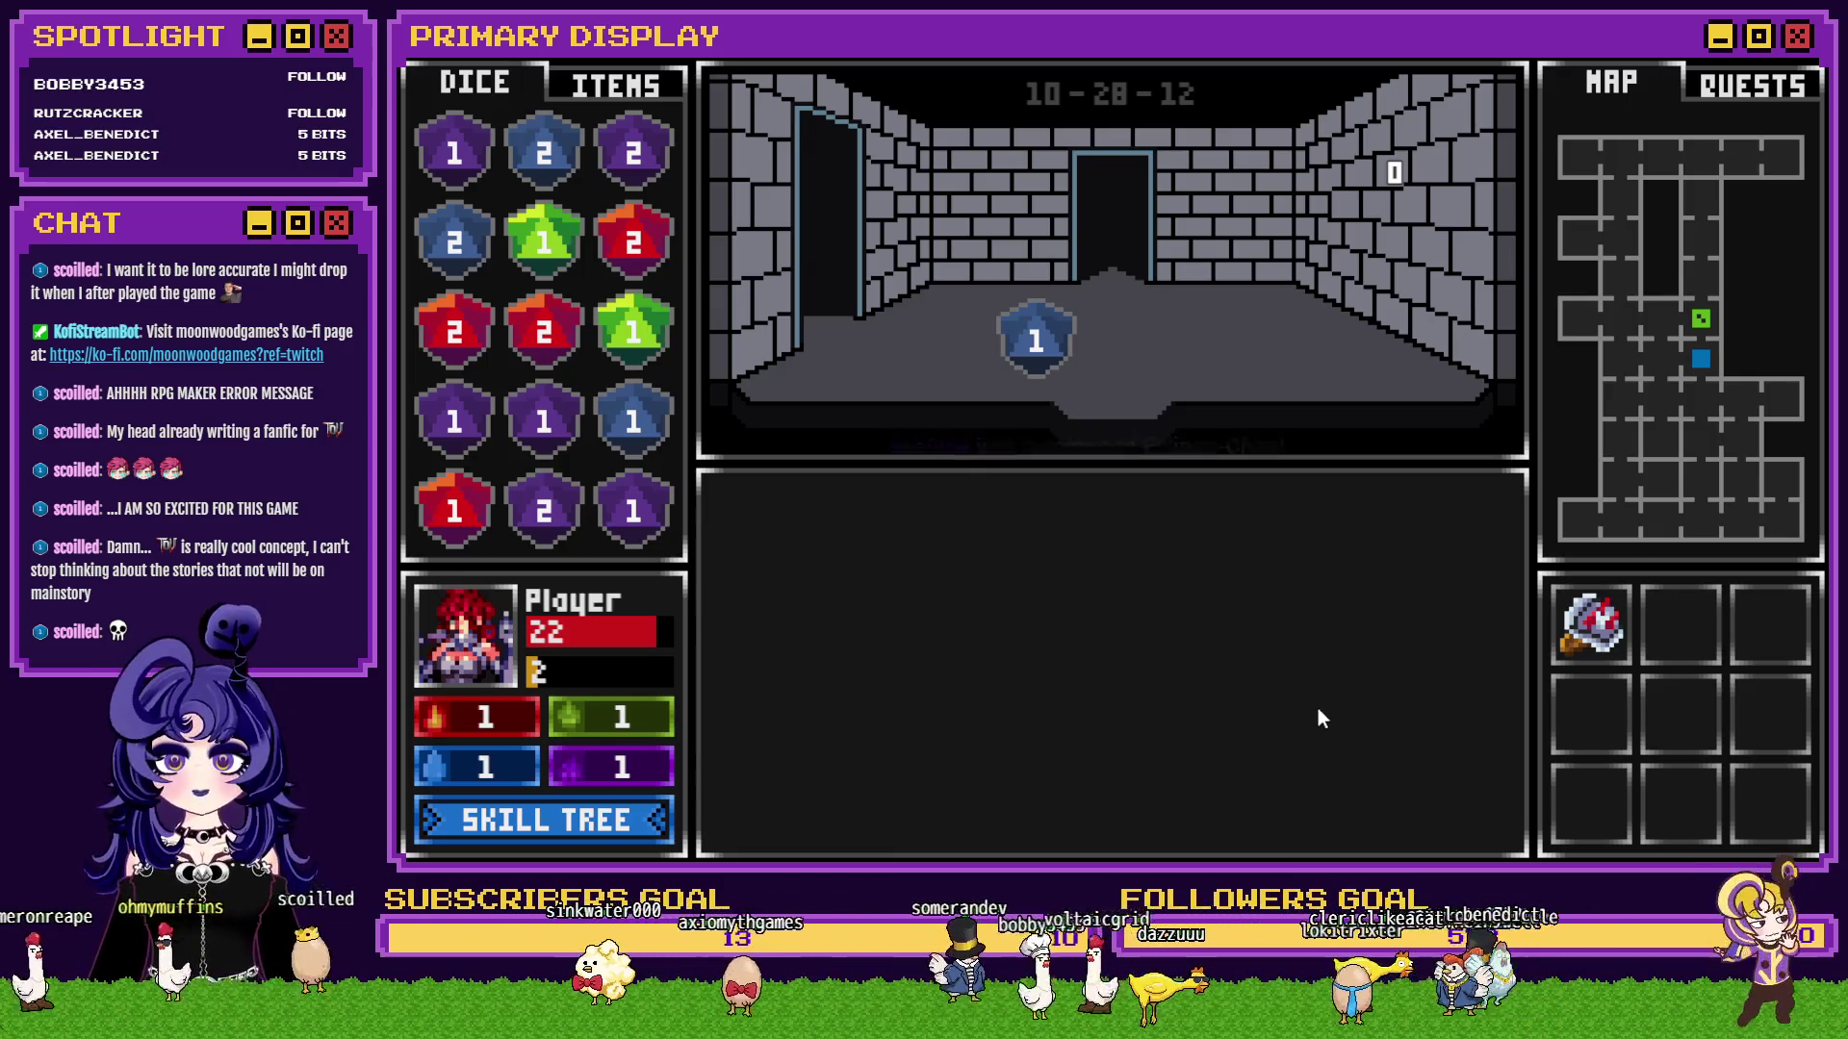
Step into the Rubble Golem fight, hit to 20, and open the debug switches and variables list.
key("F9")
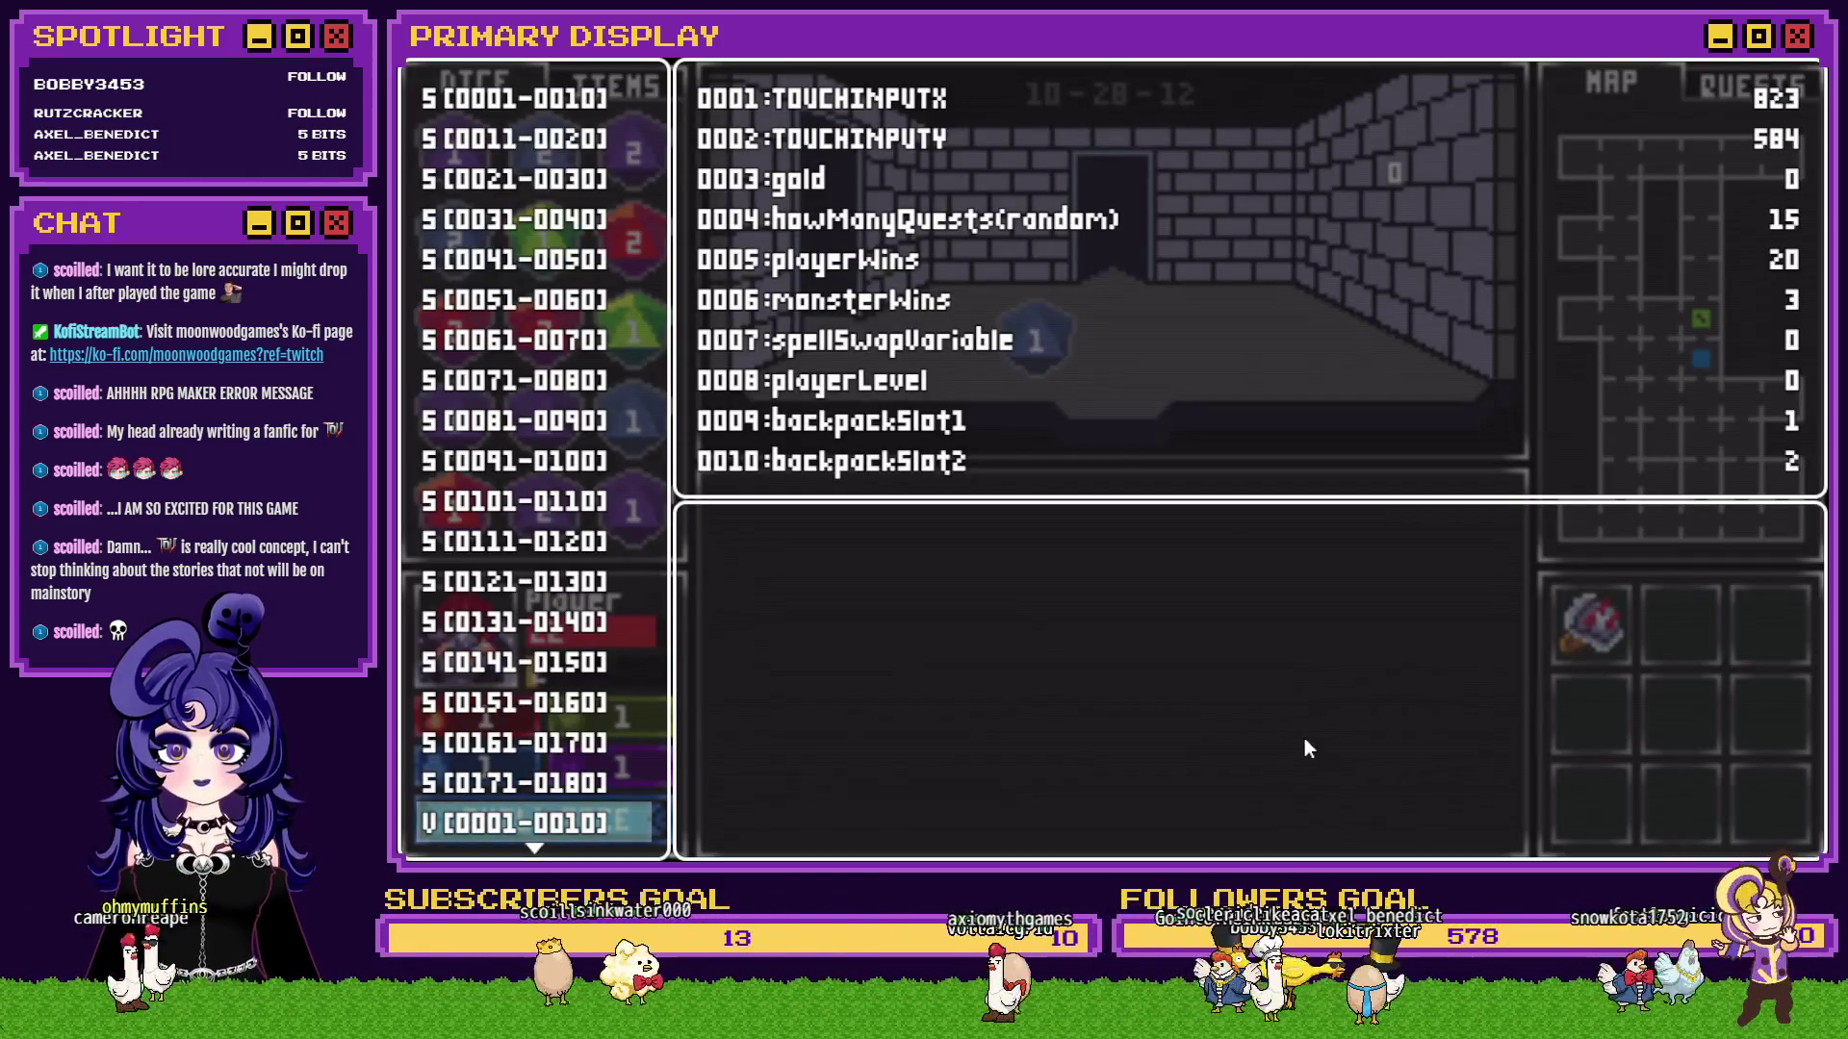
key("Escape")
key("Up")
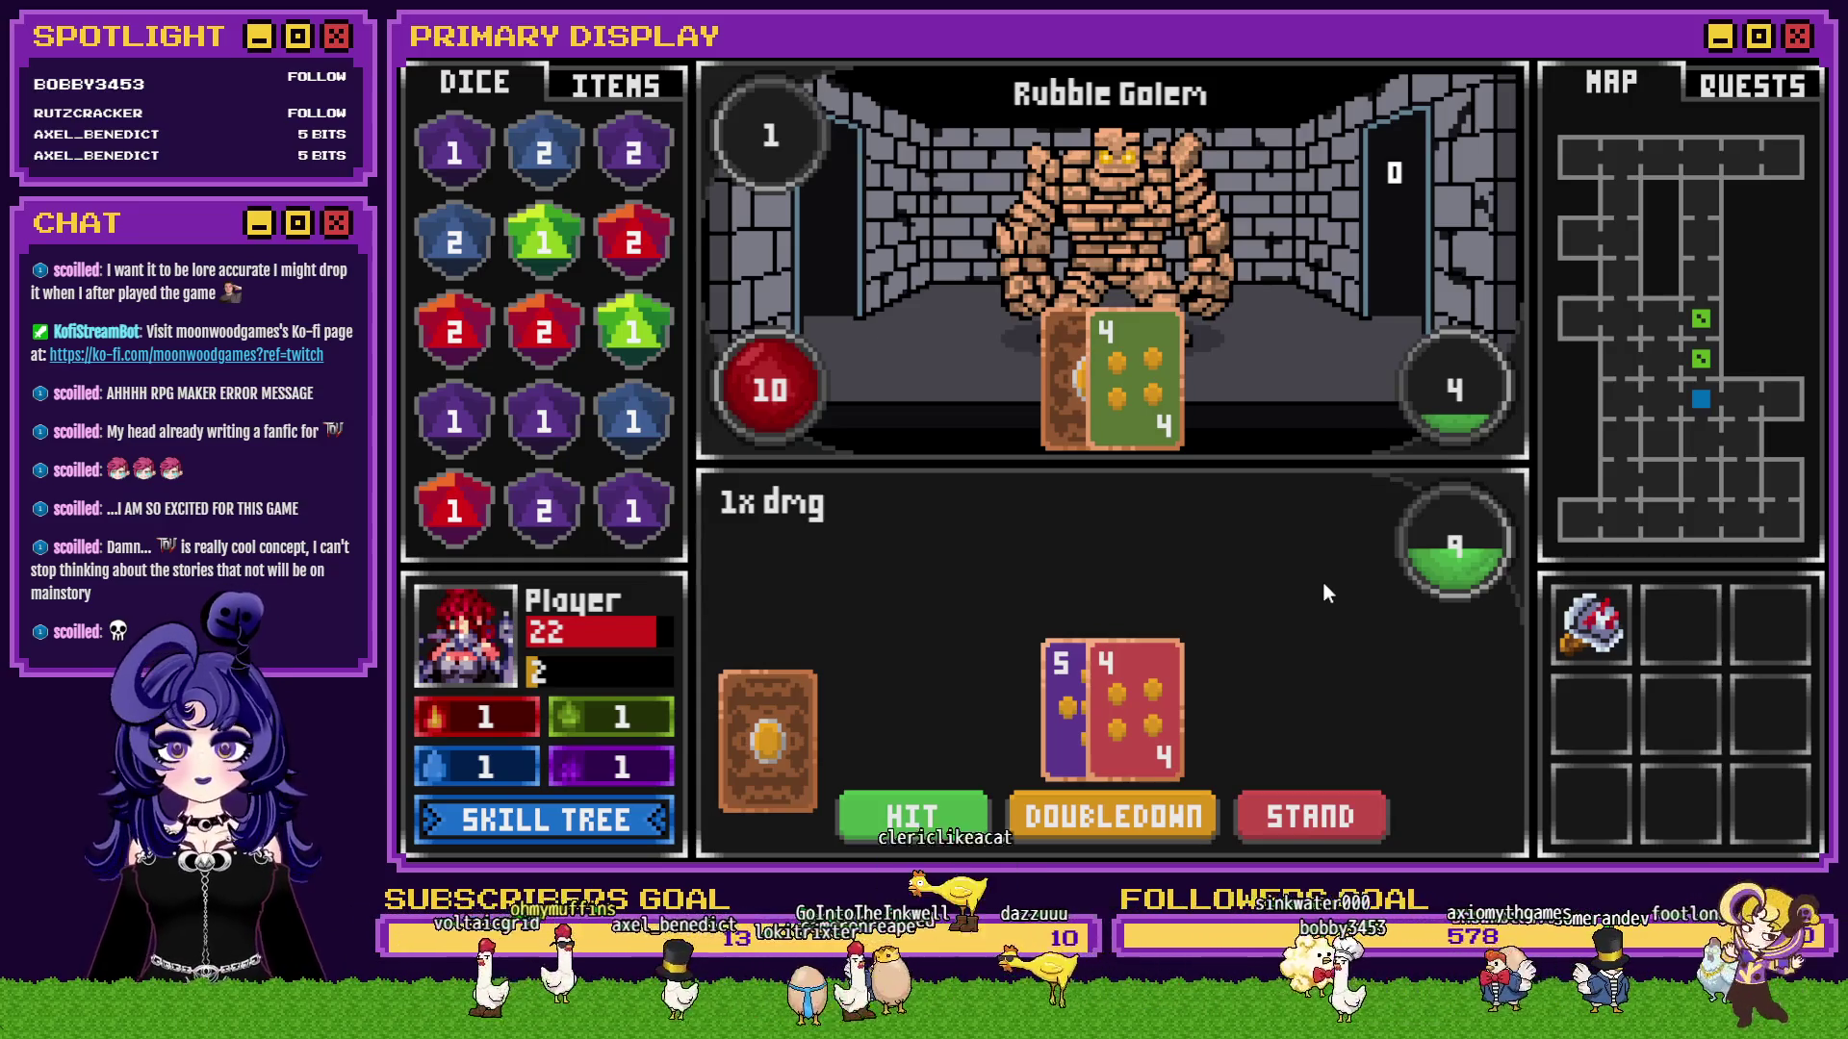
left_click(889, 812)
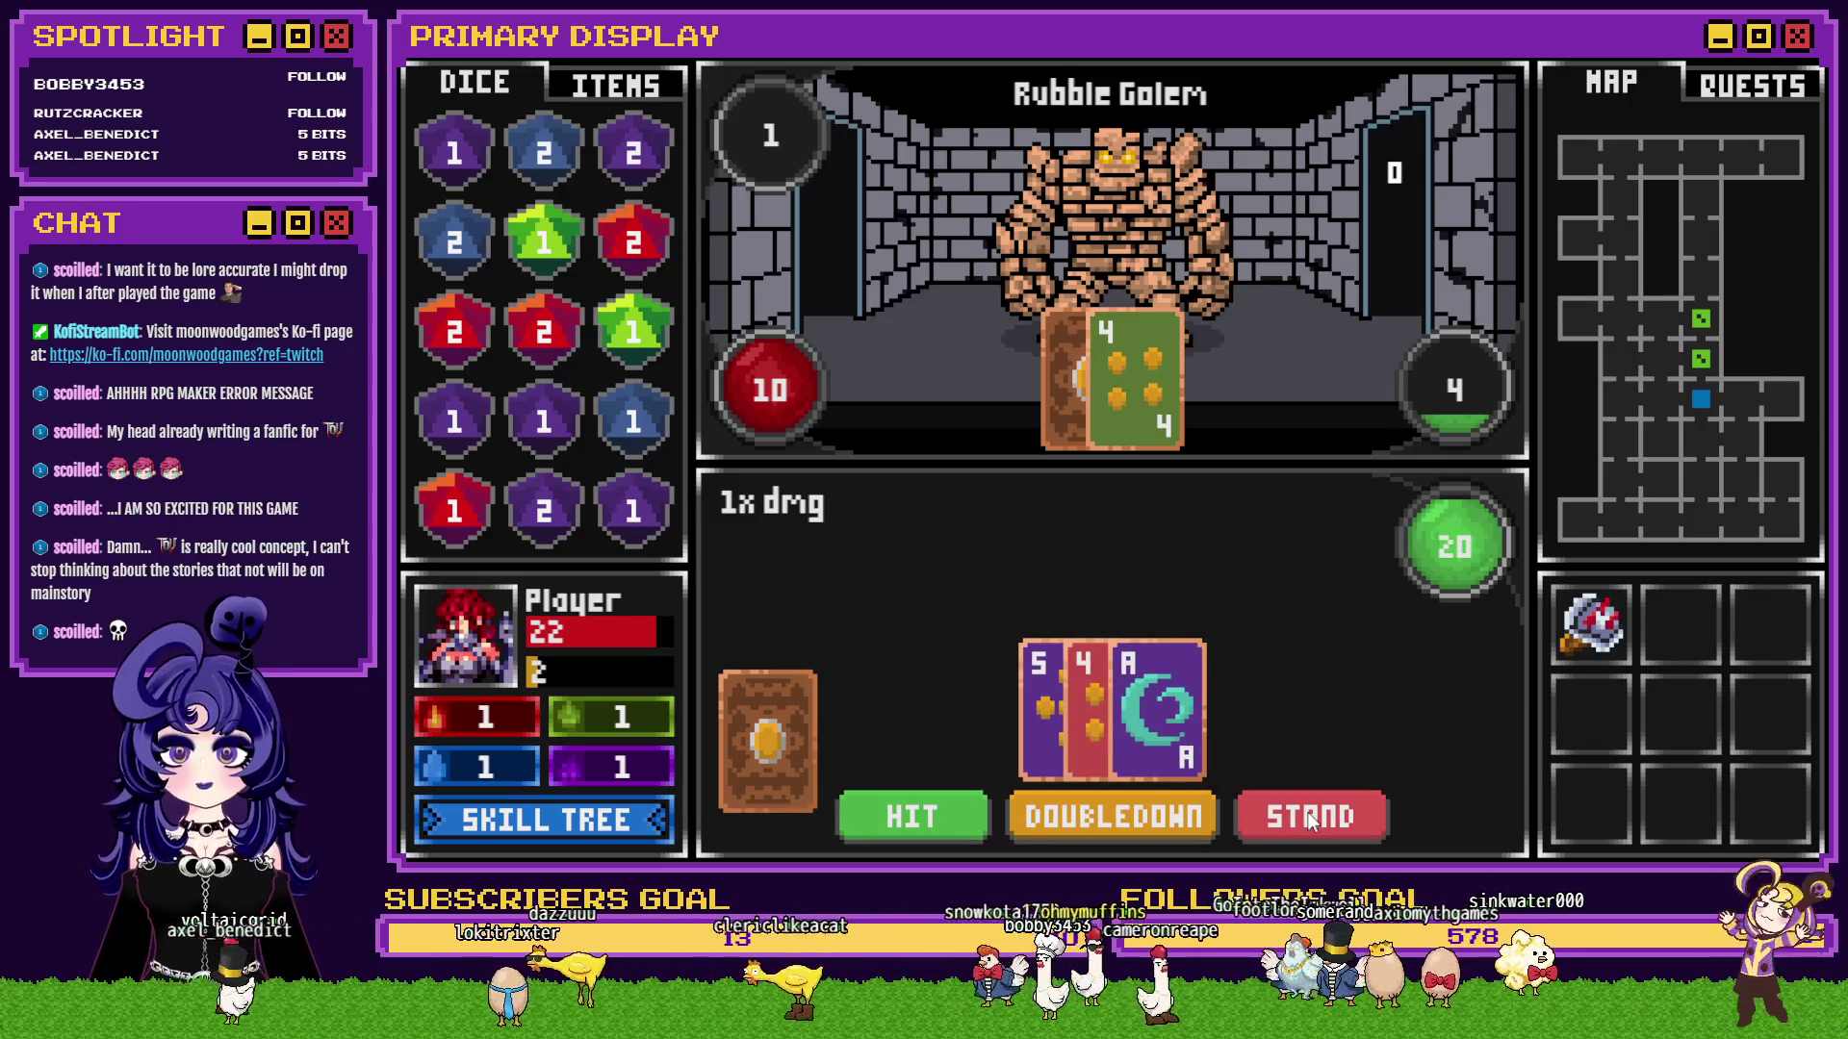
key("F9")
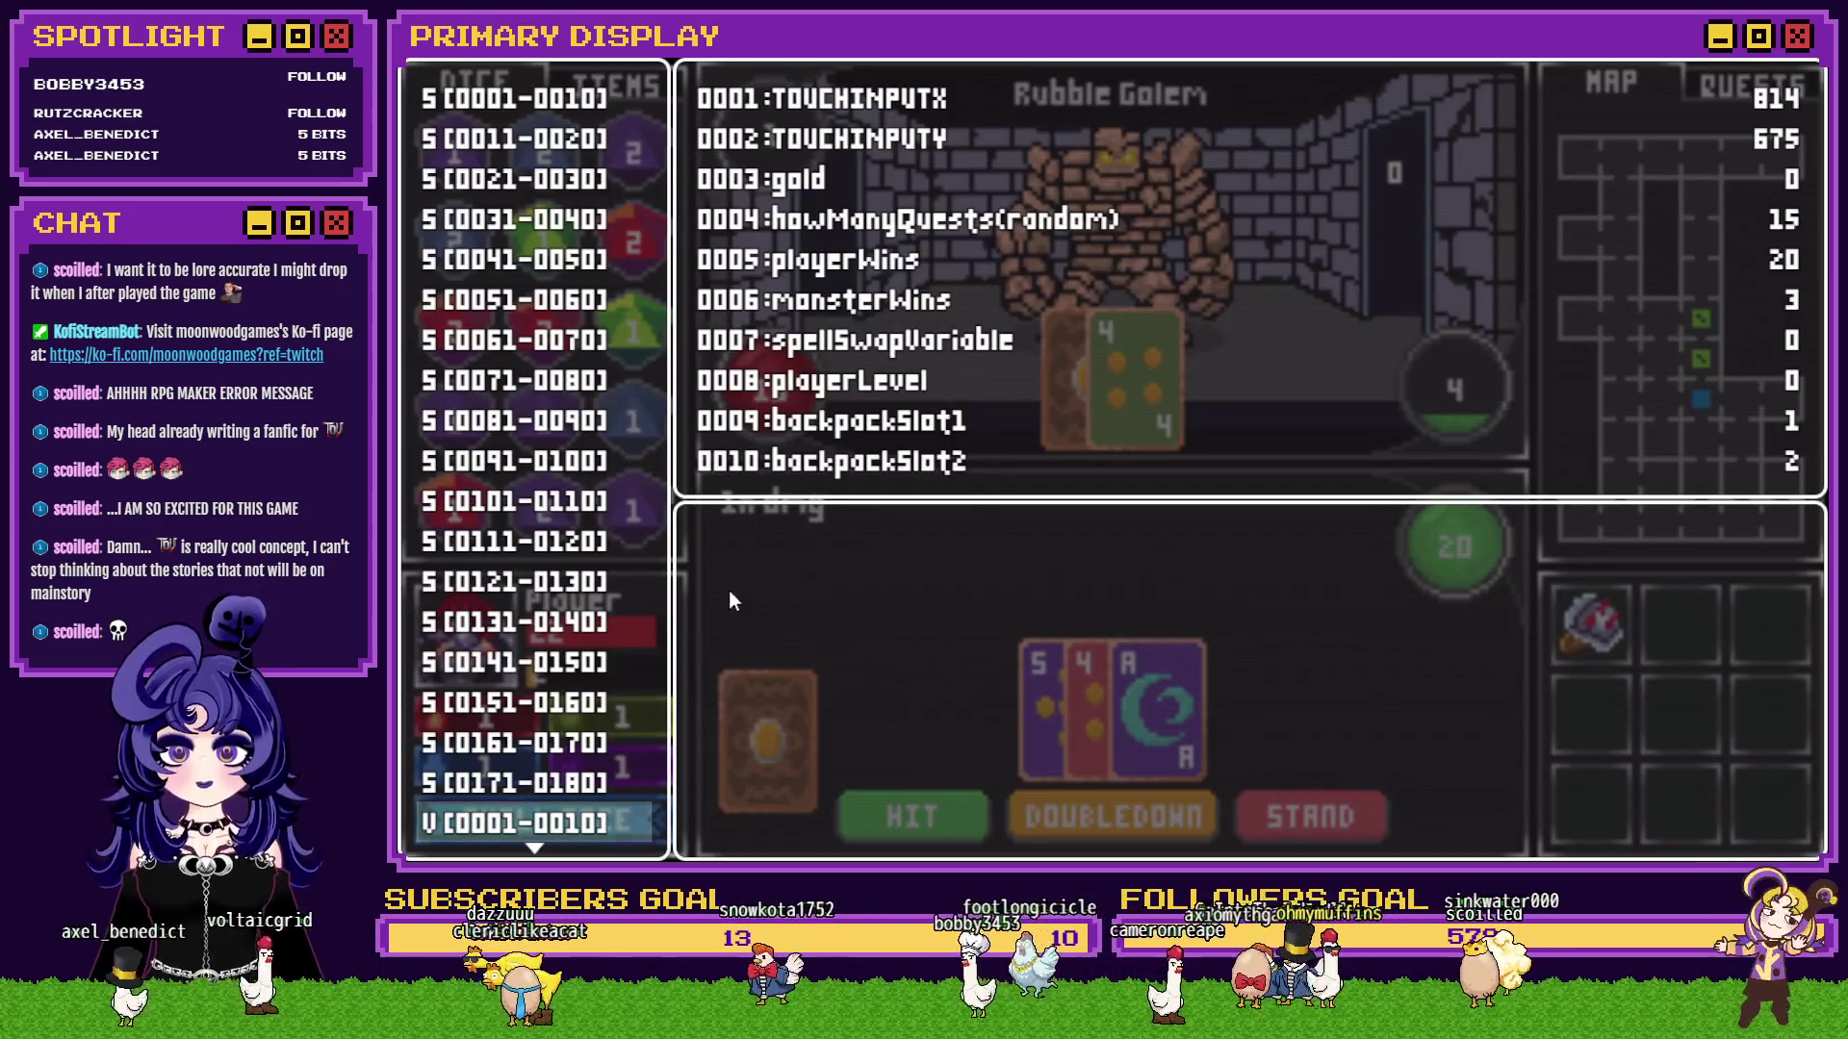
Browse the debug variable ranges to reach V[1061-1070].
key("Up")
key("Up")
key("Up")
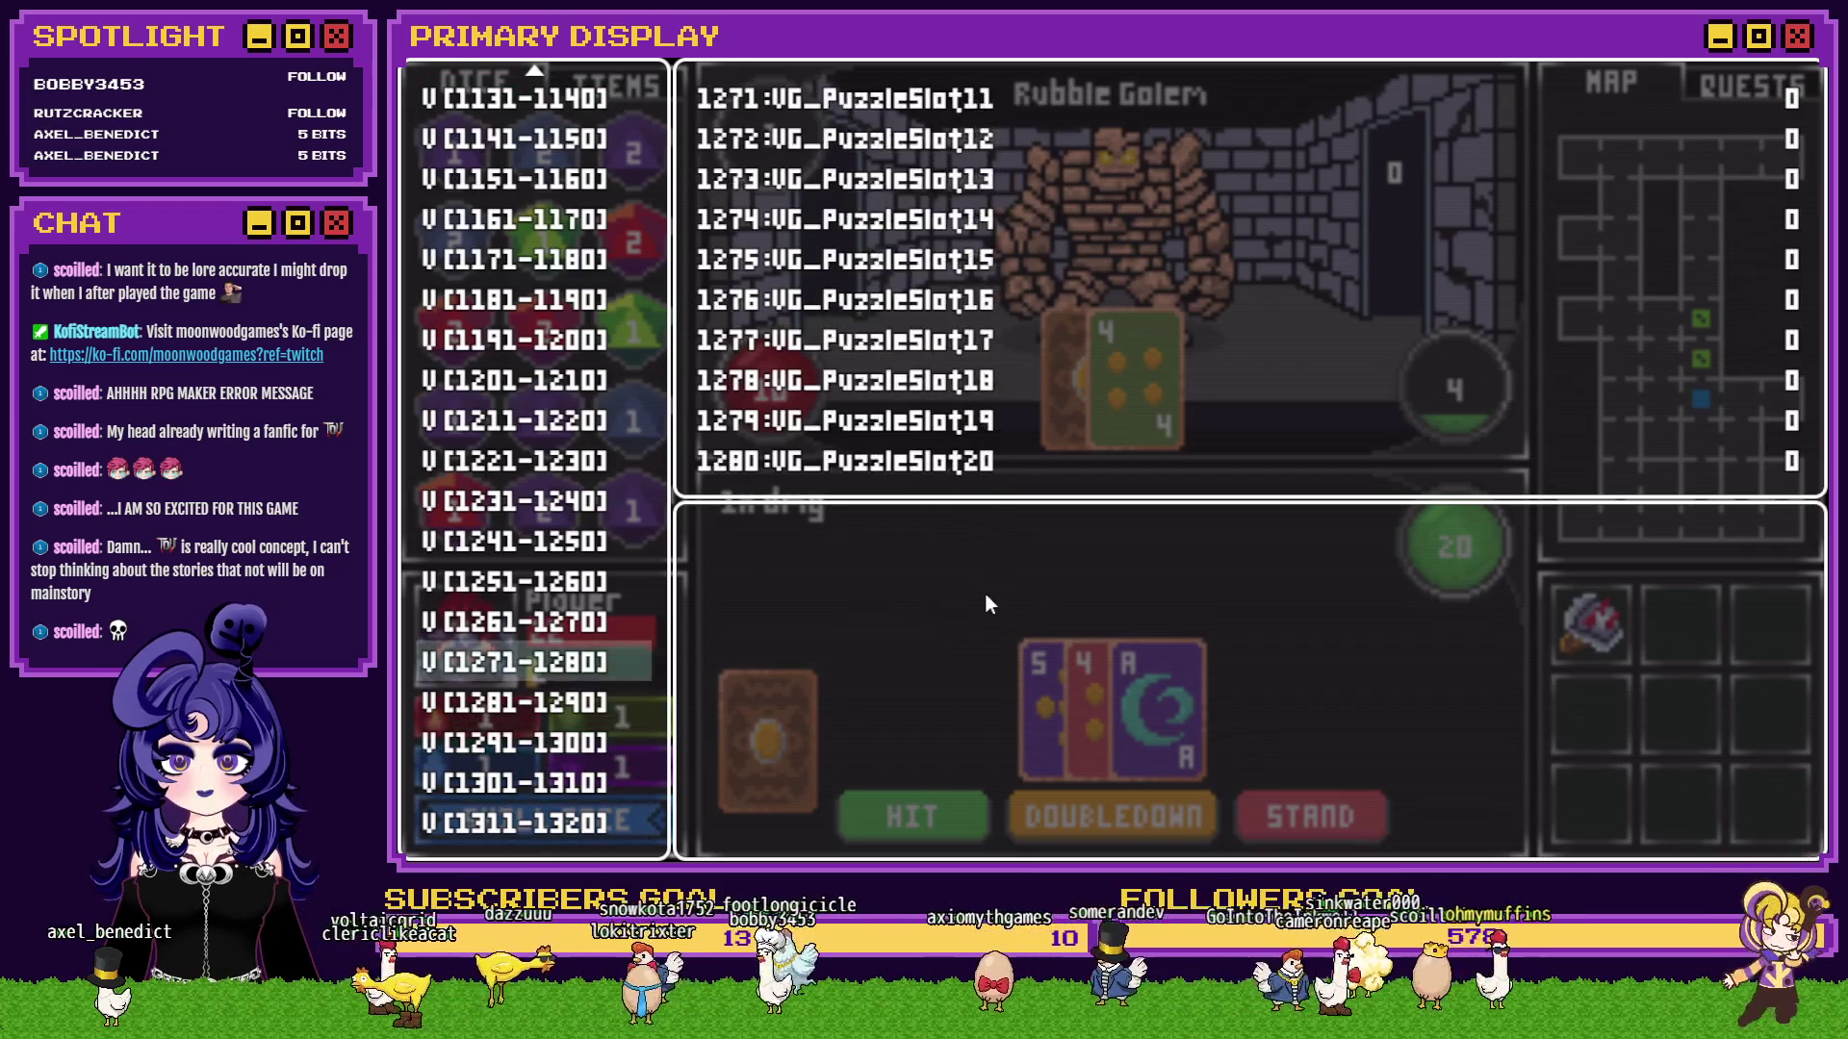
key("Up")
key("Up")
key("Up")
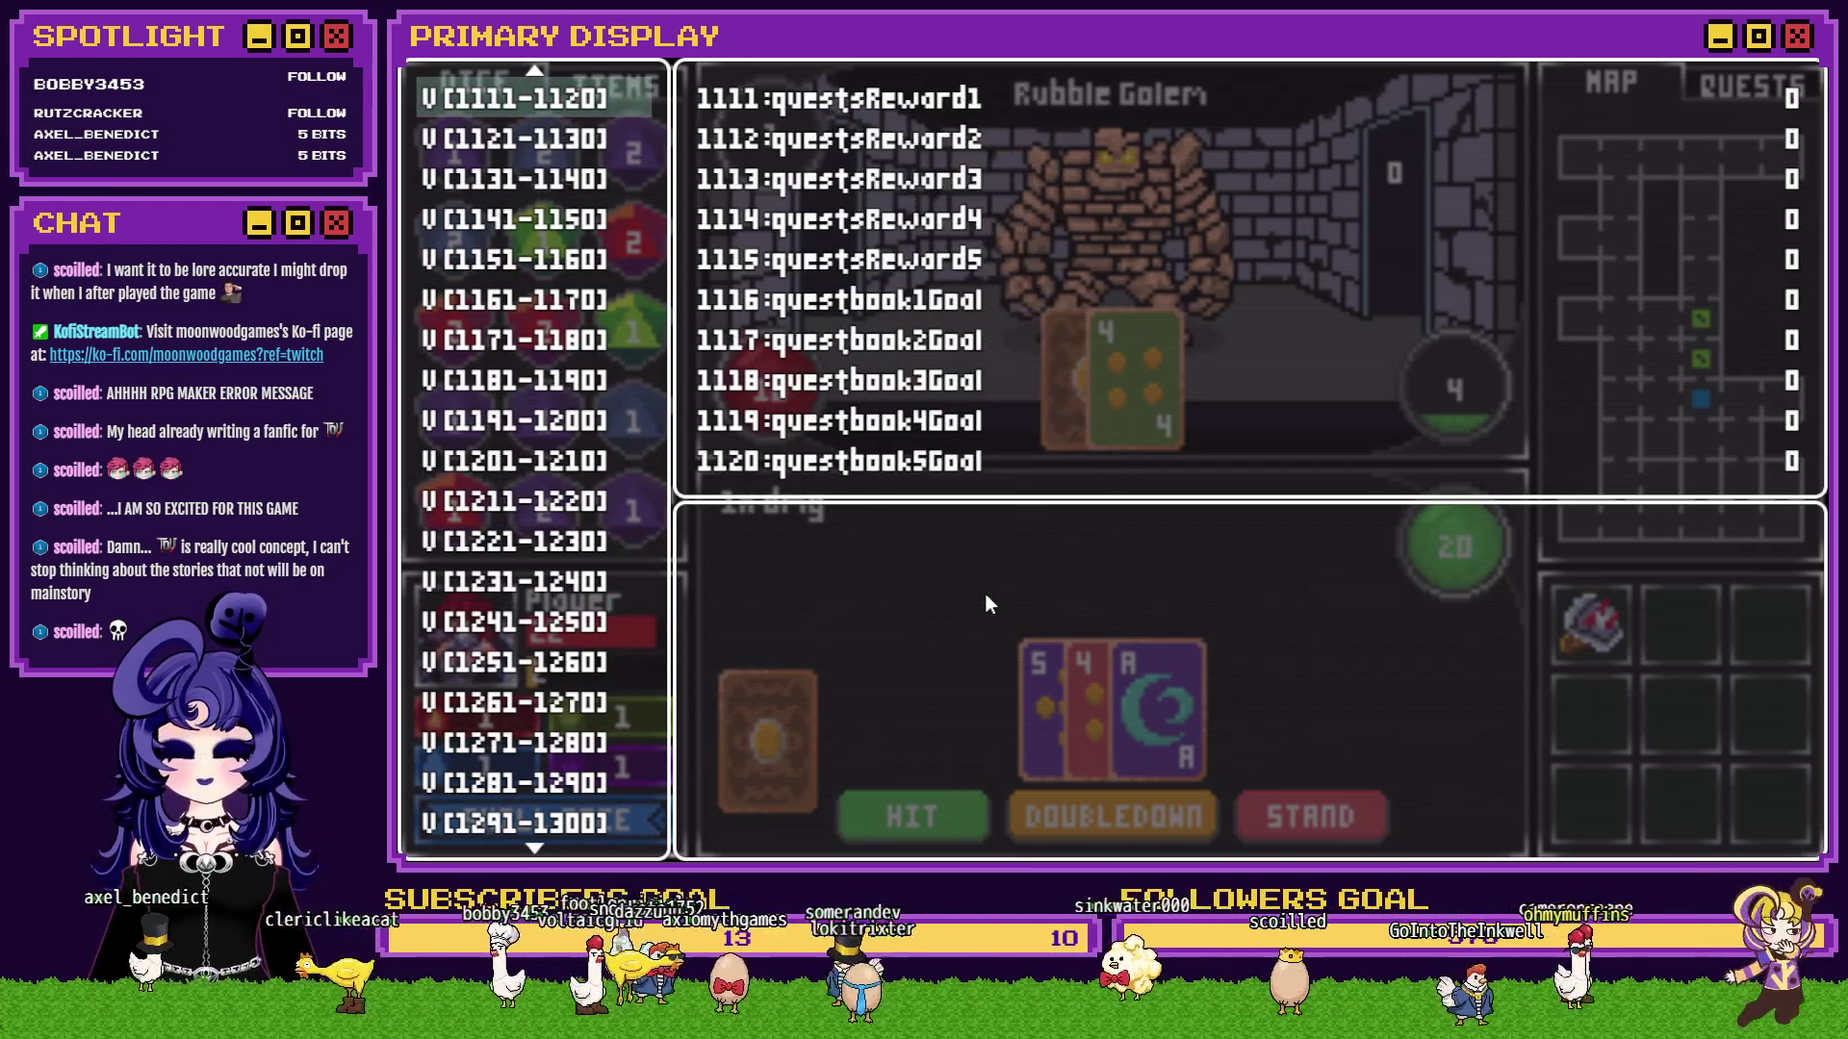
key("Down")
key("Down")
key("Down")
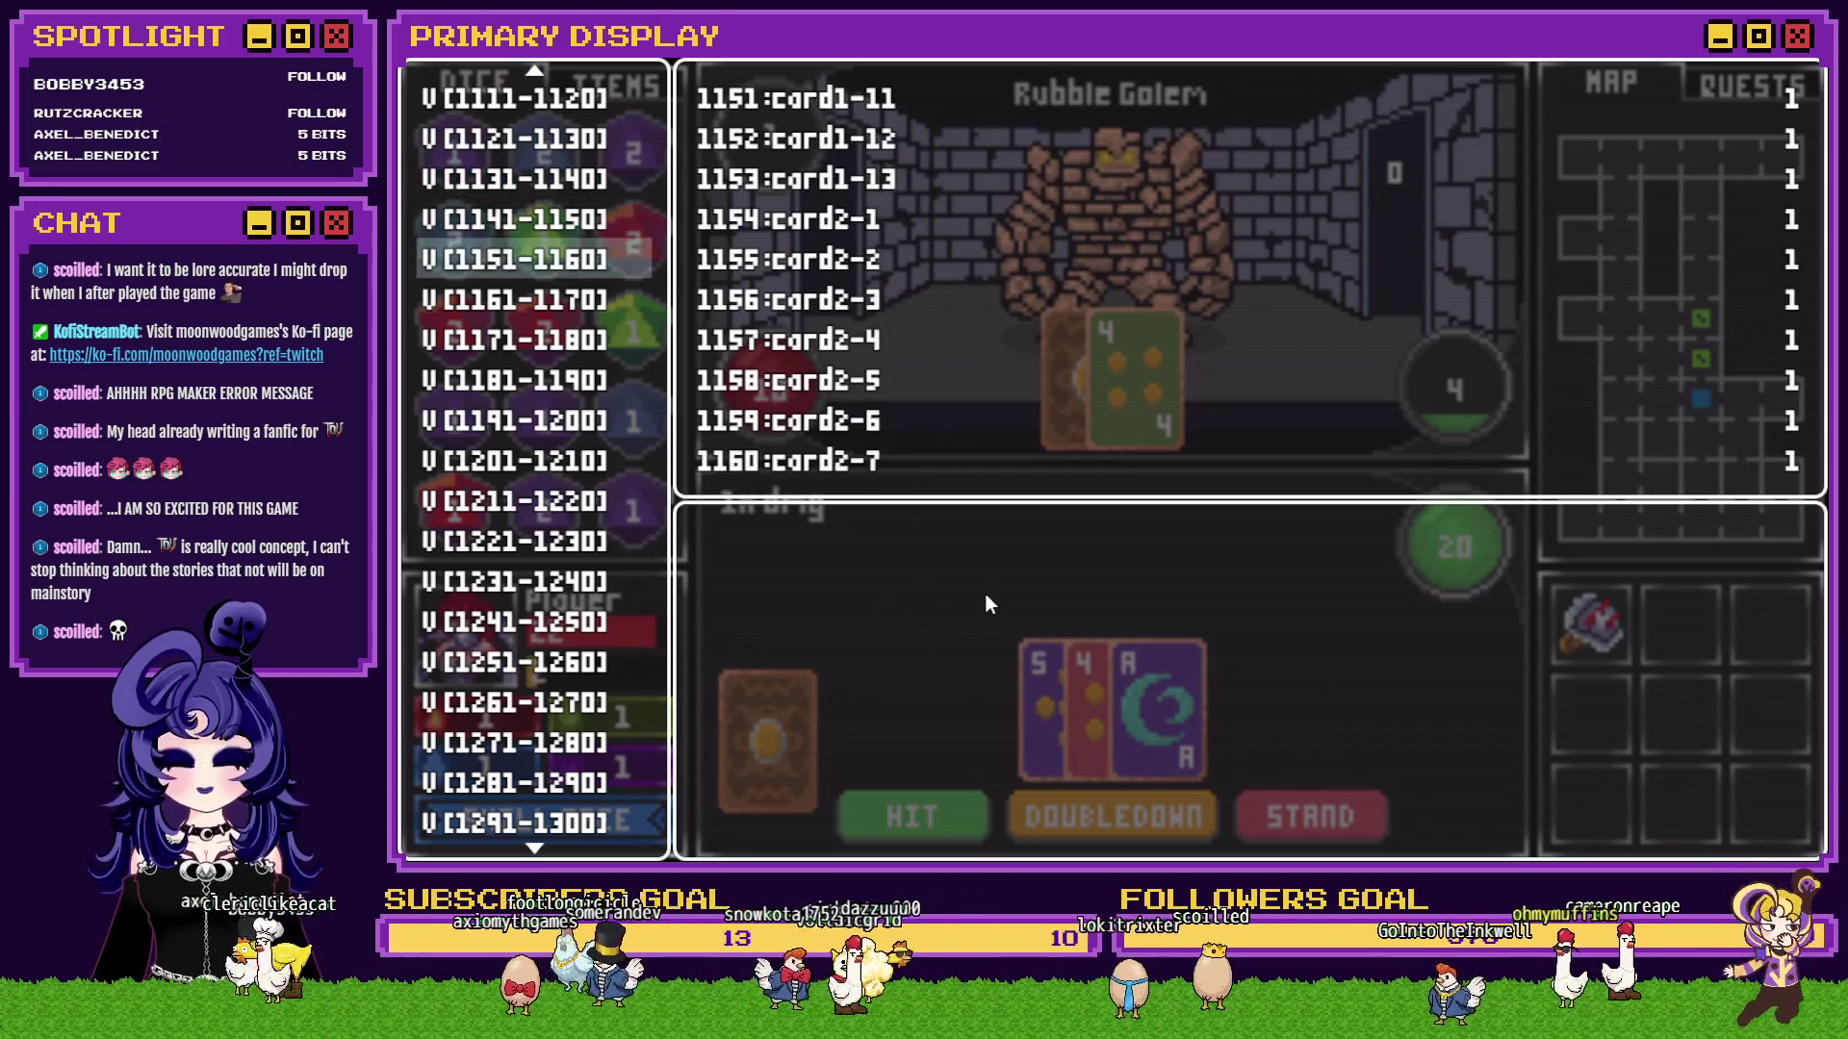
key("Down")
key("Down")
key("Down")
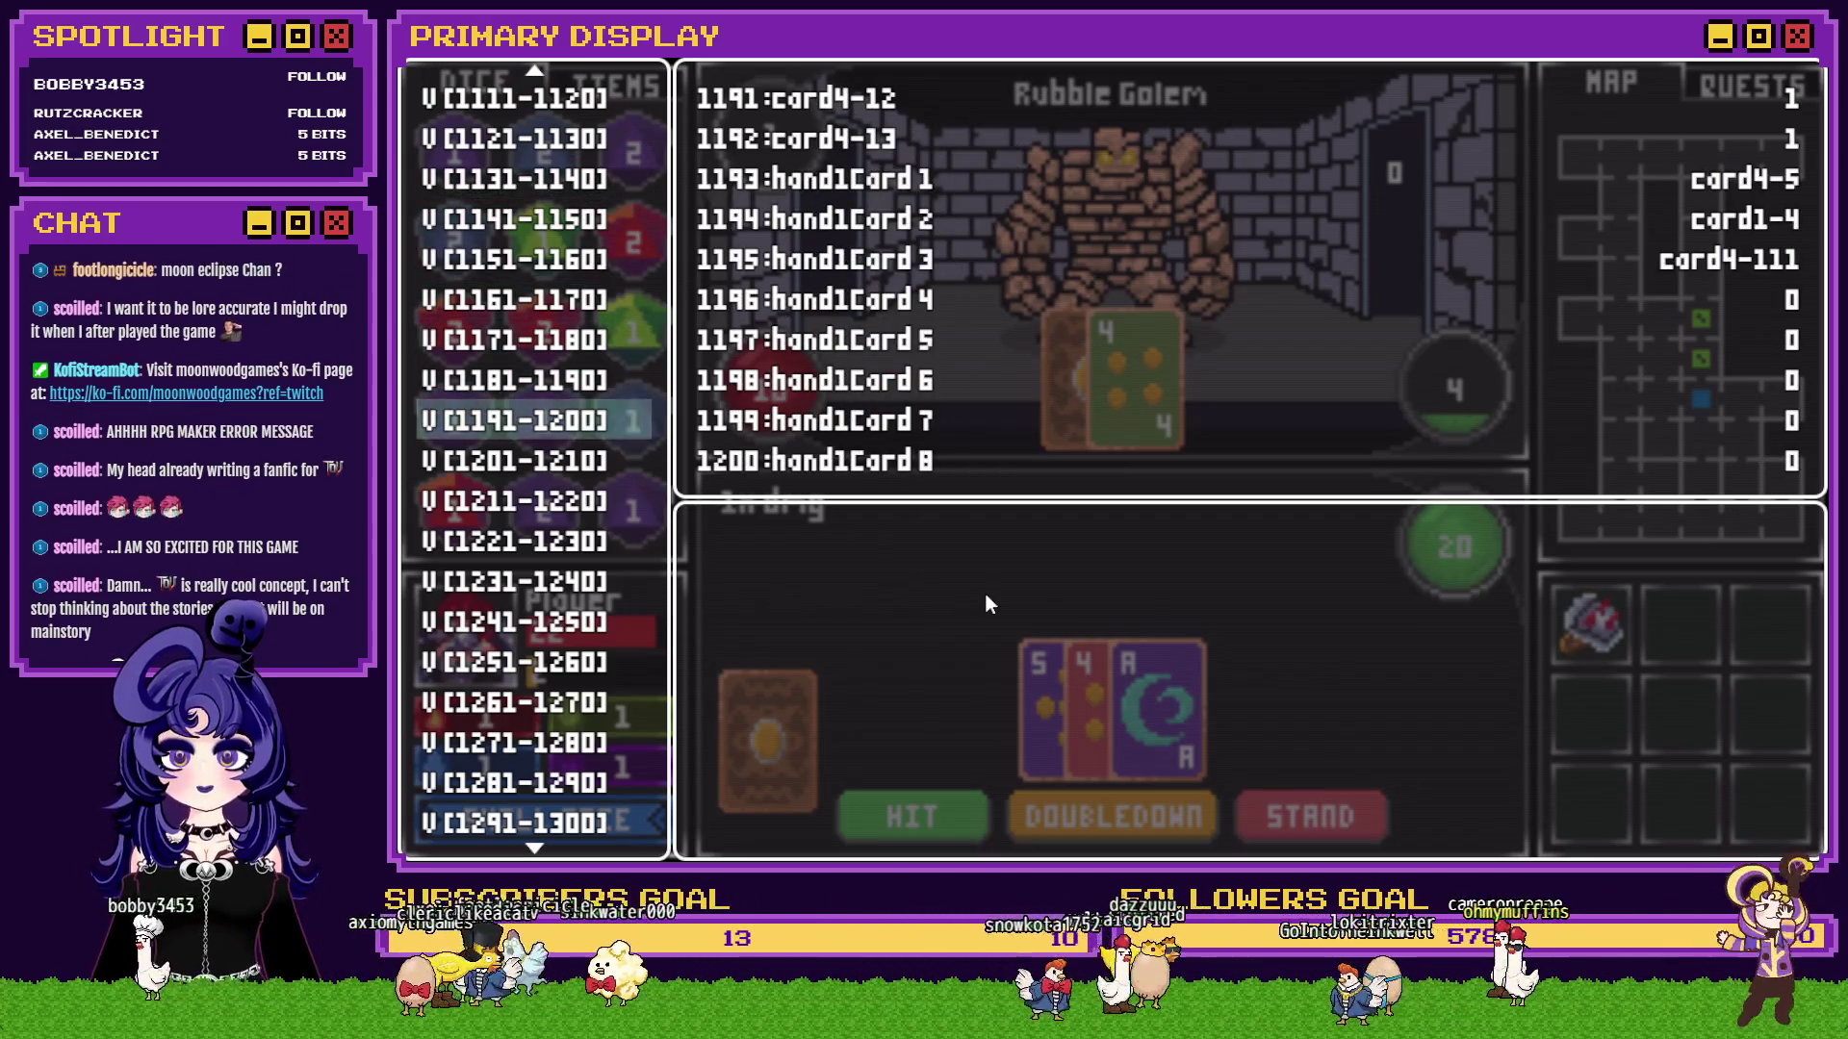
key("Up")
key("Up")
key("Up")
key("Up")
key("Up")
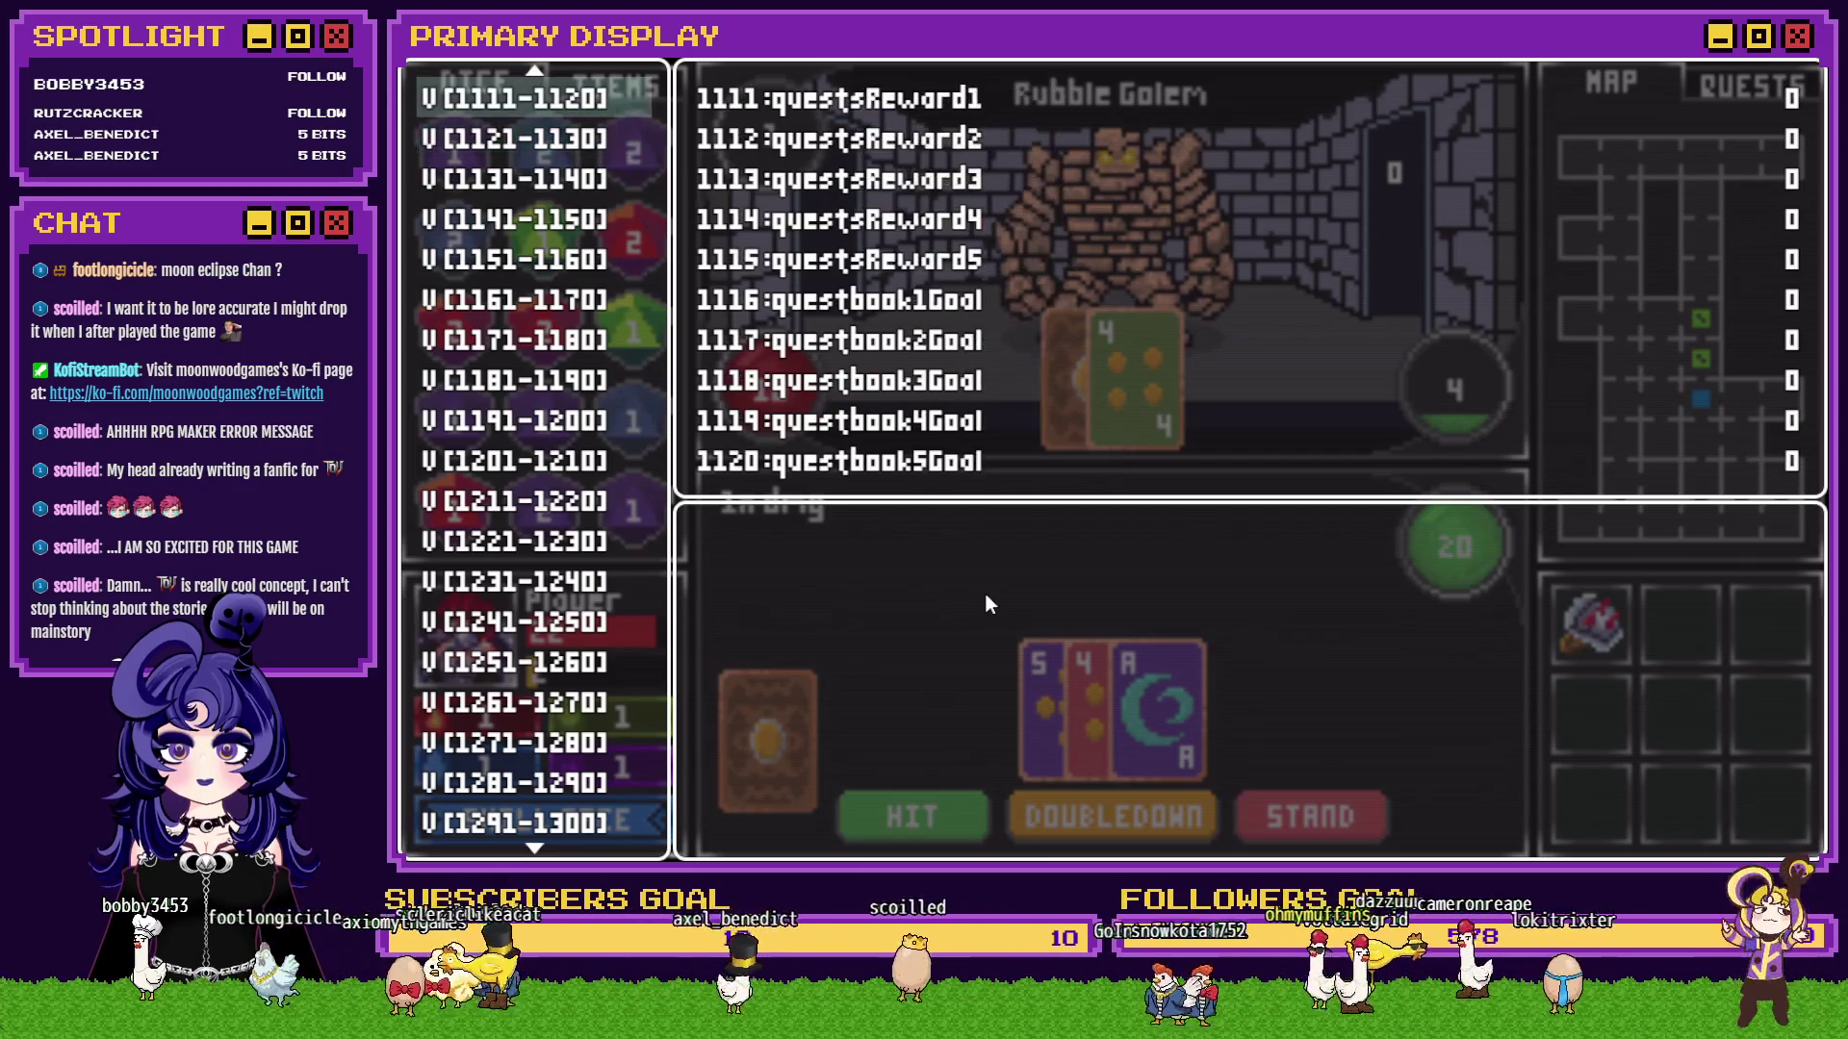
key("Up")
key("Up")
key("Up")
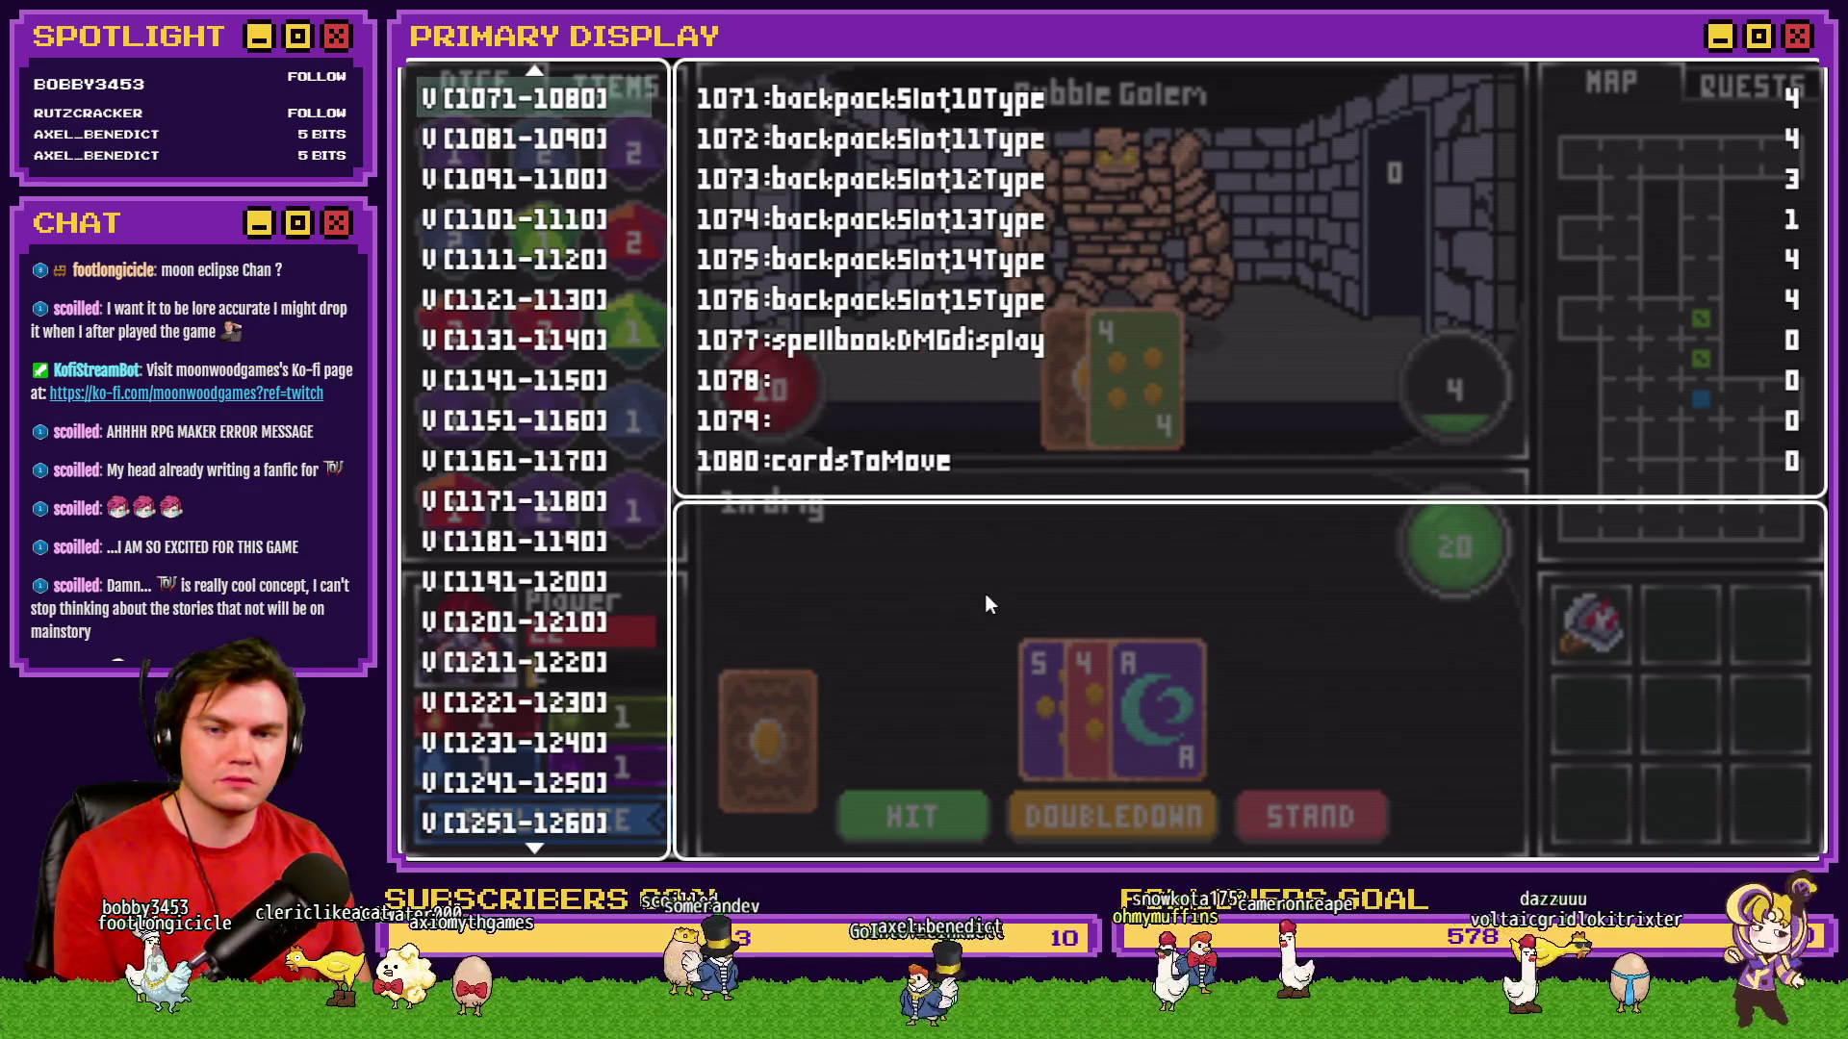
Raise spell slot damage variables 1061–1064 from 1 to 11, then stand against the Rubble Golem.
key("Up")
key("Down")
key("Return")
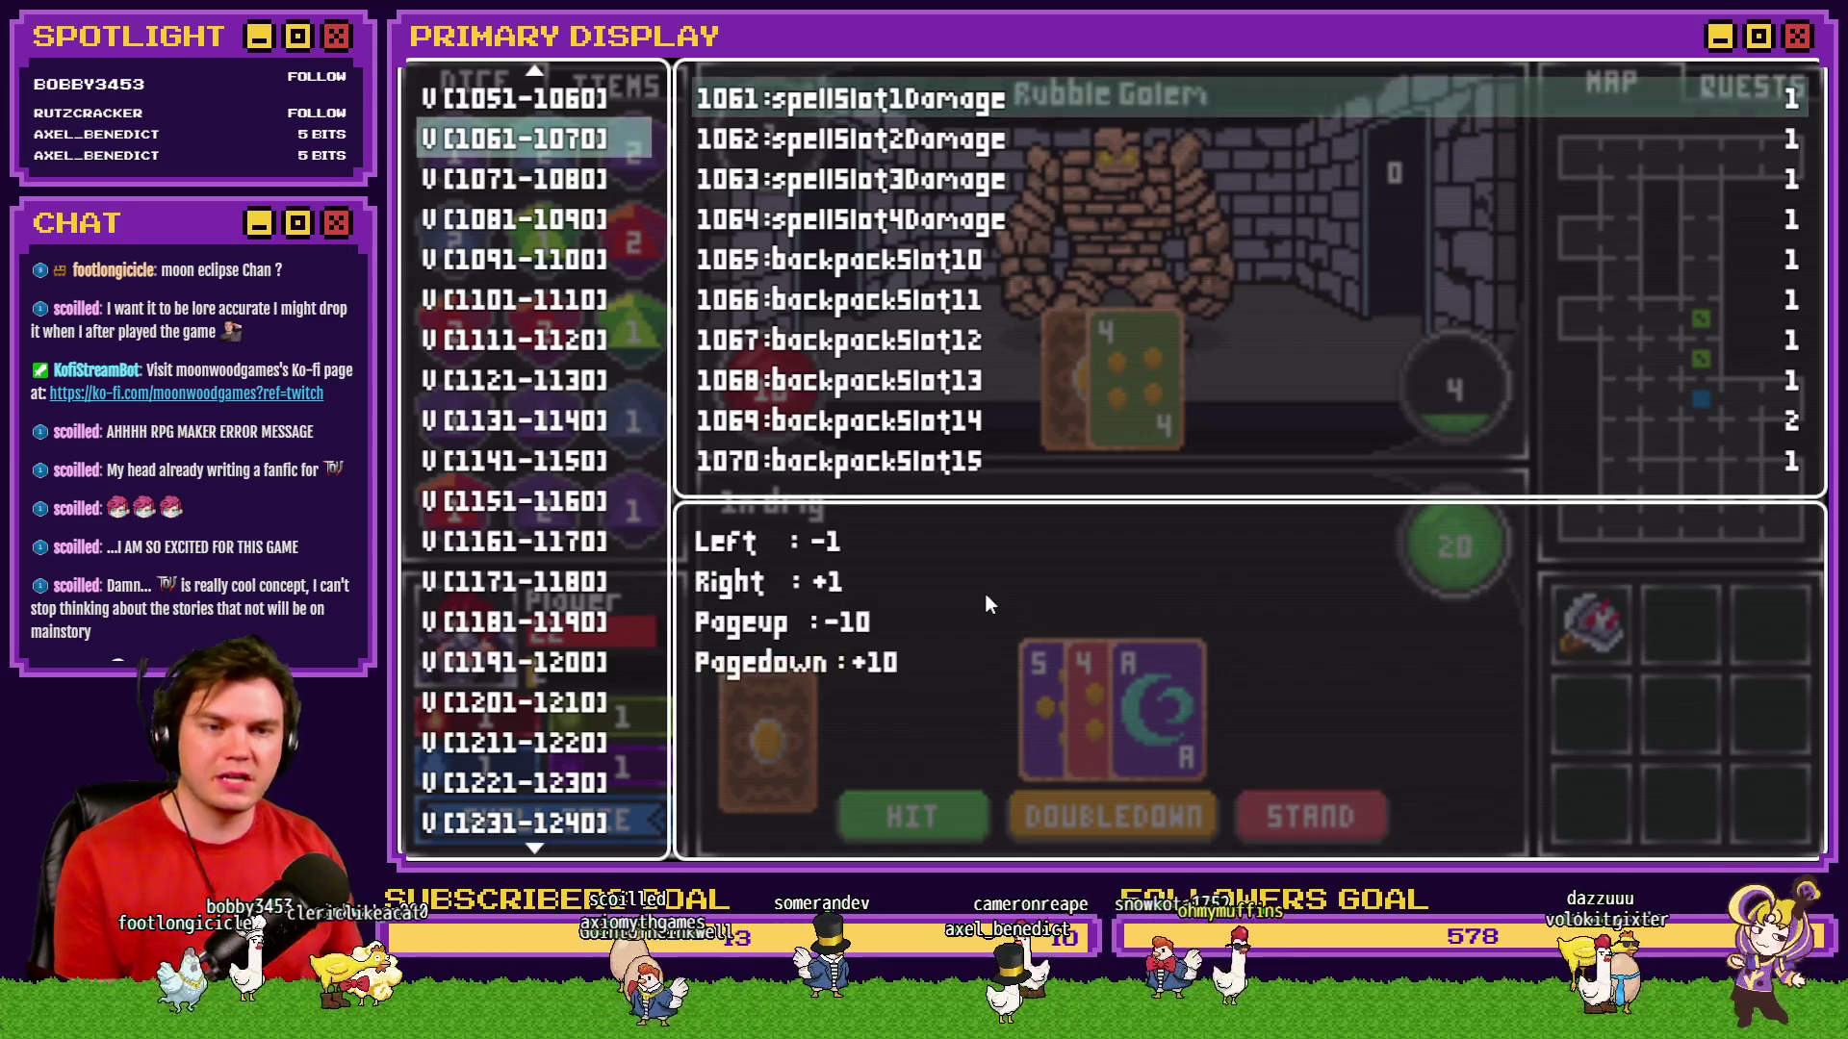
key("Page_Down")
key("Down")
key("Page_Down")
key("Down")
key("Page_Down")
key("Down")
key("Page_Down")
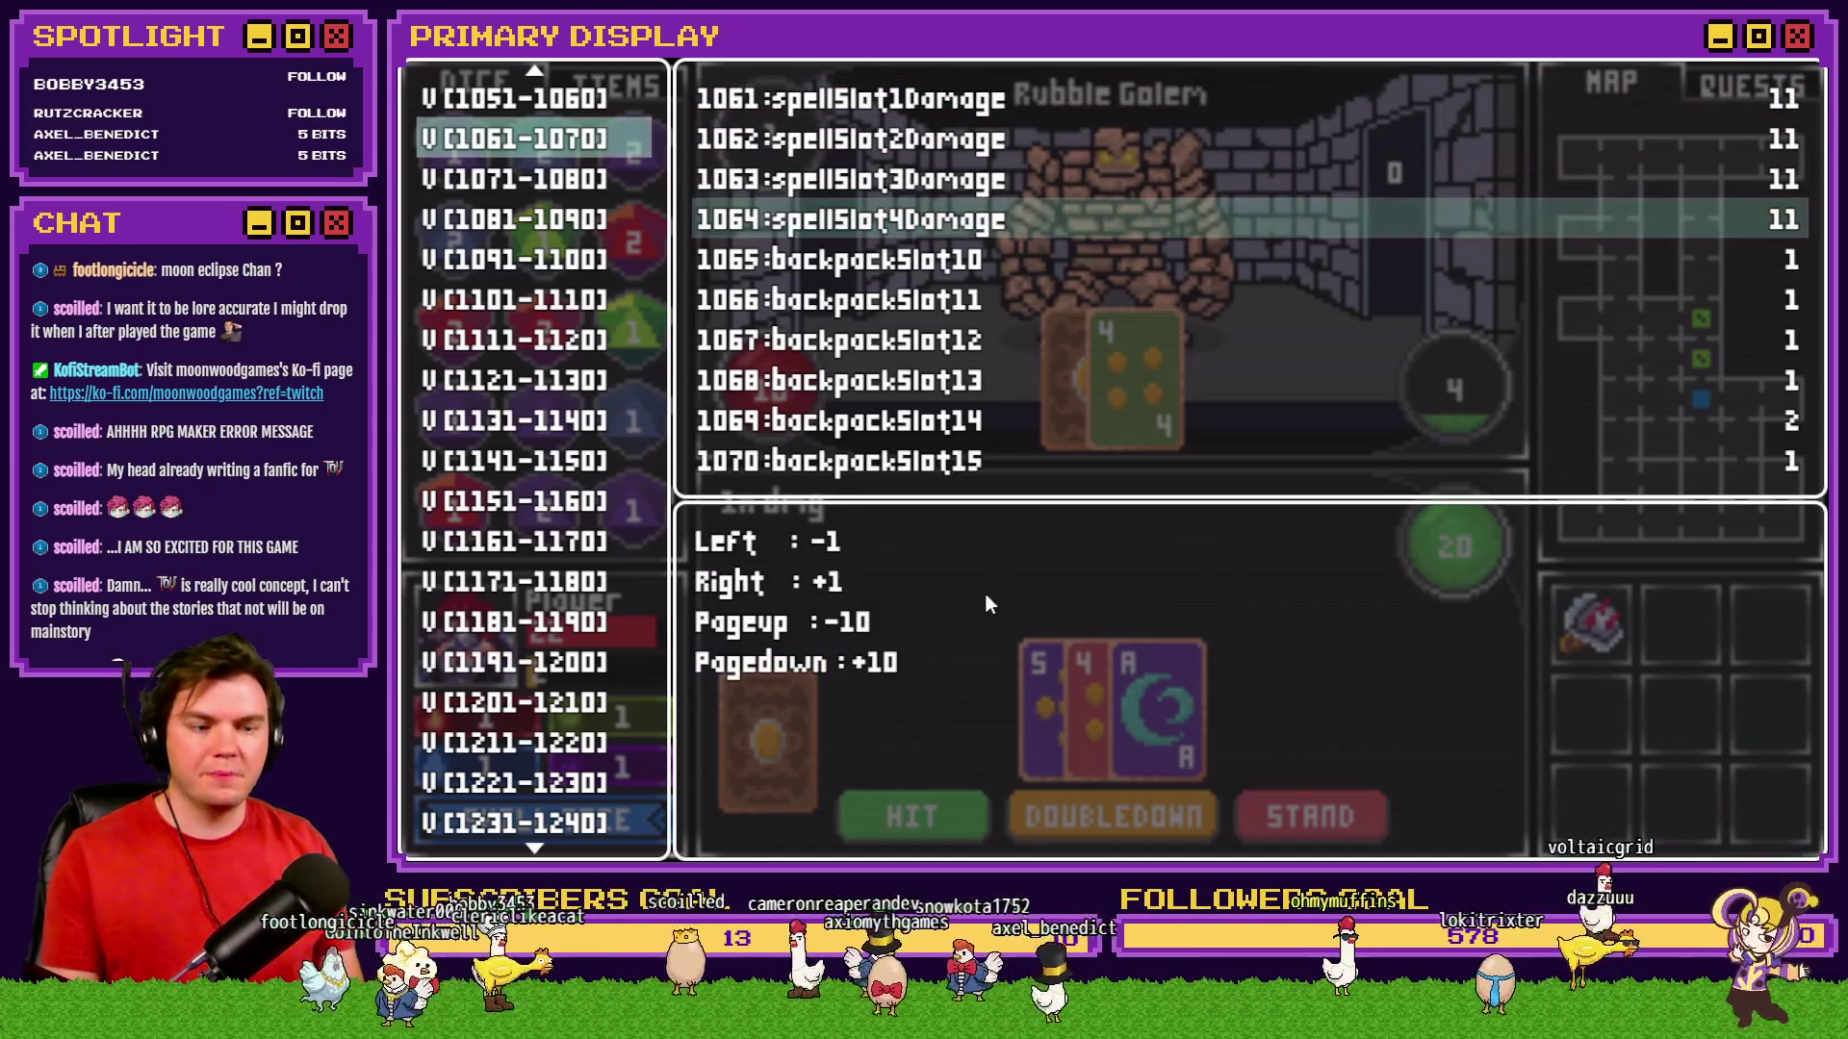
key("Escape")
key("Escape")
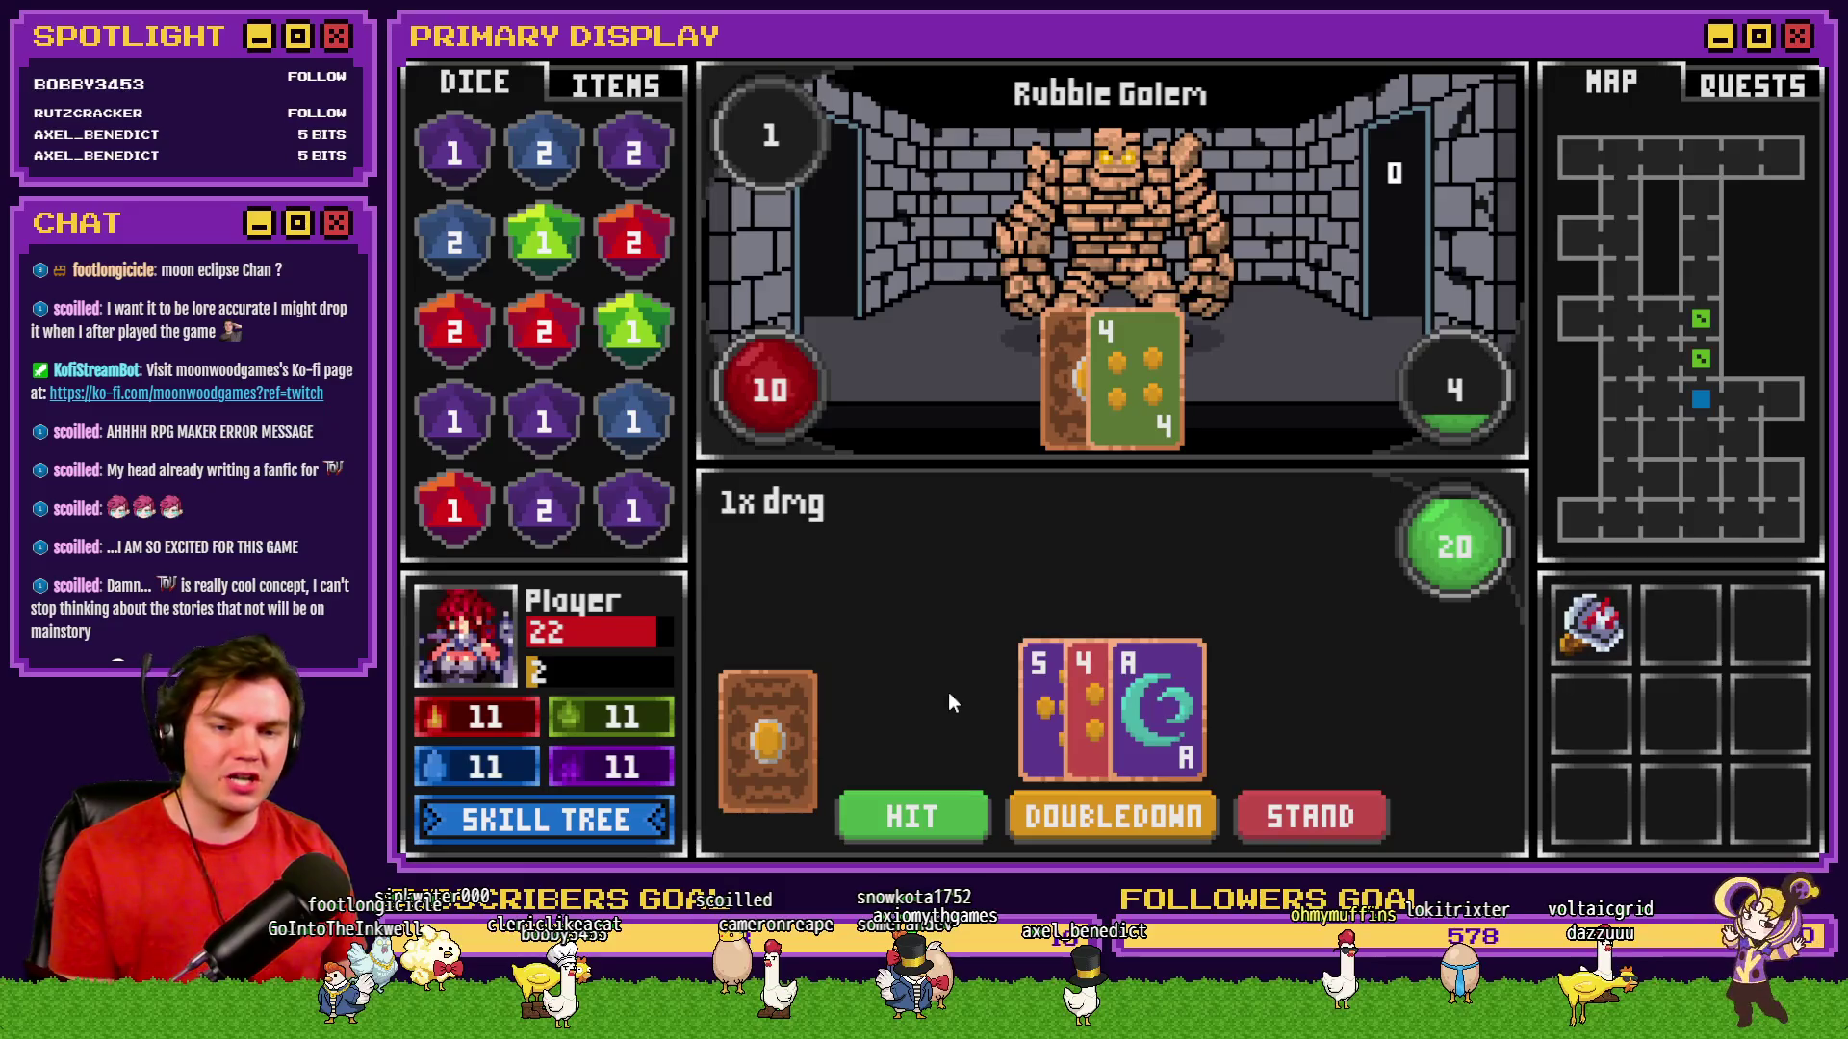
left_click(1320, 816)
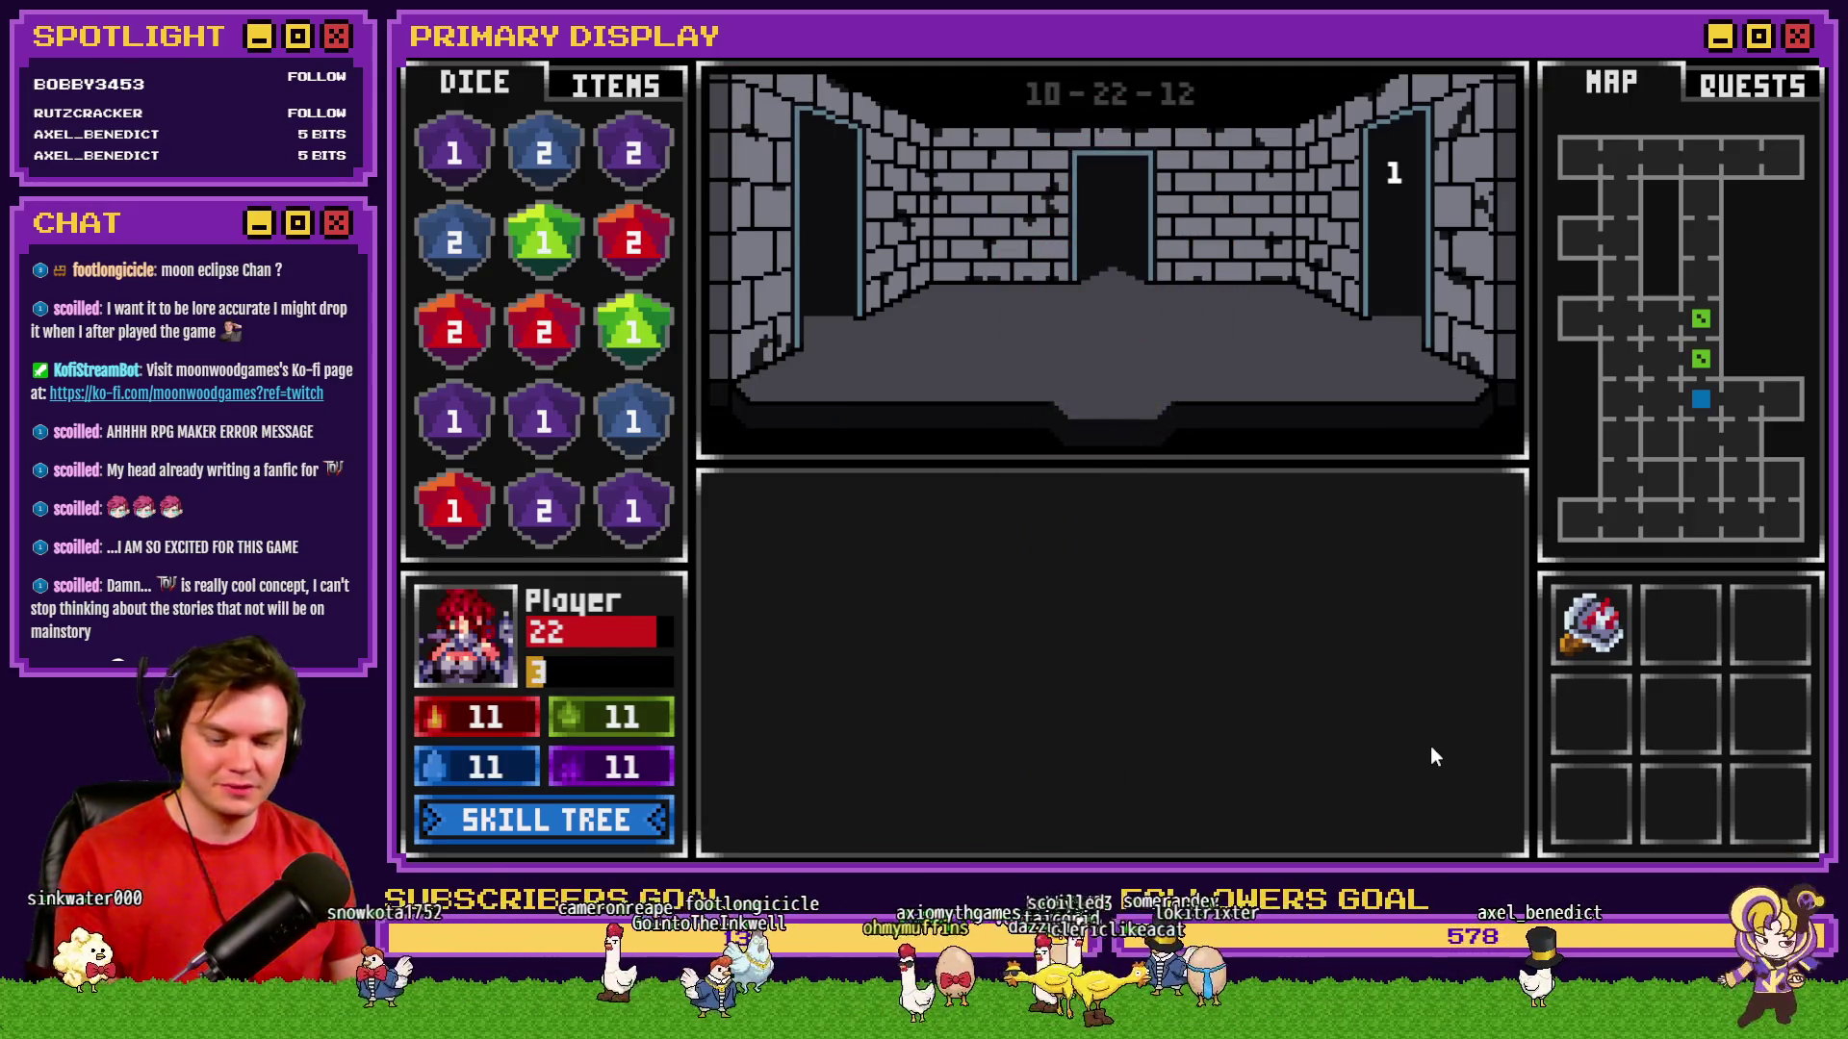
Inspect variables 0001–0010 in the debug list, then return to the dungeon.
key("F9")
scroll(615, 624, "down", 3)
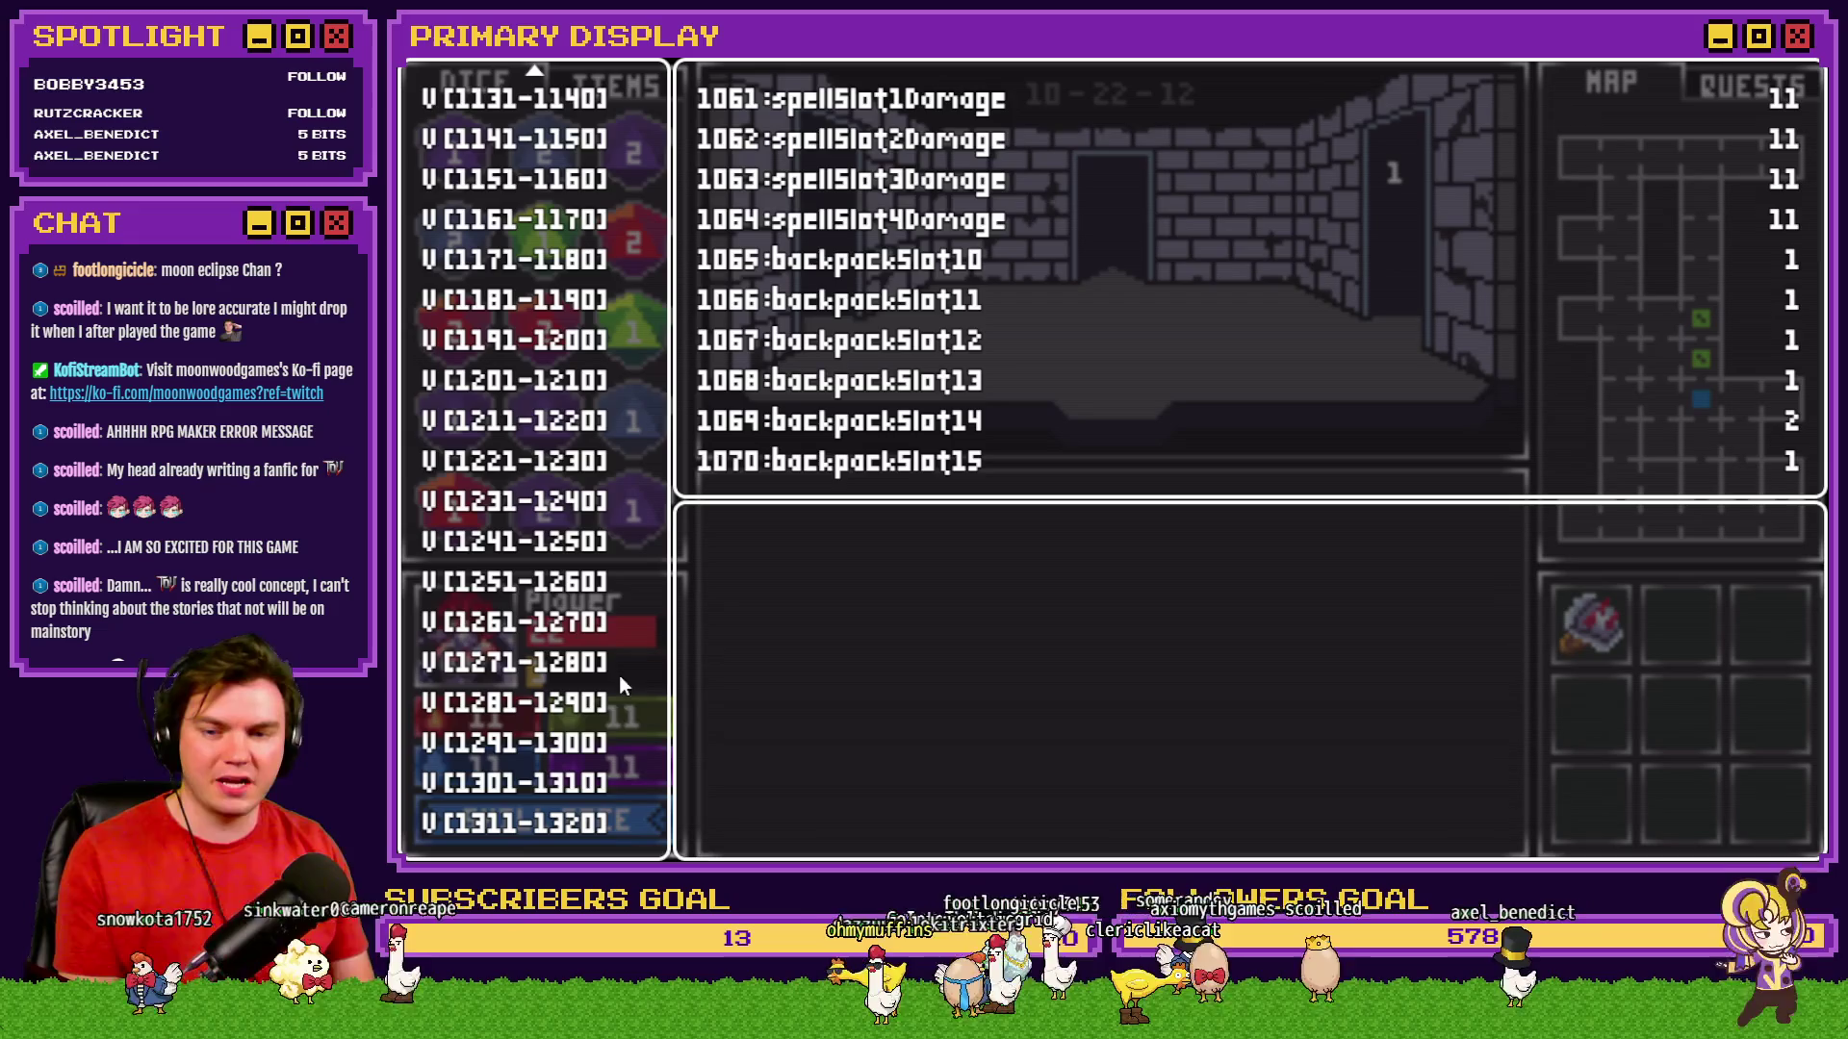
key("Down")
key("Down")
left_click(569, 819)
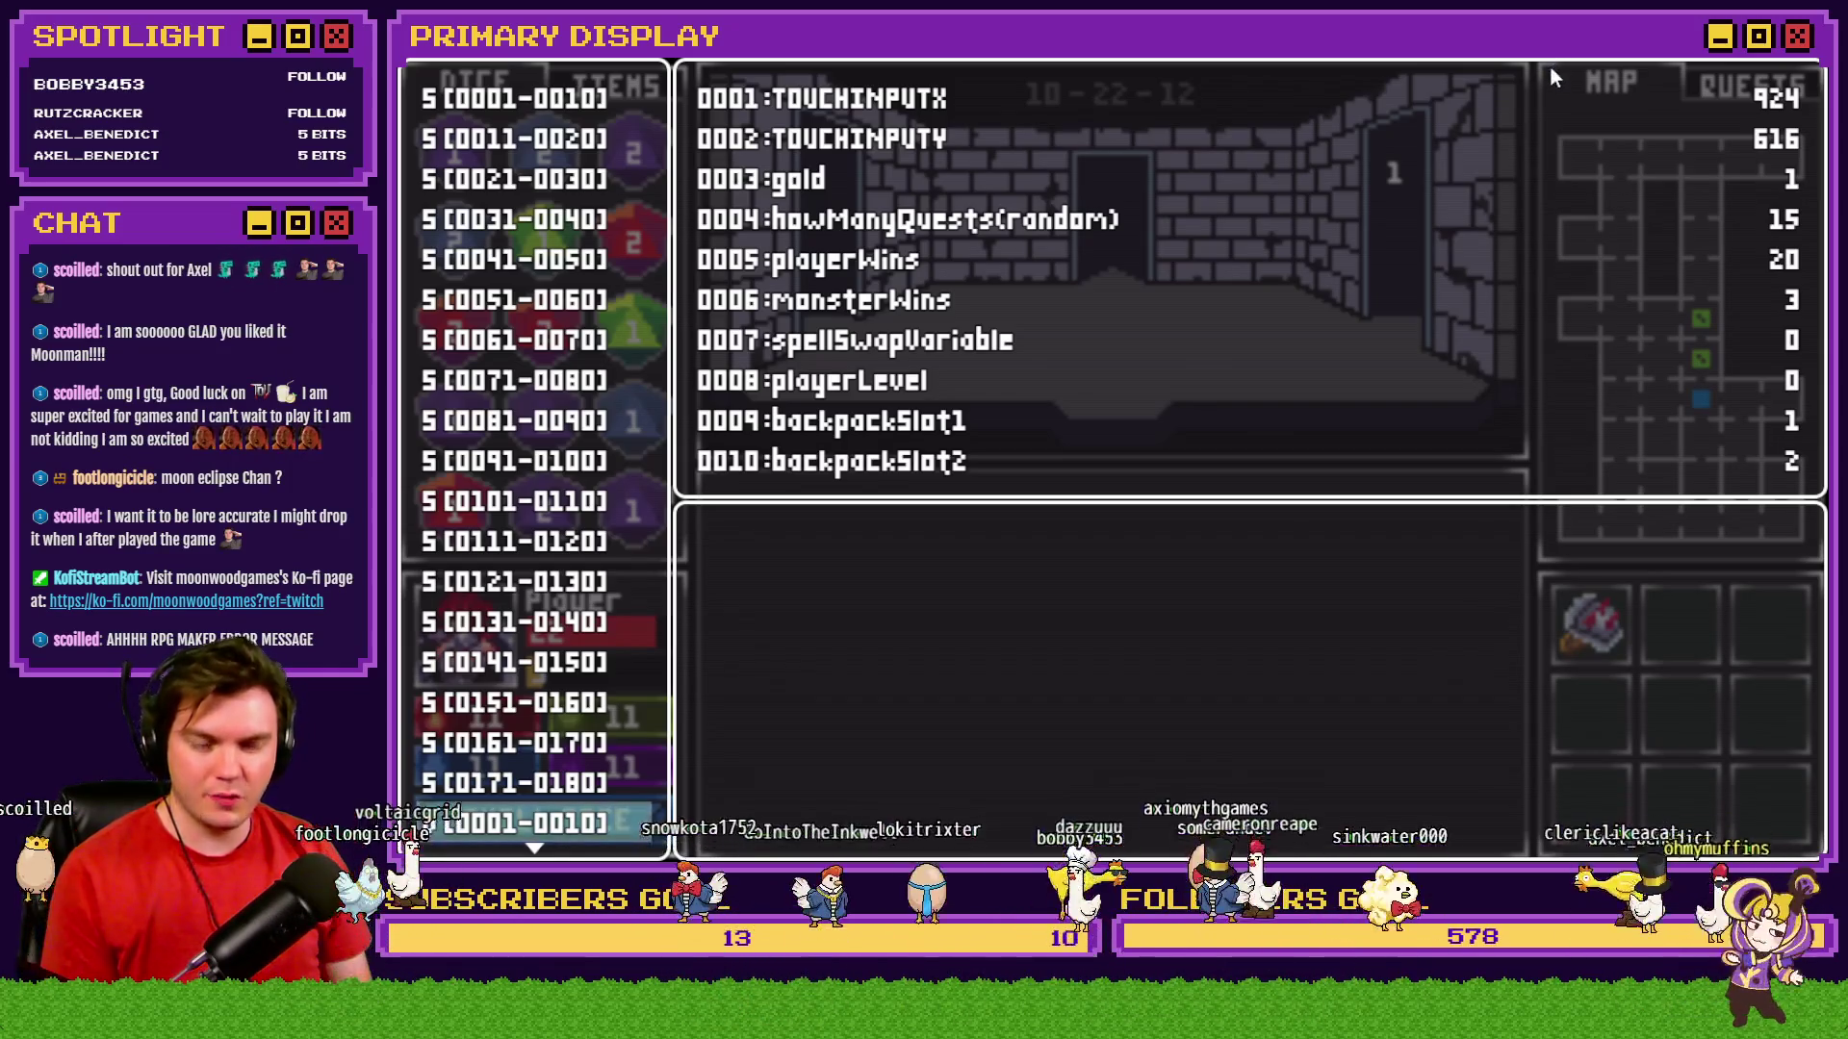
key("Escape")
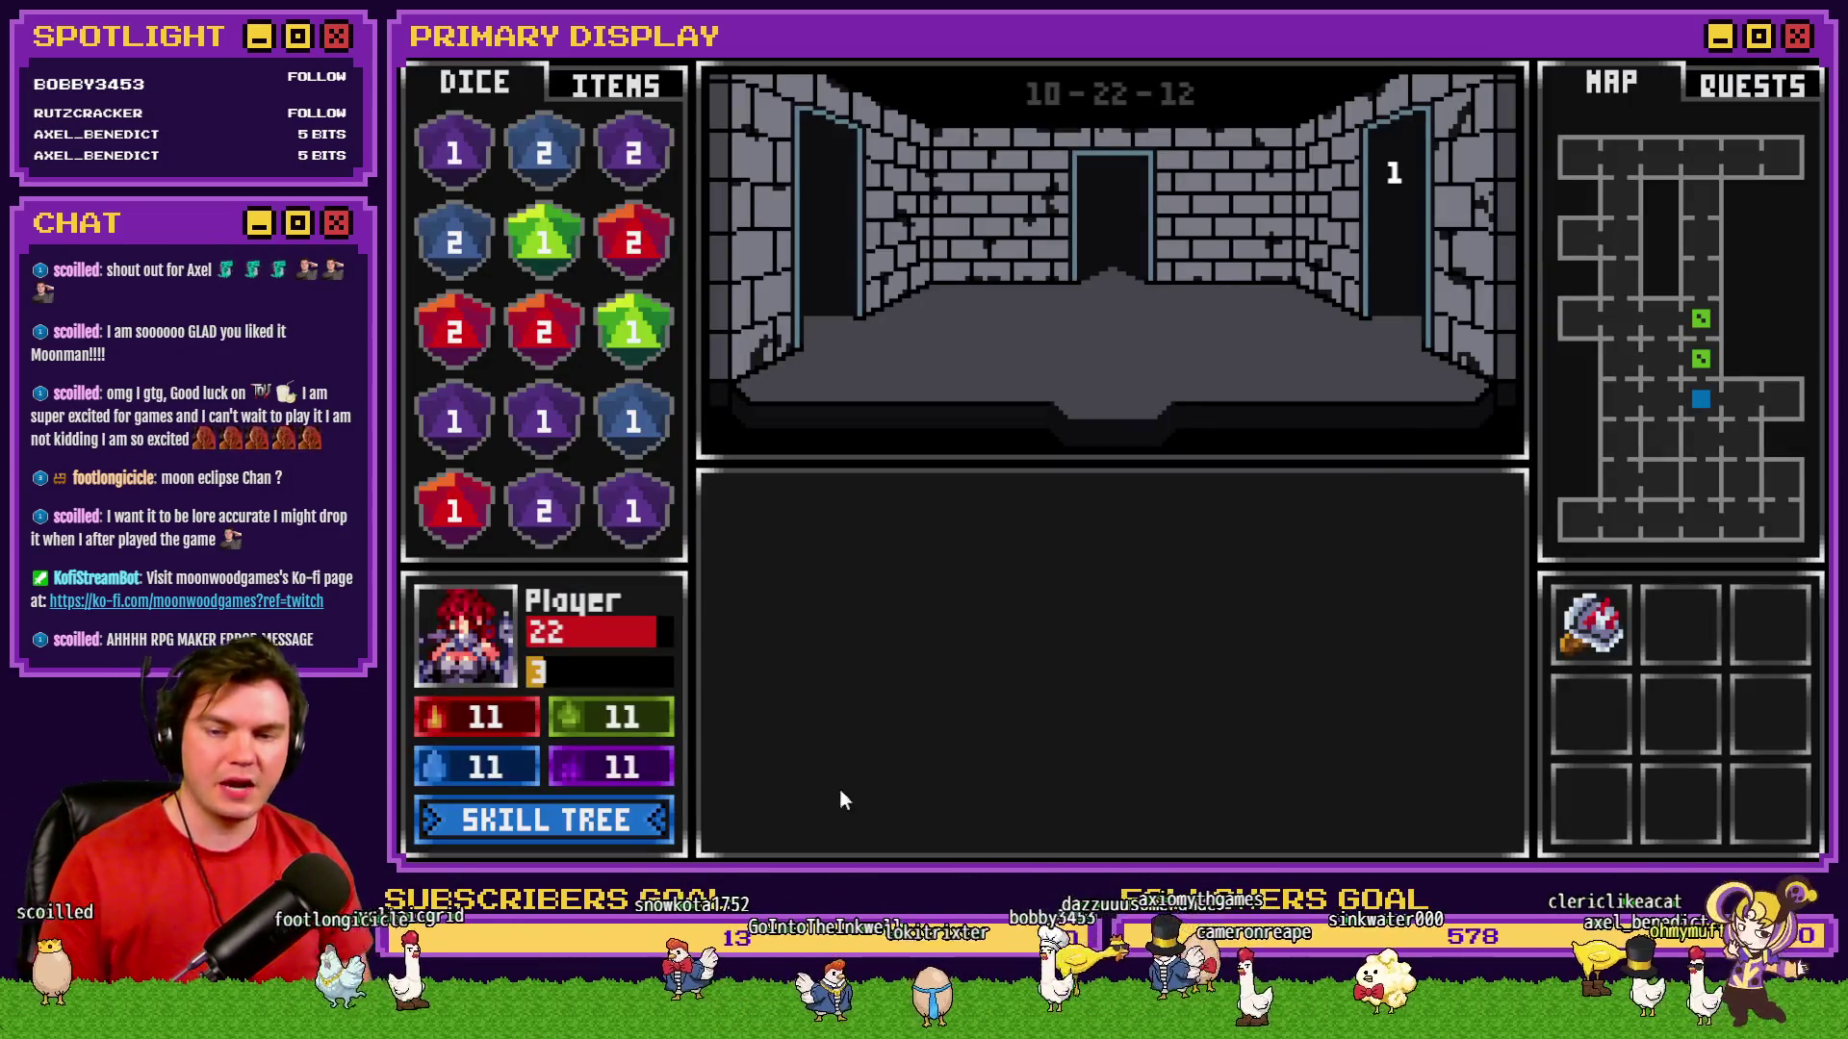
Buy Midas Touch ranks up to its 30% enemy gold maximum, leaving 29 skill points.
left_click(558, 825)
mouse_move(1619, 607)
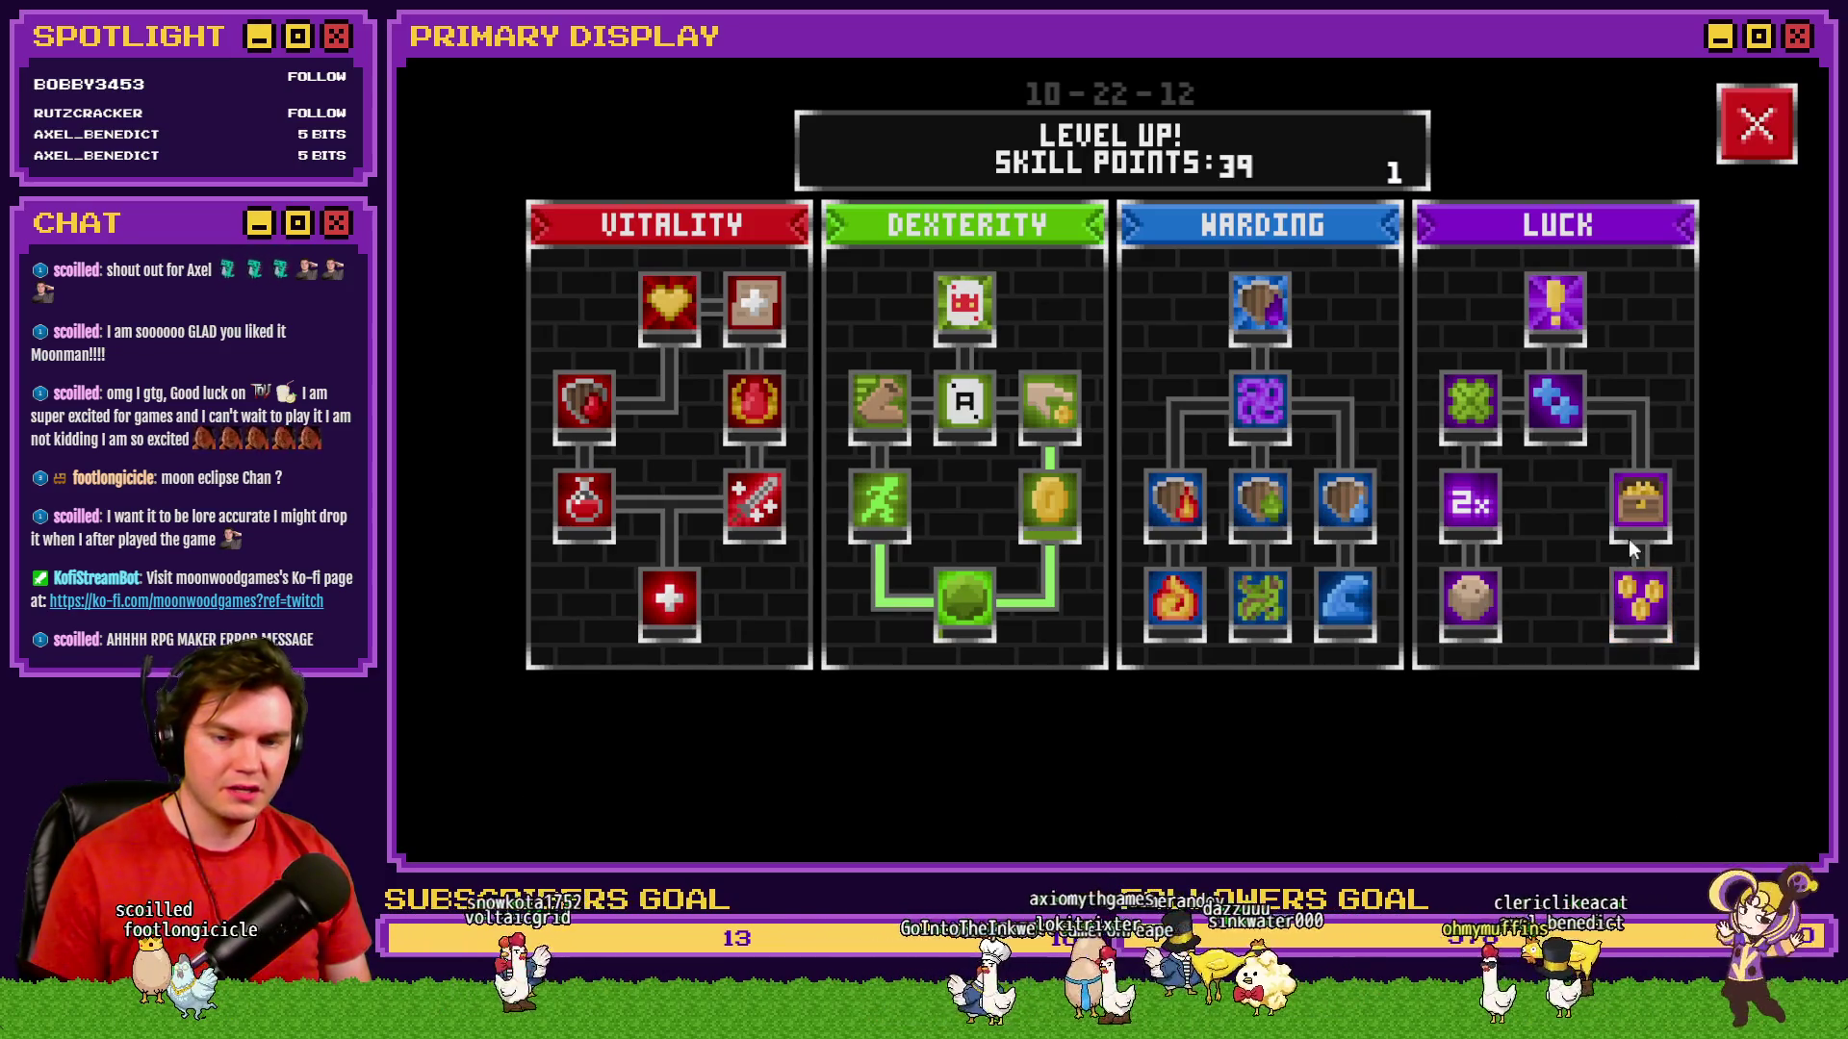
left_click(1650, 609)
left_click(1649, 608)
left_click(1648, 607)
left_click(1648, 606)
left_click(1648, 607)
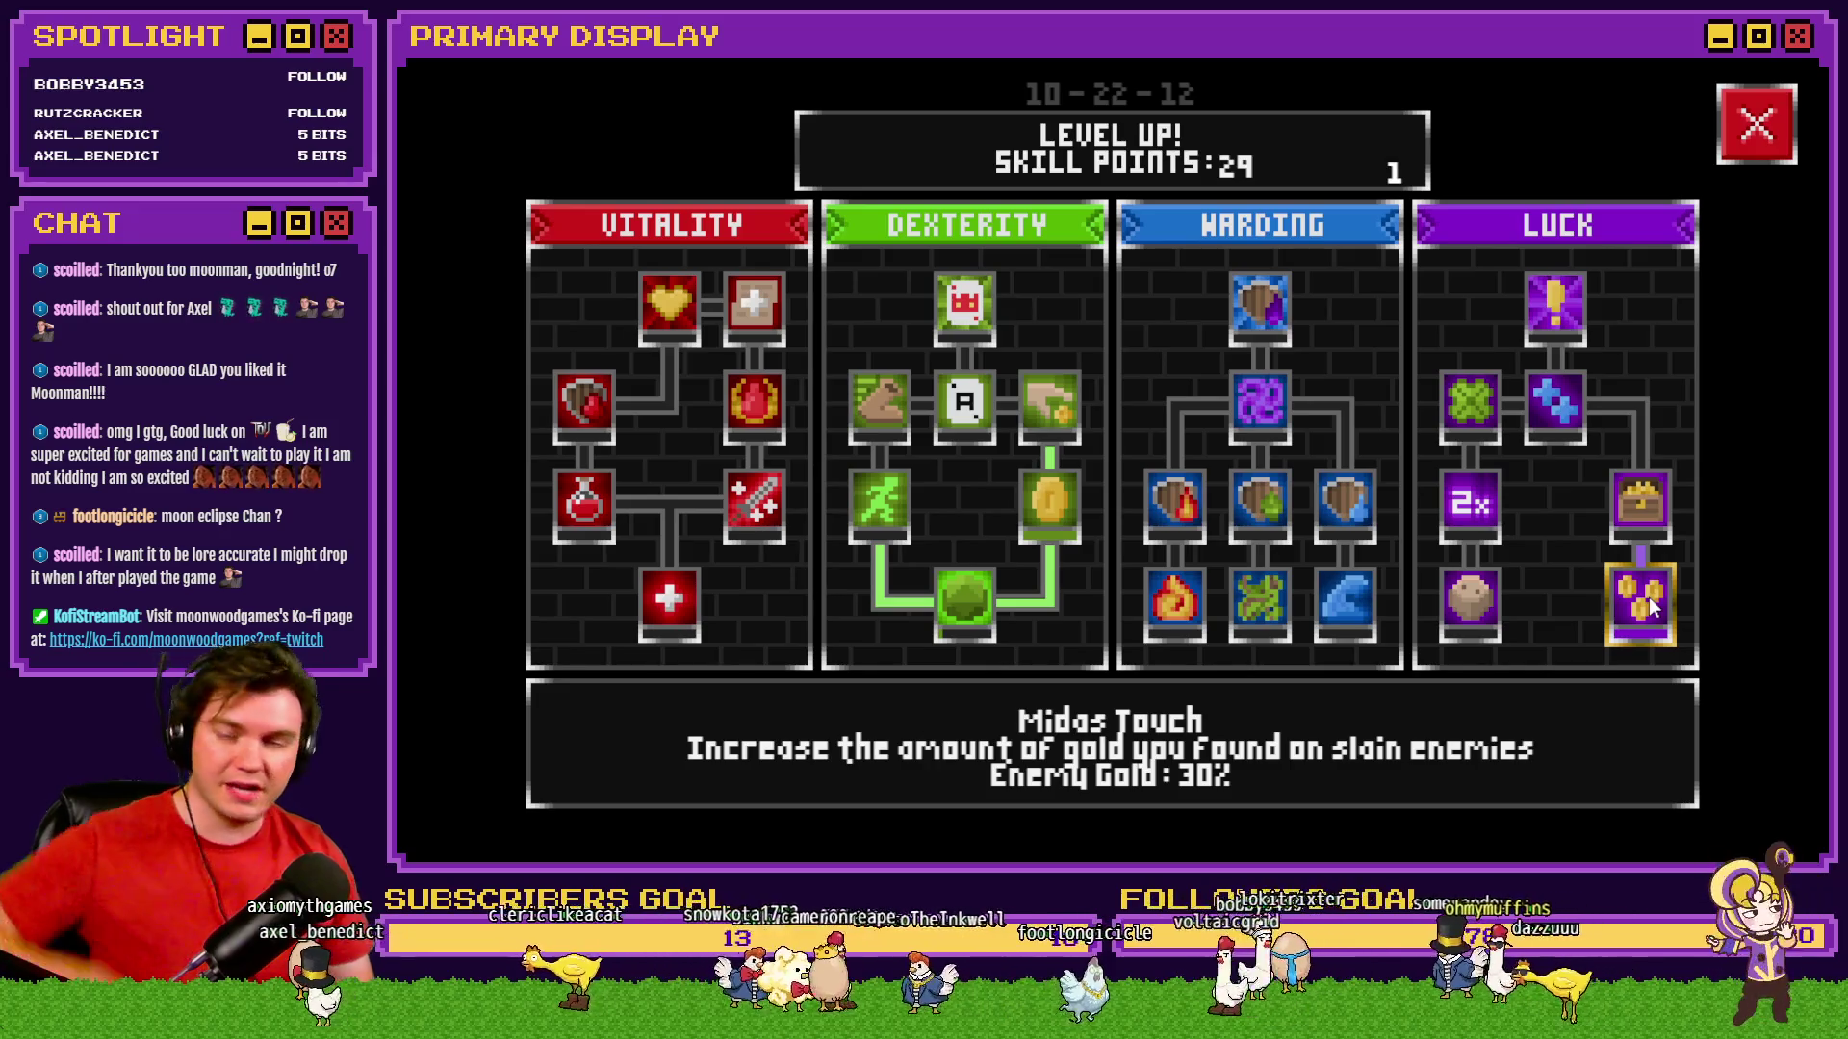
left_click(1753, 142)
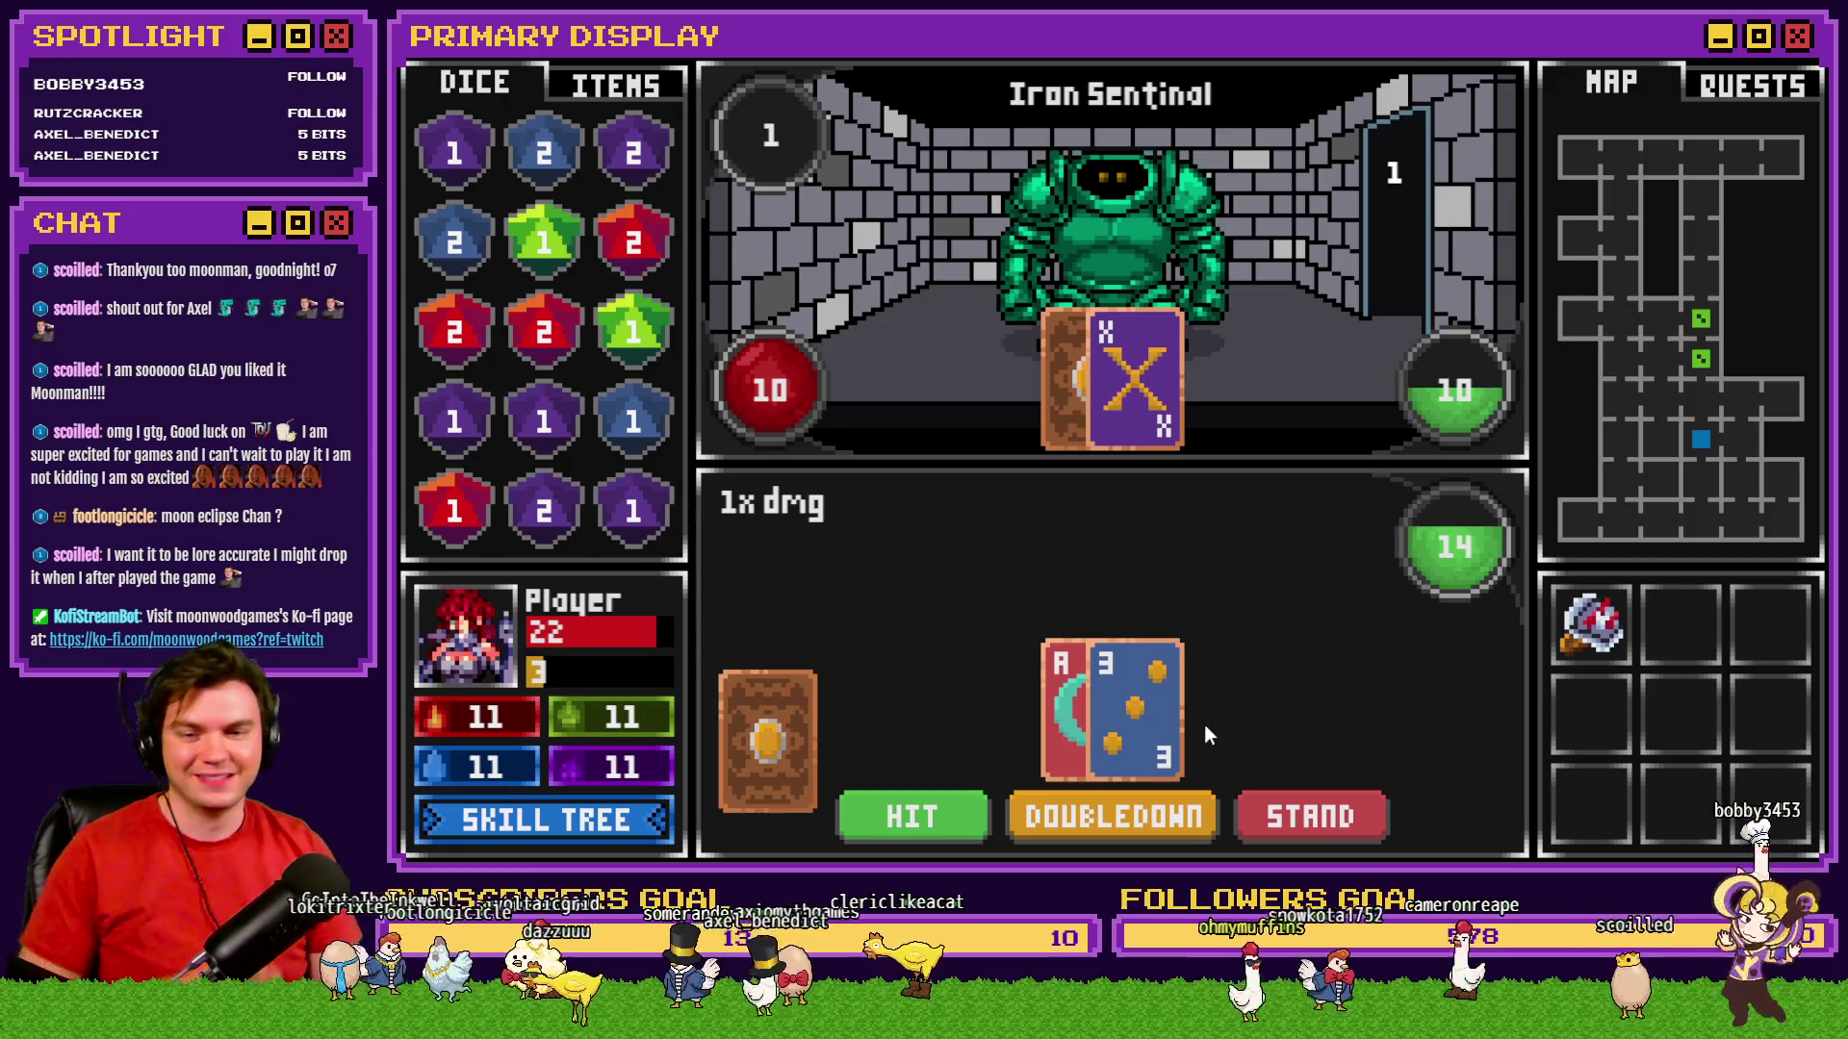
Beat the Iron Sentinel over two hit-and-stand rounds, then close the playtest window.
left_click(924, 818)
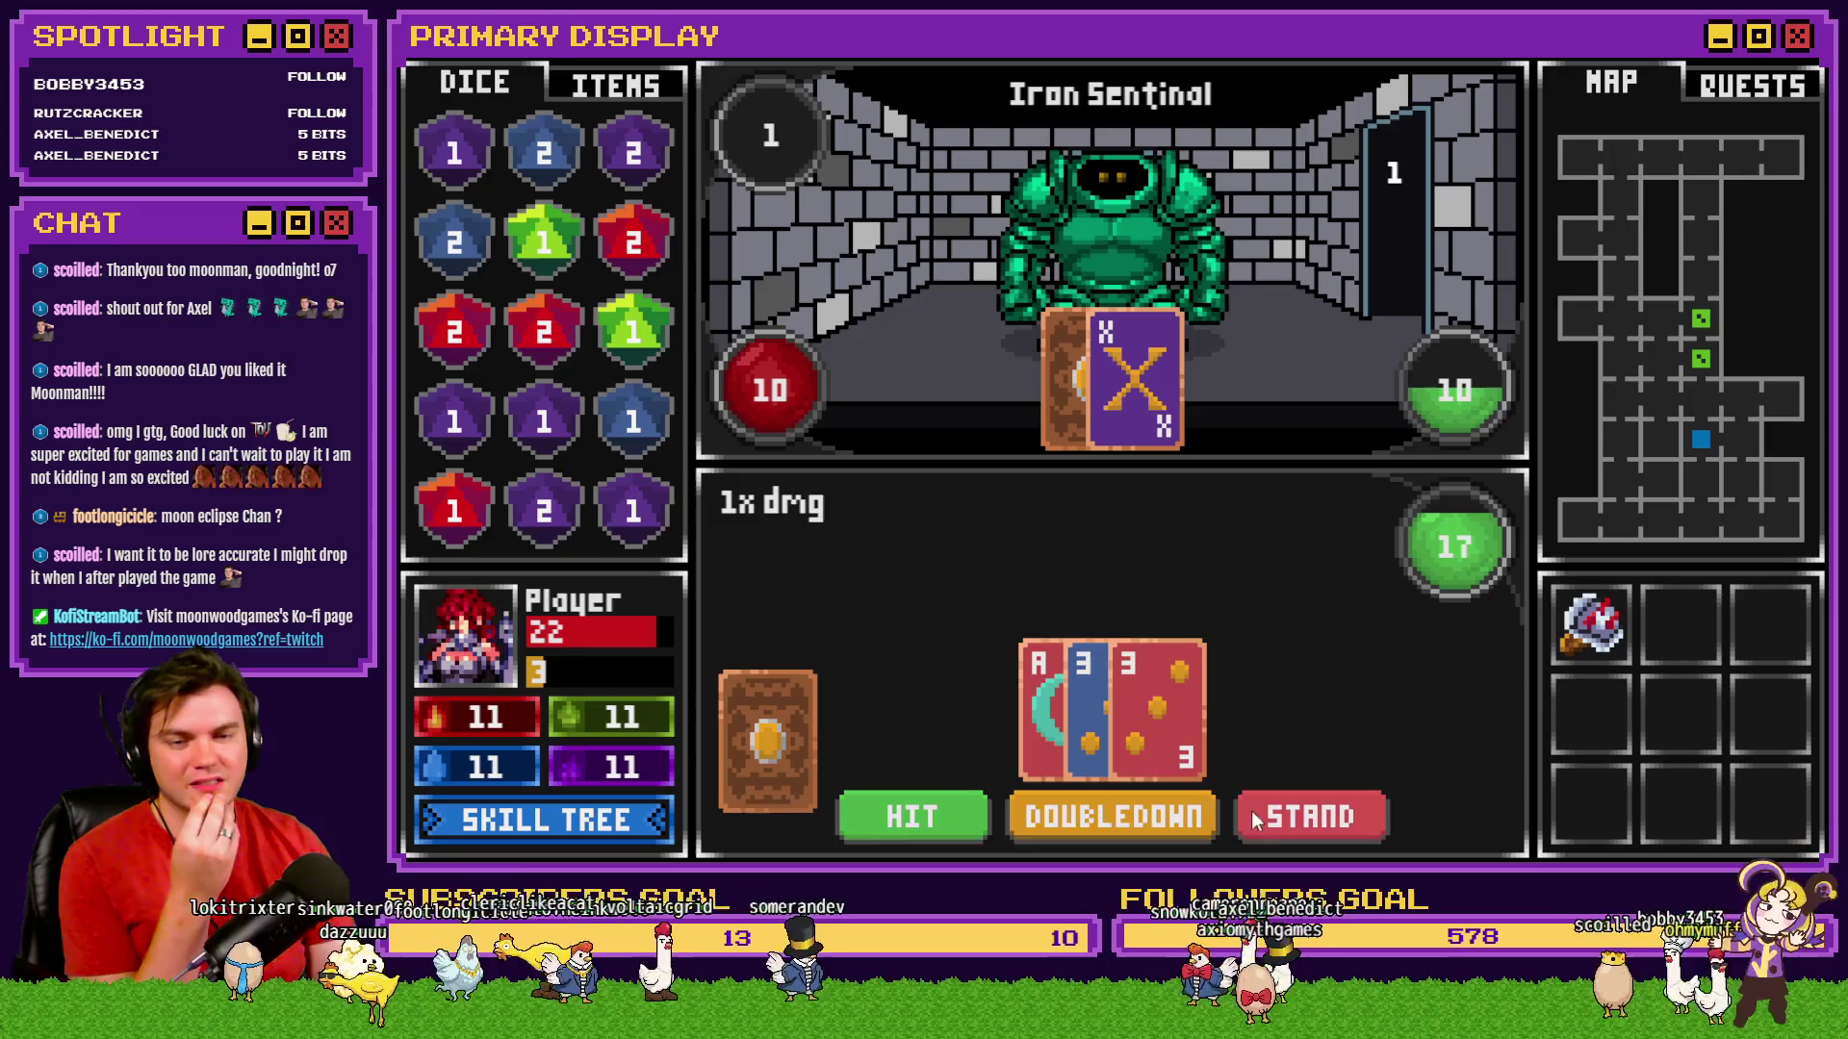
left_click(893, 817)
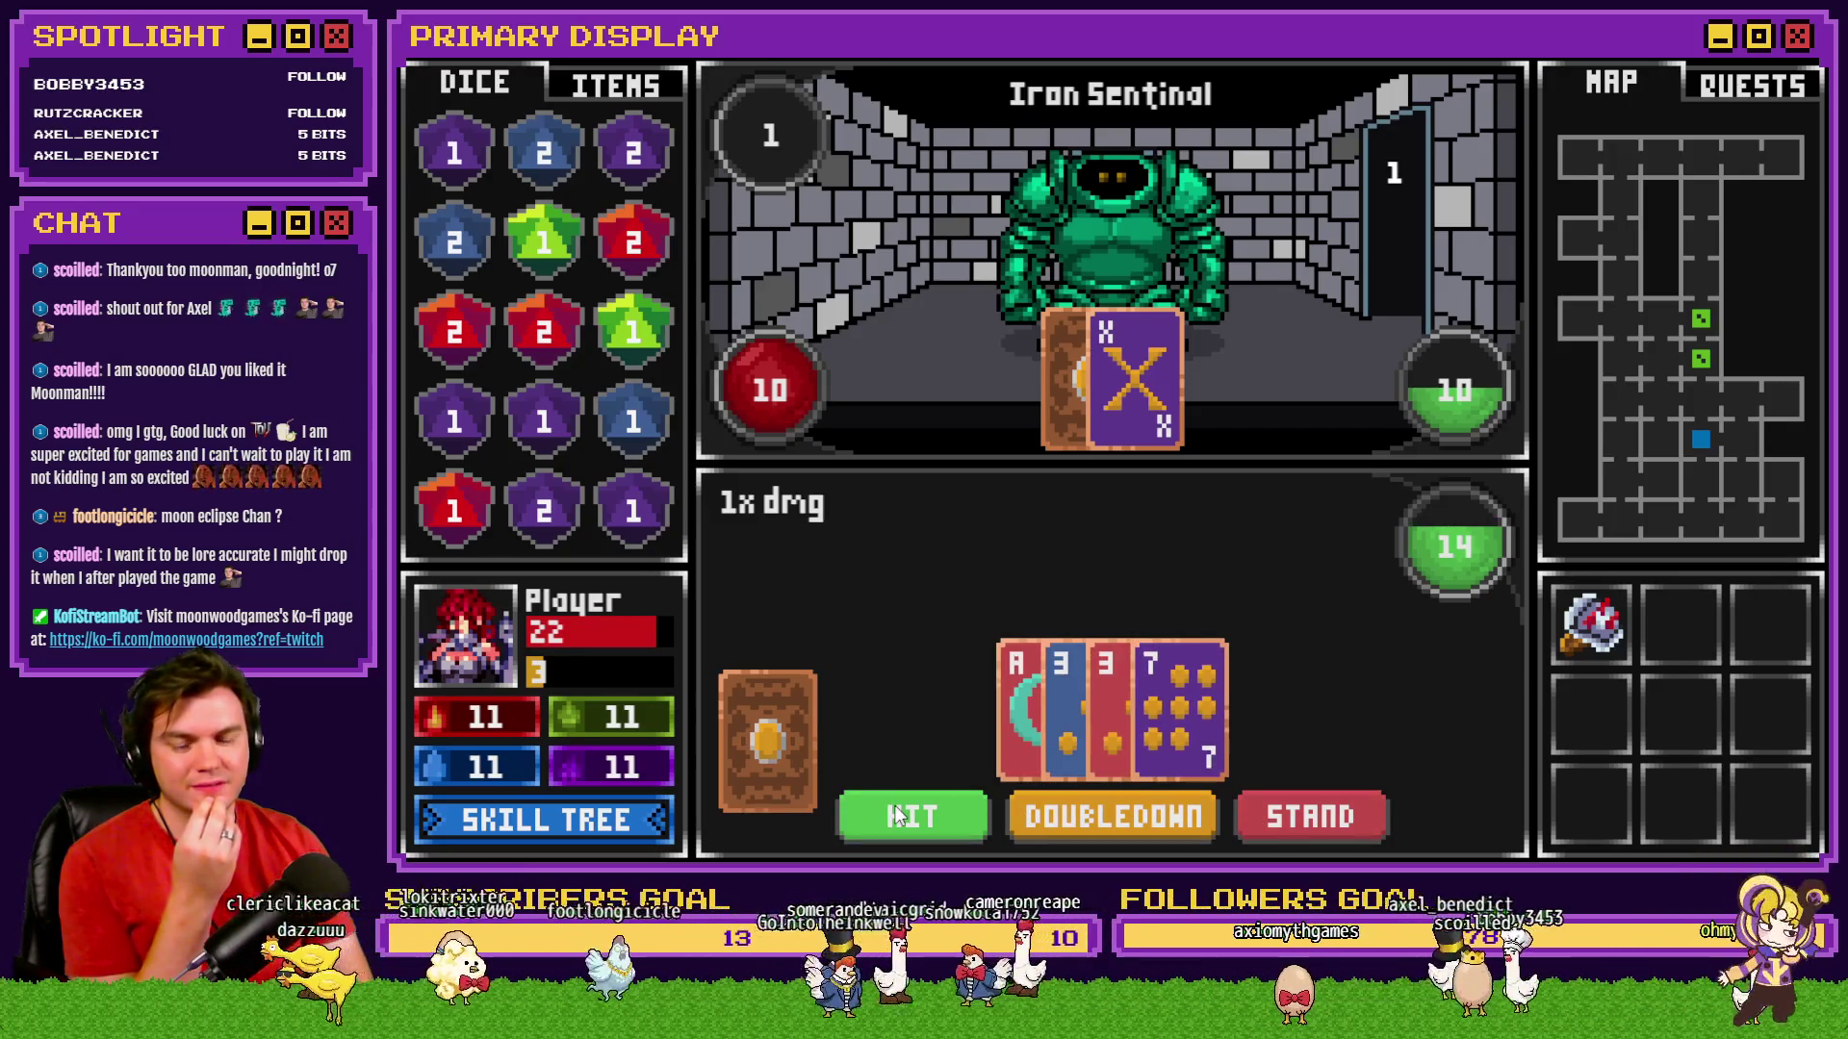
left_click(903, 816)
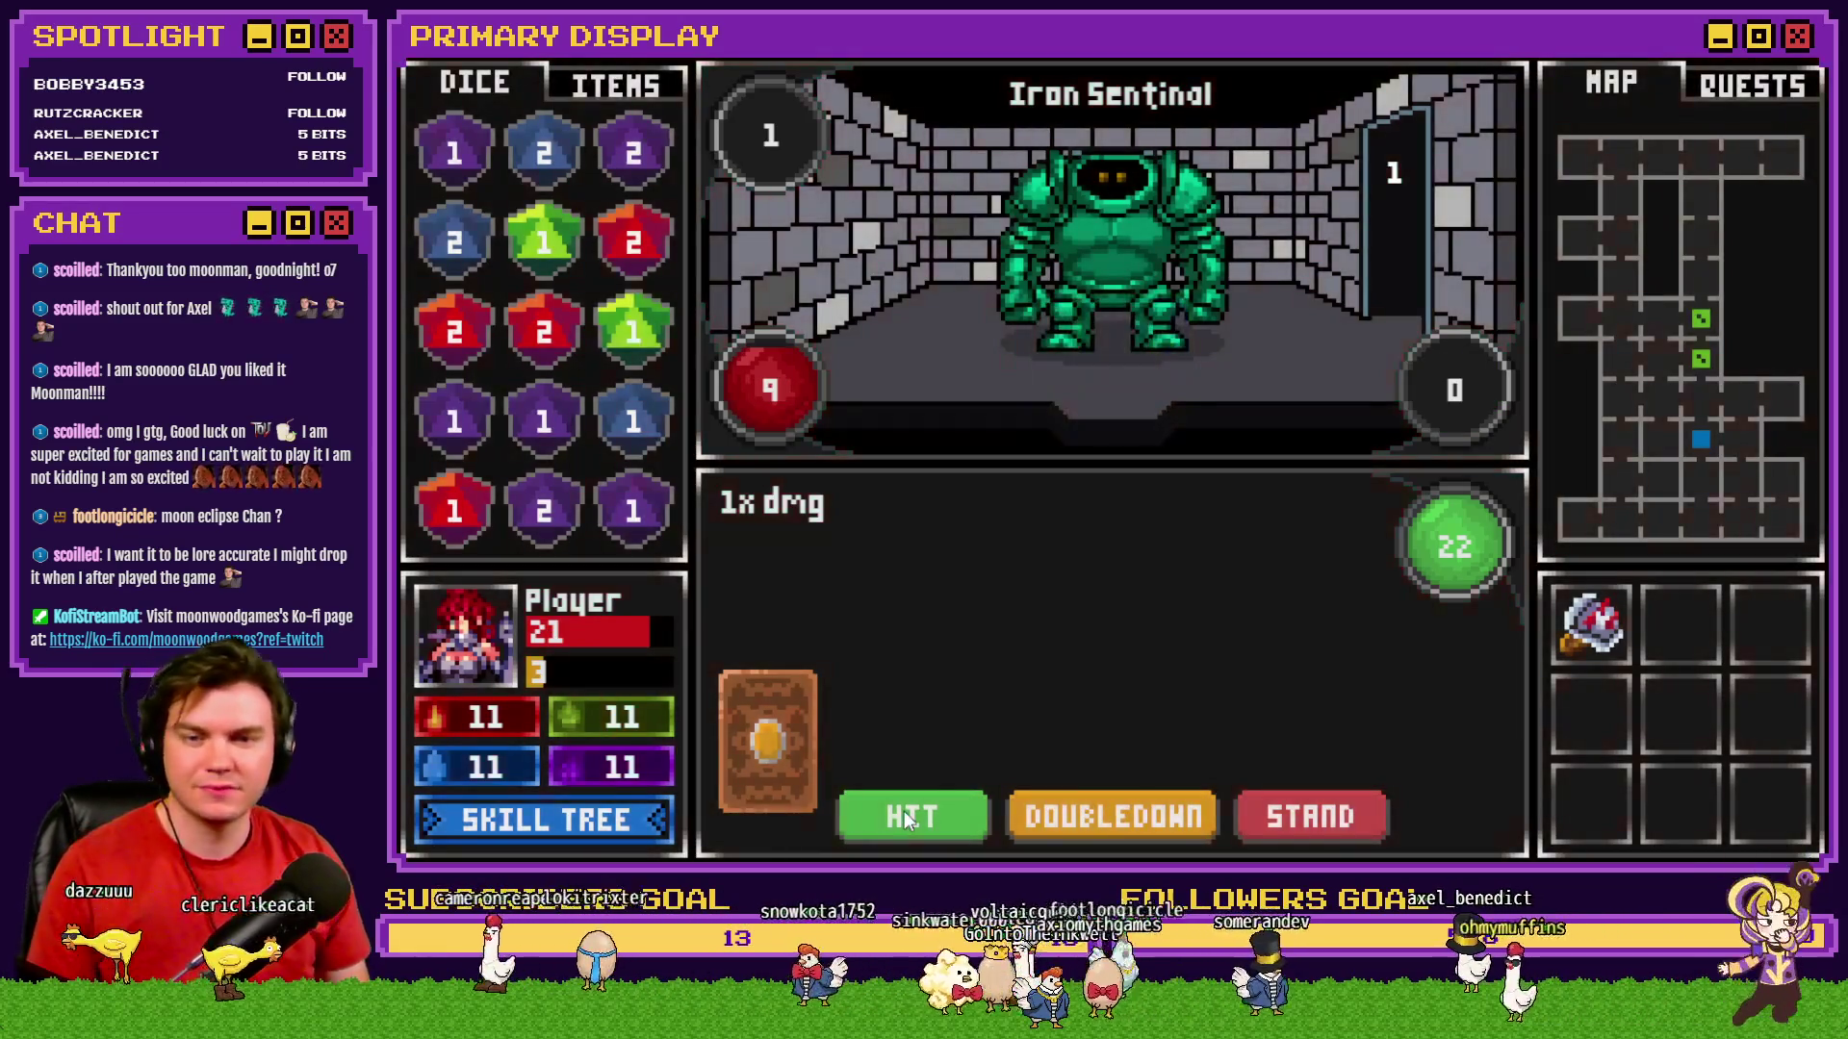
left_click(910, 812)
left_click(1271, 809)
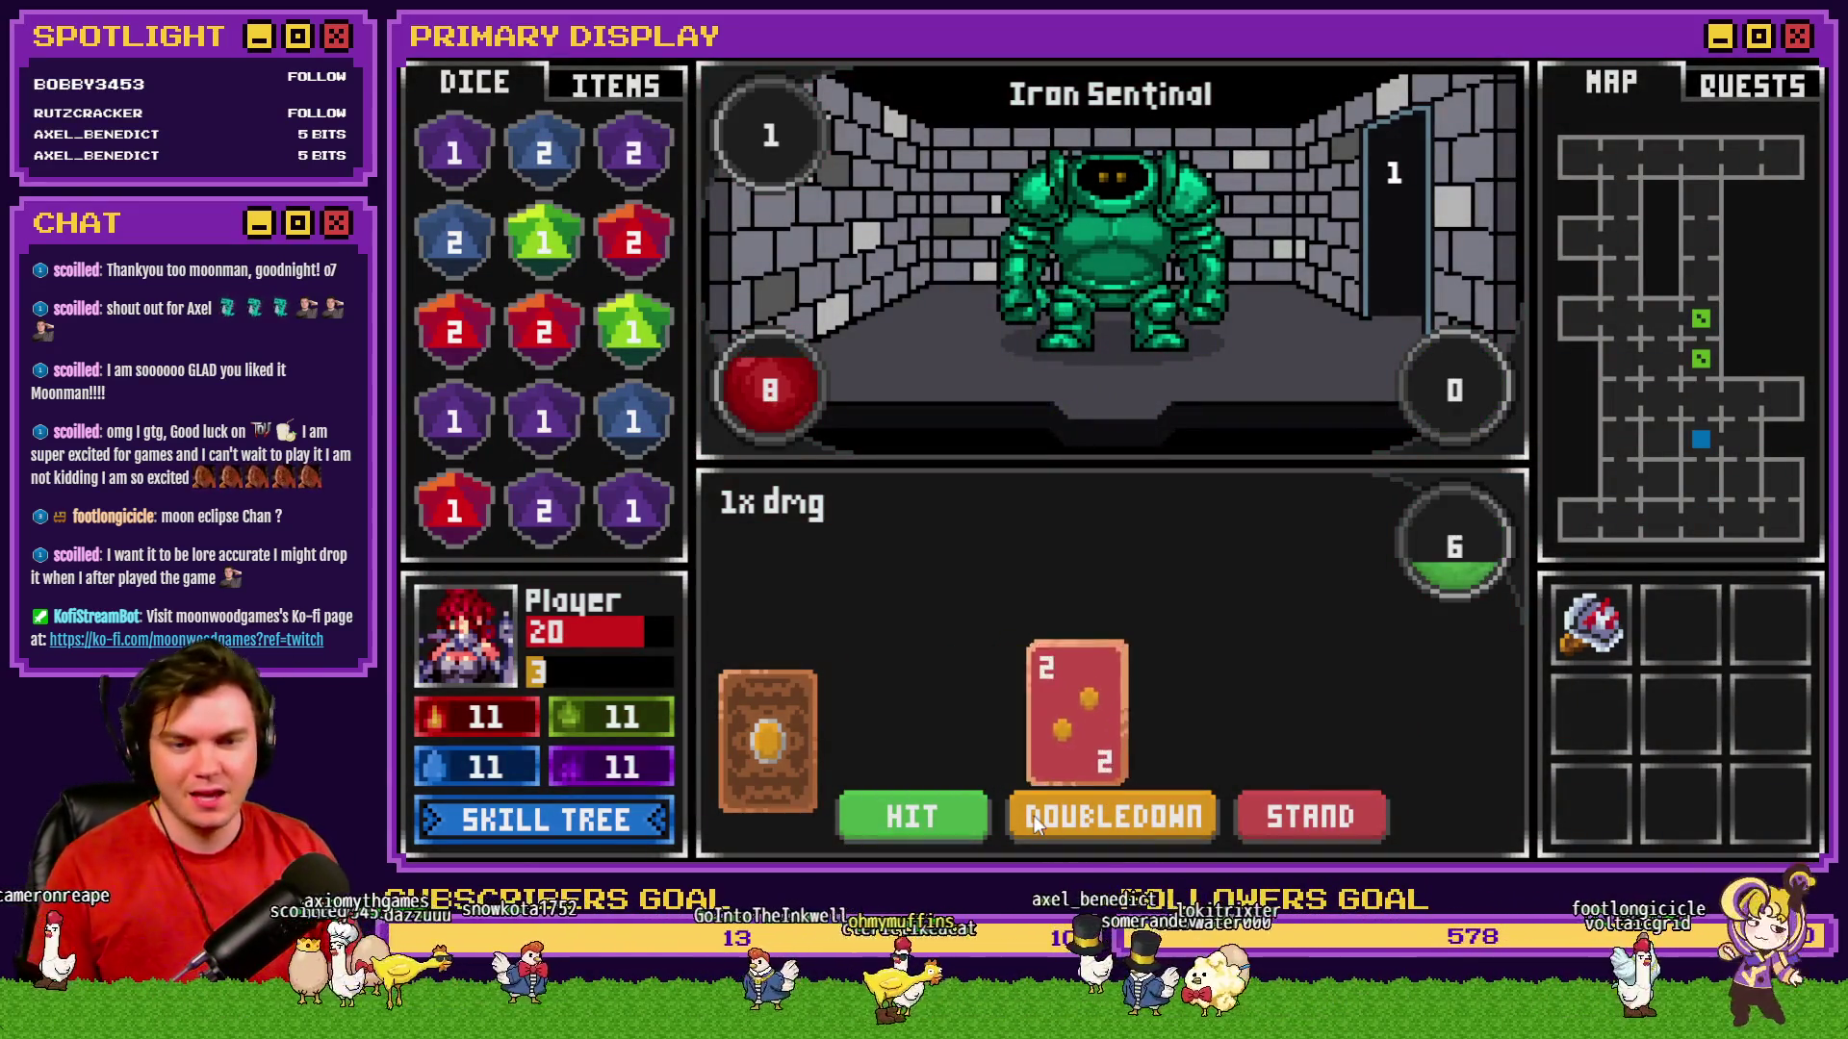
left_click(938, 820)
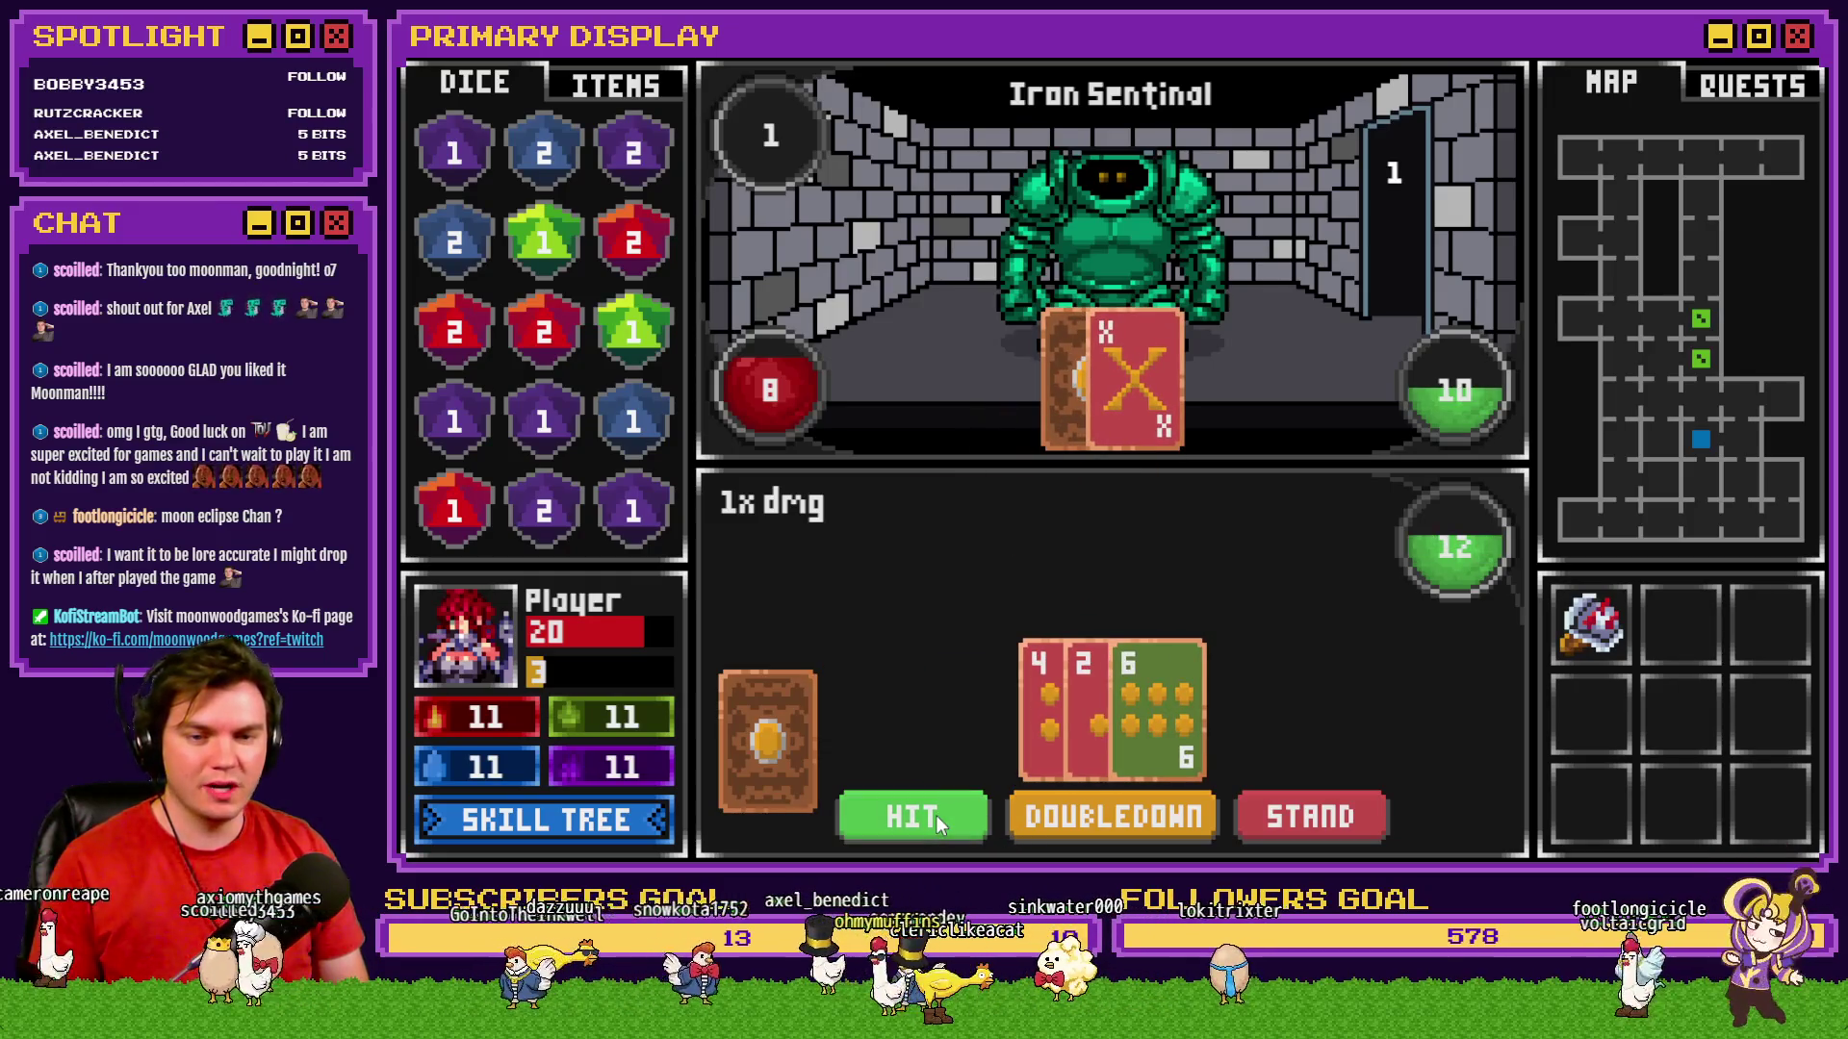
left_click(935, 816)
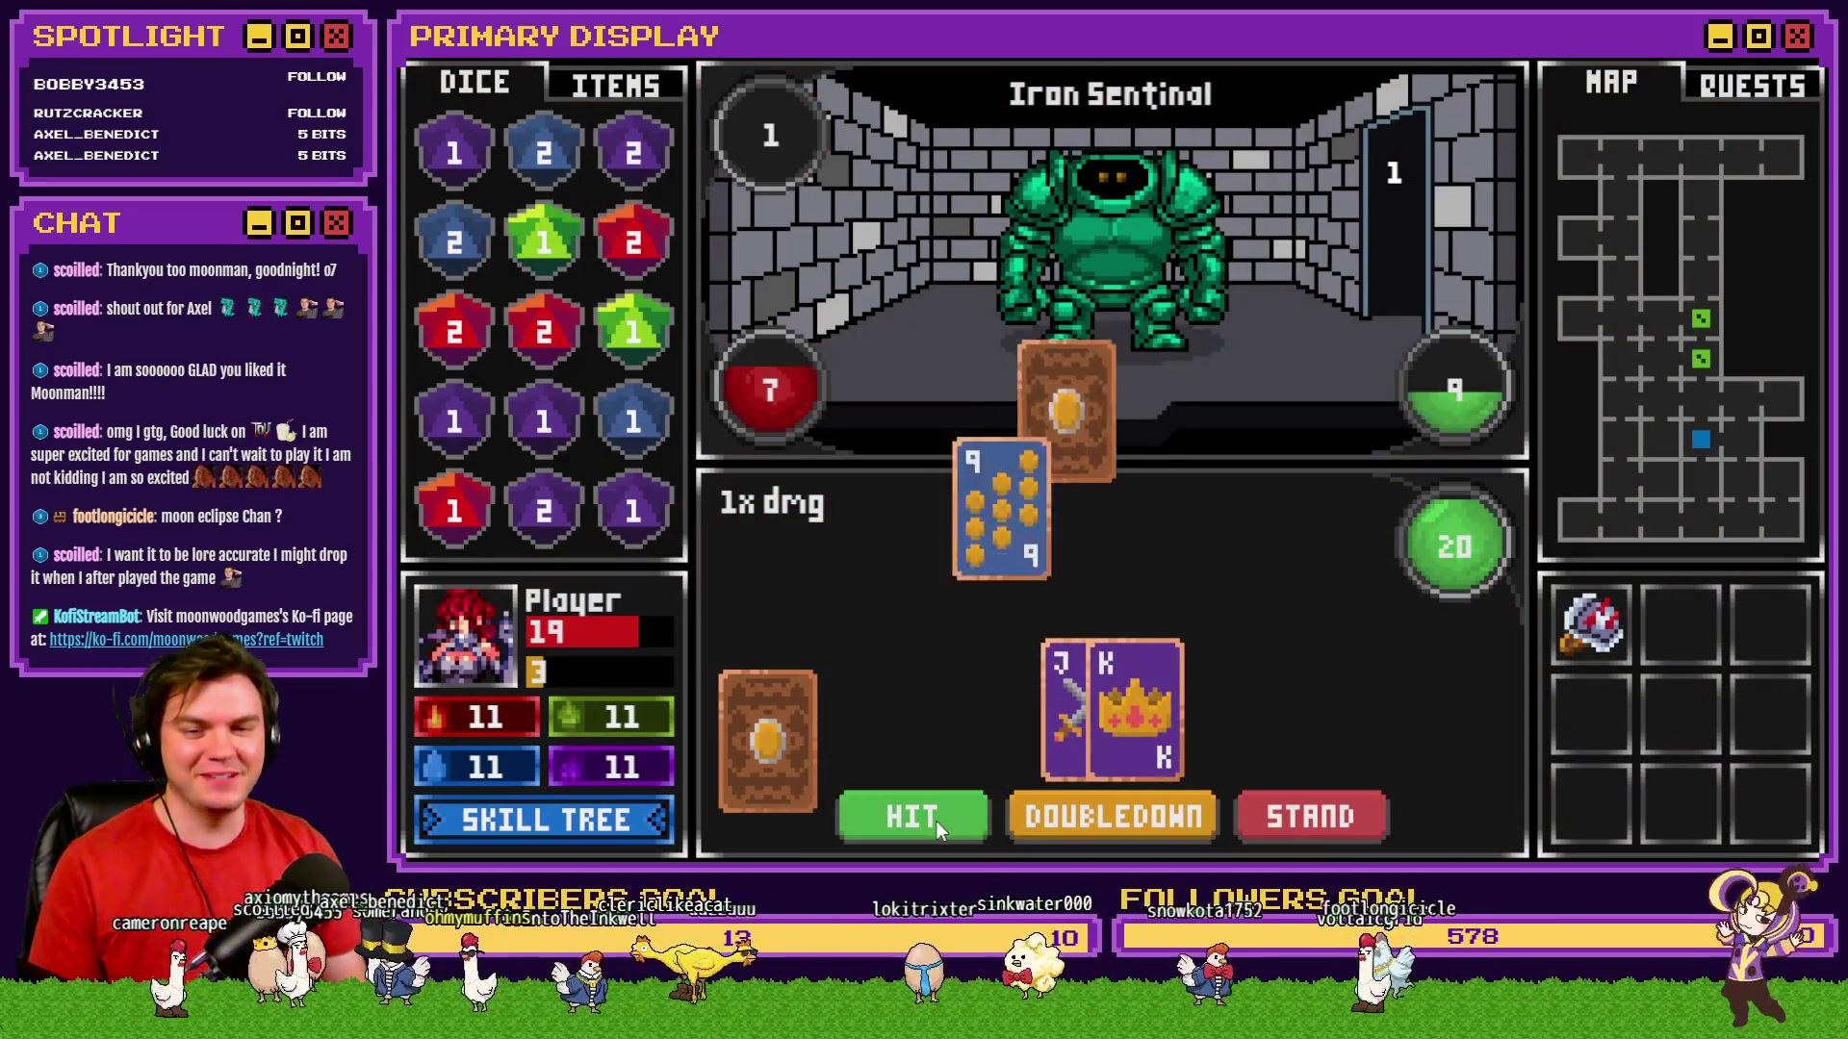
left_click(1282, 820)
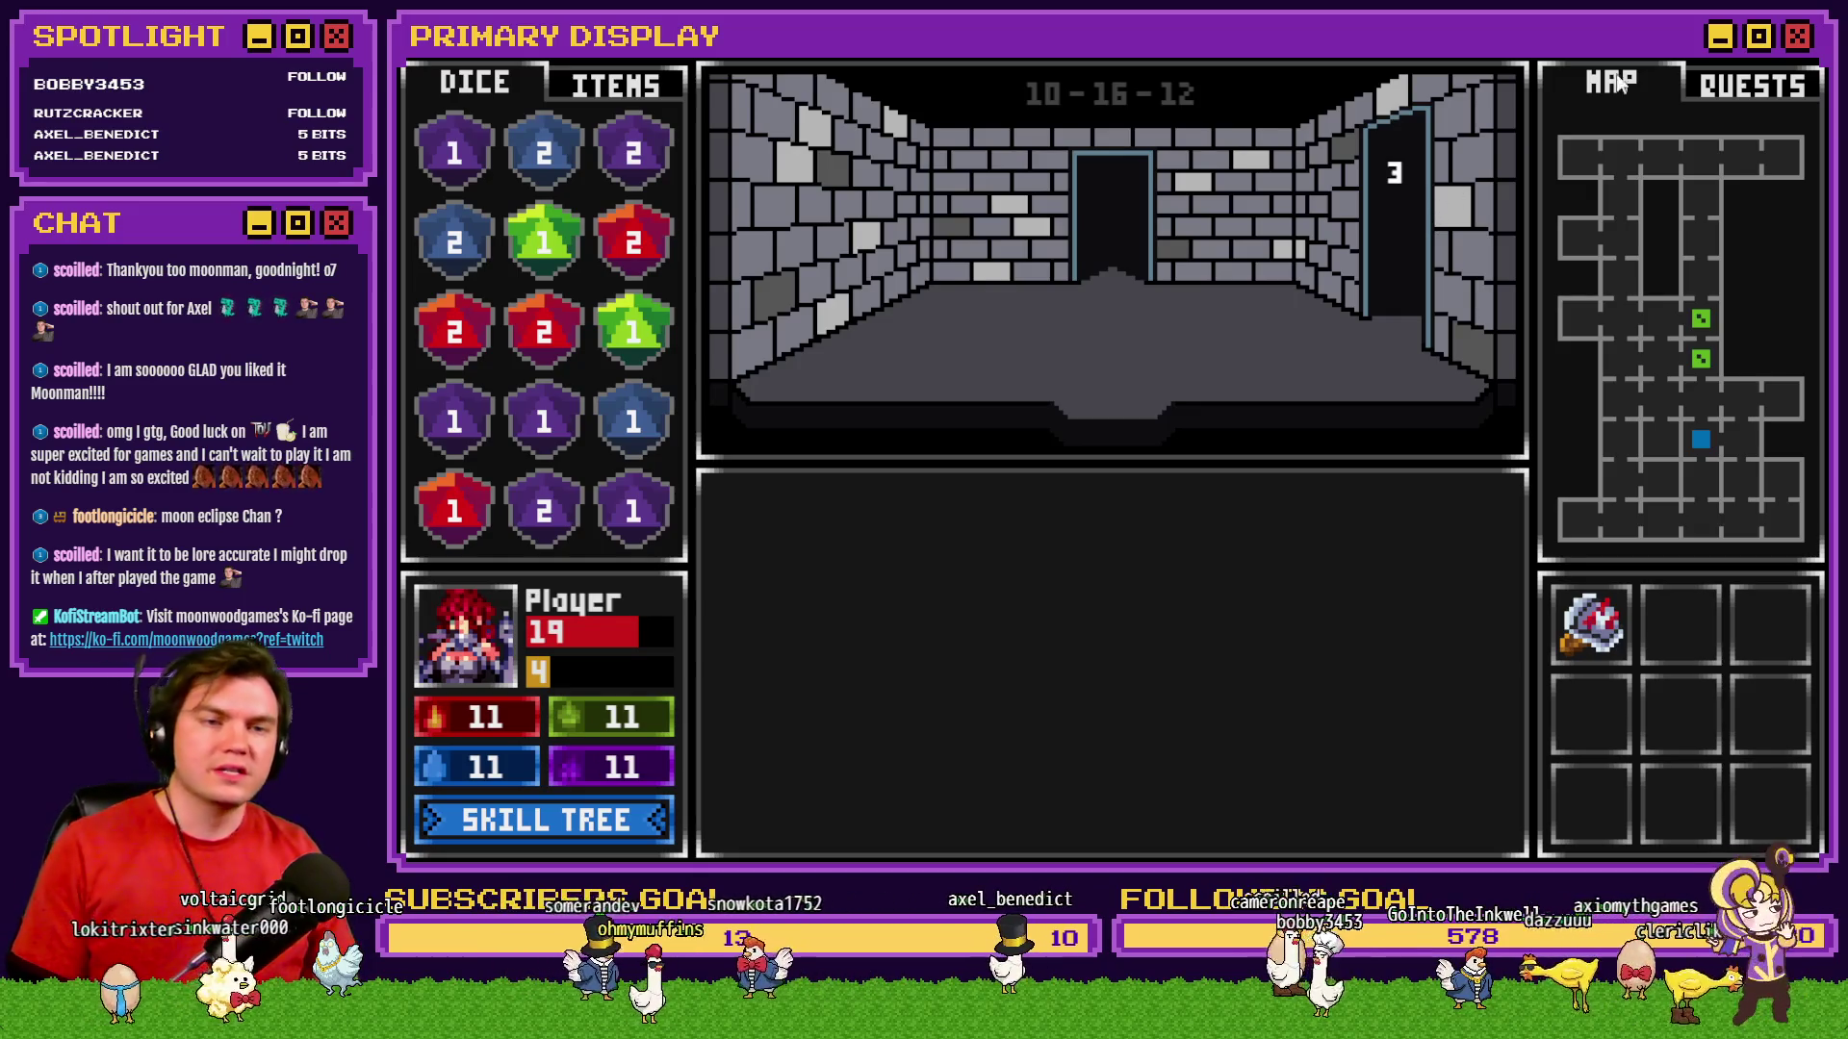
key("alt+F4")
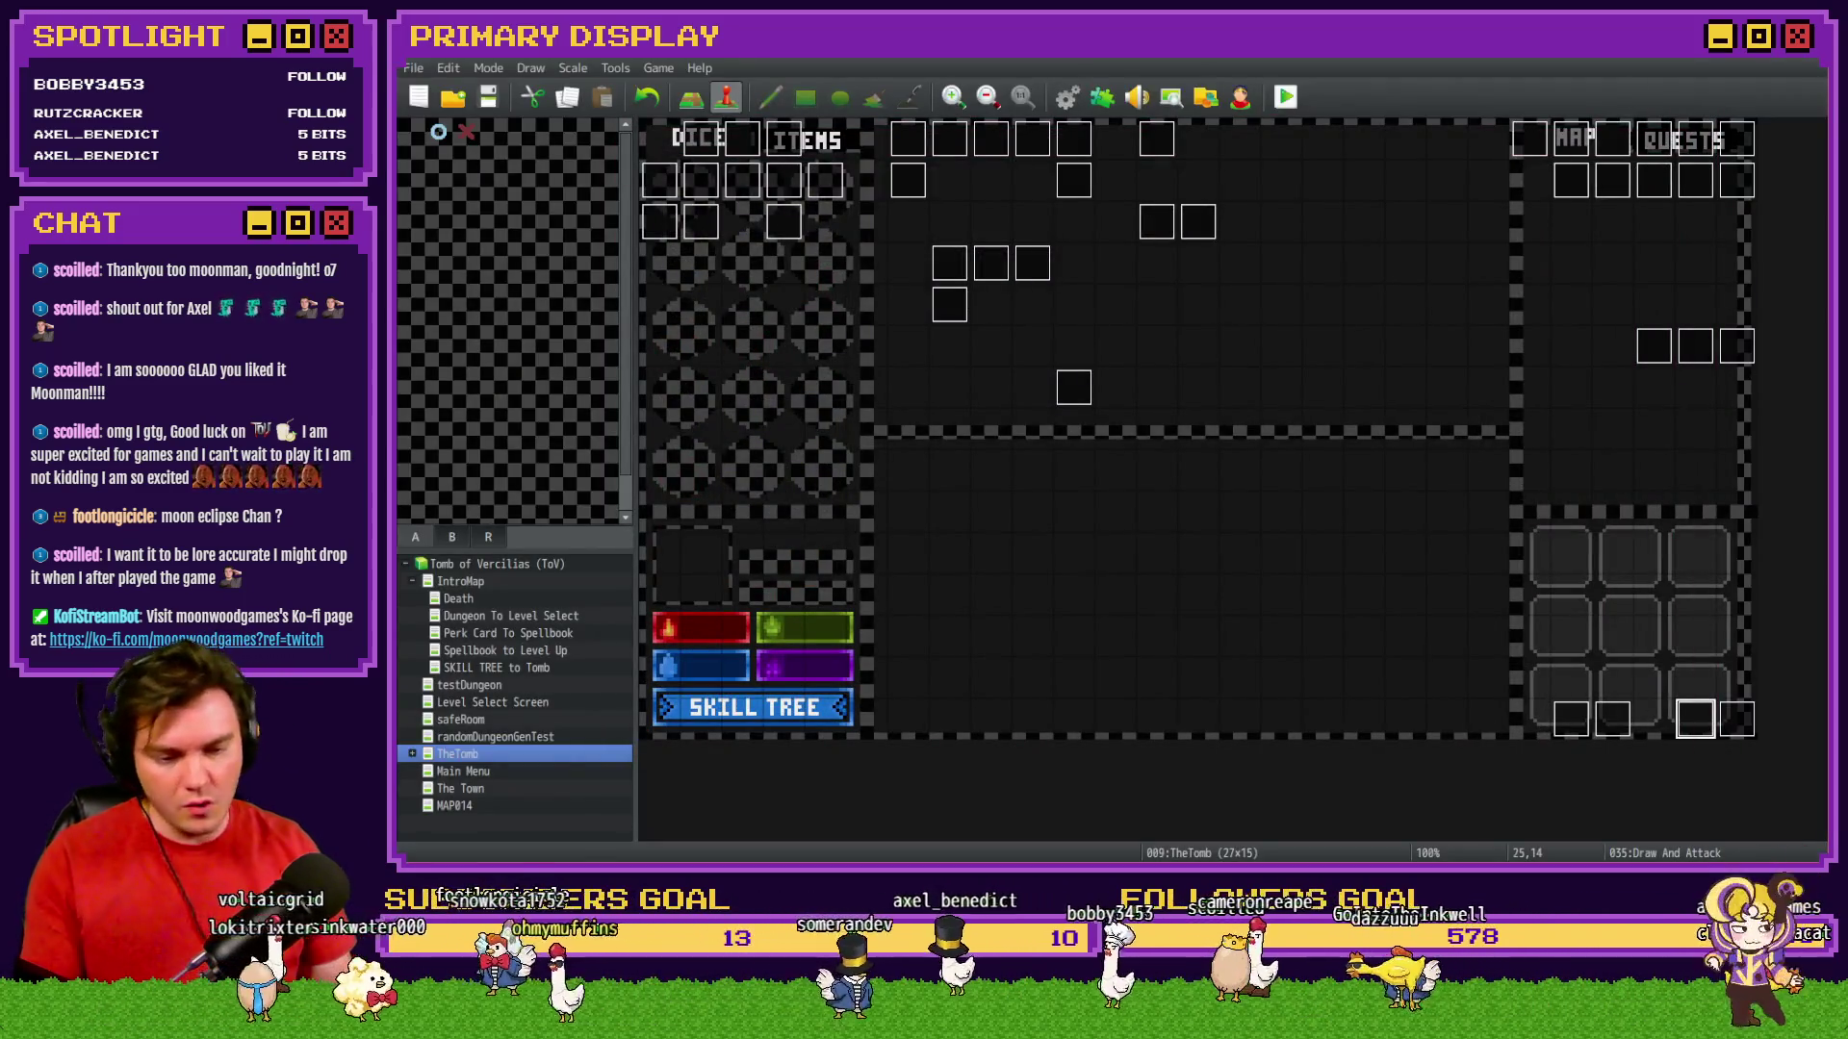
Tick Fortunes Favor on the Skill Tree - Dexterity checklist in Trello.
key("alt+Tab")
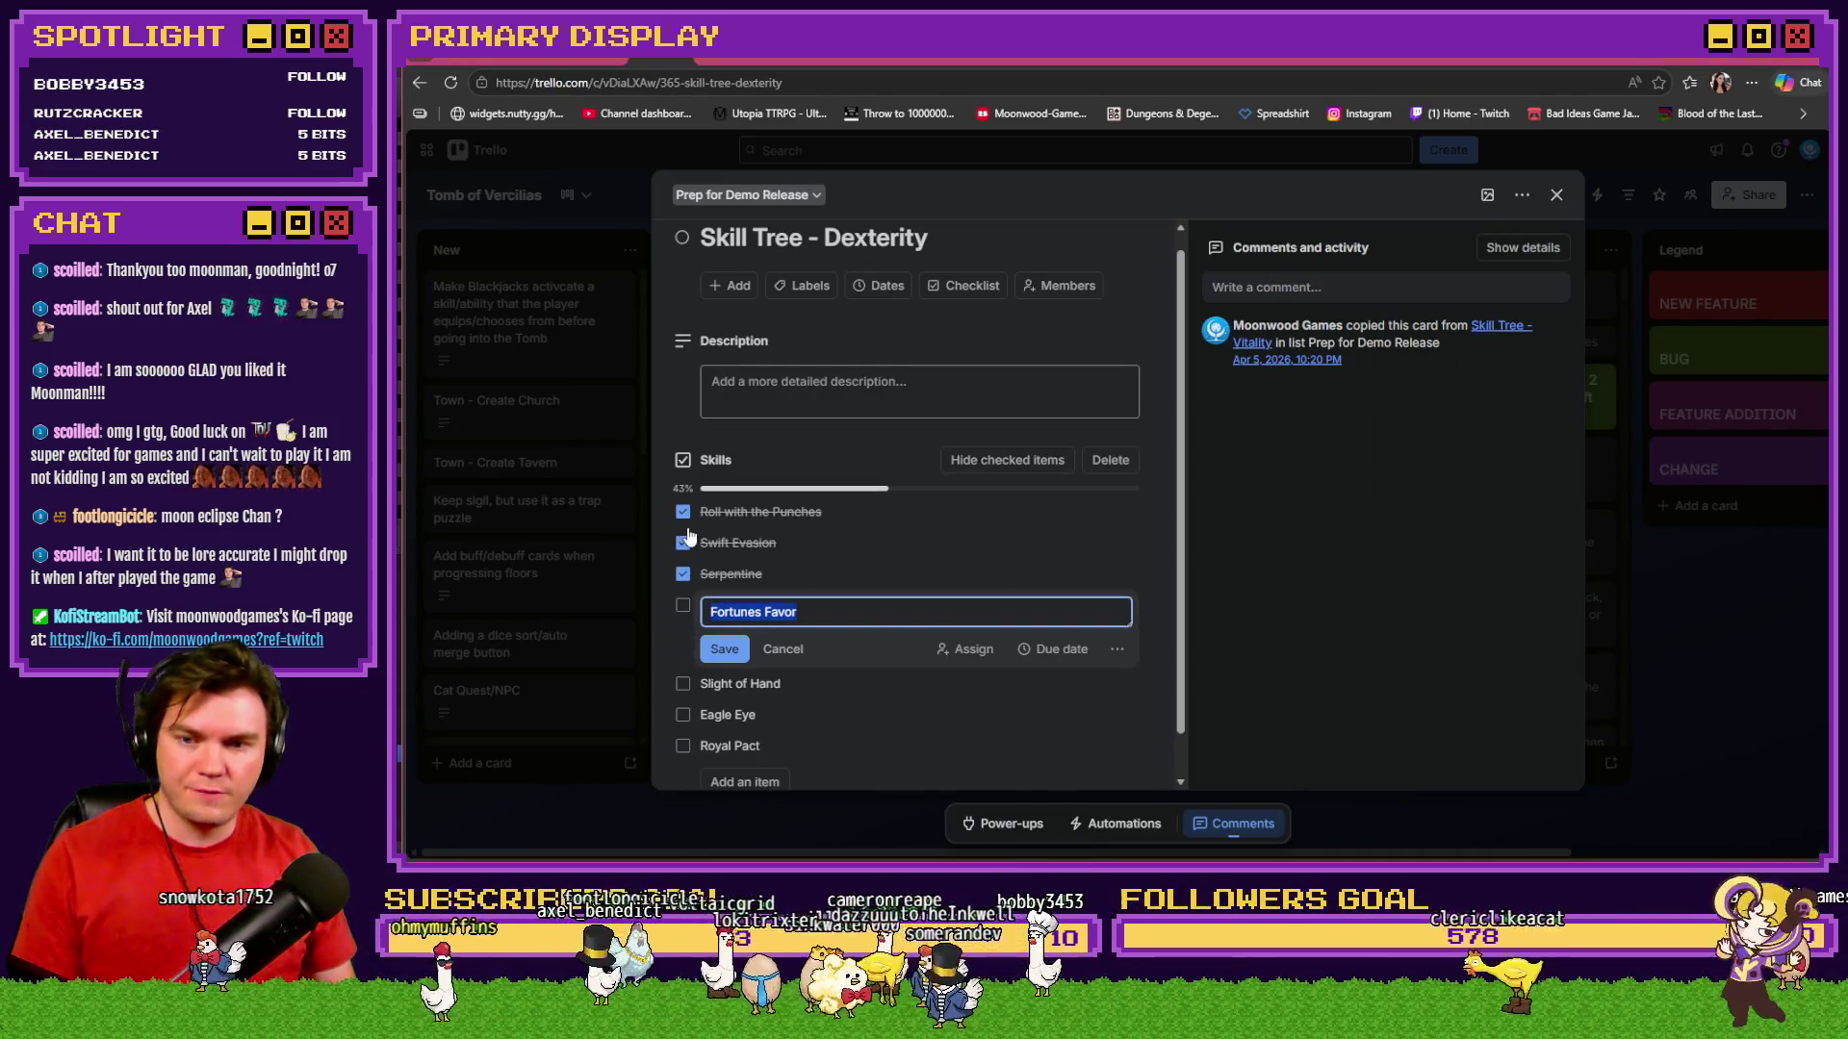
left_click(683, 606)
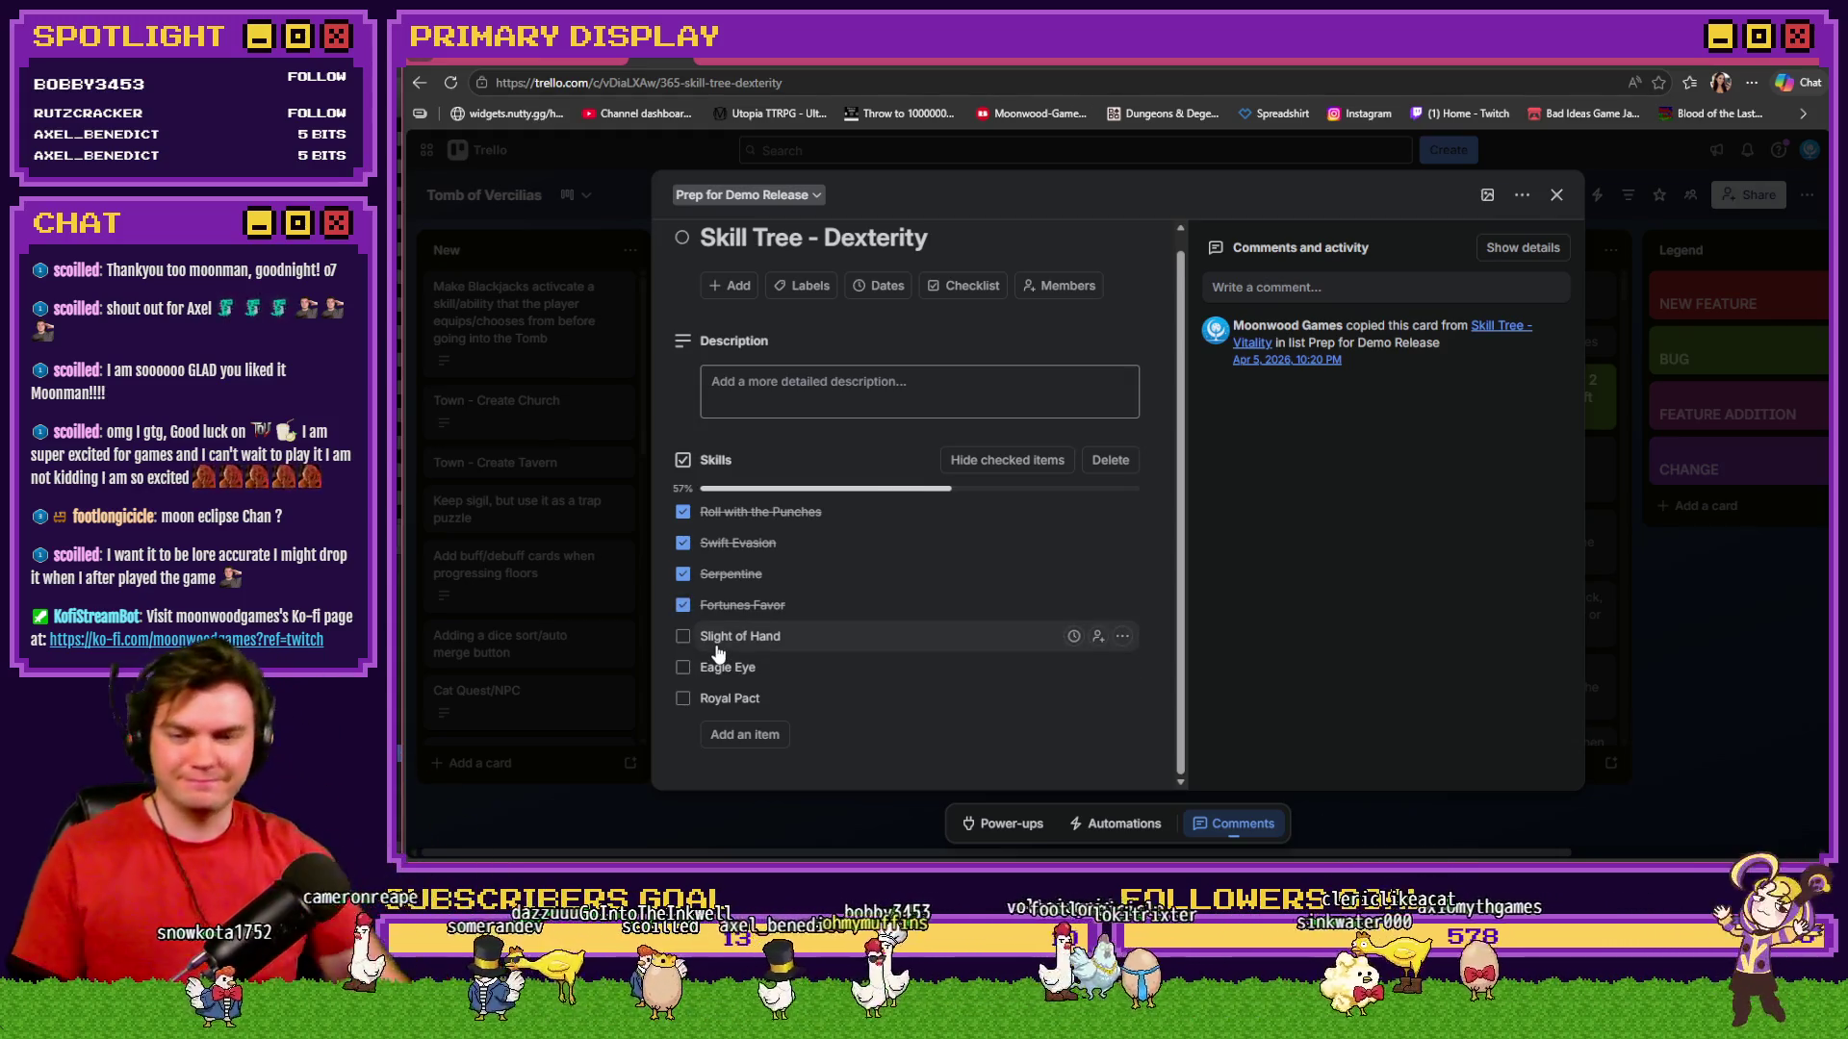
key("alt+Tab")
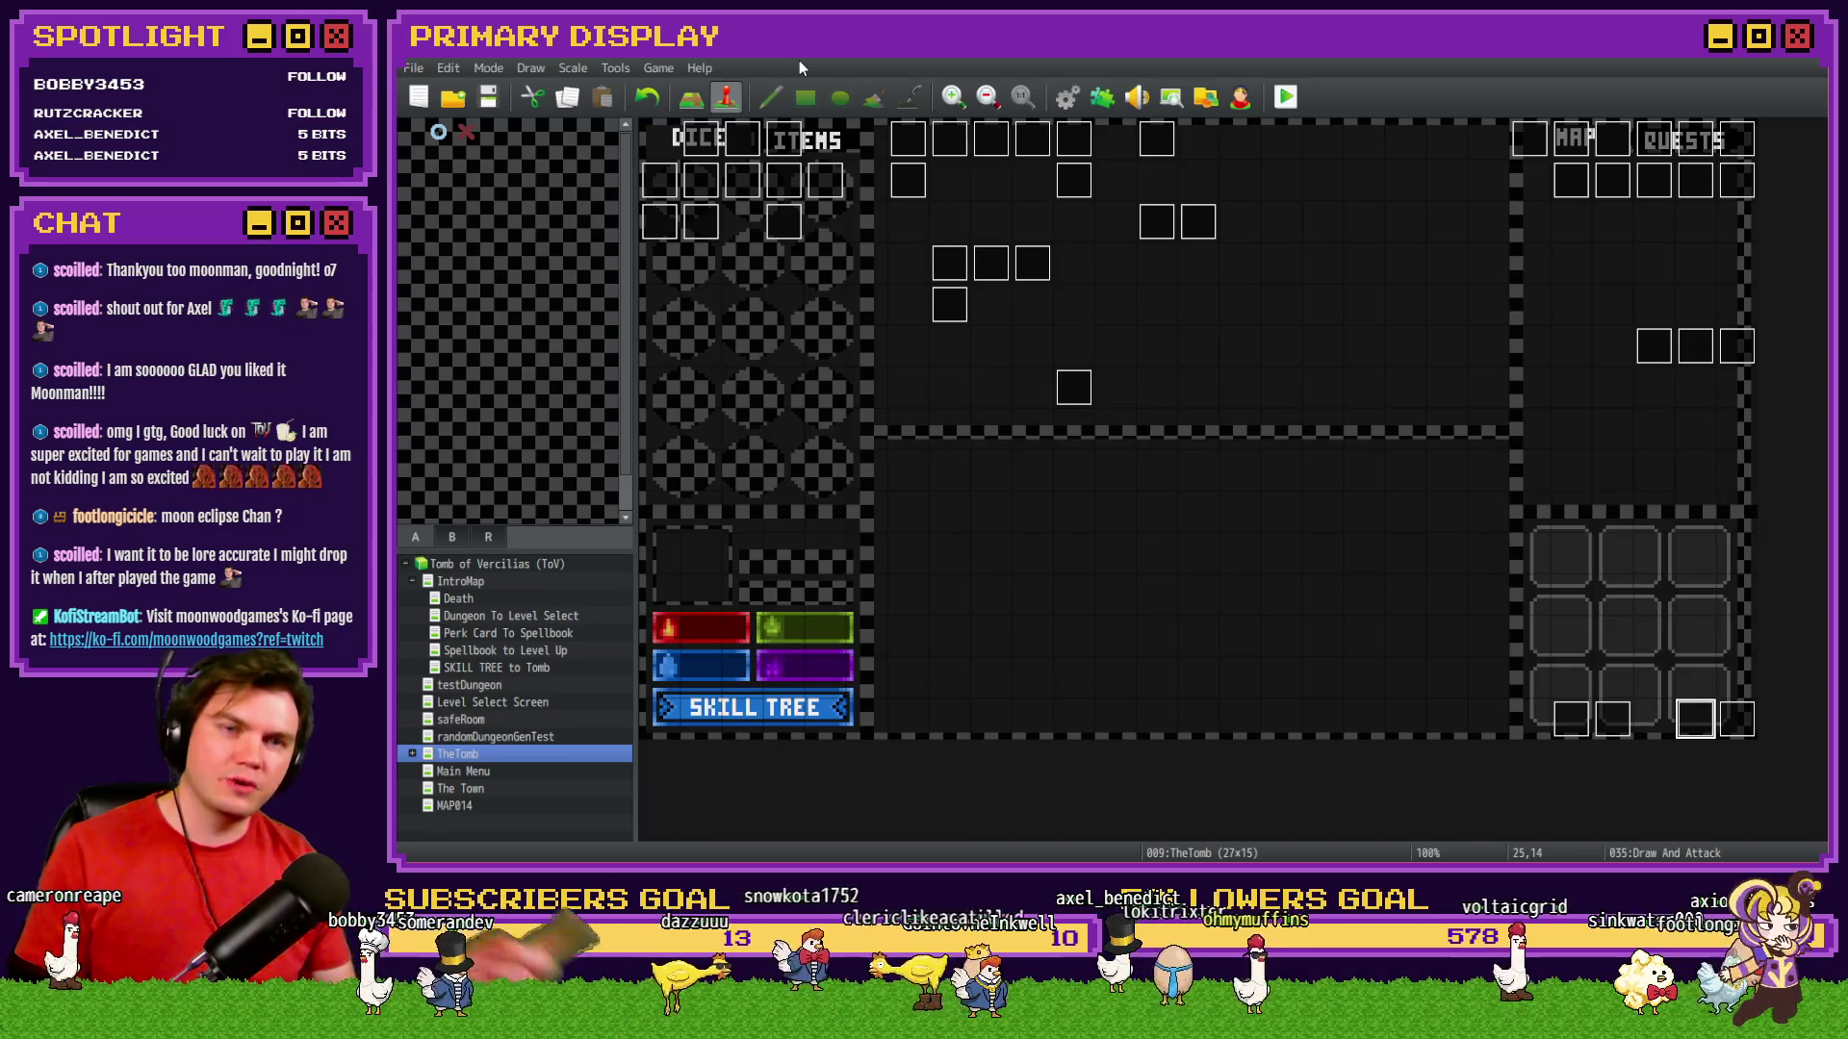
Review the Skill Tree - Luck card's checklist, then open the menuItems/skillTree event in RPG Maker.
key("alt+Tab")
left_click(1558, 197)
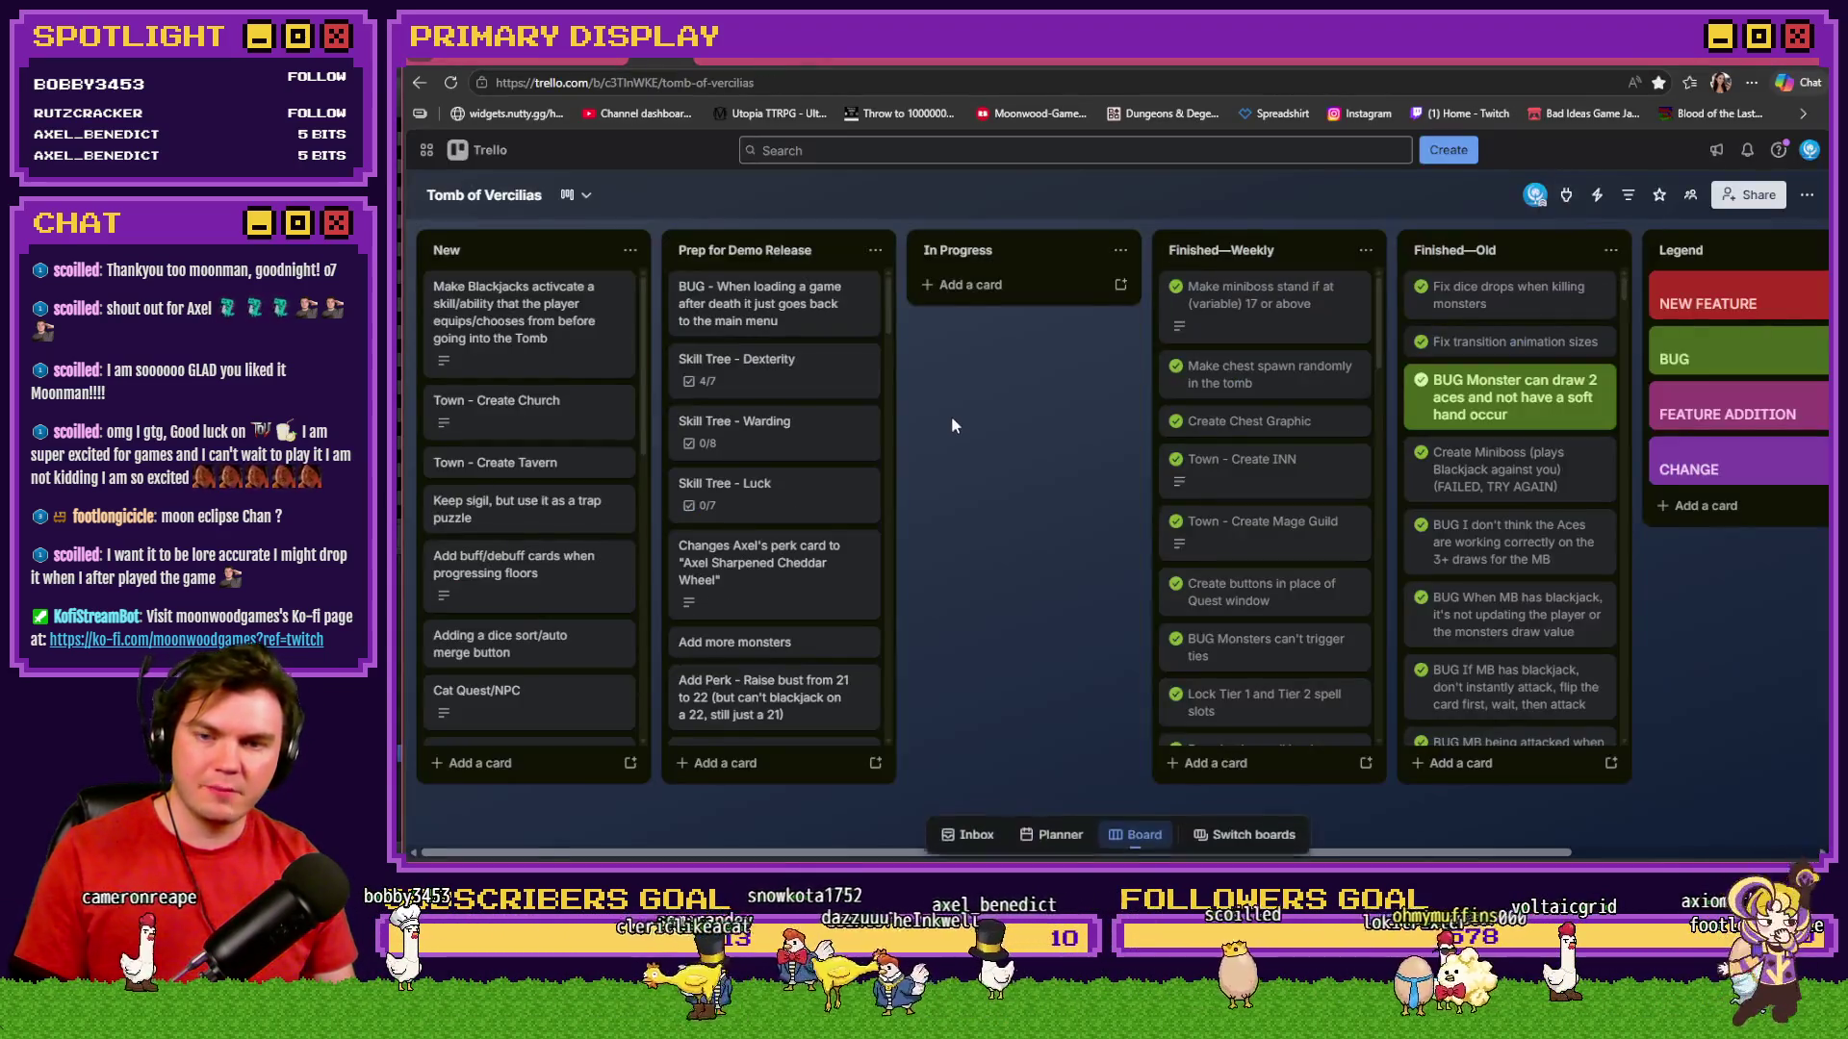
left_click(764, 493)
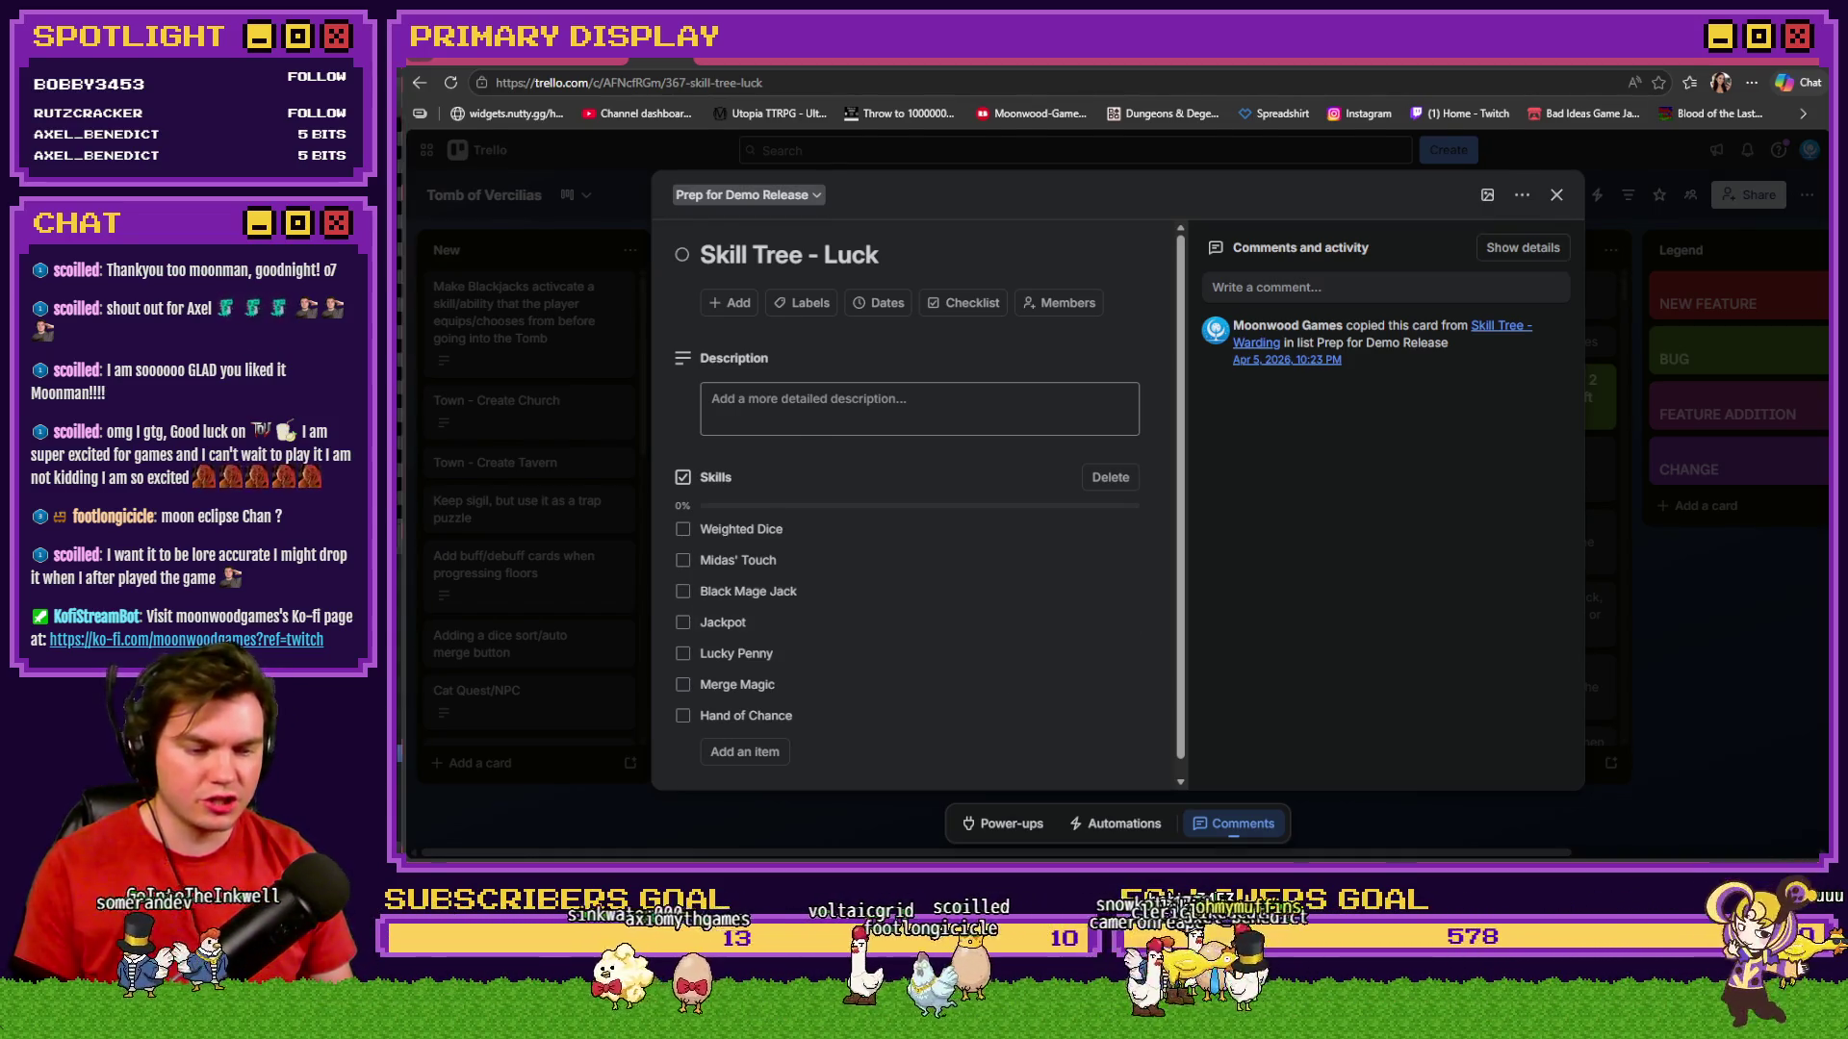
key("alt+Tab")
double_click(733, 192)
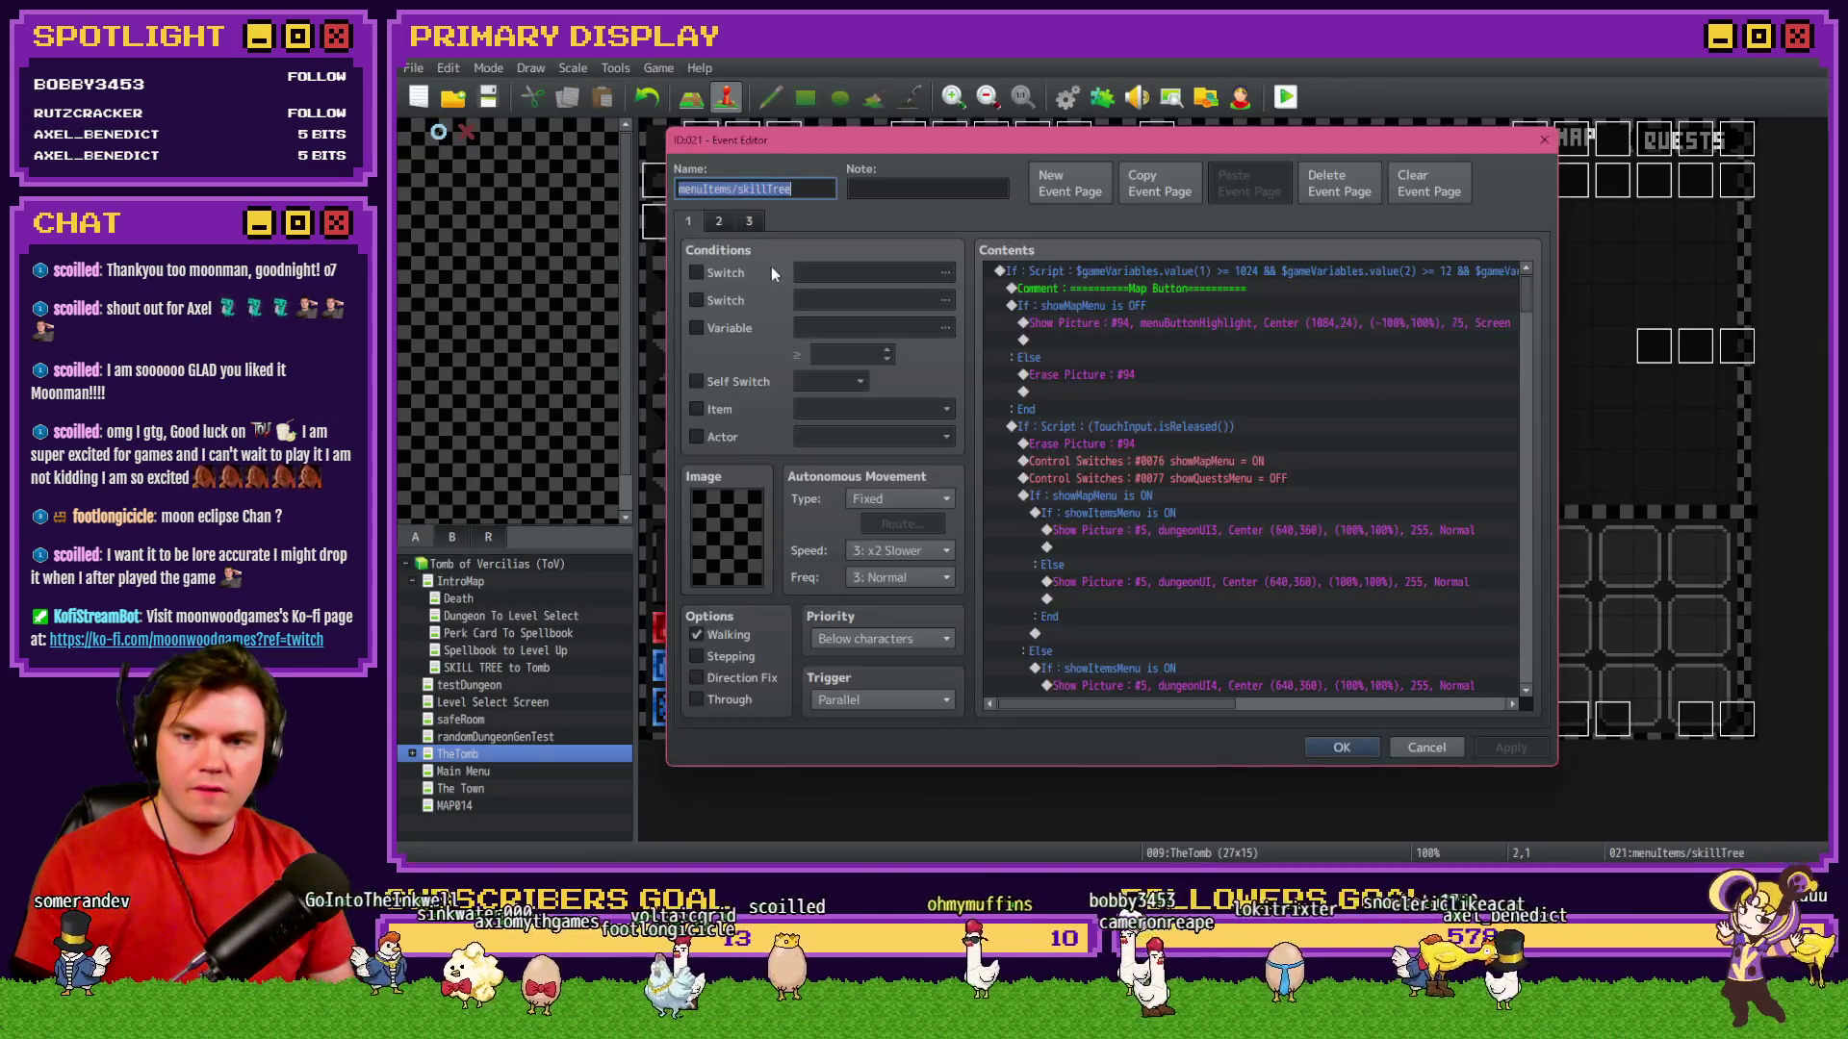
Scroll the skillTree event to the Luck Skill 2 Midas Touch block and tick Midas' Touch in Trello.
mouse_move(1532, 285)
left_mouse_down()
mouse_move(1528, 637)
mouse_move(1534, 603)
left_mouse_up()
left_click_drag(1146, 705, 1239, 709)
scroll(1221, 679, "up", 12)
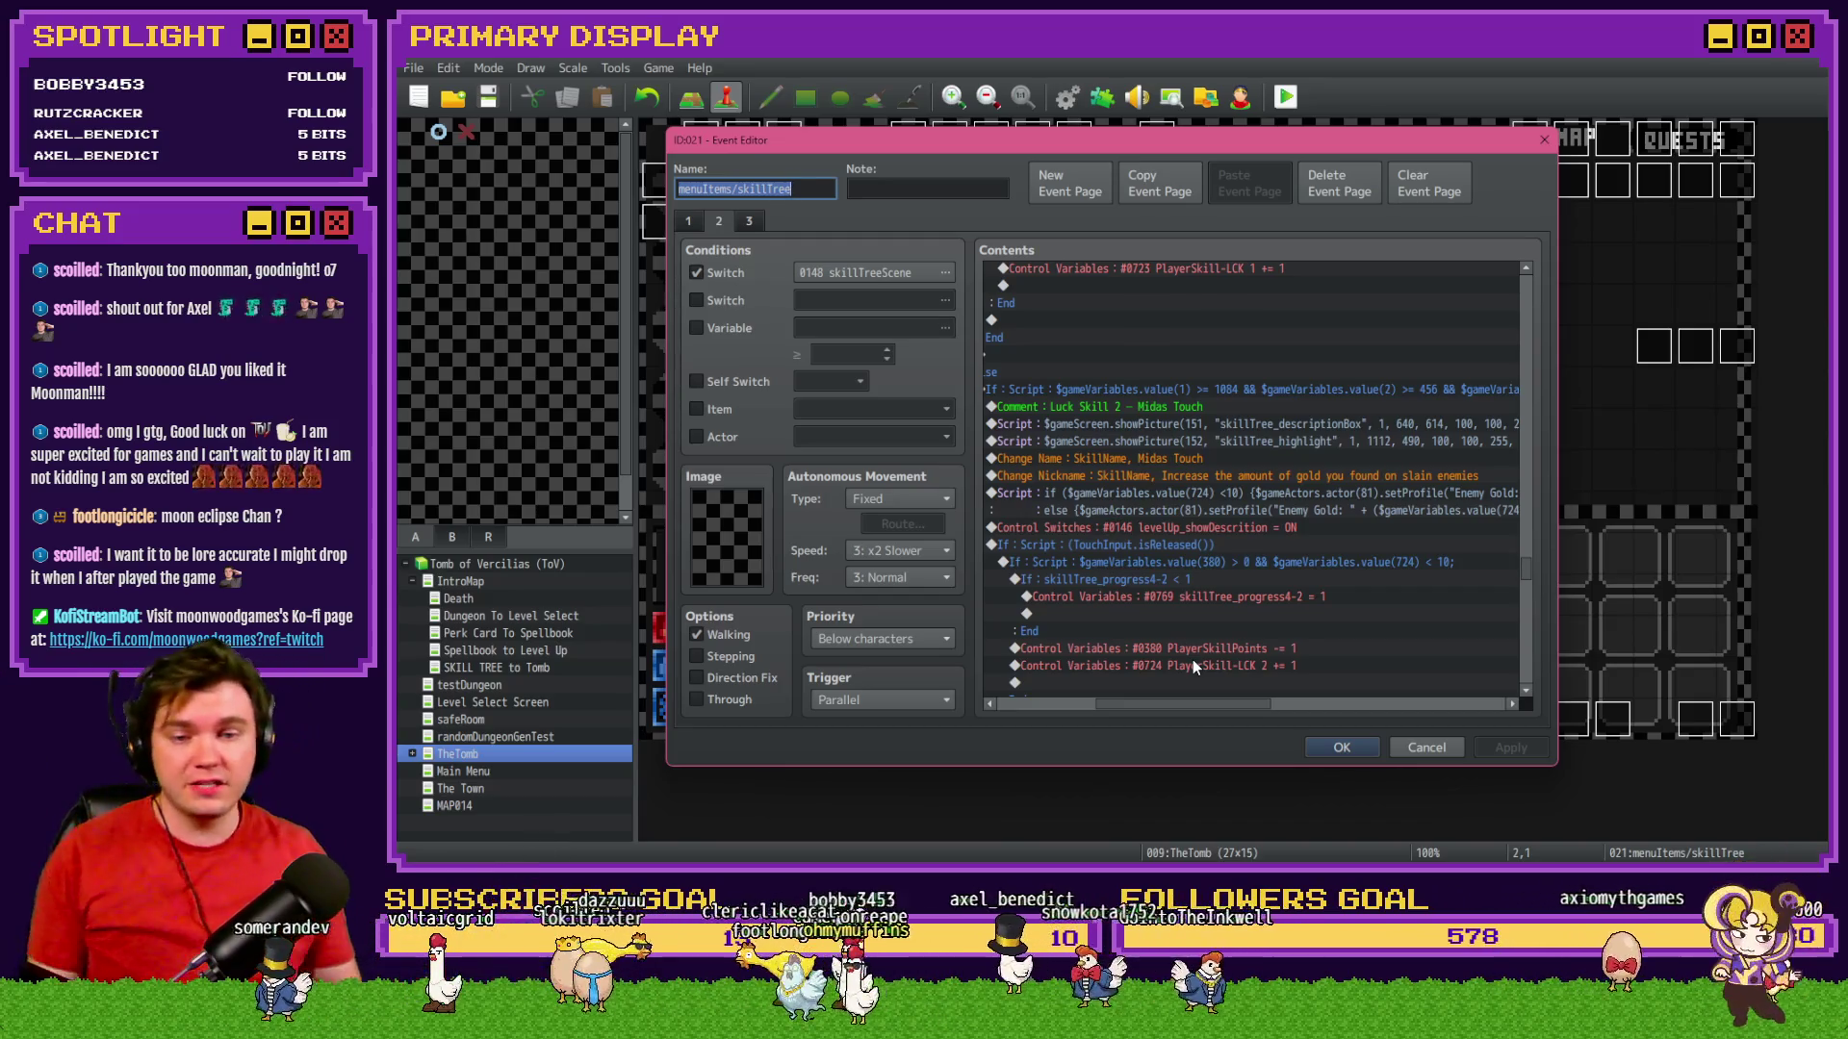
key("alt+Tab")
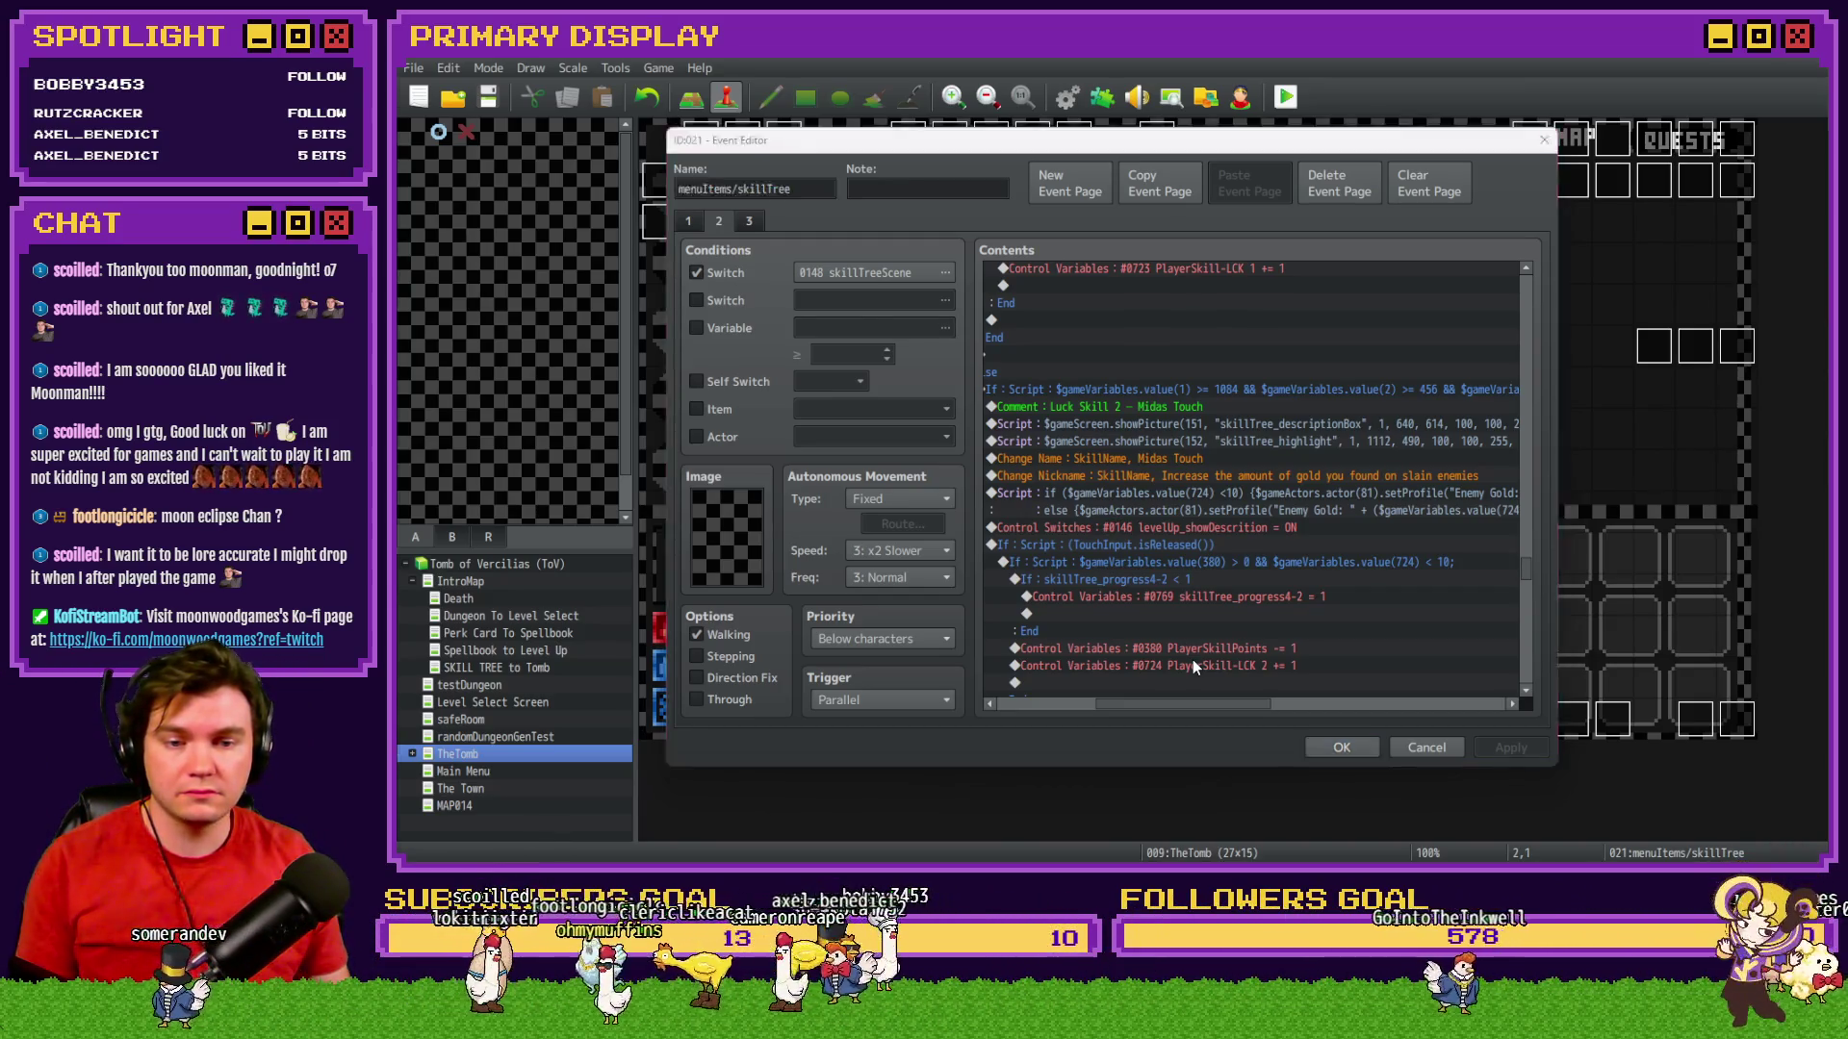
left_click(684, 561)
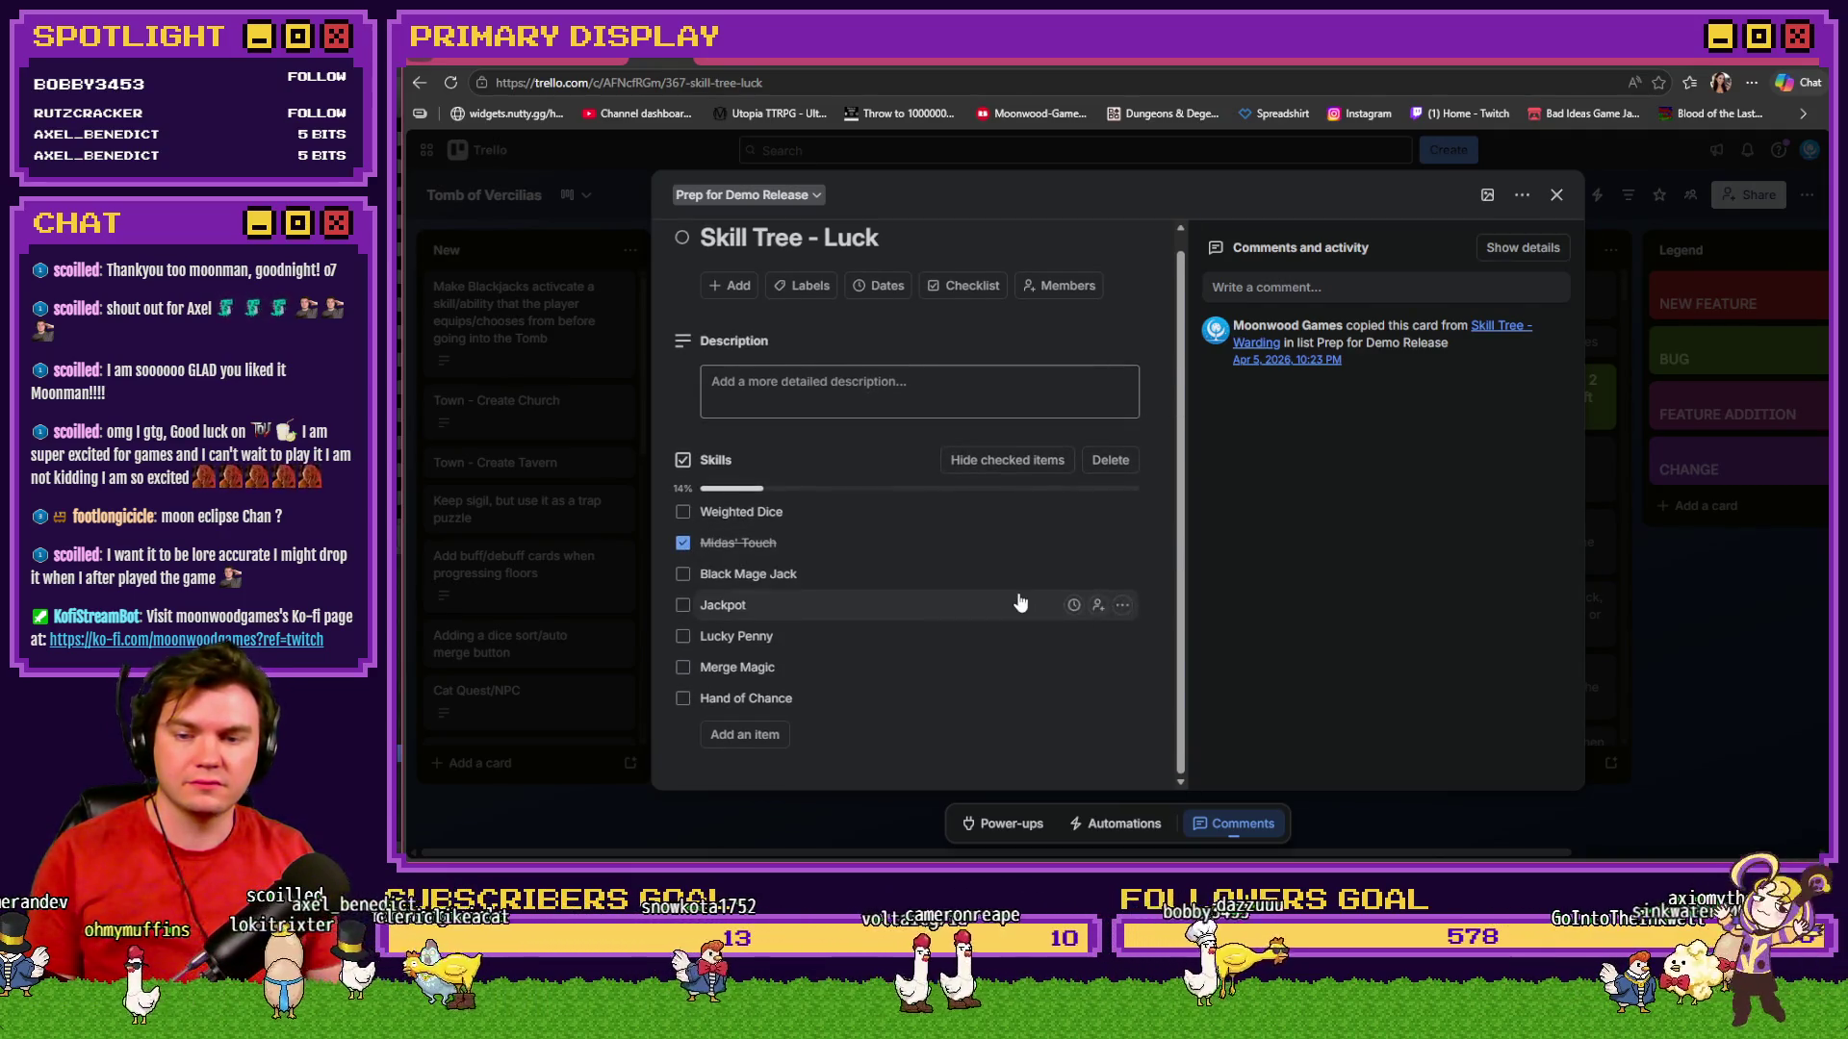
Close the Luck card at 1/7, open the Skill Tree - Dexterity card, and return to RPG Maker.
left_click(1551, 197)
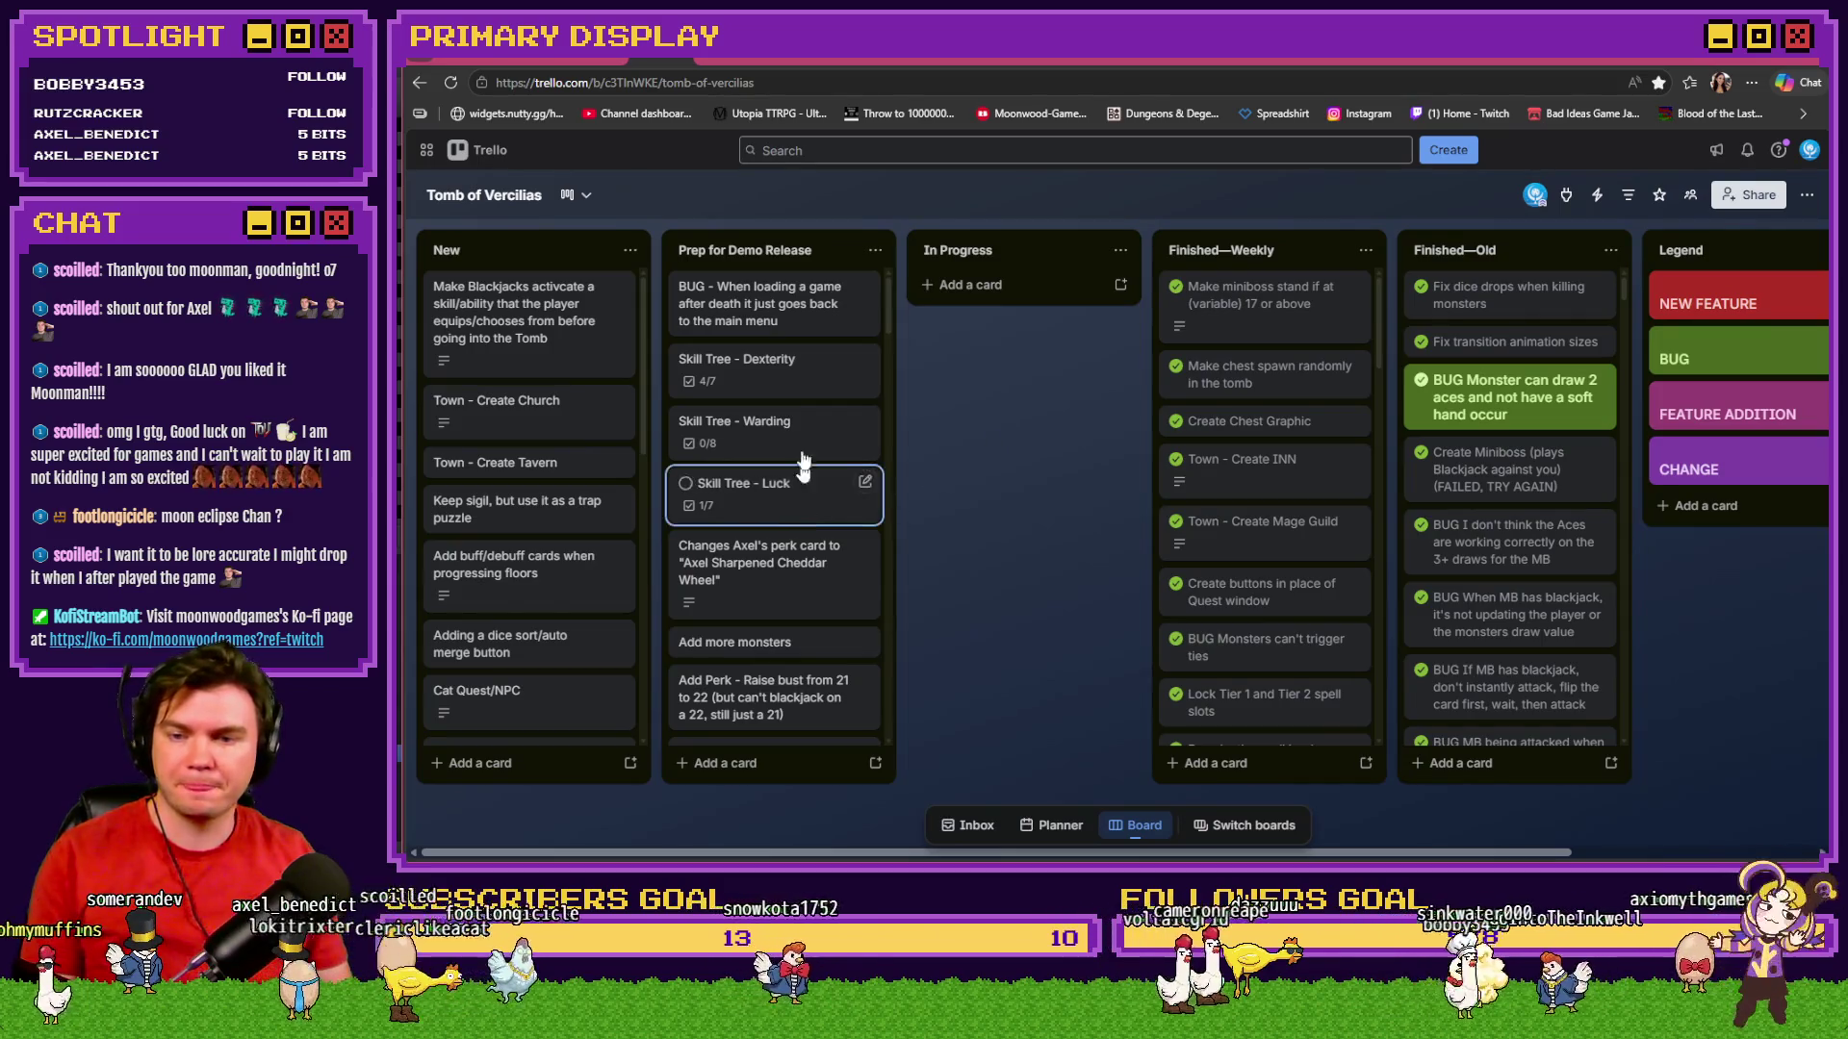
left_click(783, 374)
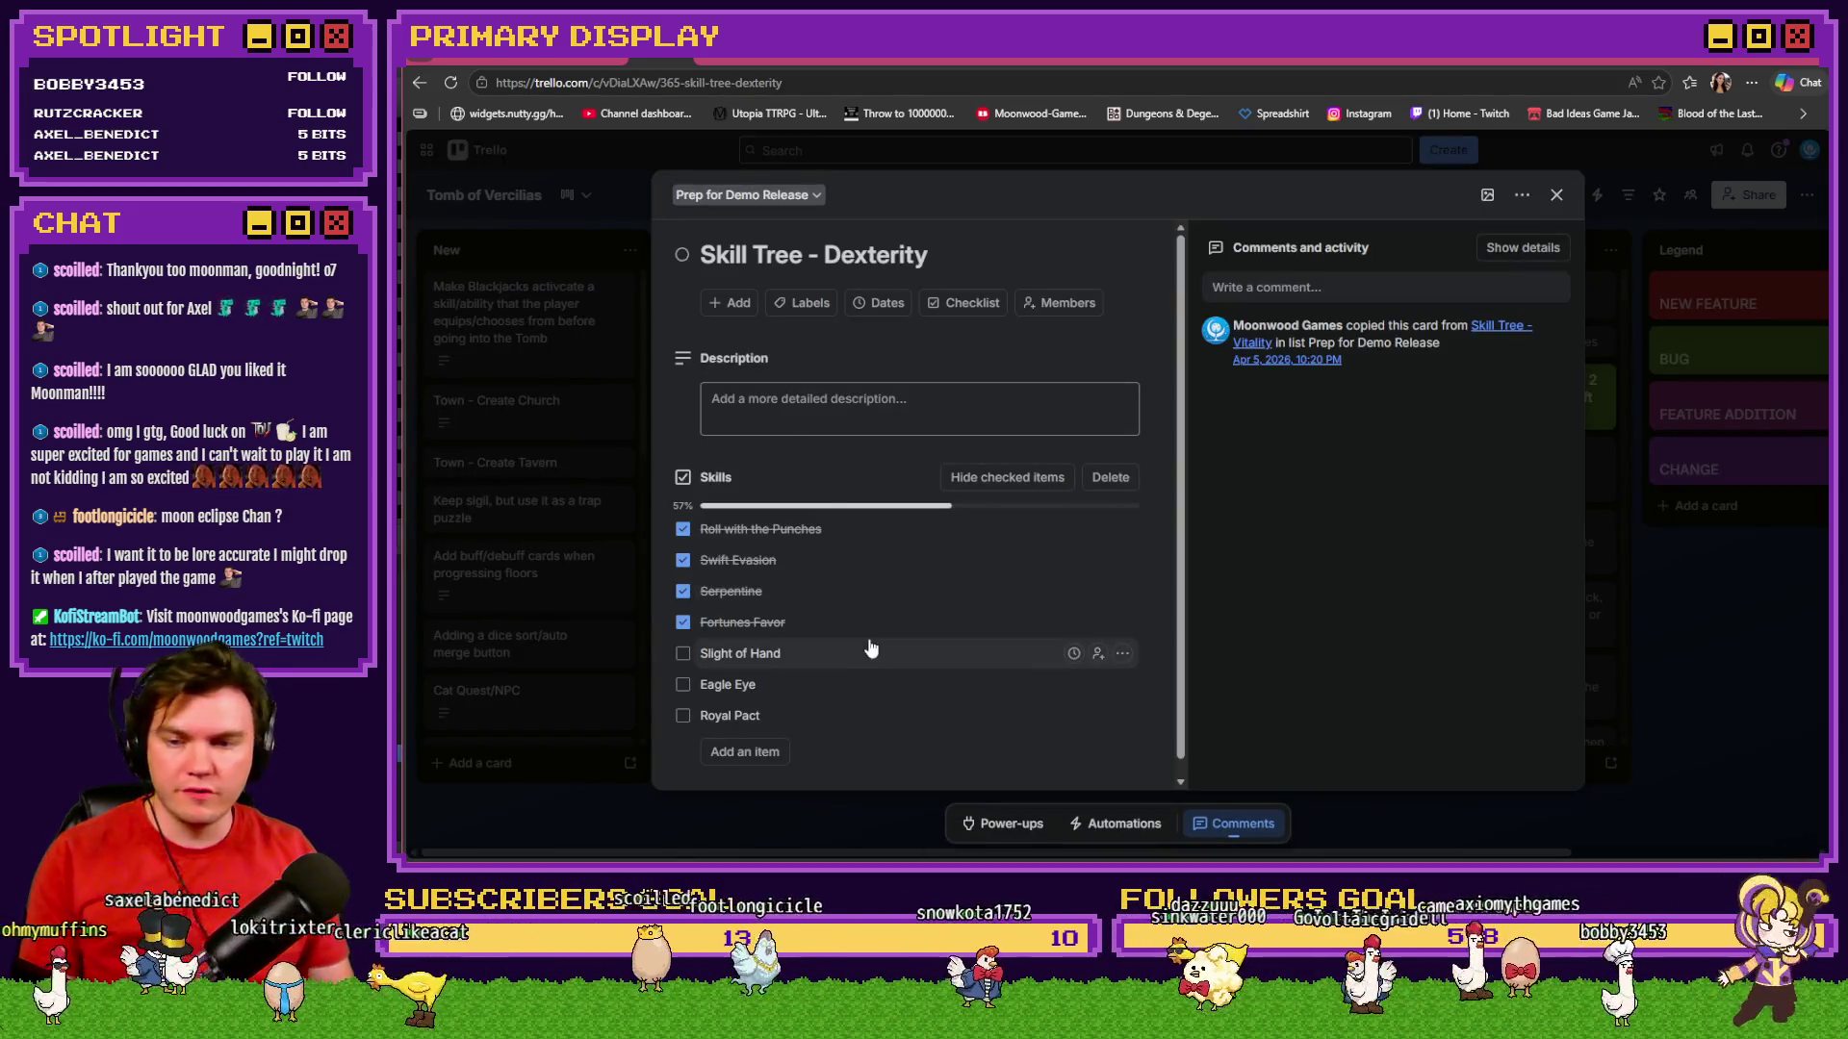
key("alt+Tab")
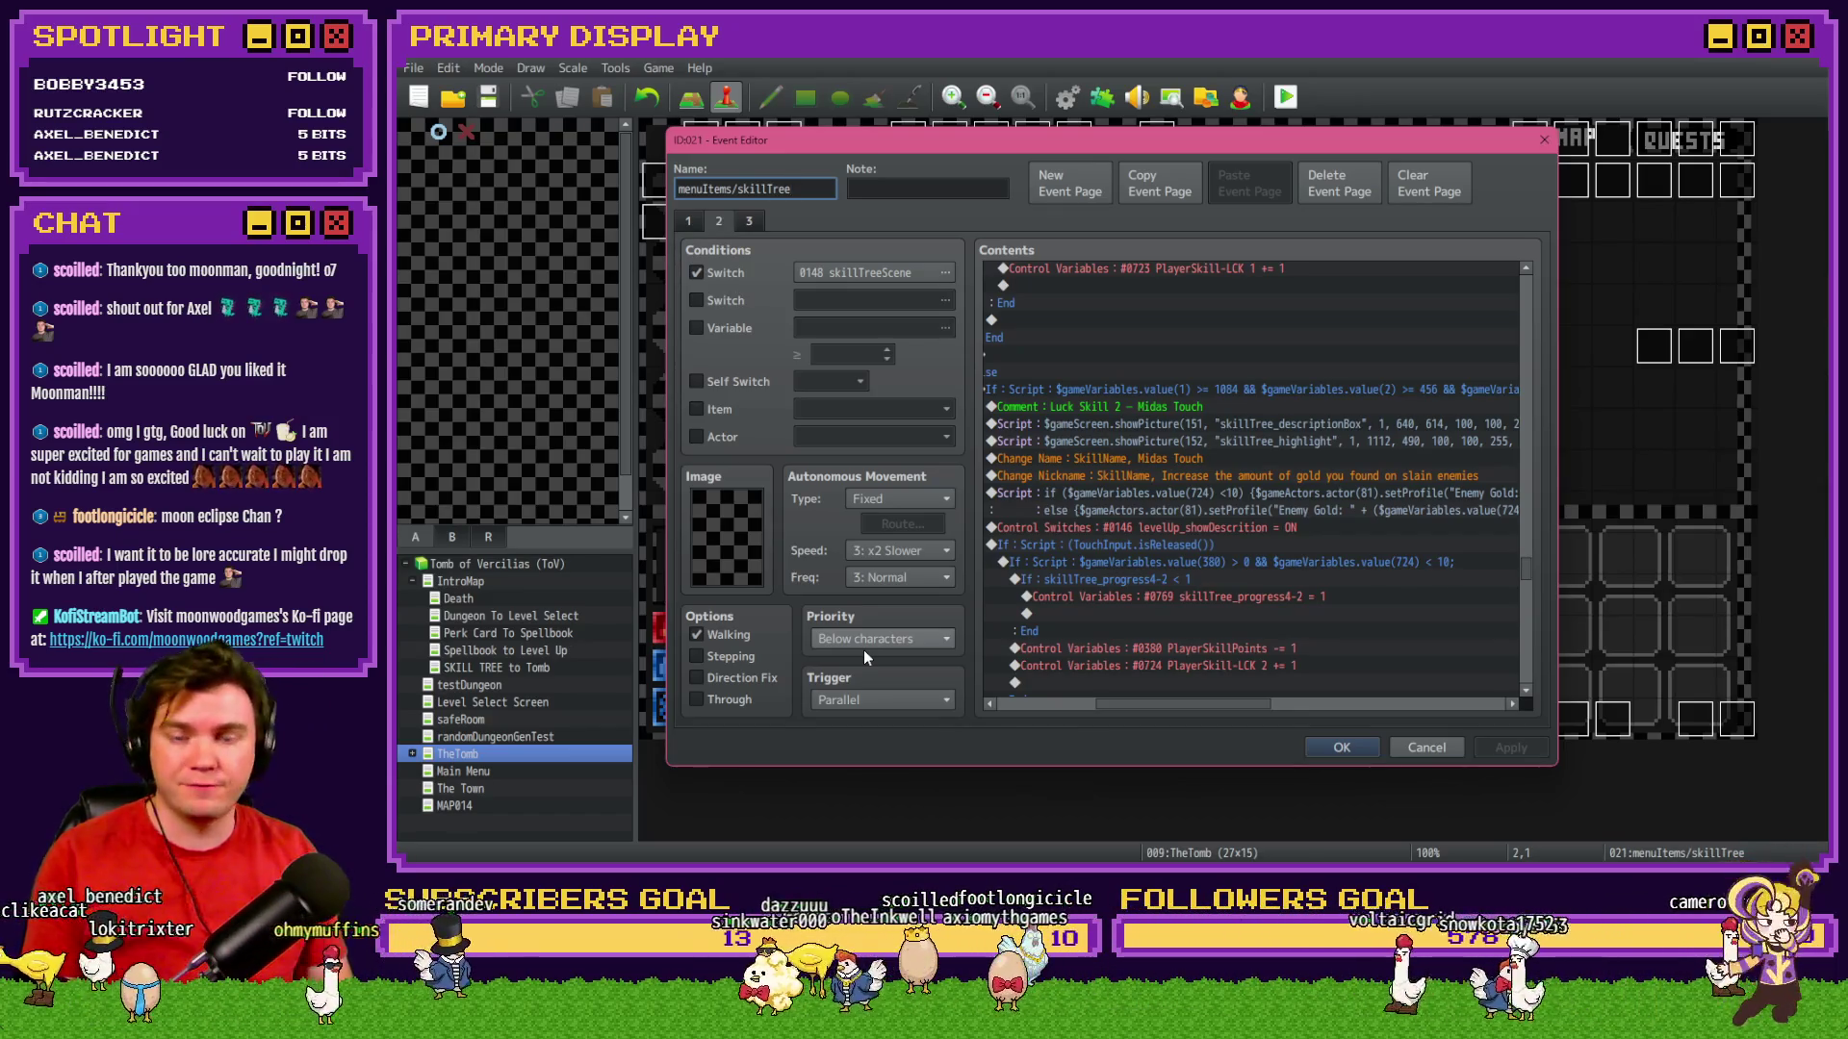
Scroll through the skillTree event's contents down to the Sleight of Hand entry.
left_click_drag(1131, 707, 1117, 703)
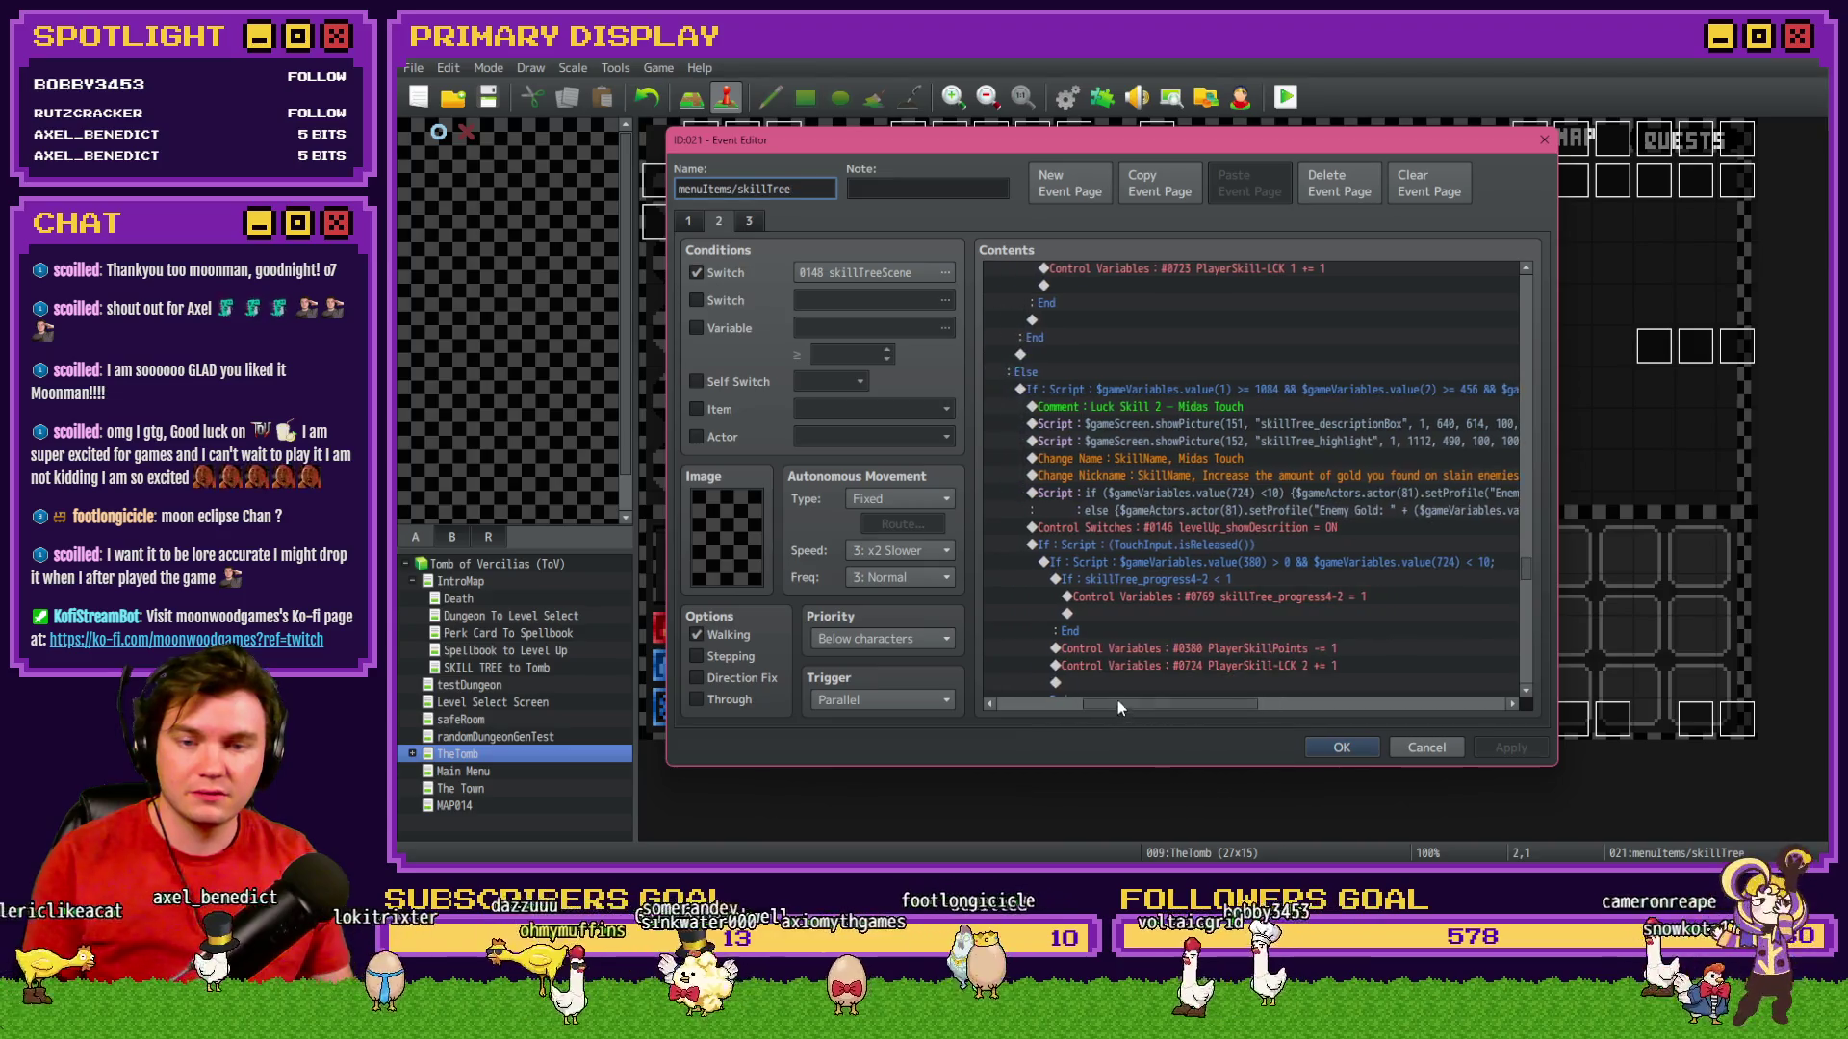
left_click_drag(1525, 568, 1525, 381)
left_click_drag(1130, 706, 1095, 694)
scroll(1141, 645, "down", 5)
scroll(1139, 644, "down", 14)
scroll(1224, 626, "down", 12)
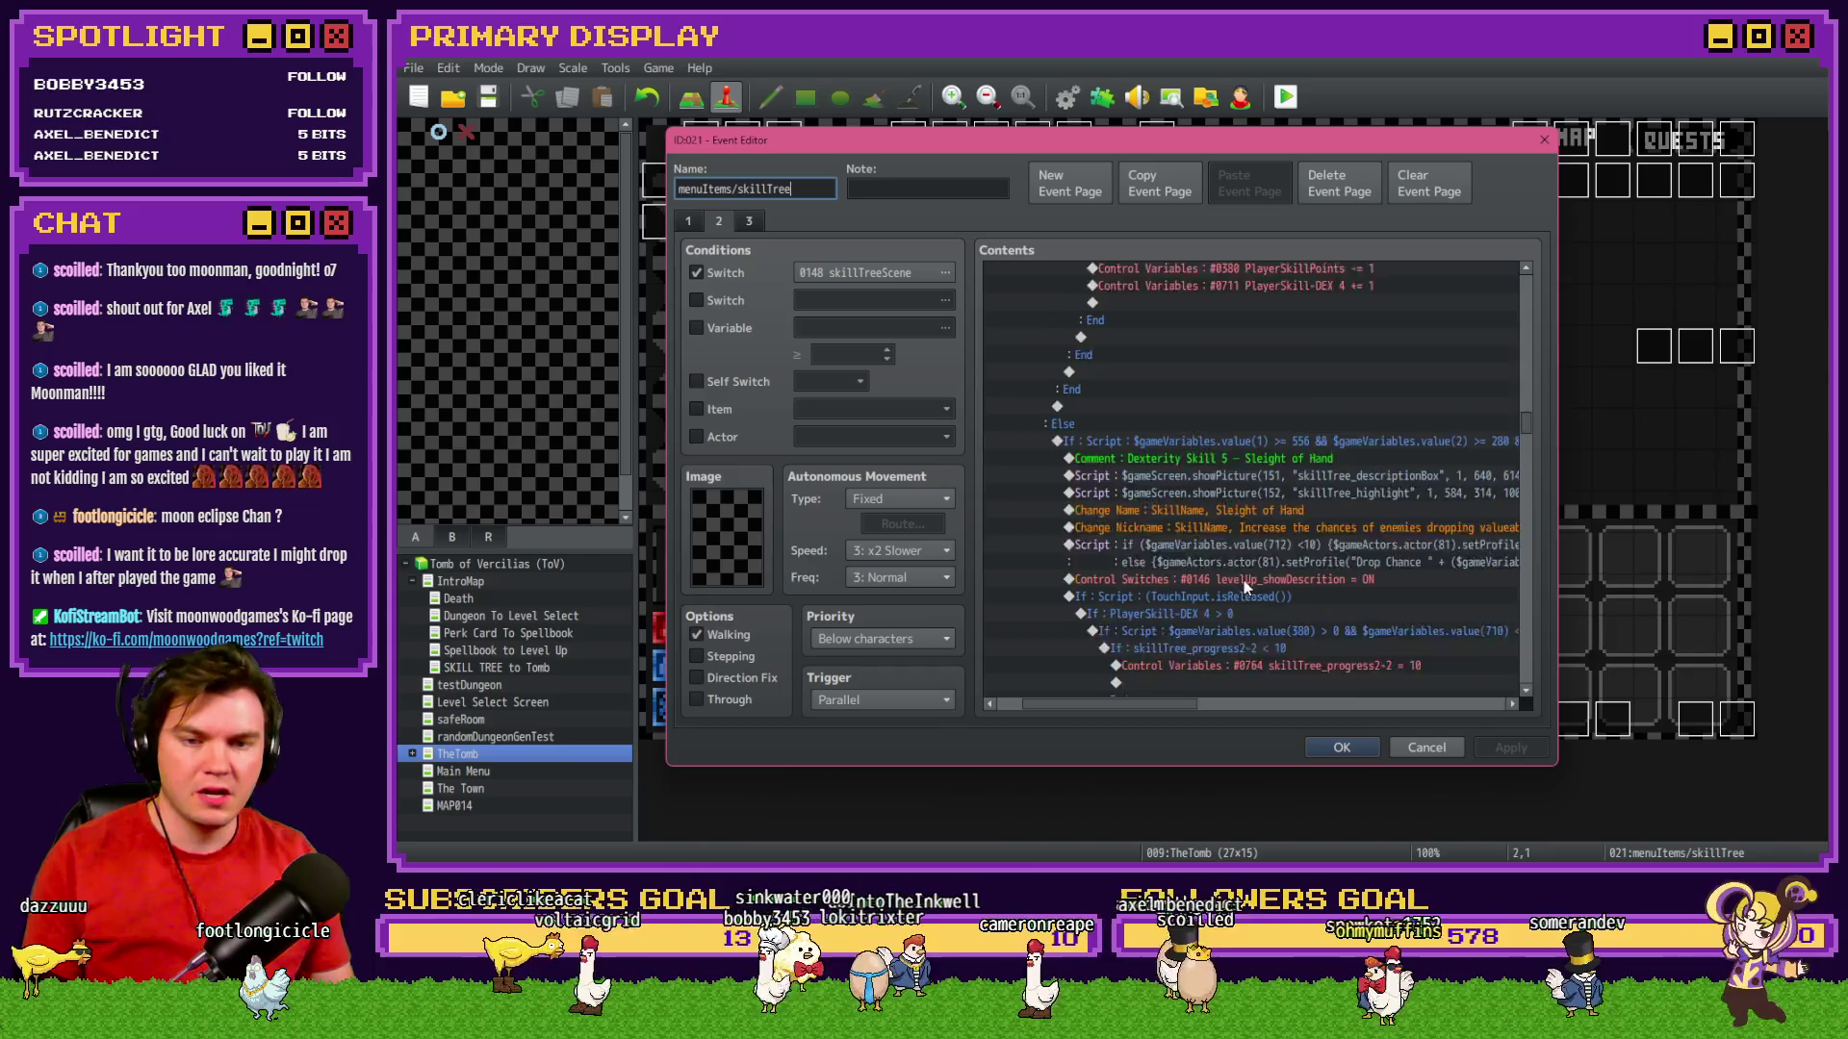
scroll(1245, 587, "down", 2)
scroll(1165, 706, "right", 3)
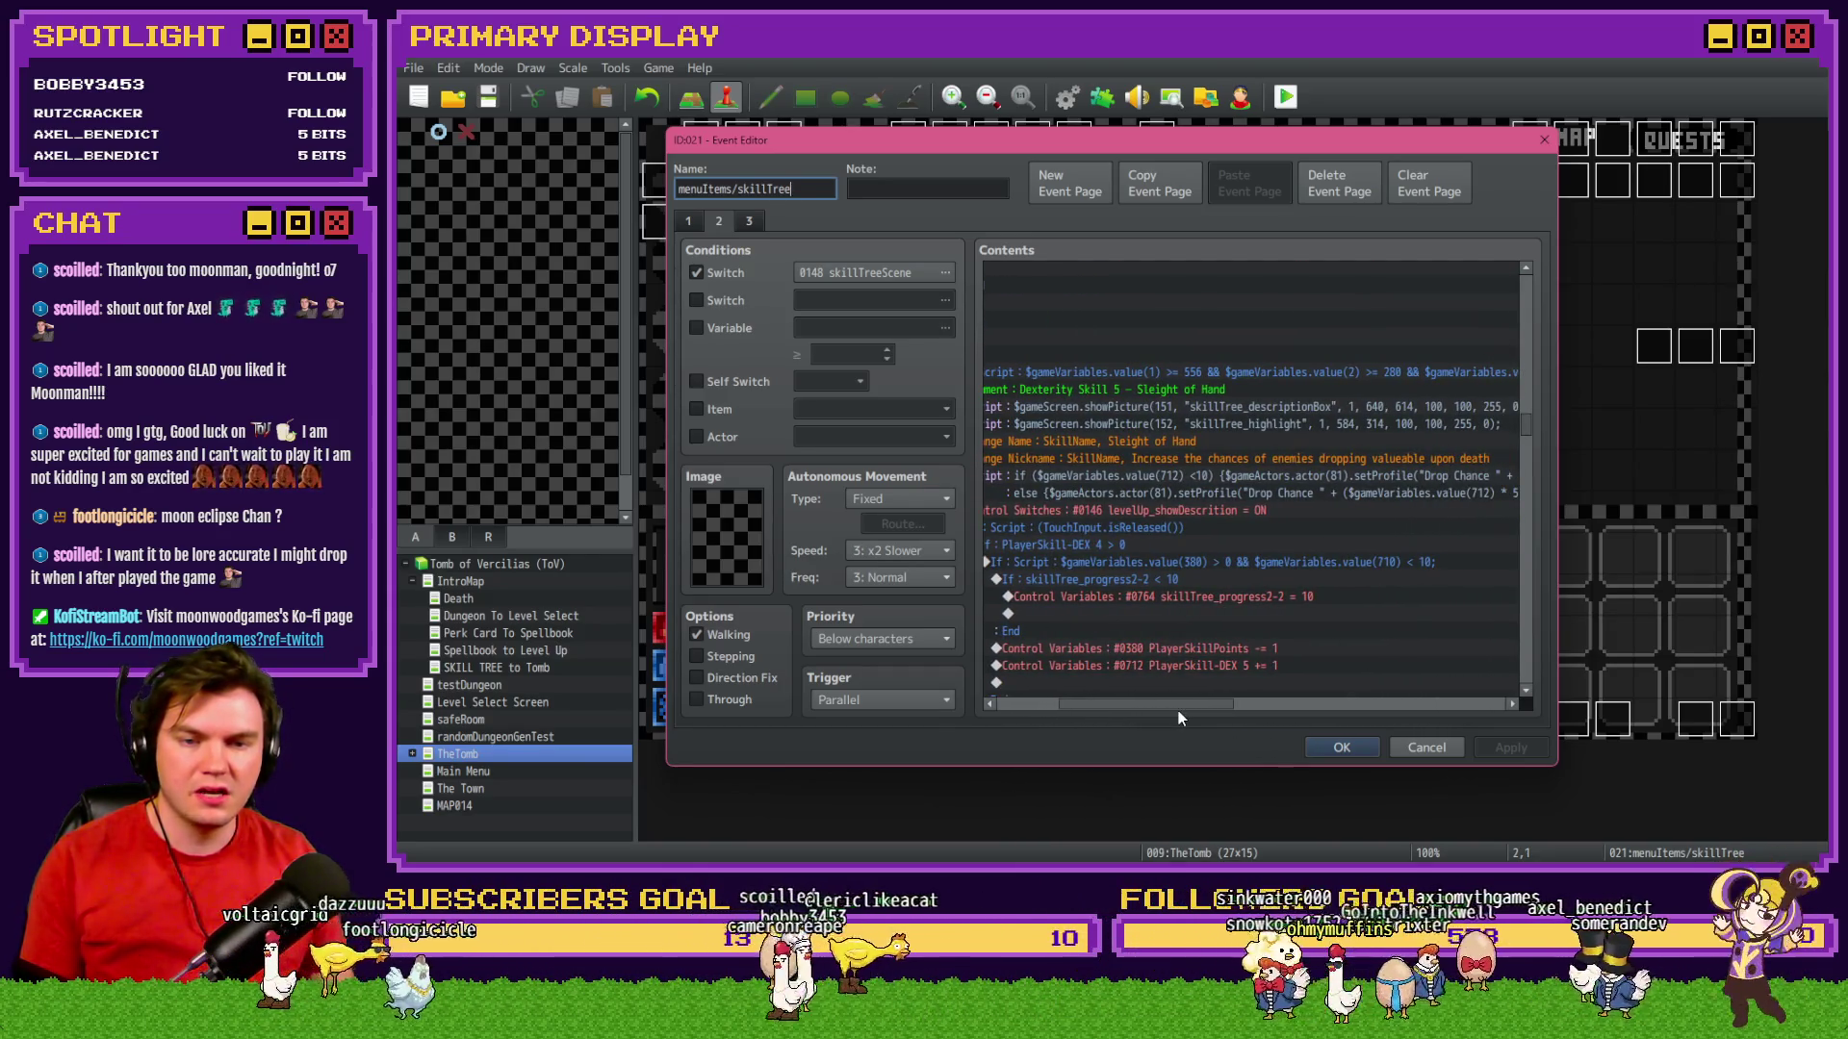
left_click_drag(1178, 710, 1165, 716)
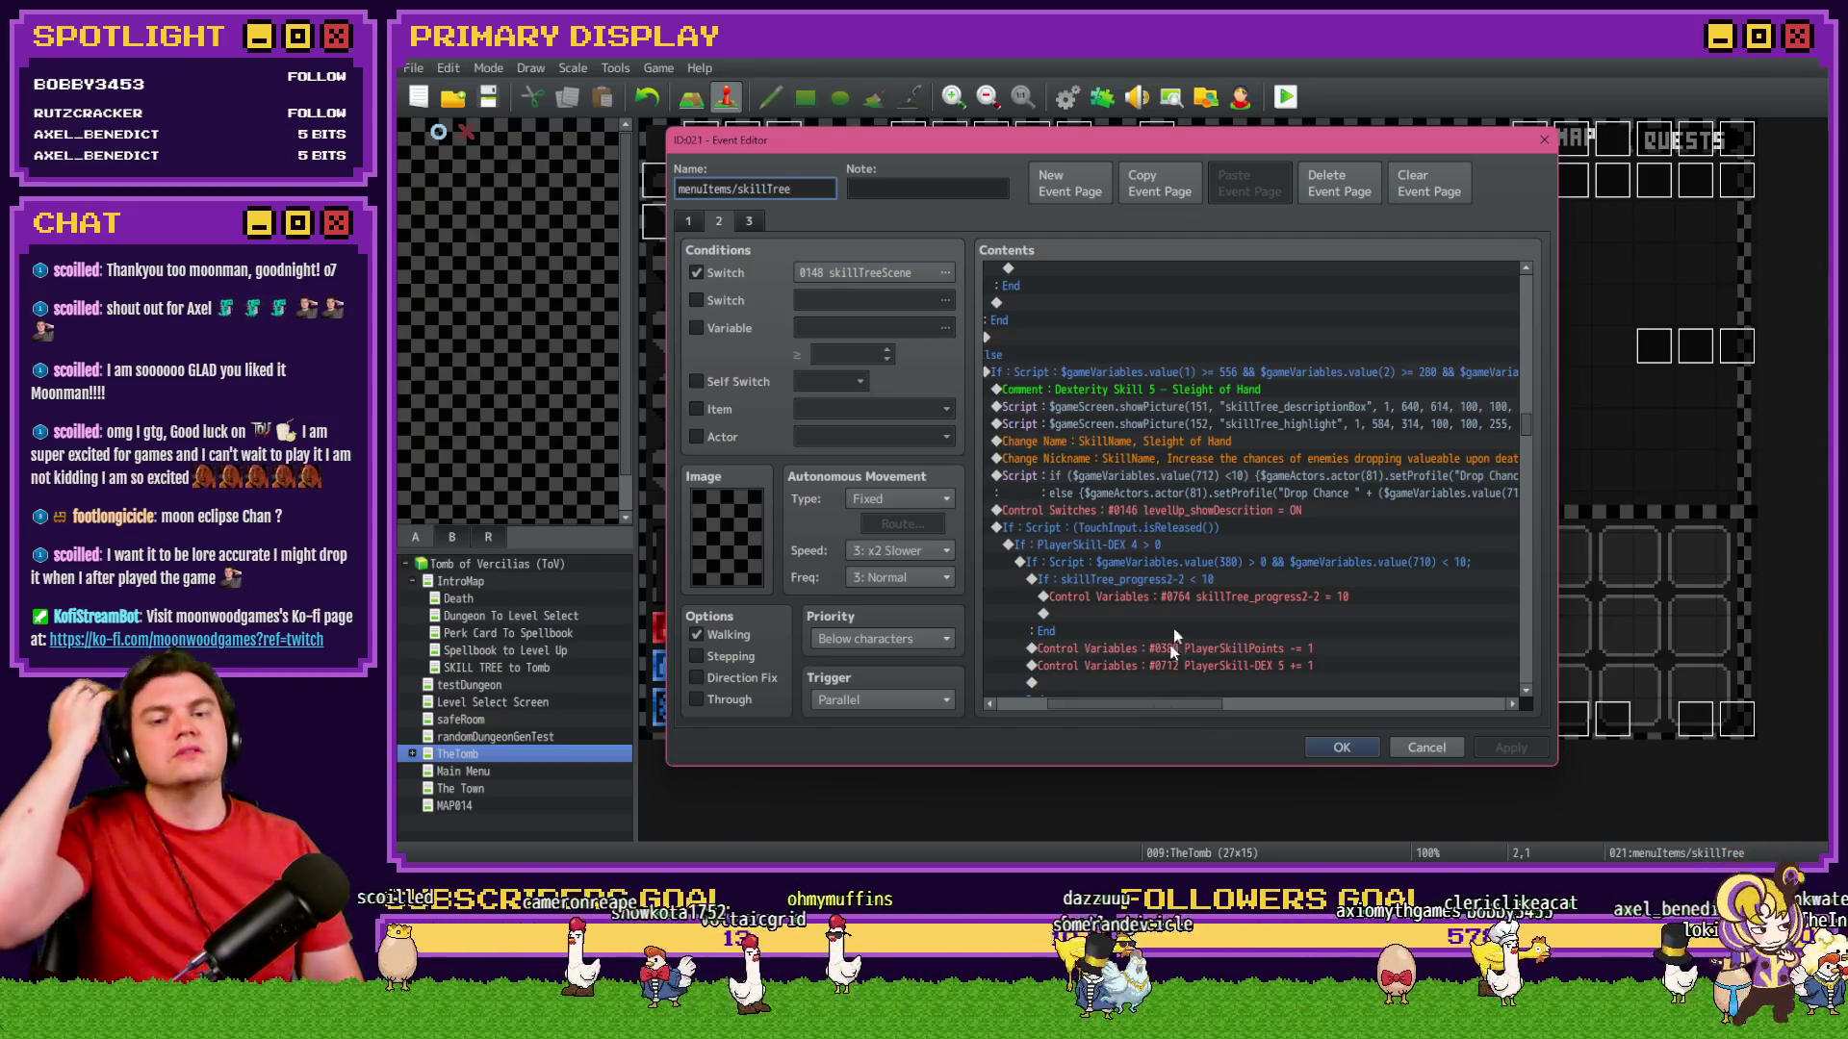
View the Sleight of Hand description without changes and close the skill tree event.
left_click(1219, 460)
double_click(1219, 464)
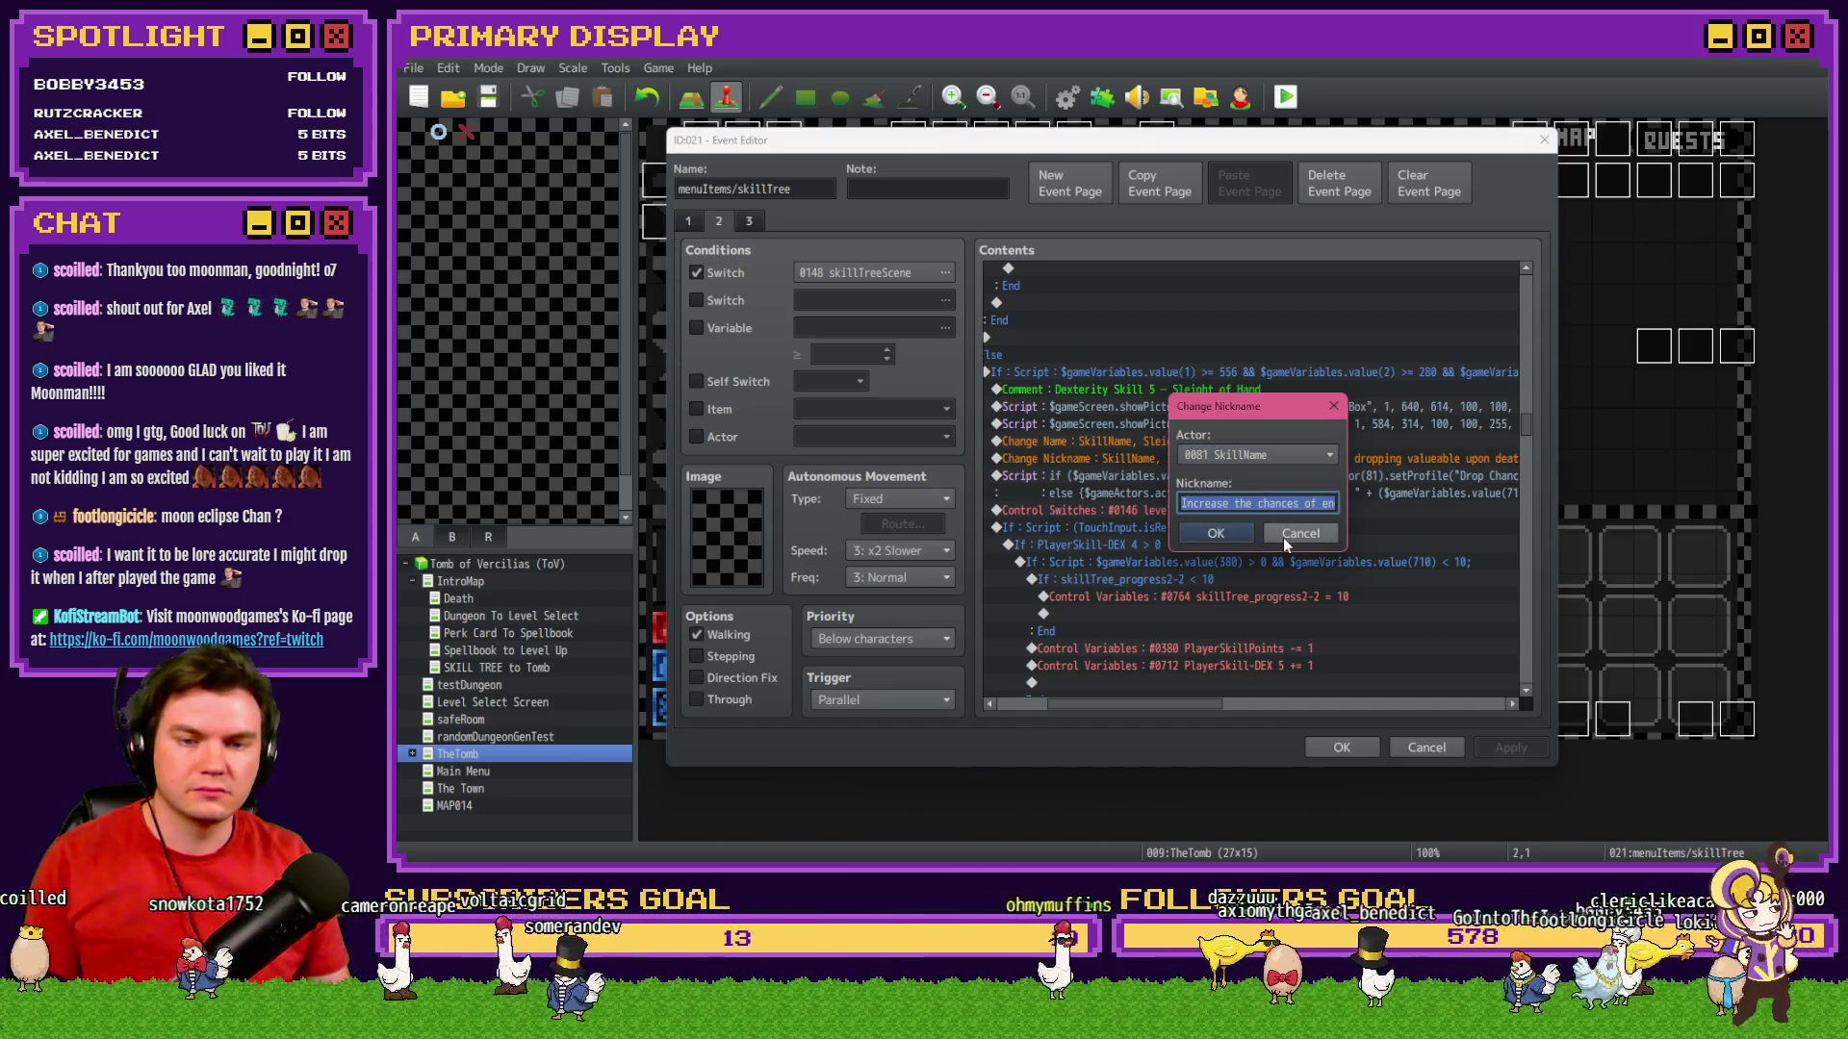
left_click(1299, 533)
double_click(1251, 460)
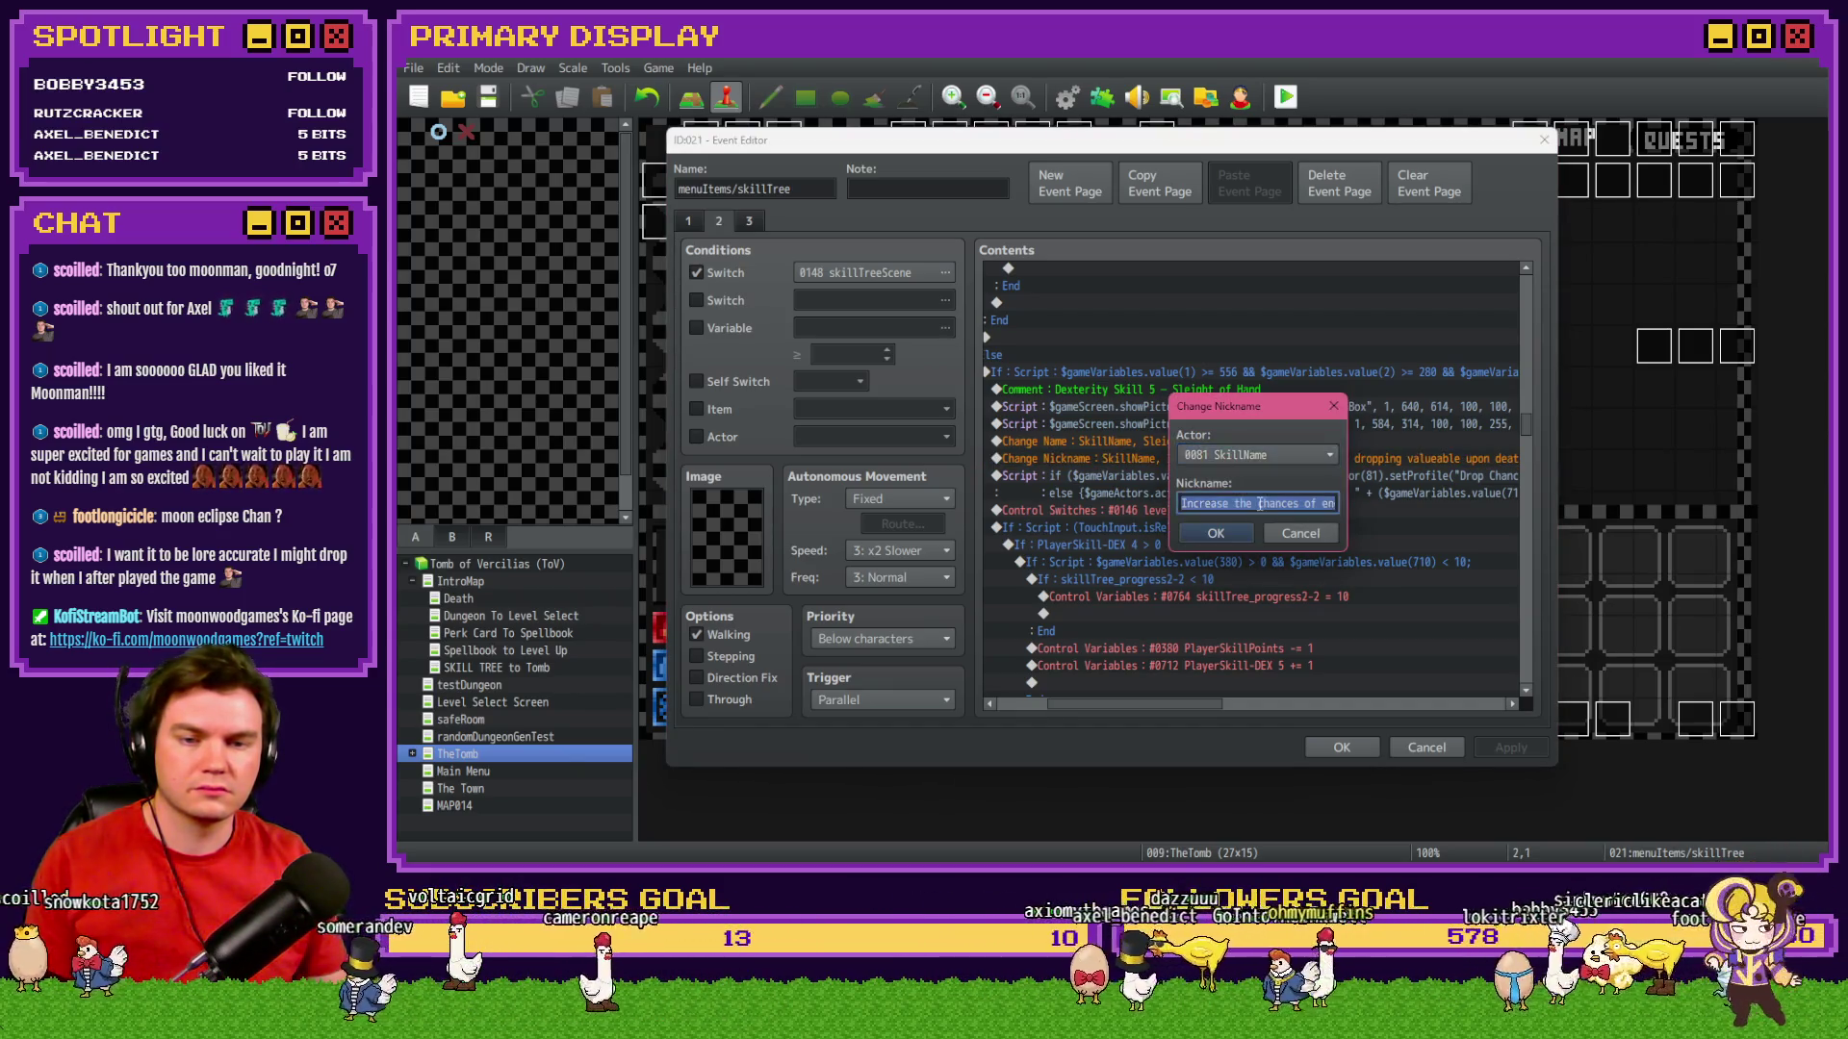
left_click(1228, 538)
left_click(1342, 747)
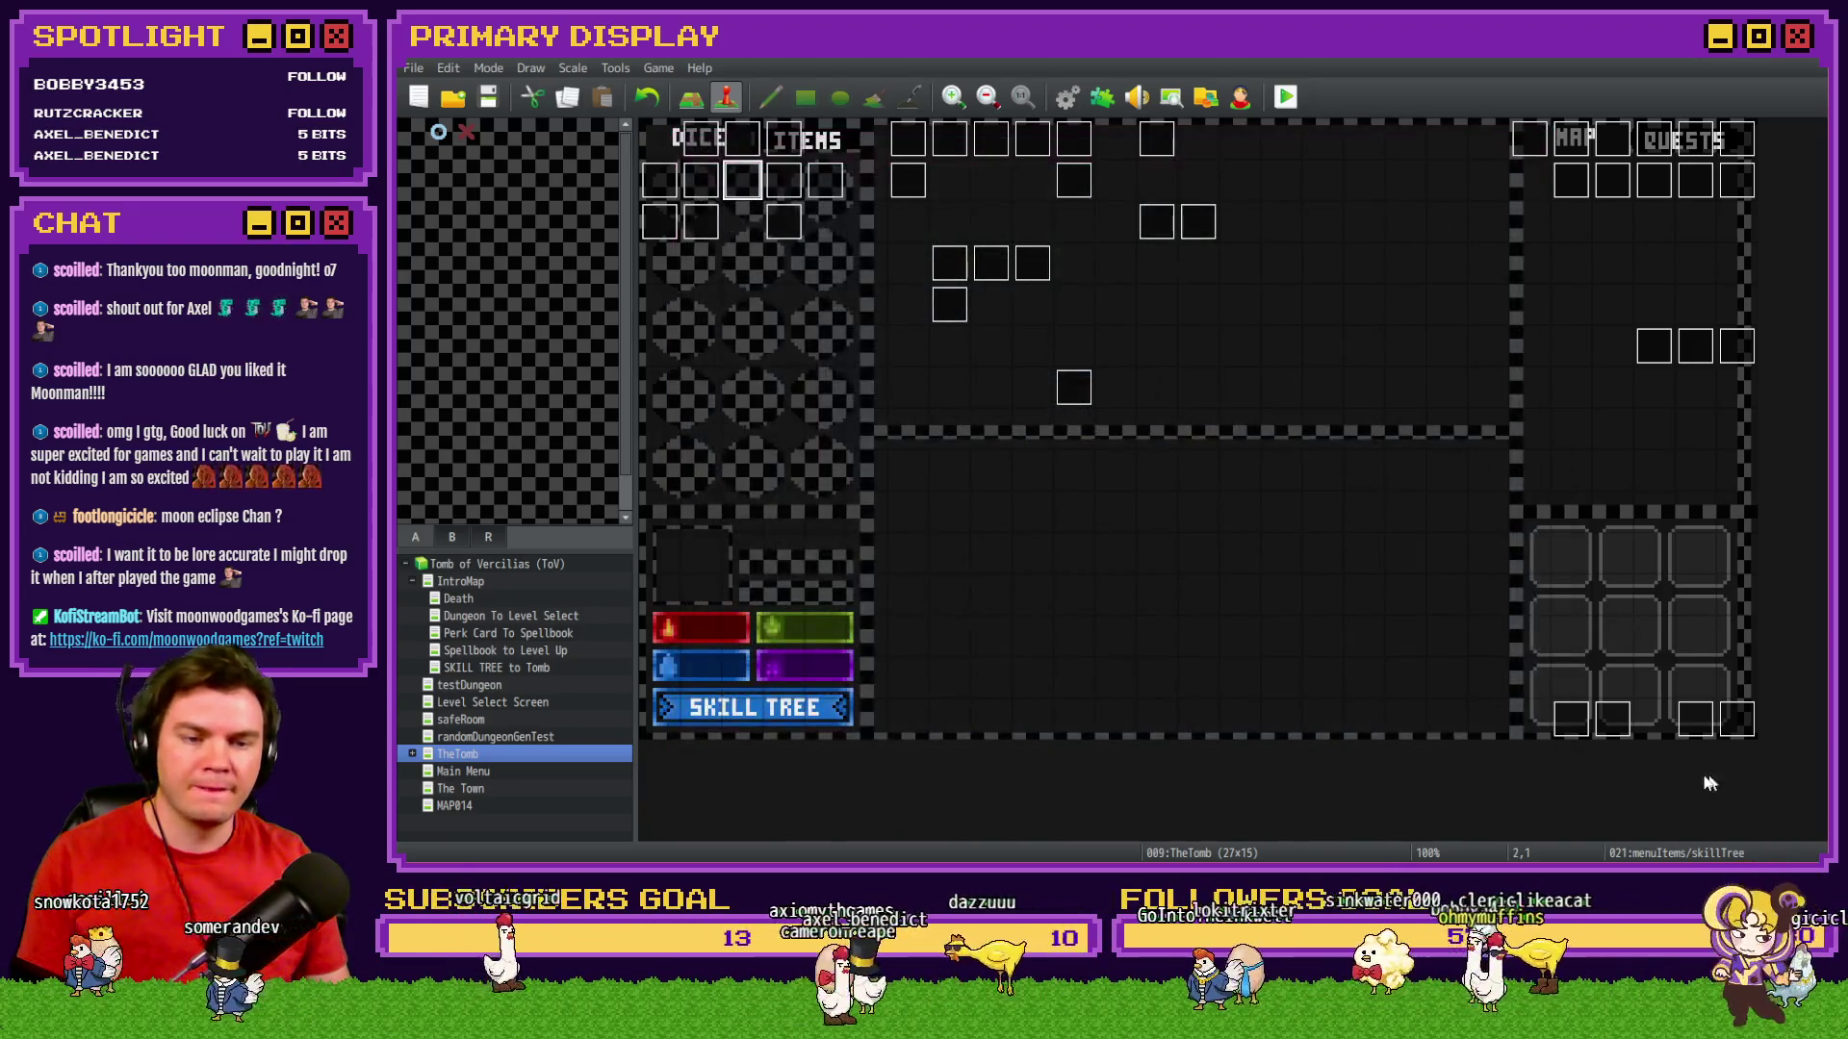
Open page 10 of the Draw And Attack event at its deadMonster item-drop block.
double_click(1690, 734)
left_click(955, 221)
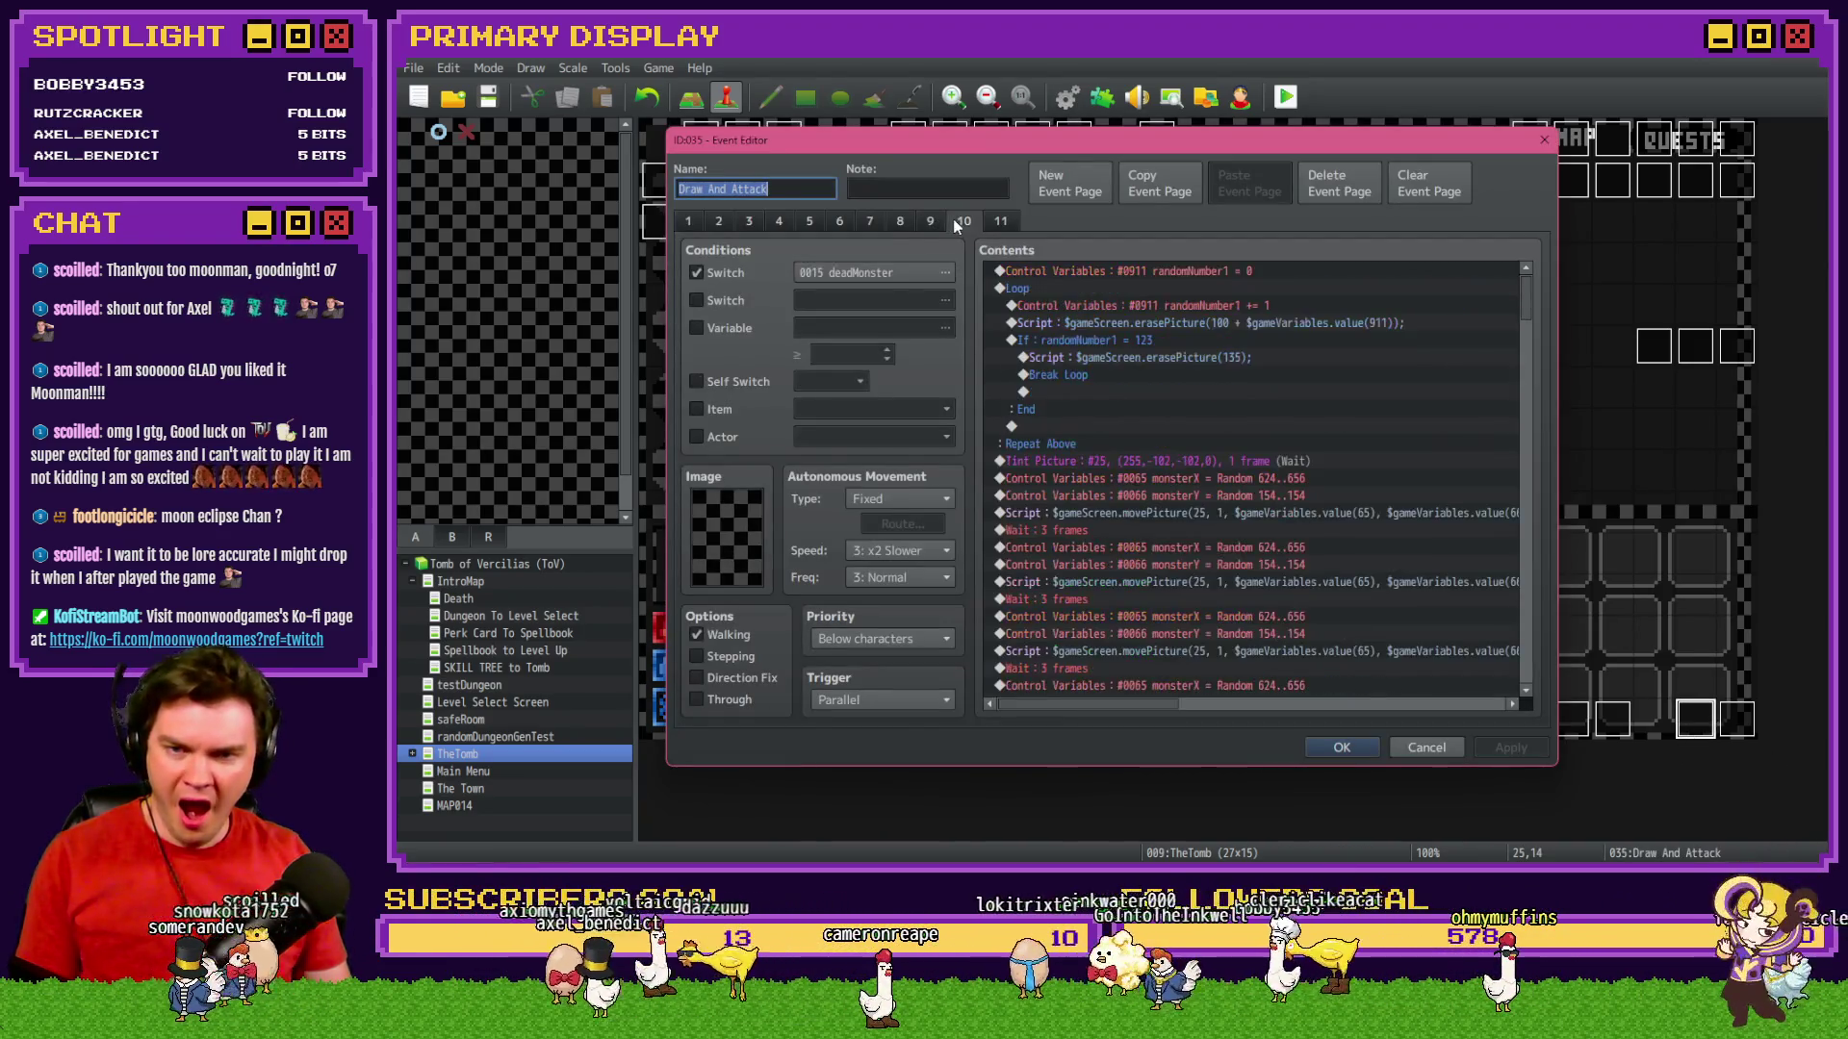
scroll(1122, 501, "down", 10)
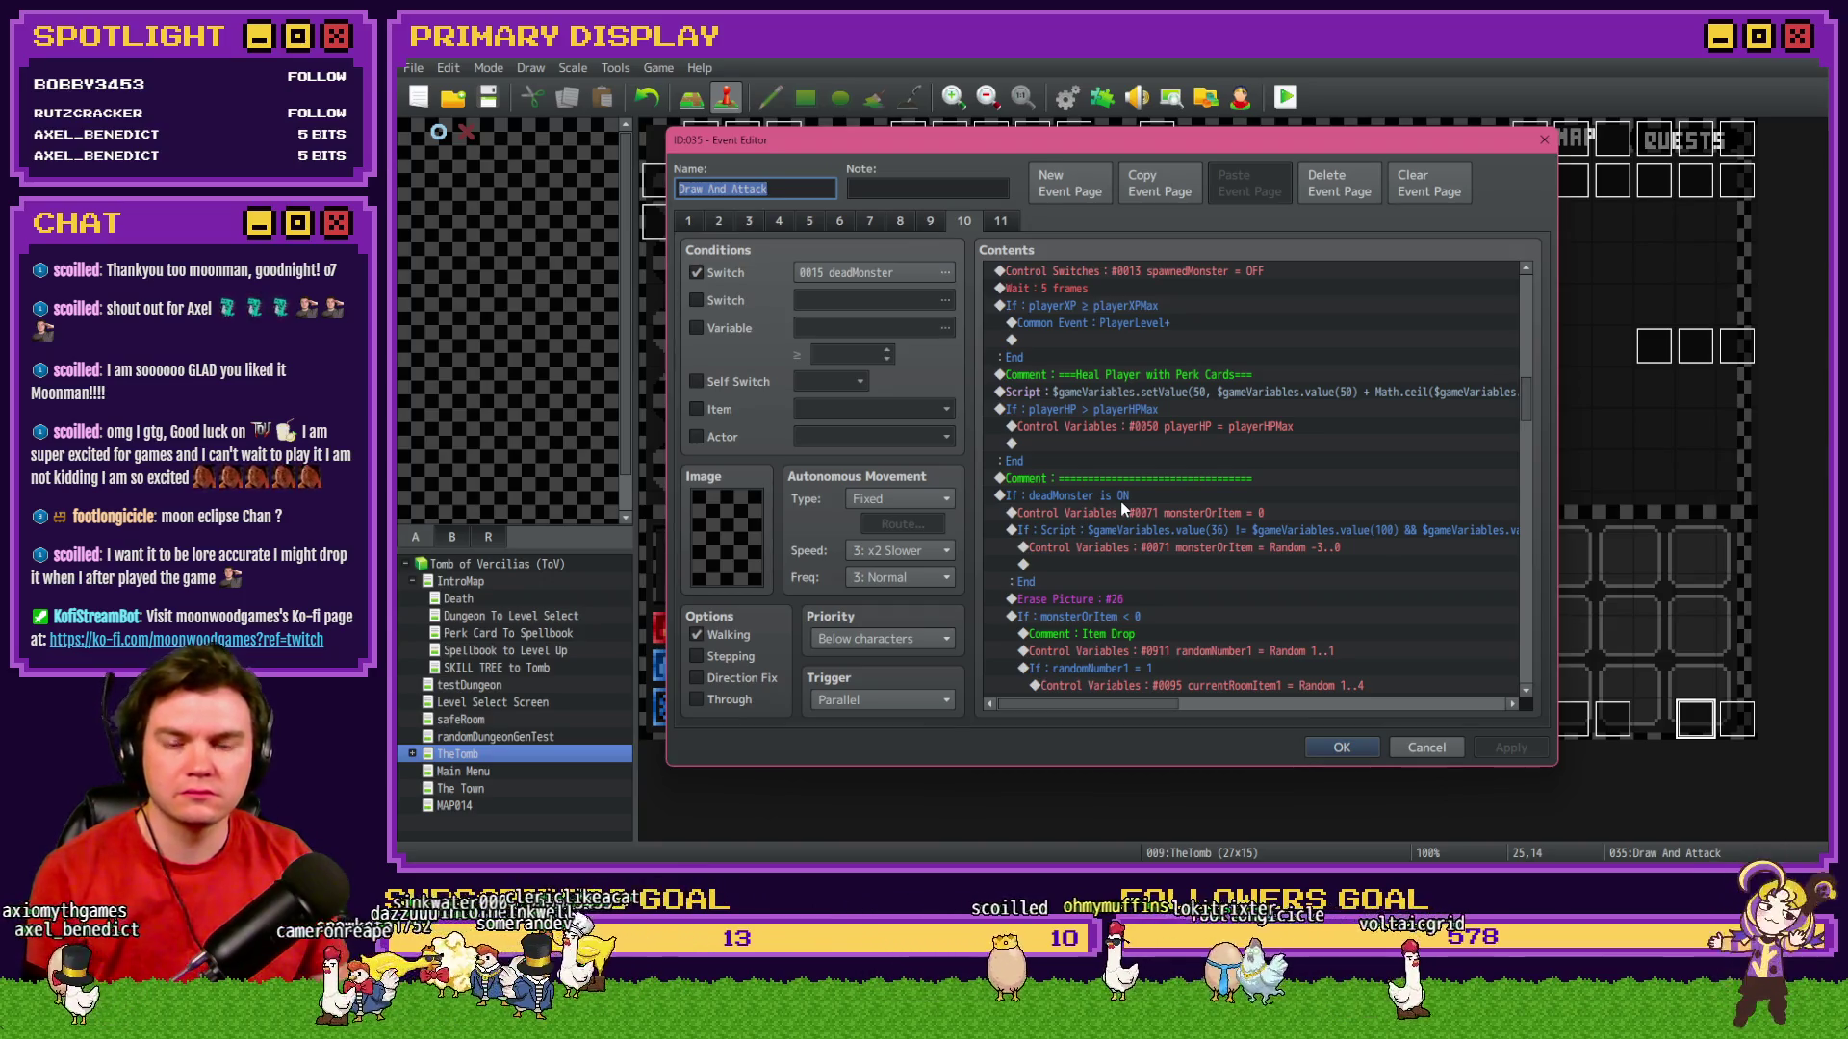
scroll(1120, 500, "down", 2)
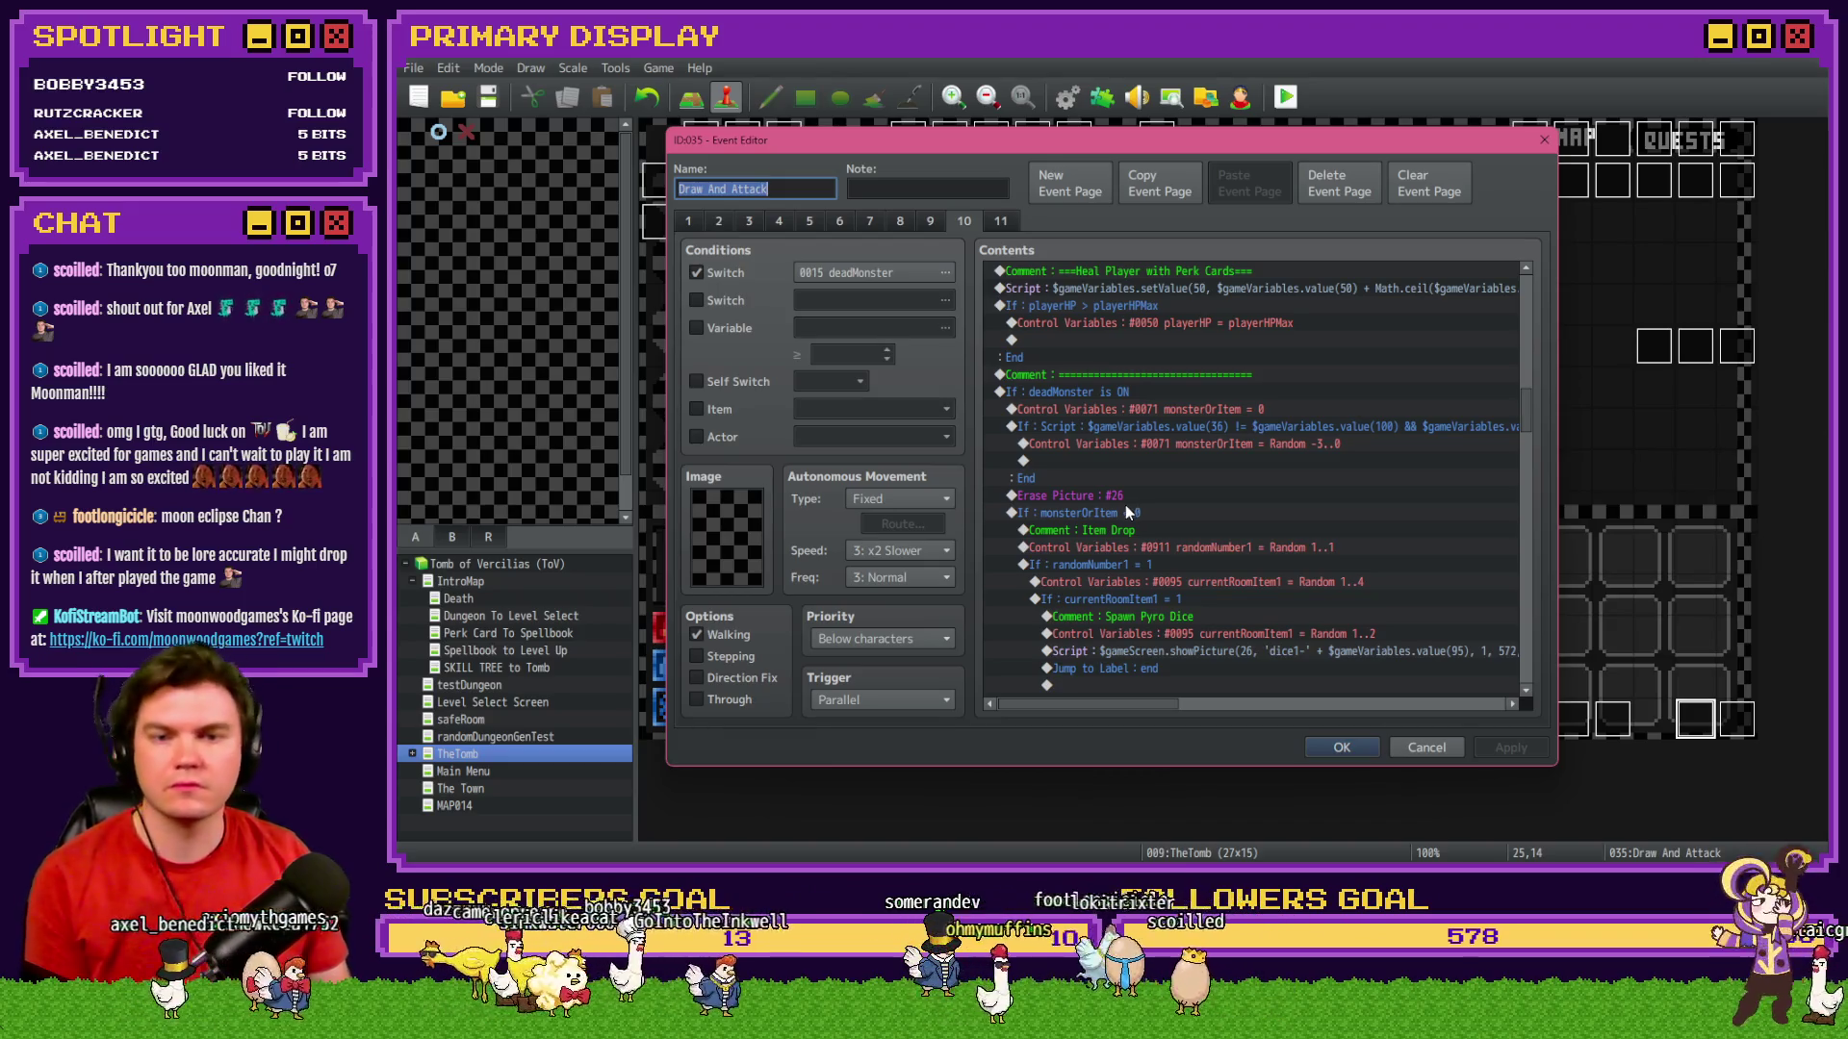
scroll(1126, 505, "down", 12)
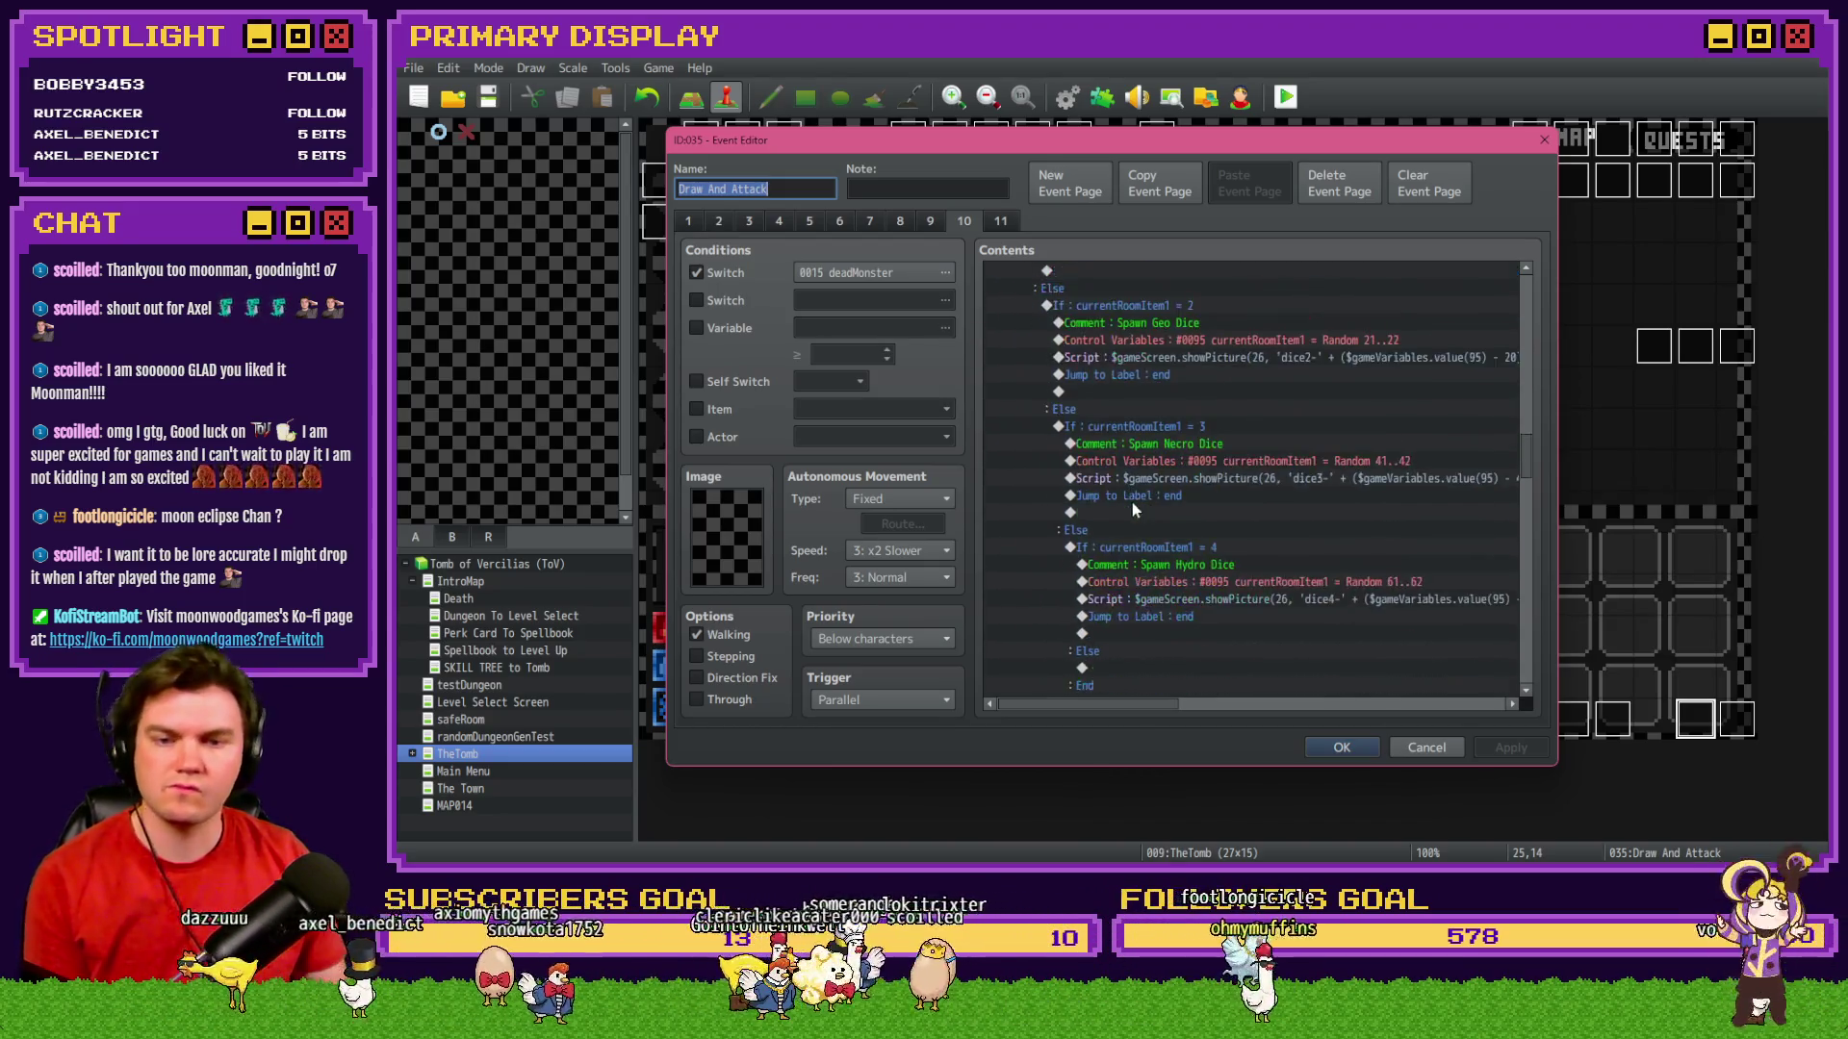
scroll(1129, 505, "up", 10)
scroll(1123, 516, "up", 3)
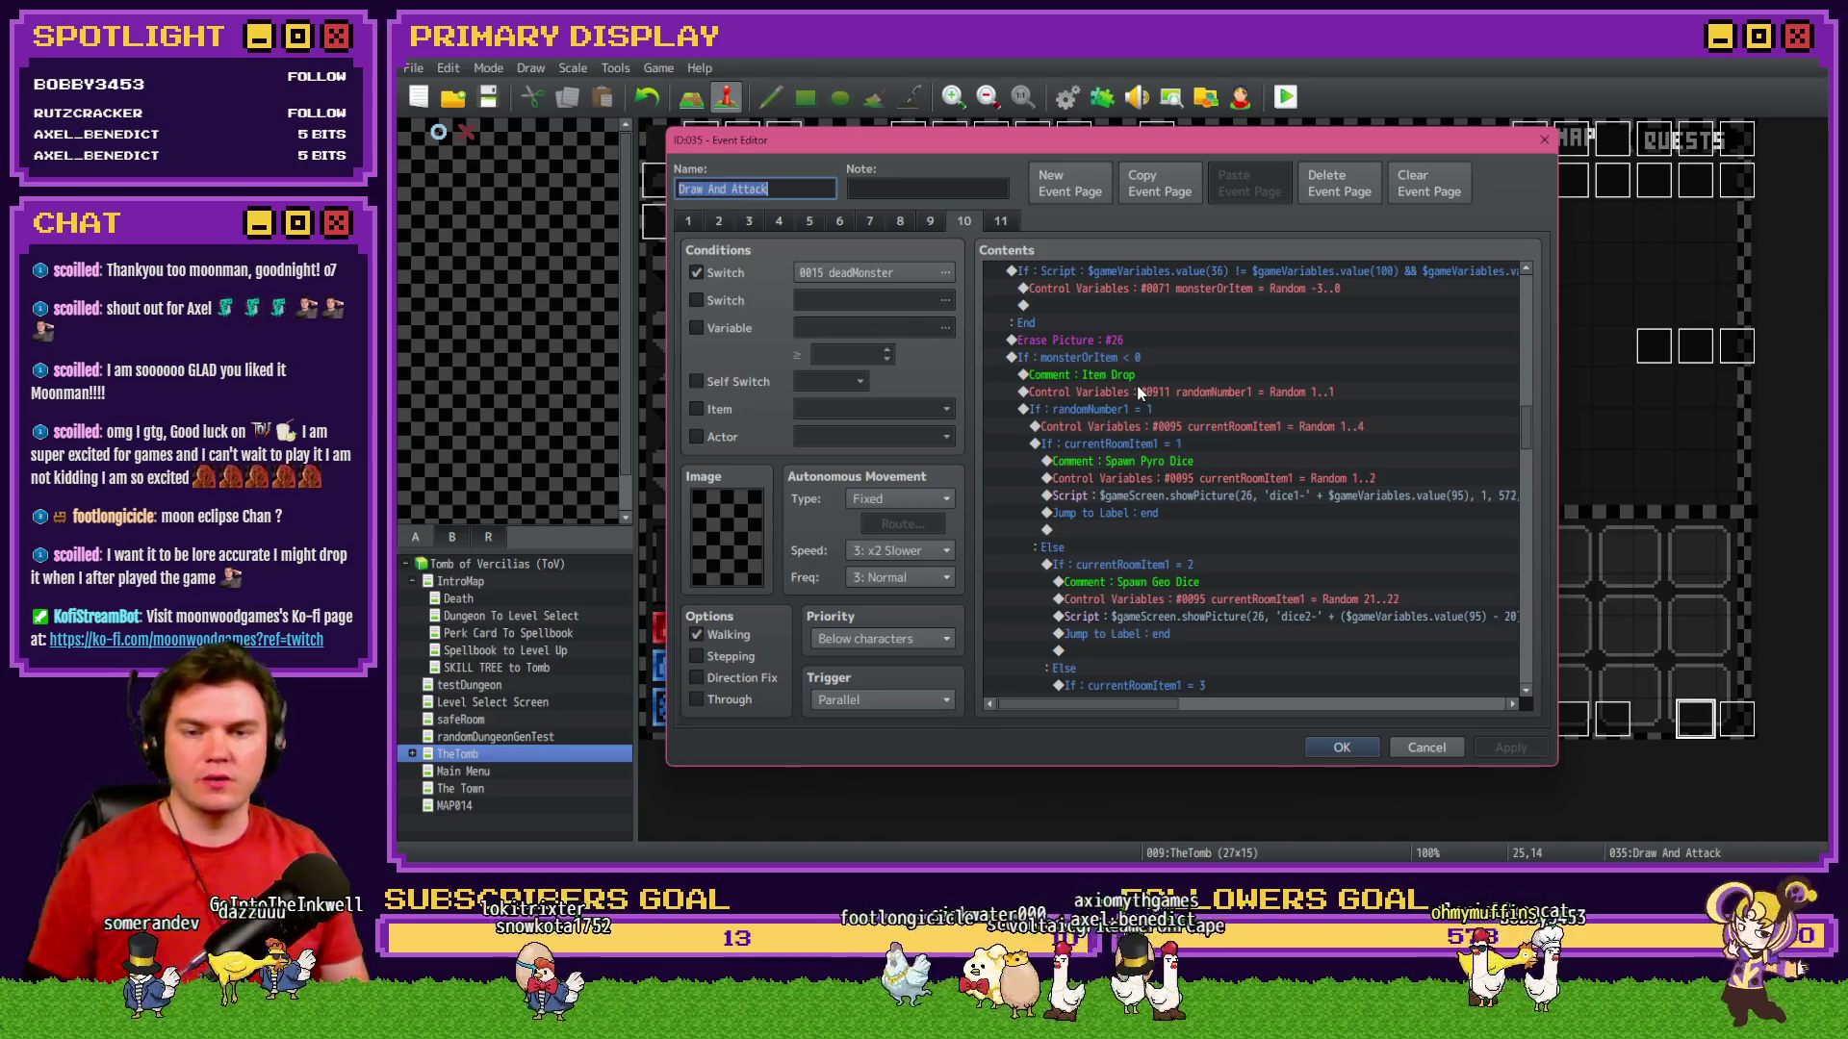
scroll(1137, 389, "up", 2)
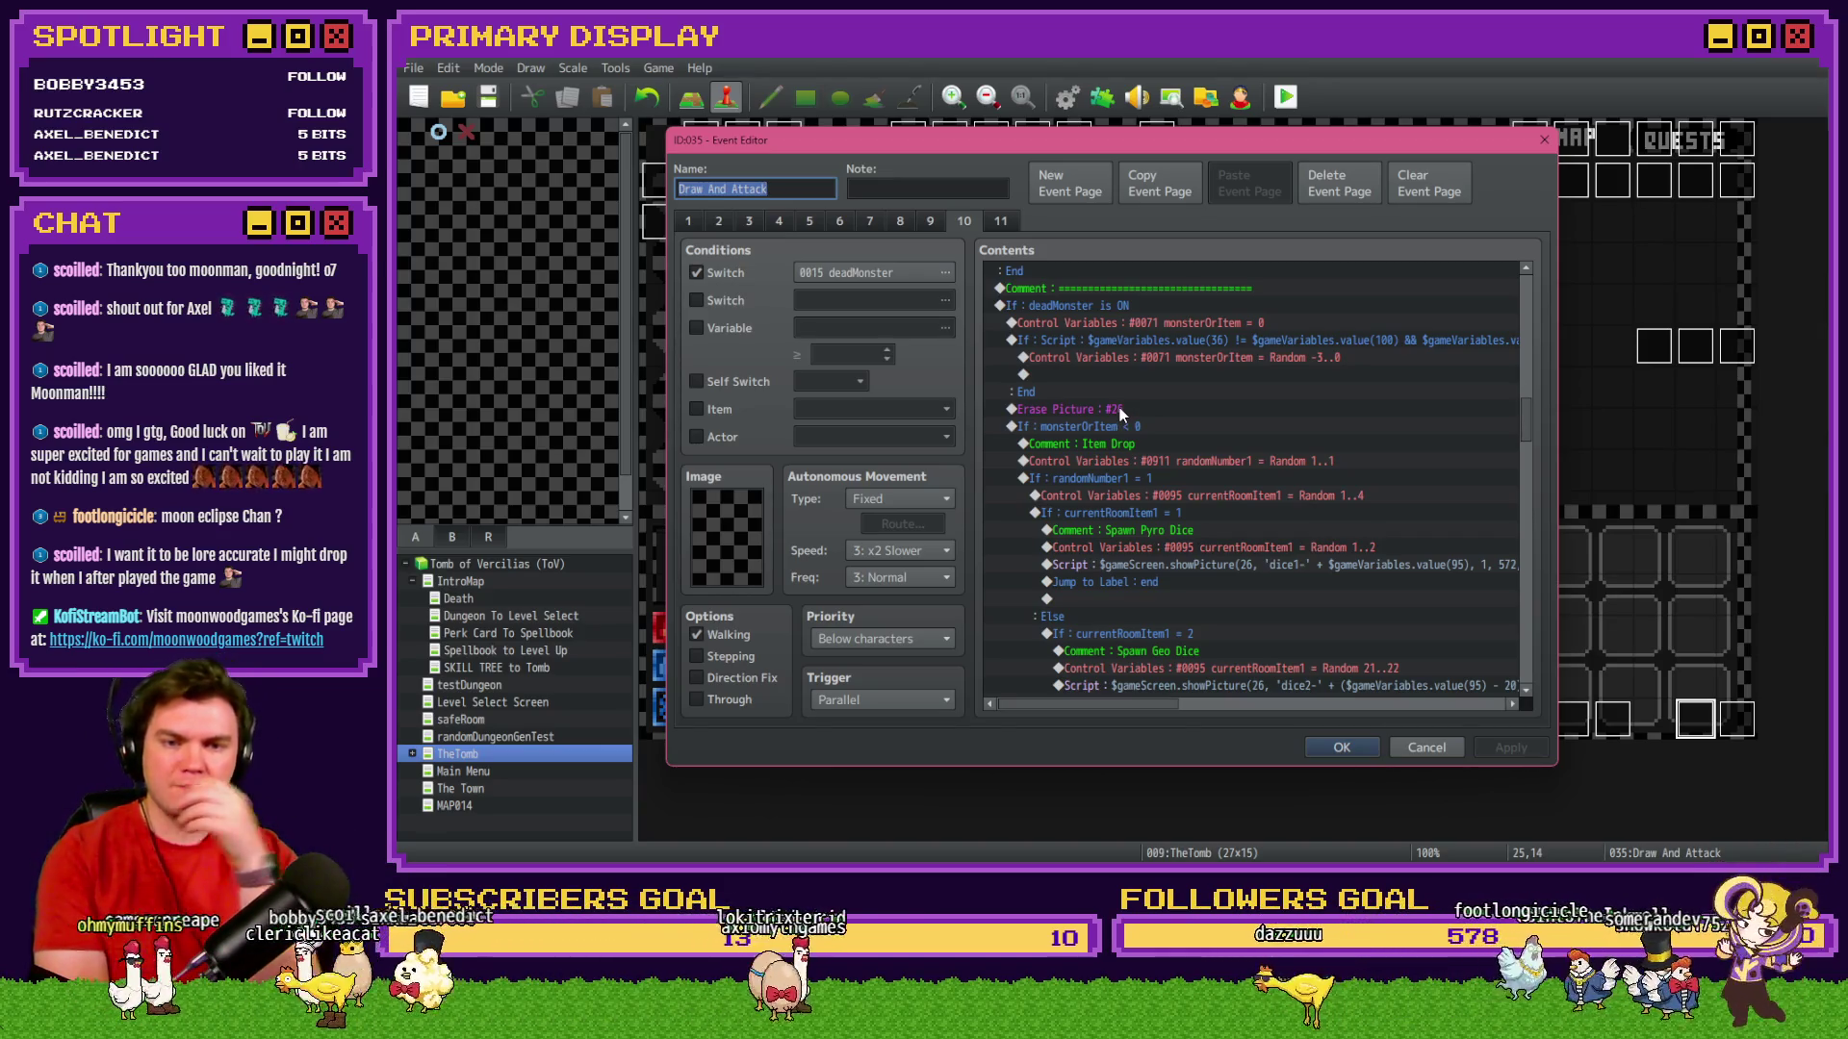
mouse_move(1104, 703)
left_mouse_down()
mouse_move(1212, 716)
mouse_move(1085, 718)
left_mouse_up()
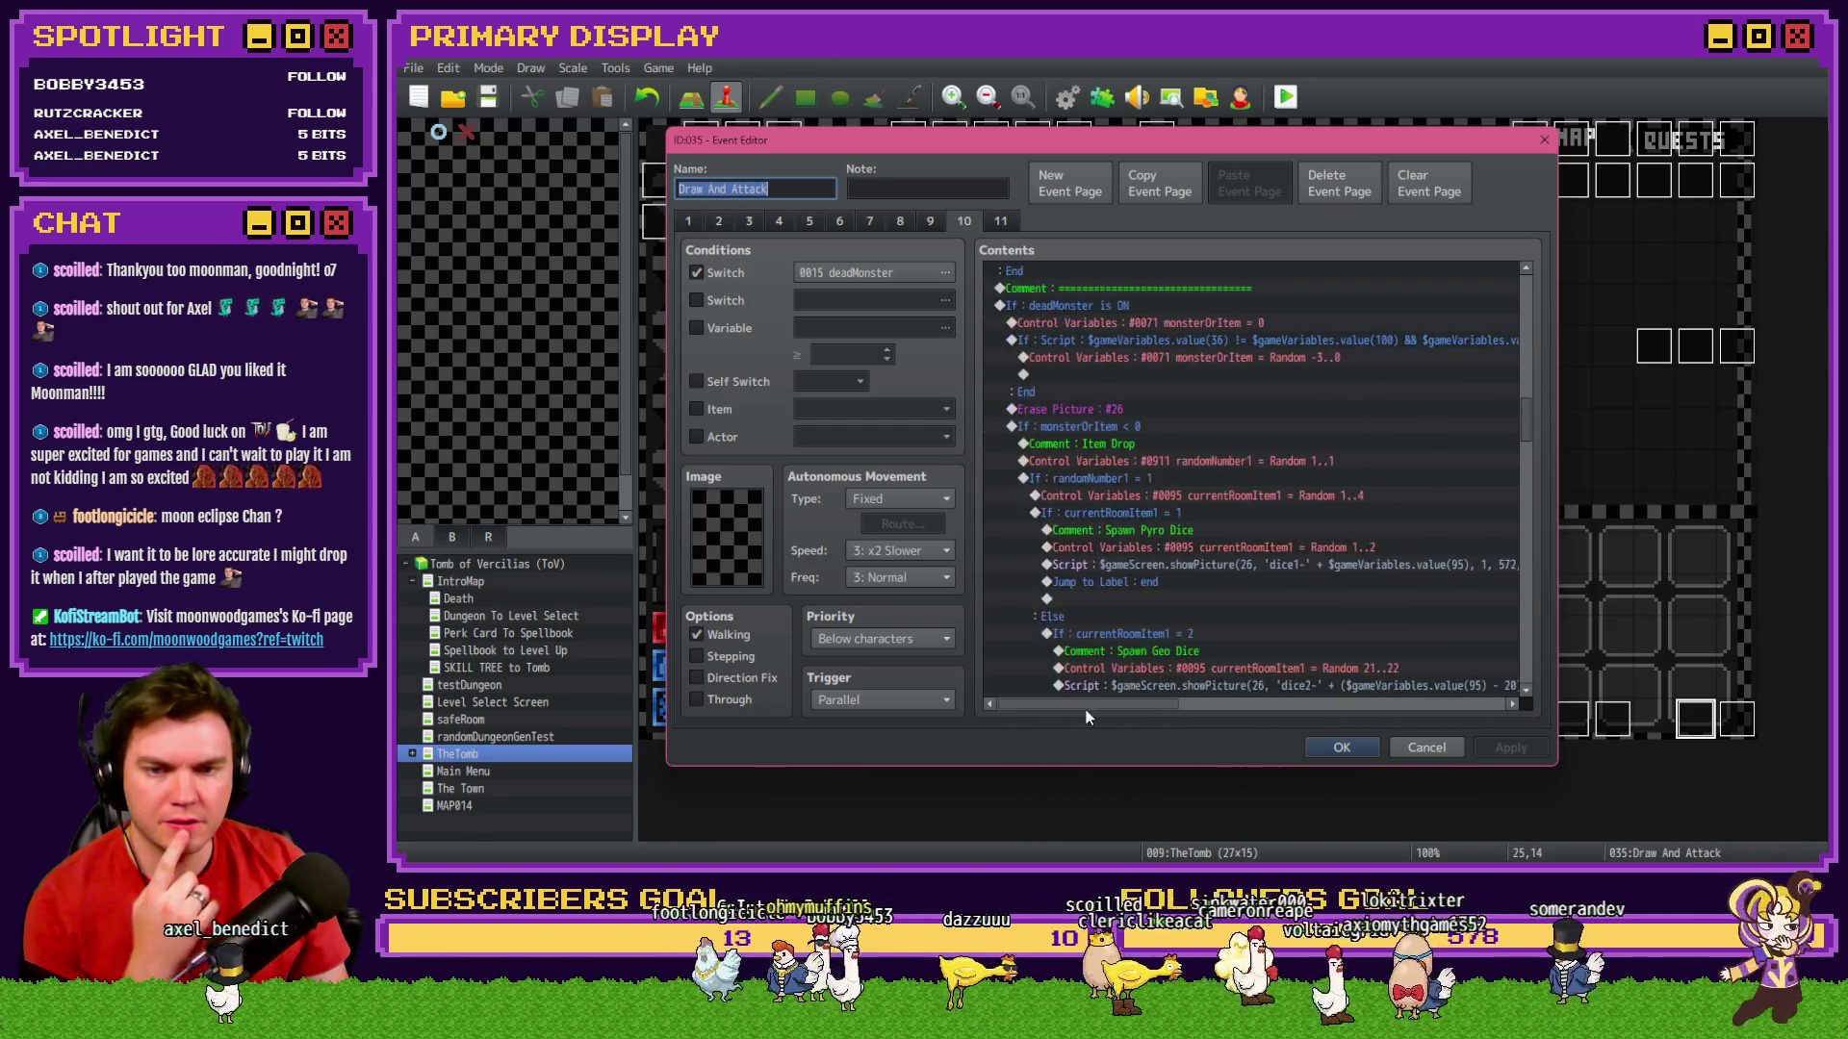
Take the PlayerSkill-VIT 6 License to Heal branch and choose its spot above the item roll.
left_click(1244, 359)
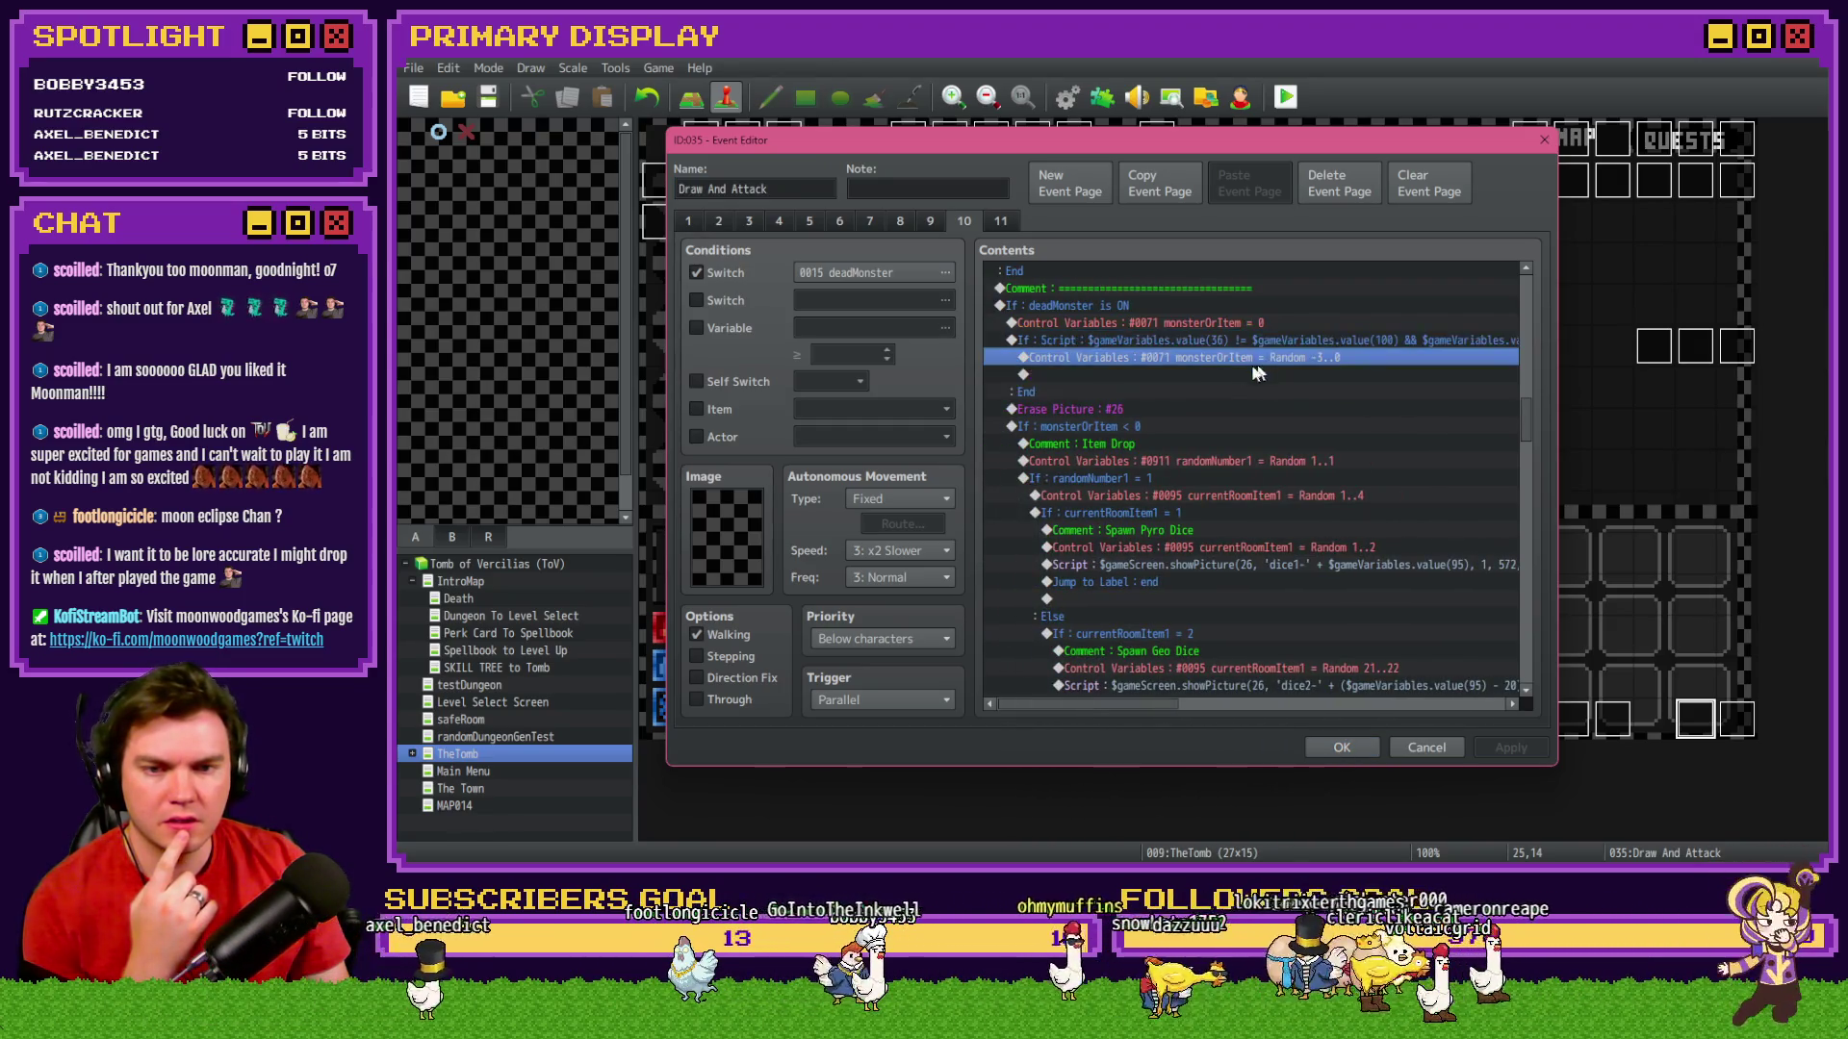
scroll(1242, 363, "down", 9)
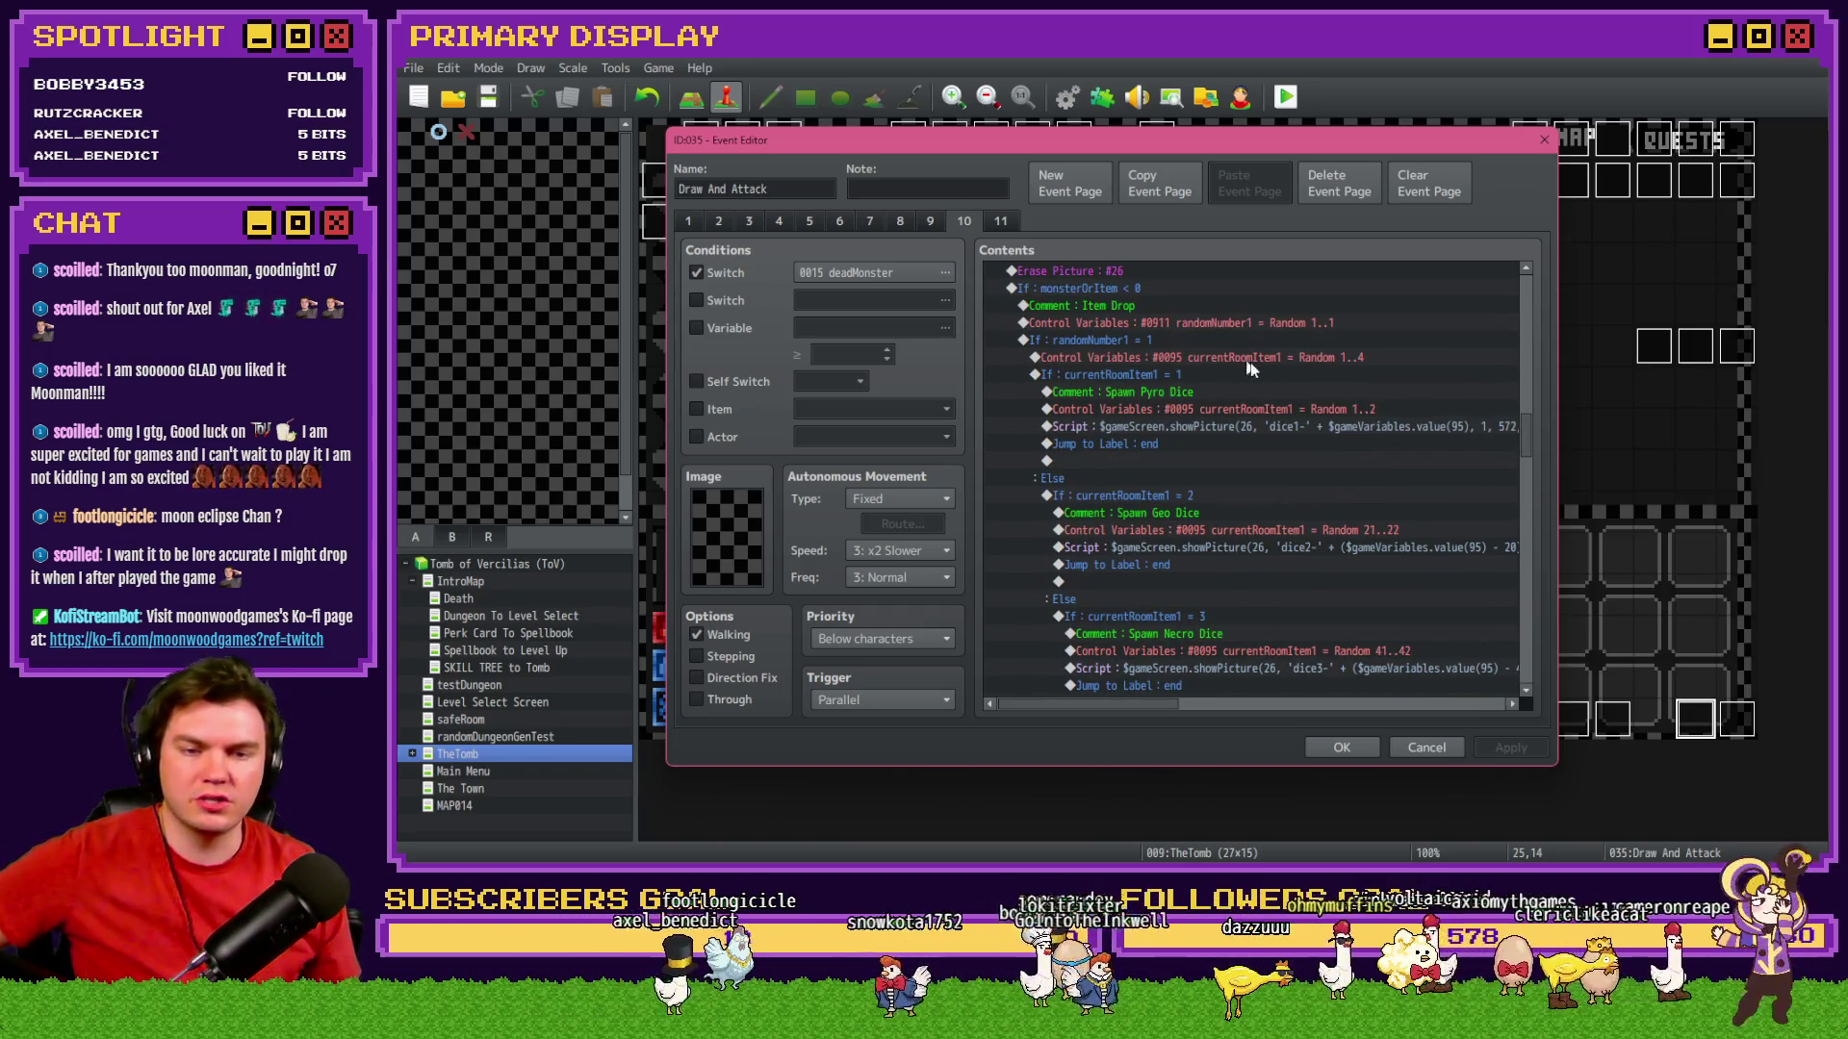
mouse_move(1526, 481)
left_mouse_down()
mouse_move(1542, 595)
mouse_move(1534, 420)
left_mouse_up()
scroll(1539, 587, "up", 1)
left_click(1385, 433)
scroll(1251, 385, "up", 2)
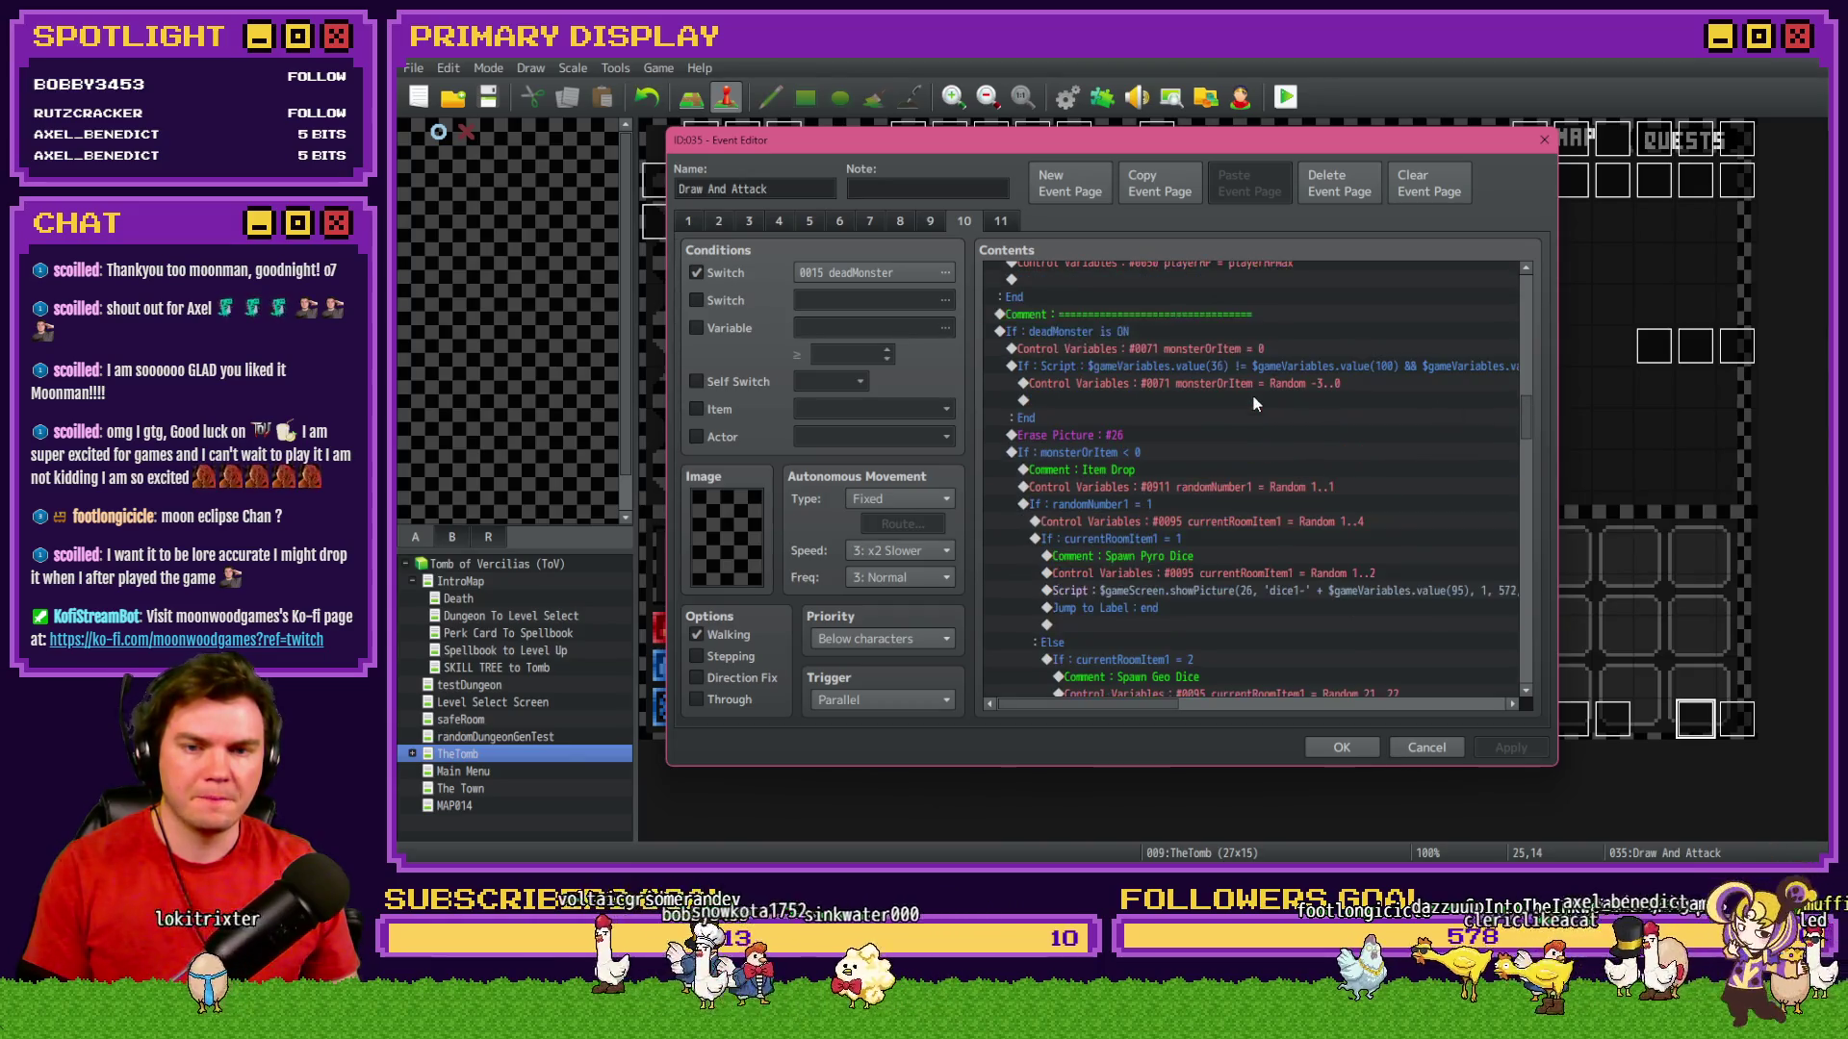
left_click(1251, 379)
Paste the branch and set its condition to variable 0712 PlayerSkill-DEX 5 ≥ 1.
left_click(1251, 381)
key("ctrl+v")
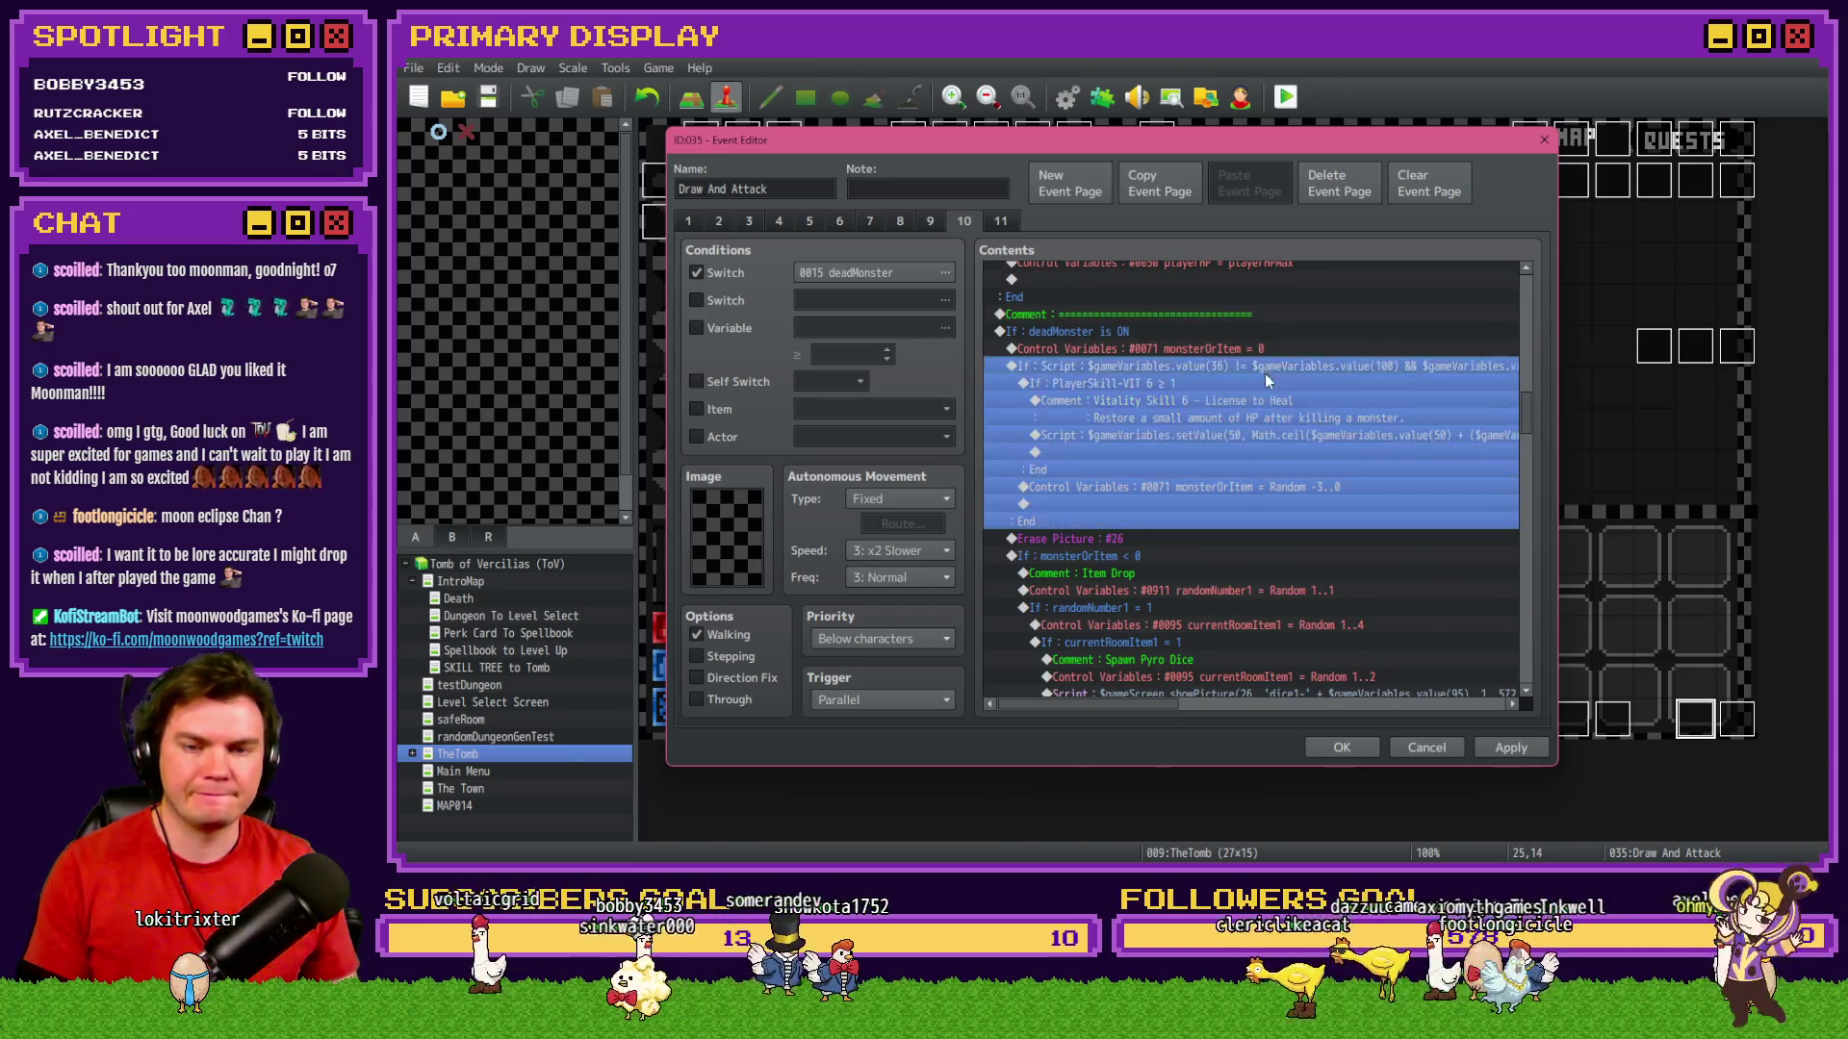
double_click(1255, 390)
left_click(1255, 399)
left_click(1255, 399)
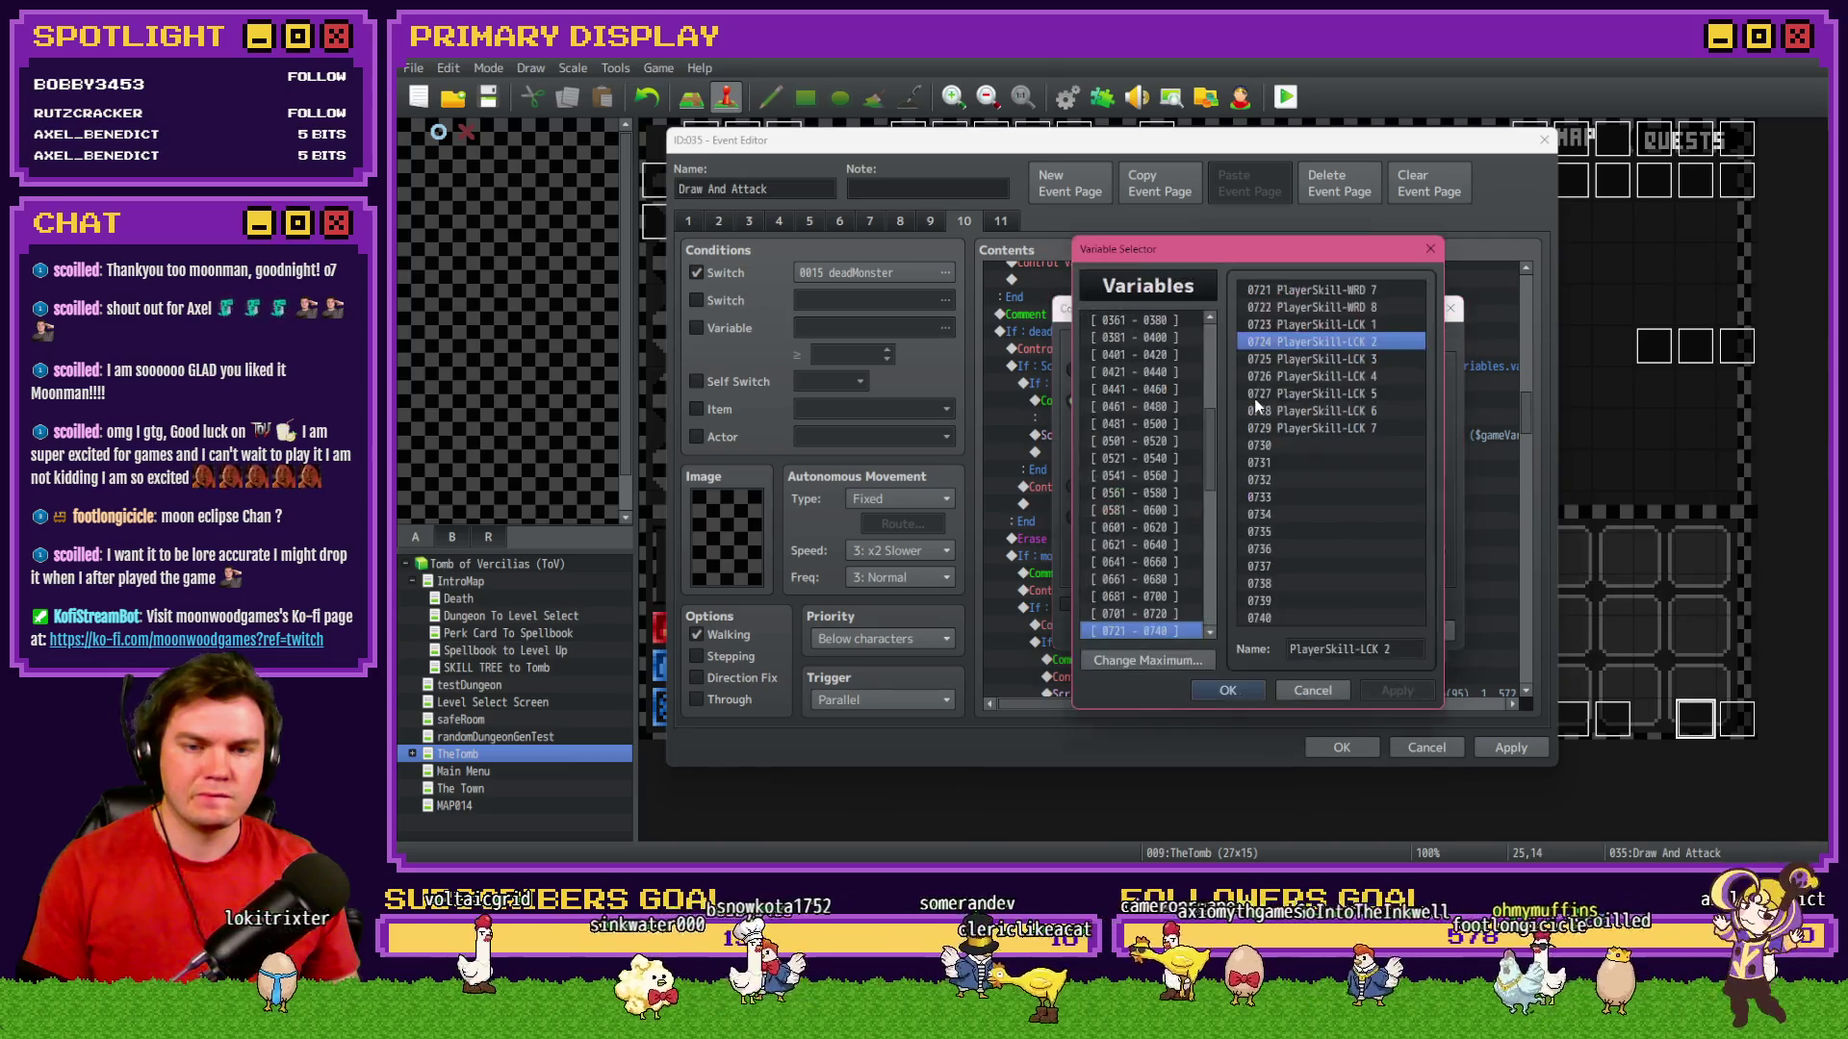
left_click(1145, 613)
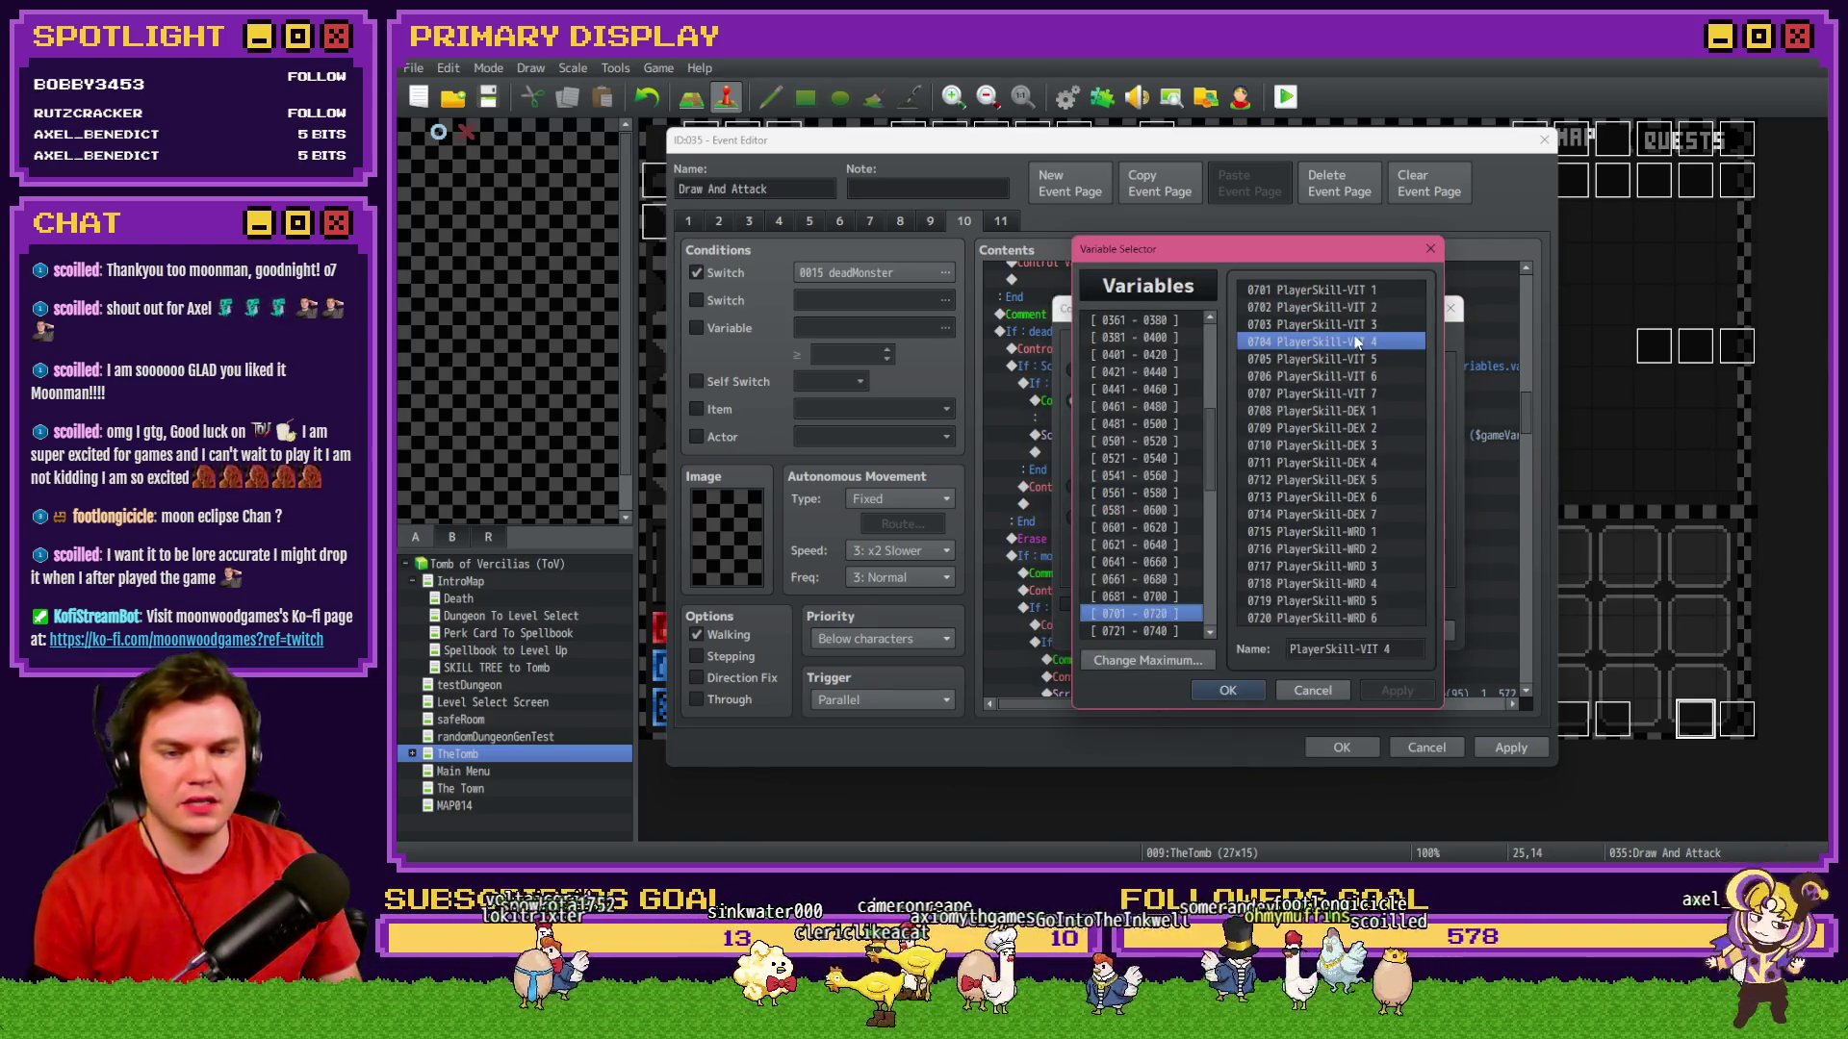
left_click(1340, 496)
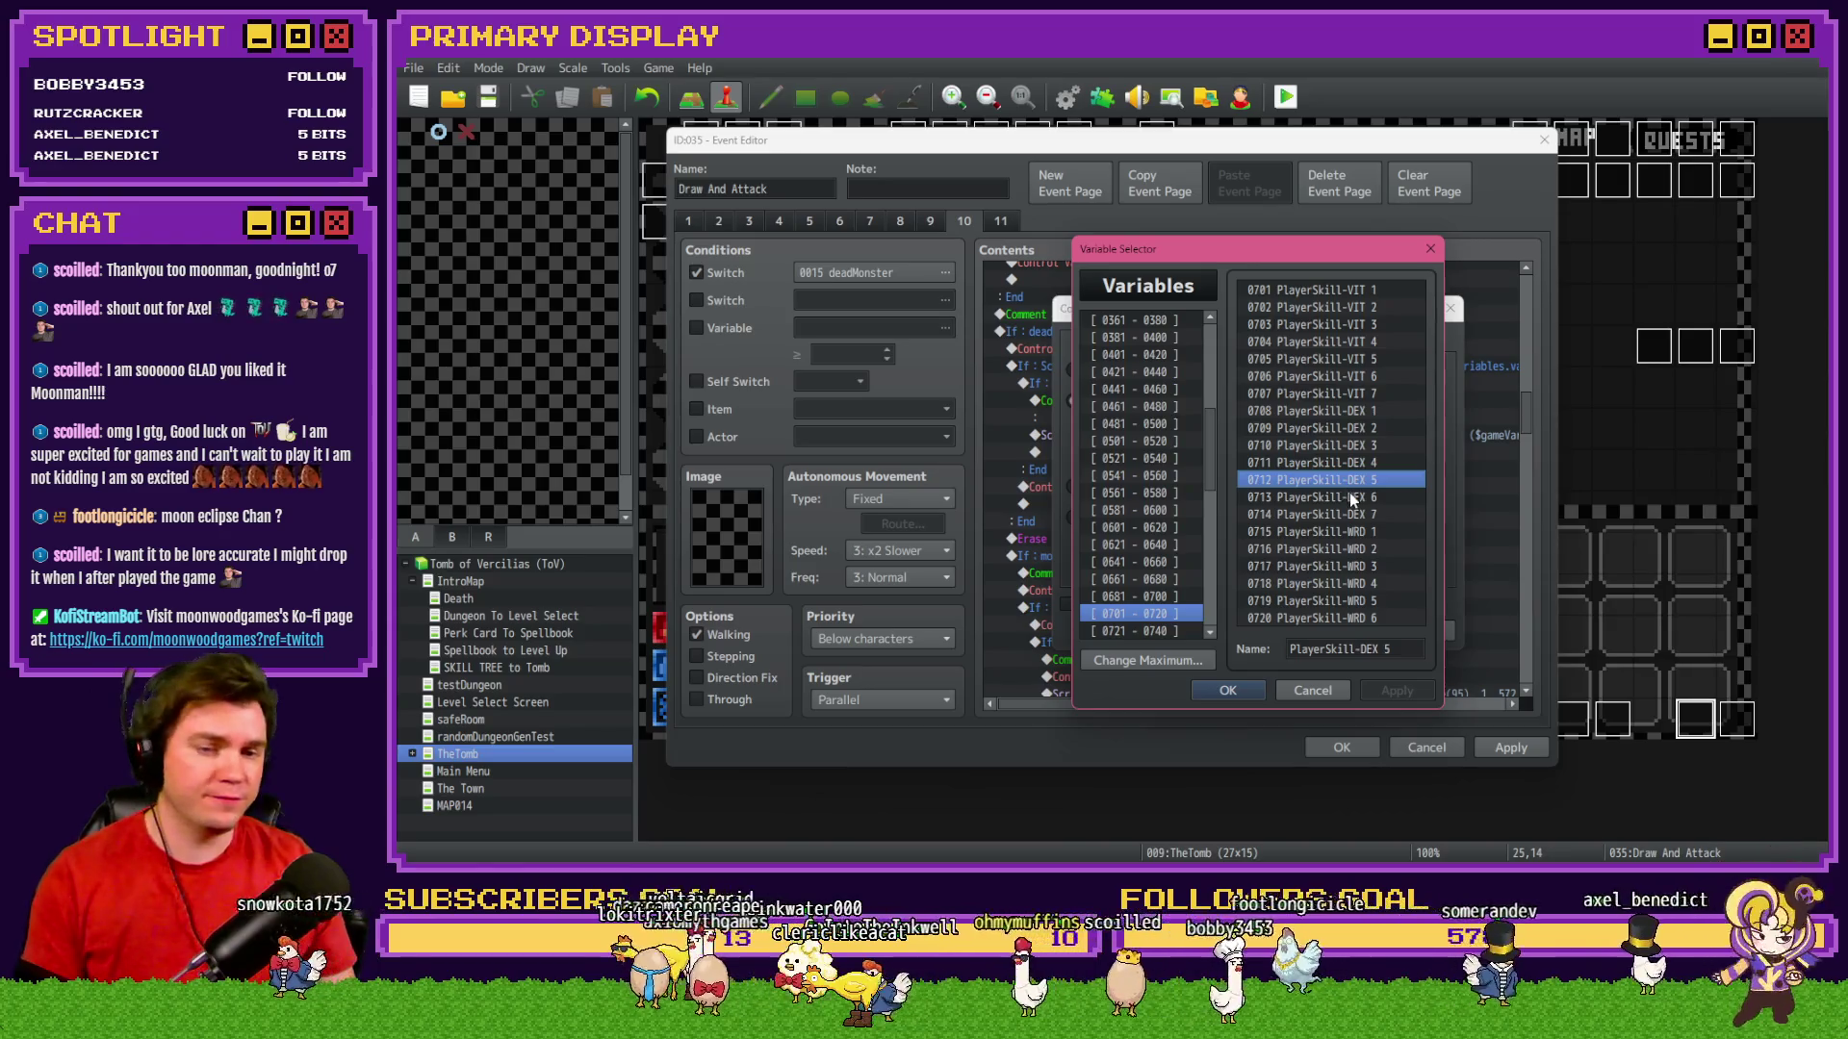
key("alt+Tab")
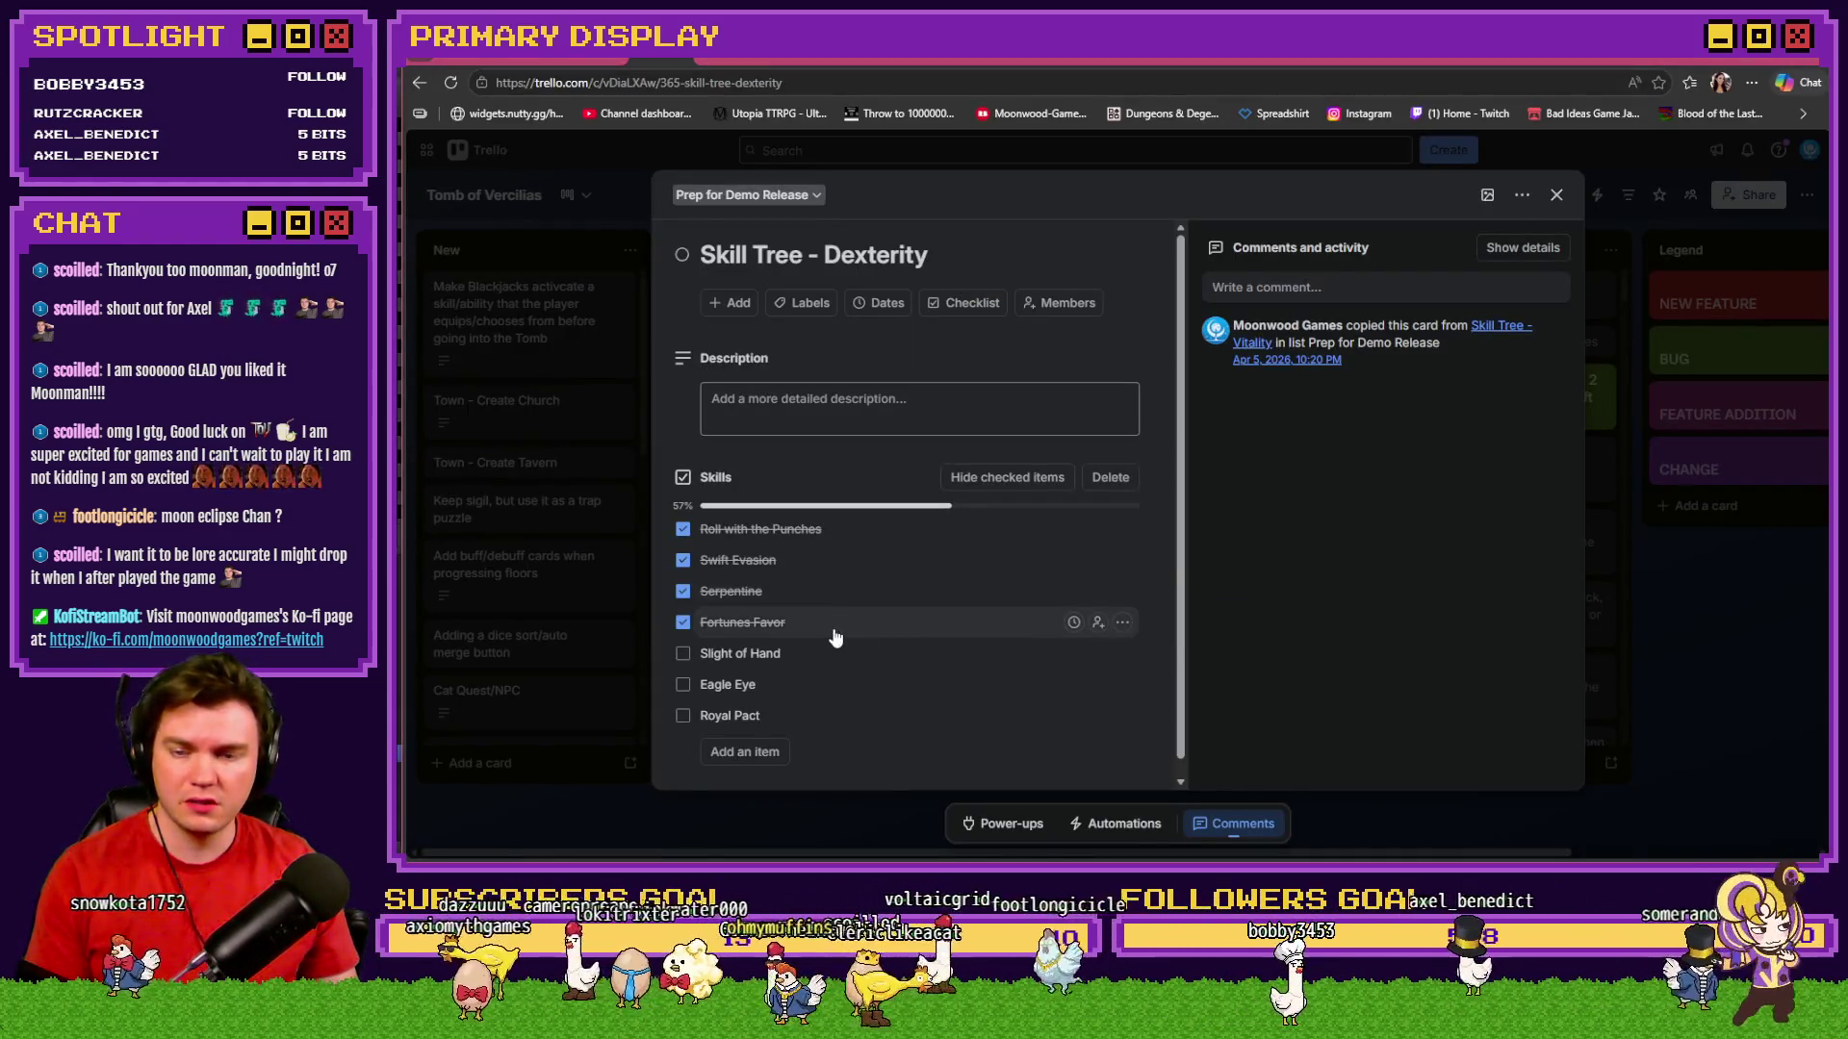
key("alt+Tab")
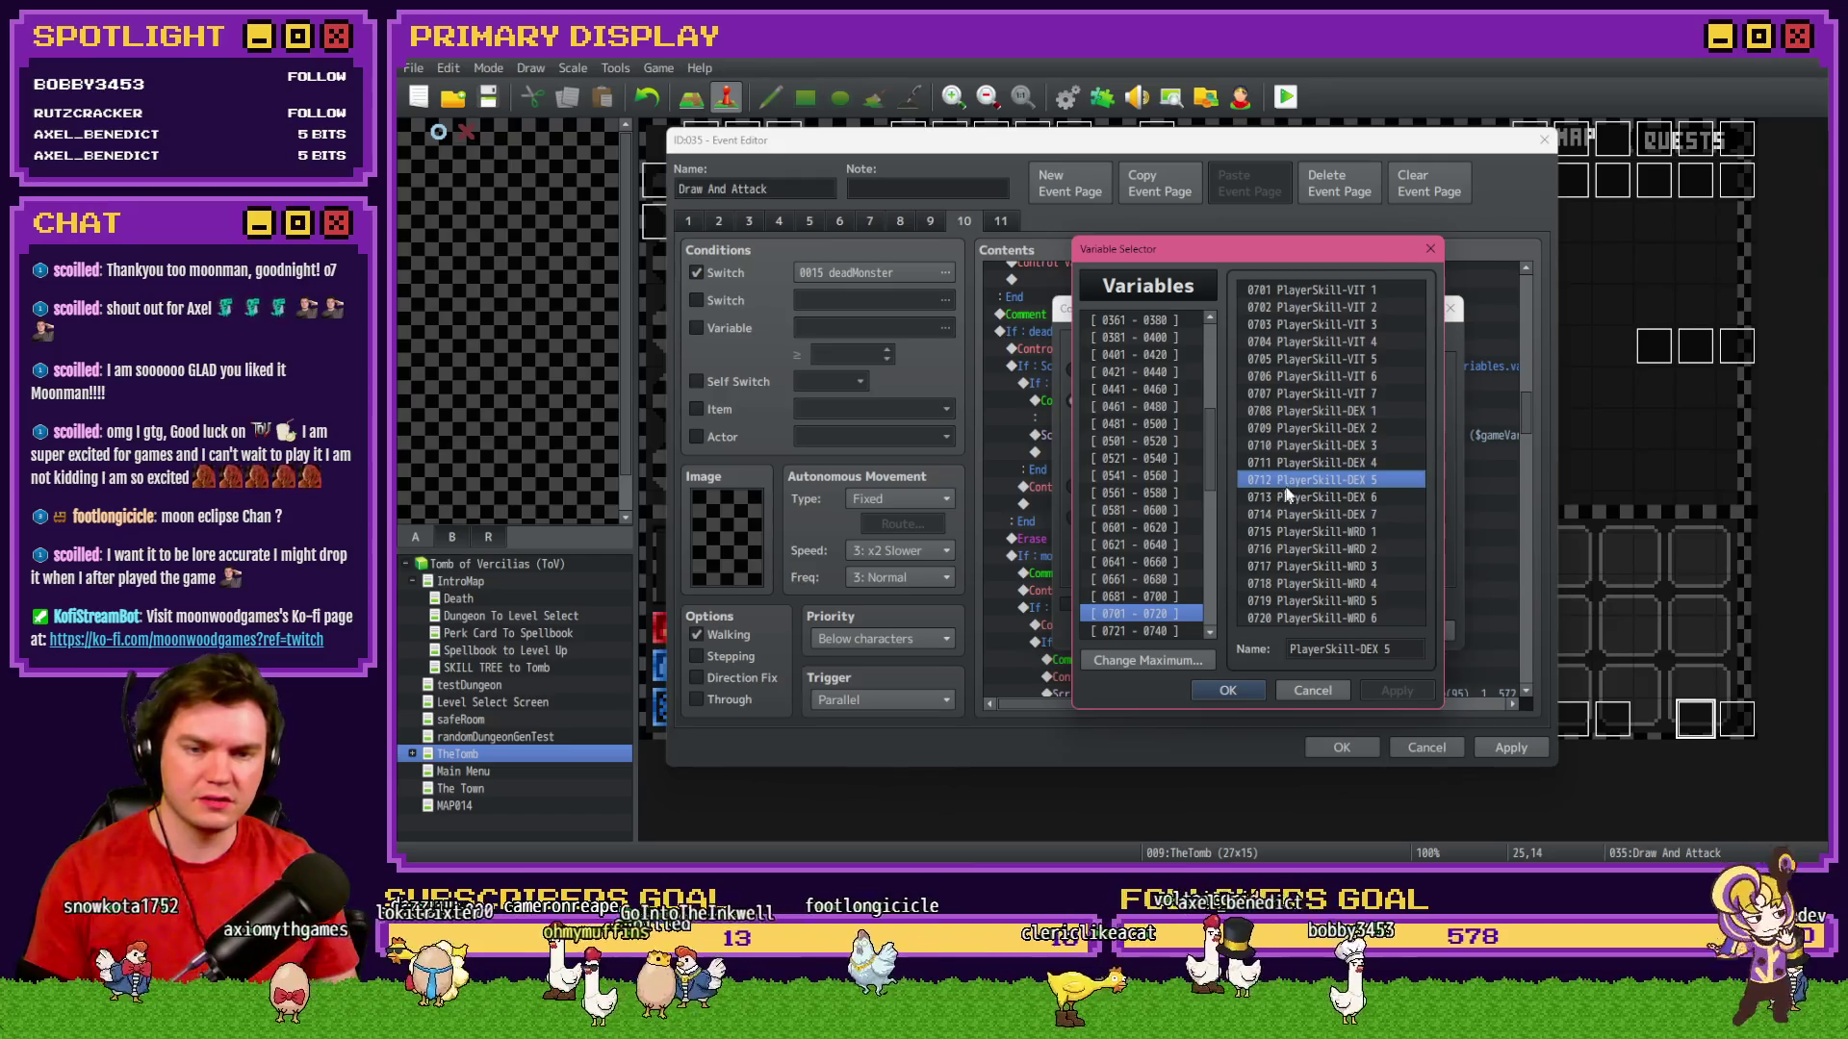
key("alt+Tab")
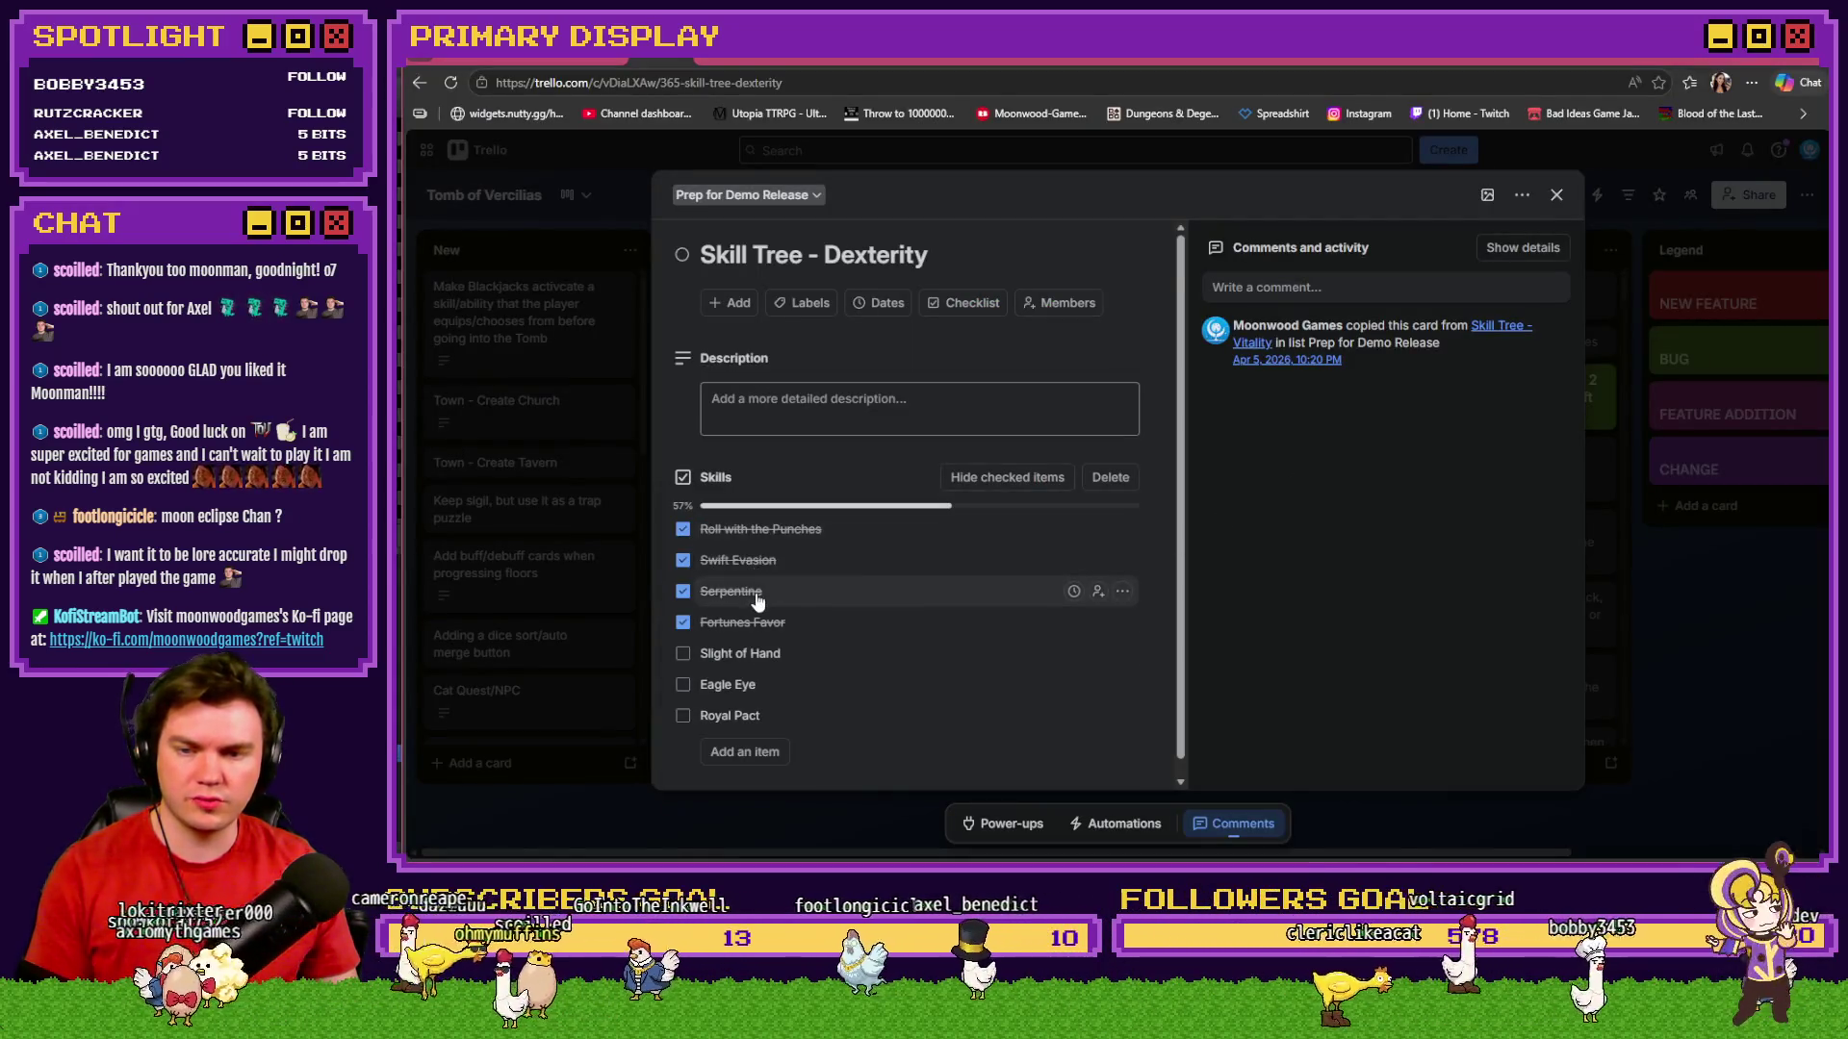
key("alt+Tab")
left_click(1342, 486)
double_click(1342, 486)
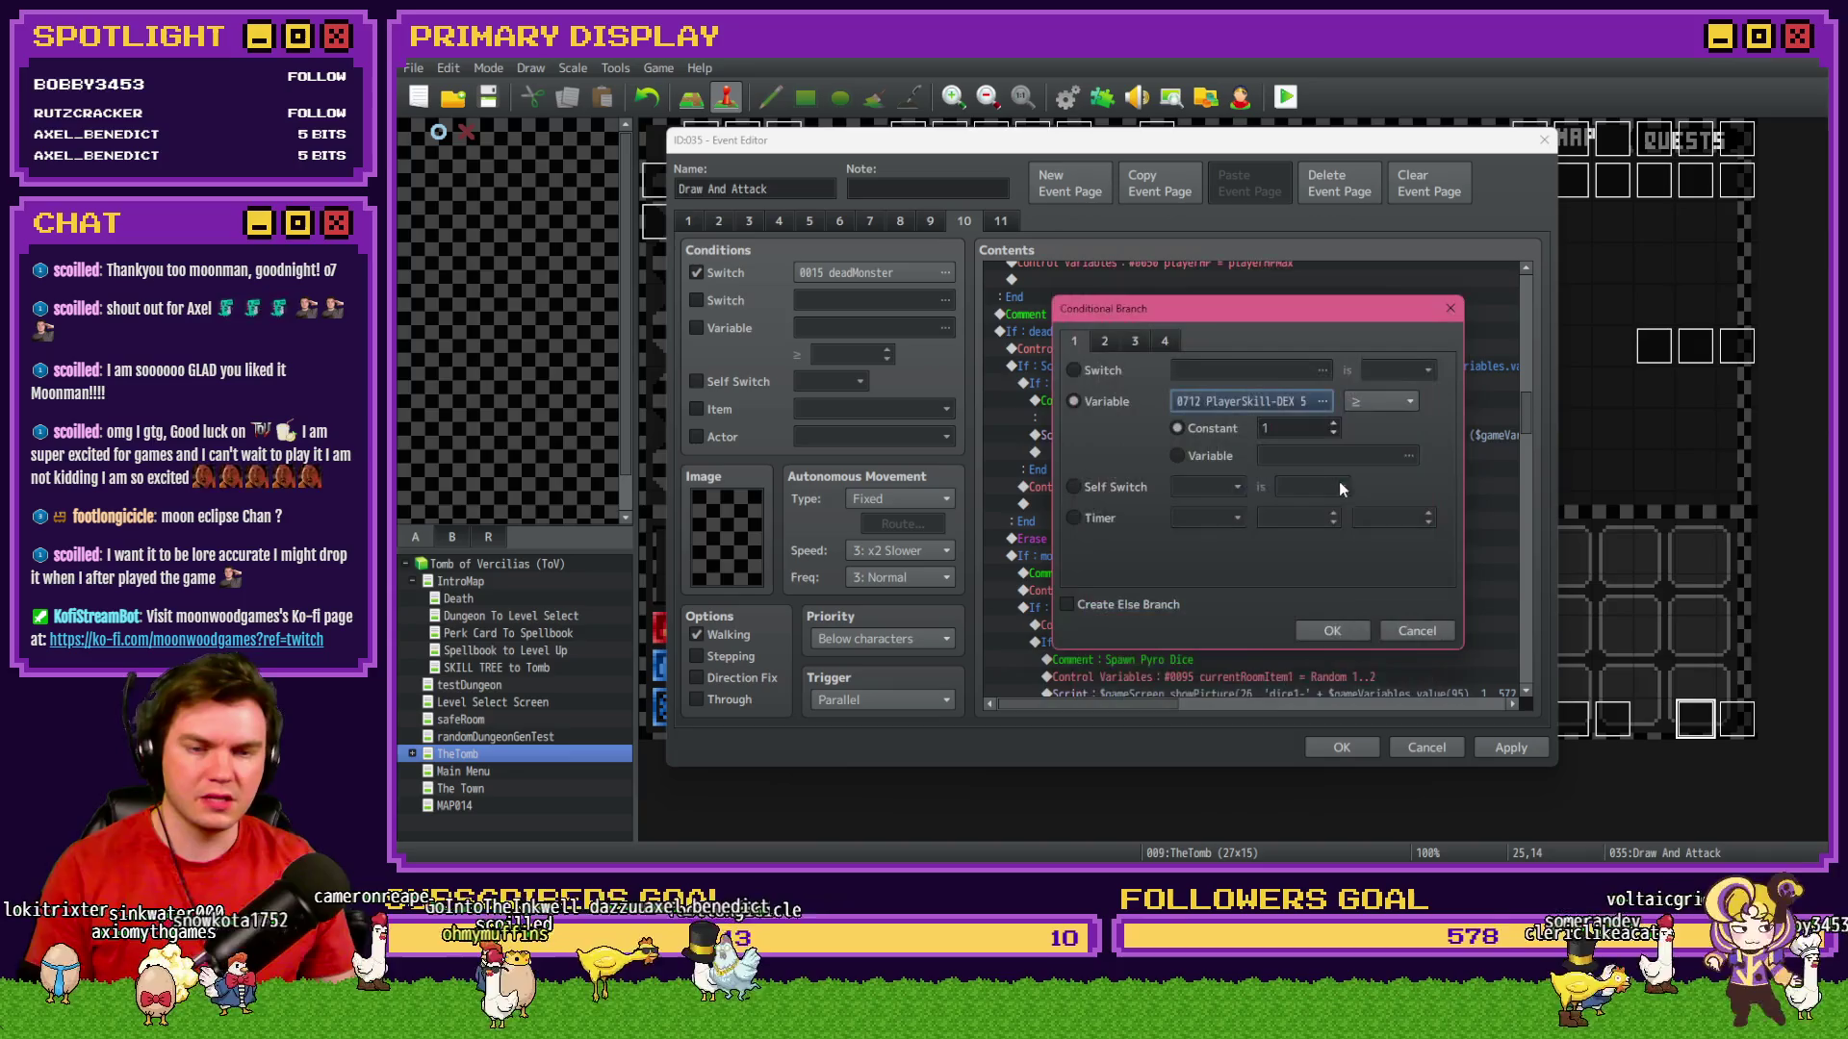
left_click(1318, 633)
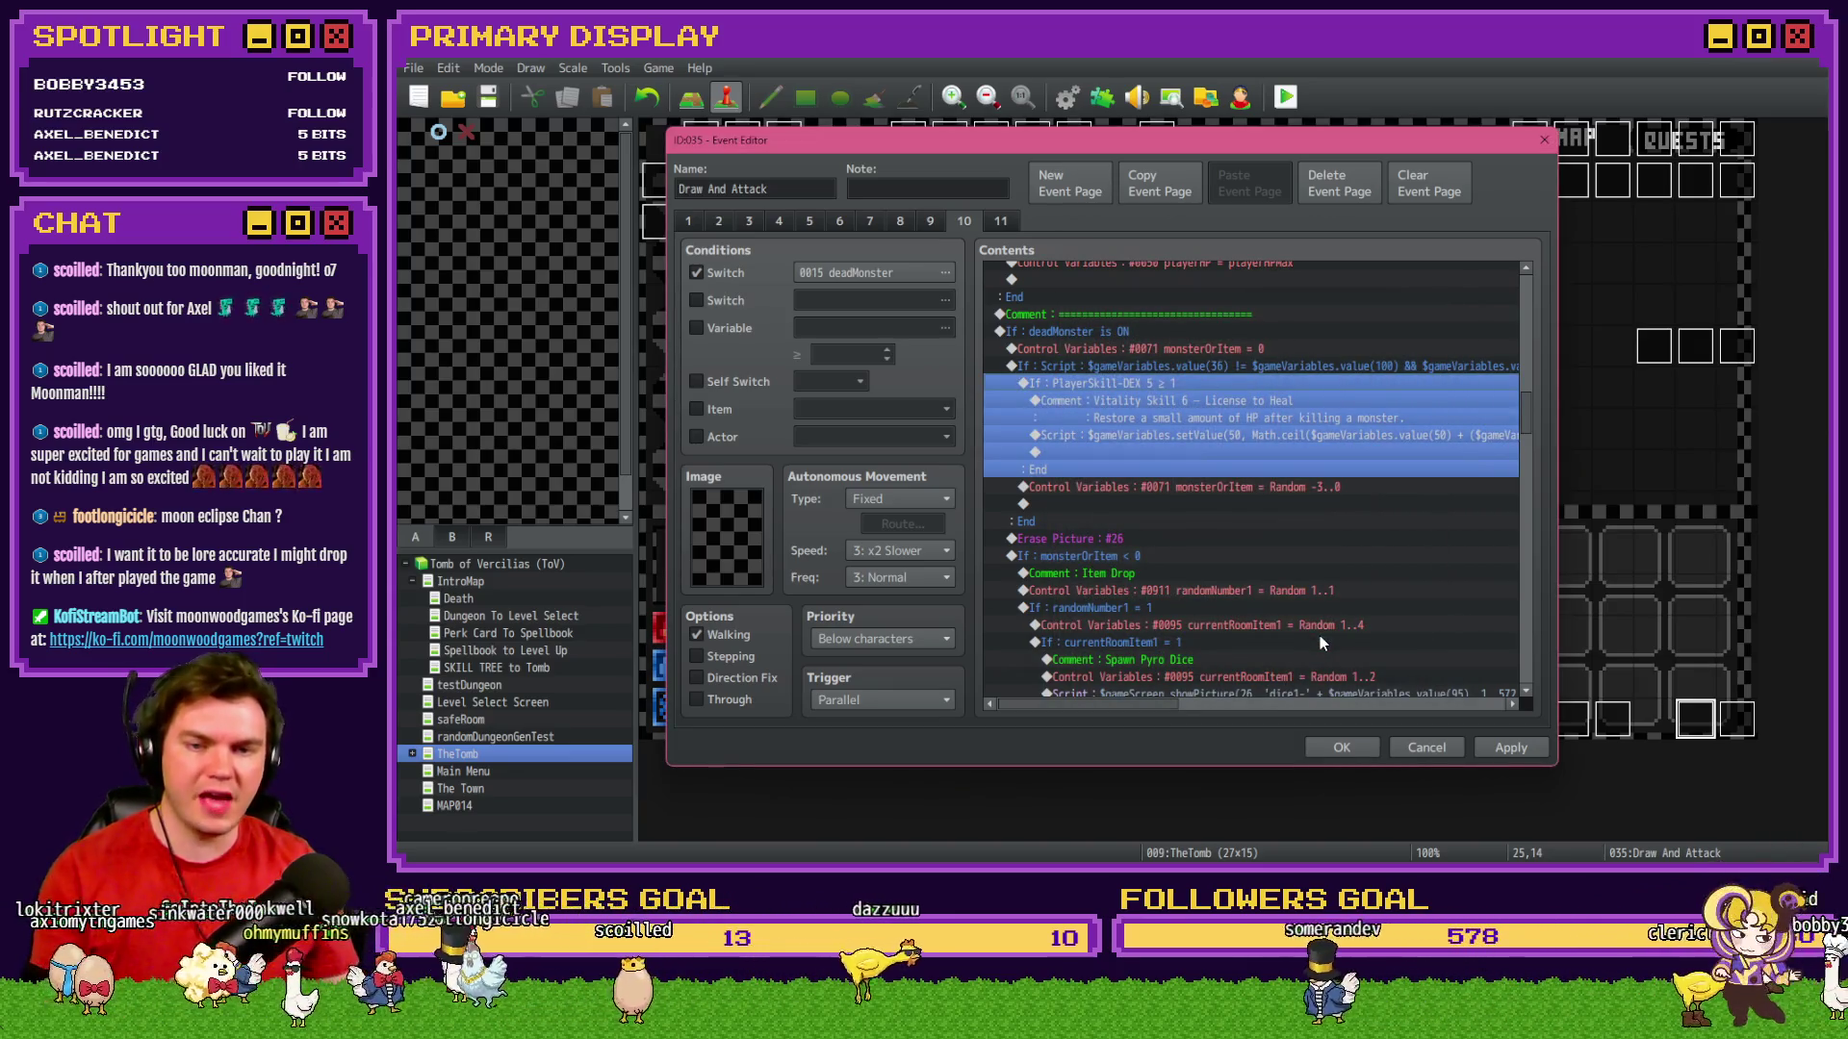
Retitle the branch comment to 'Dexterity Skill 5 – Slight of Hand'.
double_click(1211, 400)
double_click(1114, 425)
type("DE")
mouse_move(1140, 392)
left_mouse_down()
mouse_move(1176, 526)
mouse_move(1170, 464)
left_mouse_up()
key("BackSpace")
type("exterty")
key("BackSpace")
key("BackSpace")
type("ity Skill 6 - License to Heal")
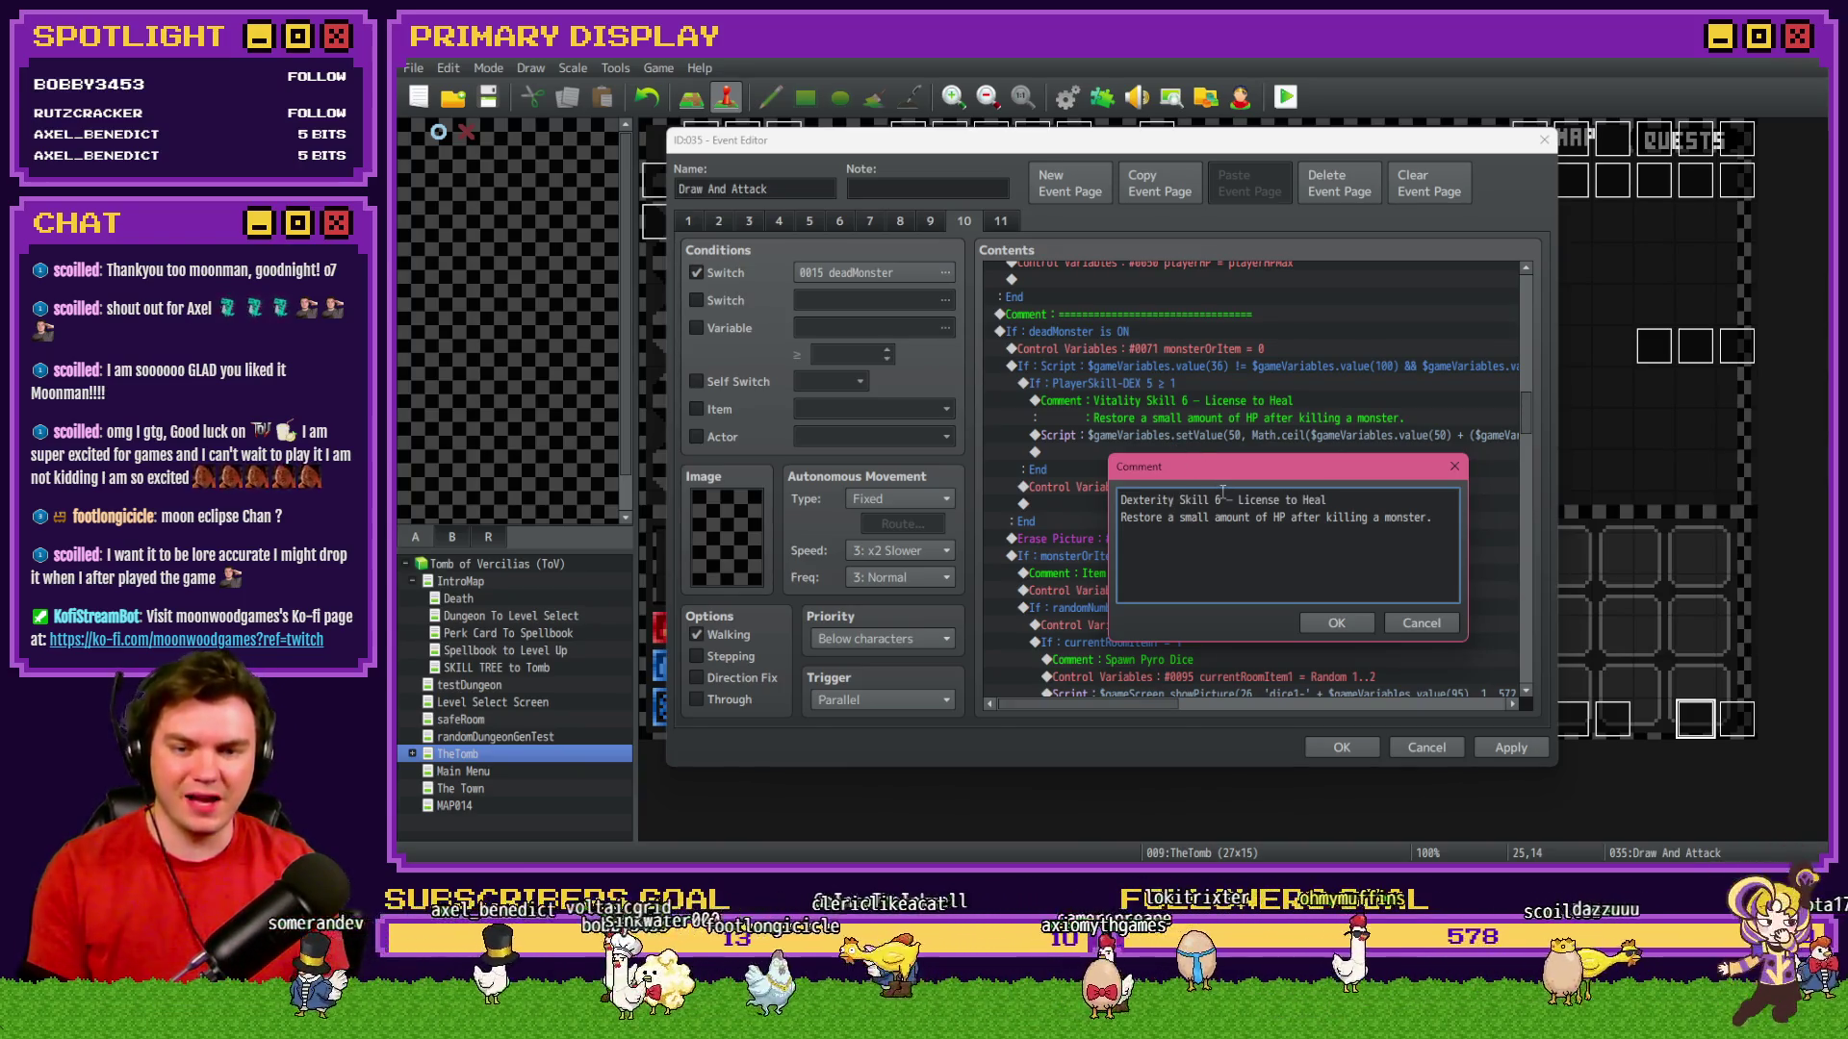
type("5")
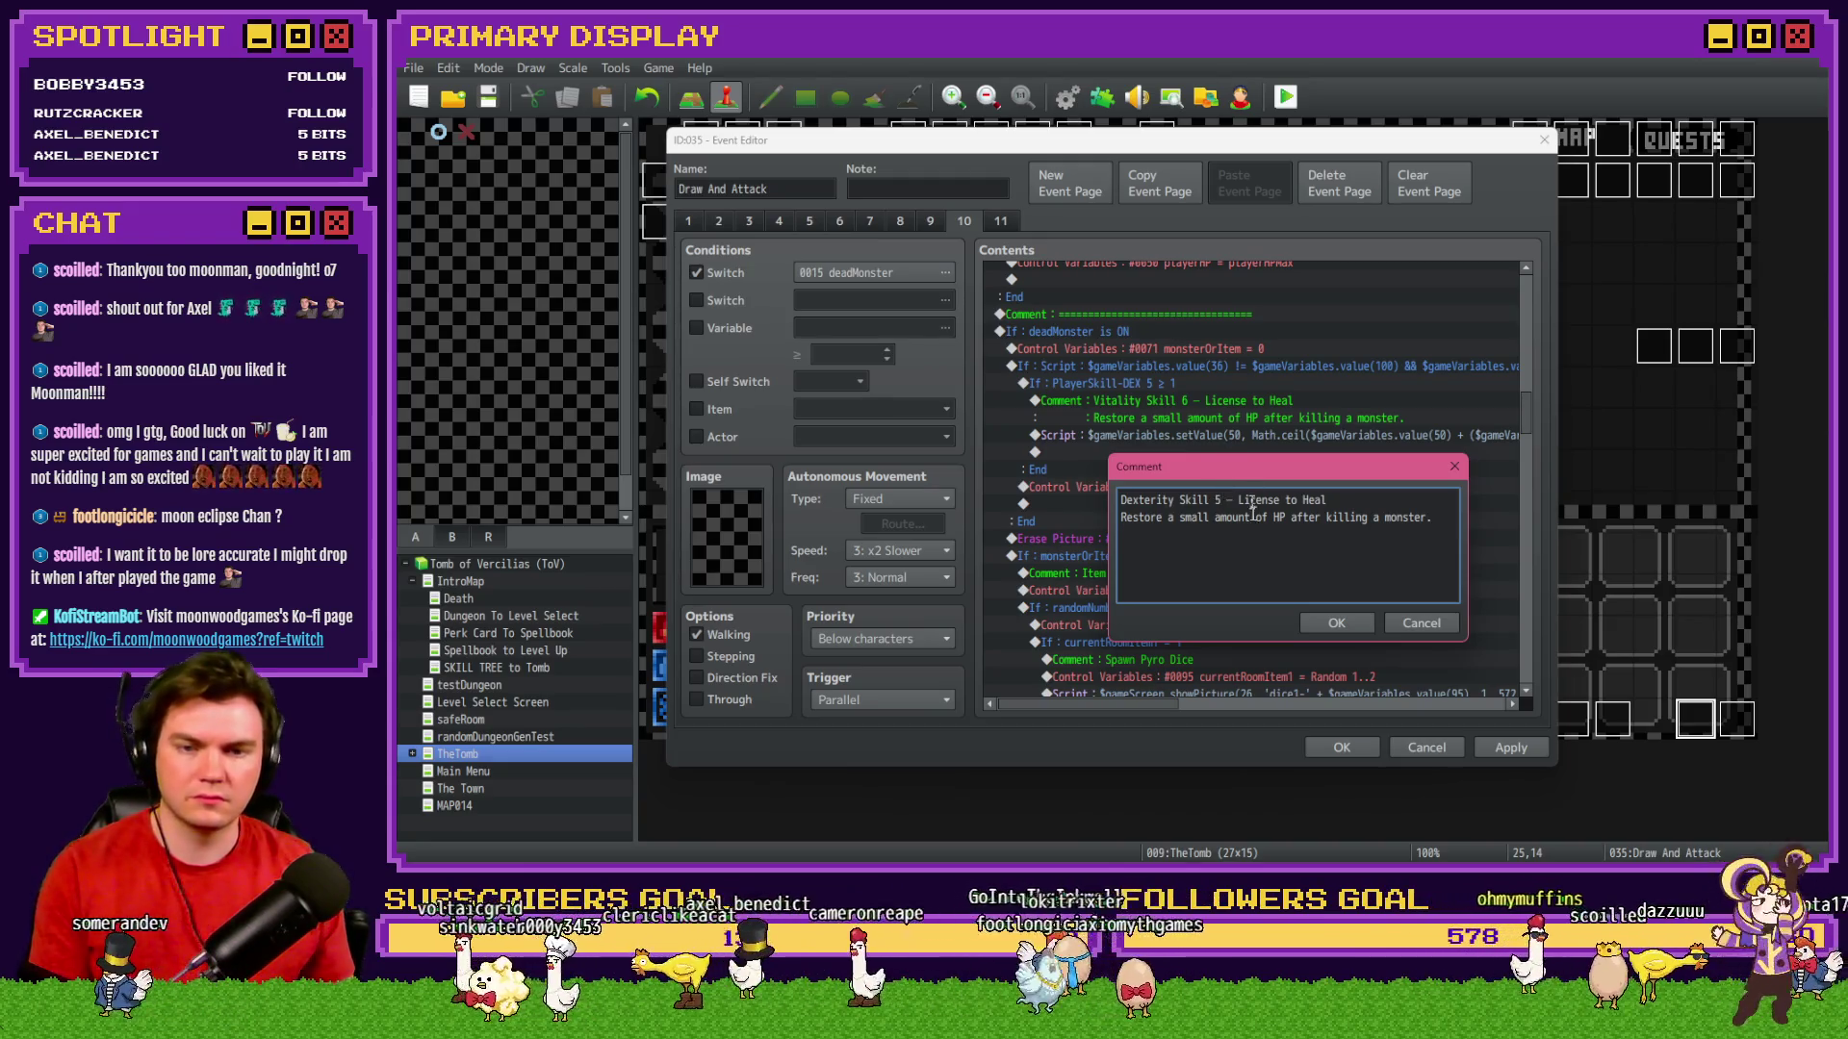
left_click_drag(1238, 500, 1372, 491)
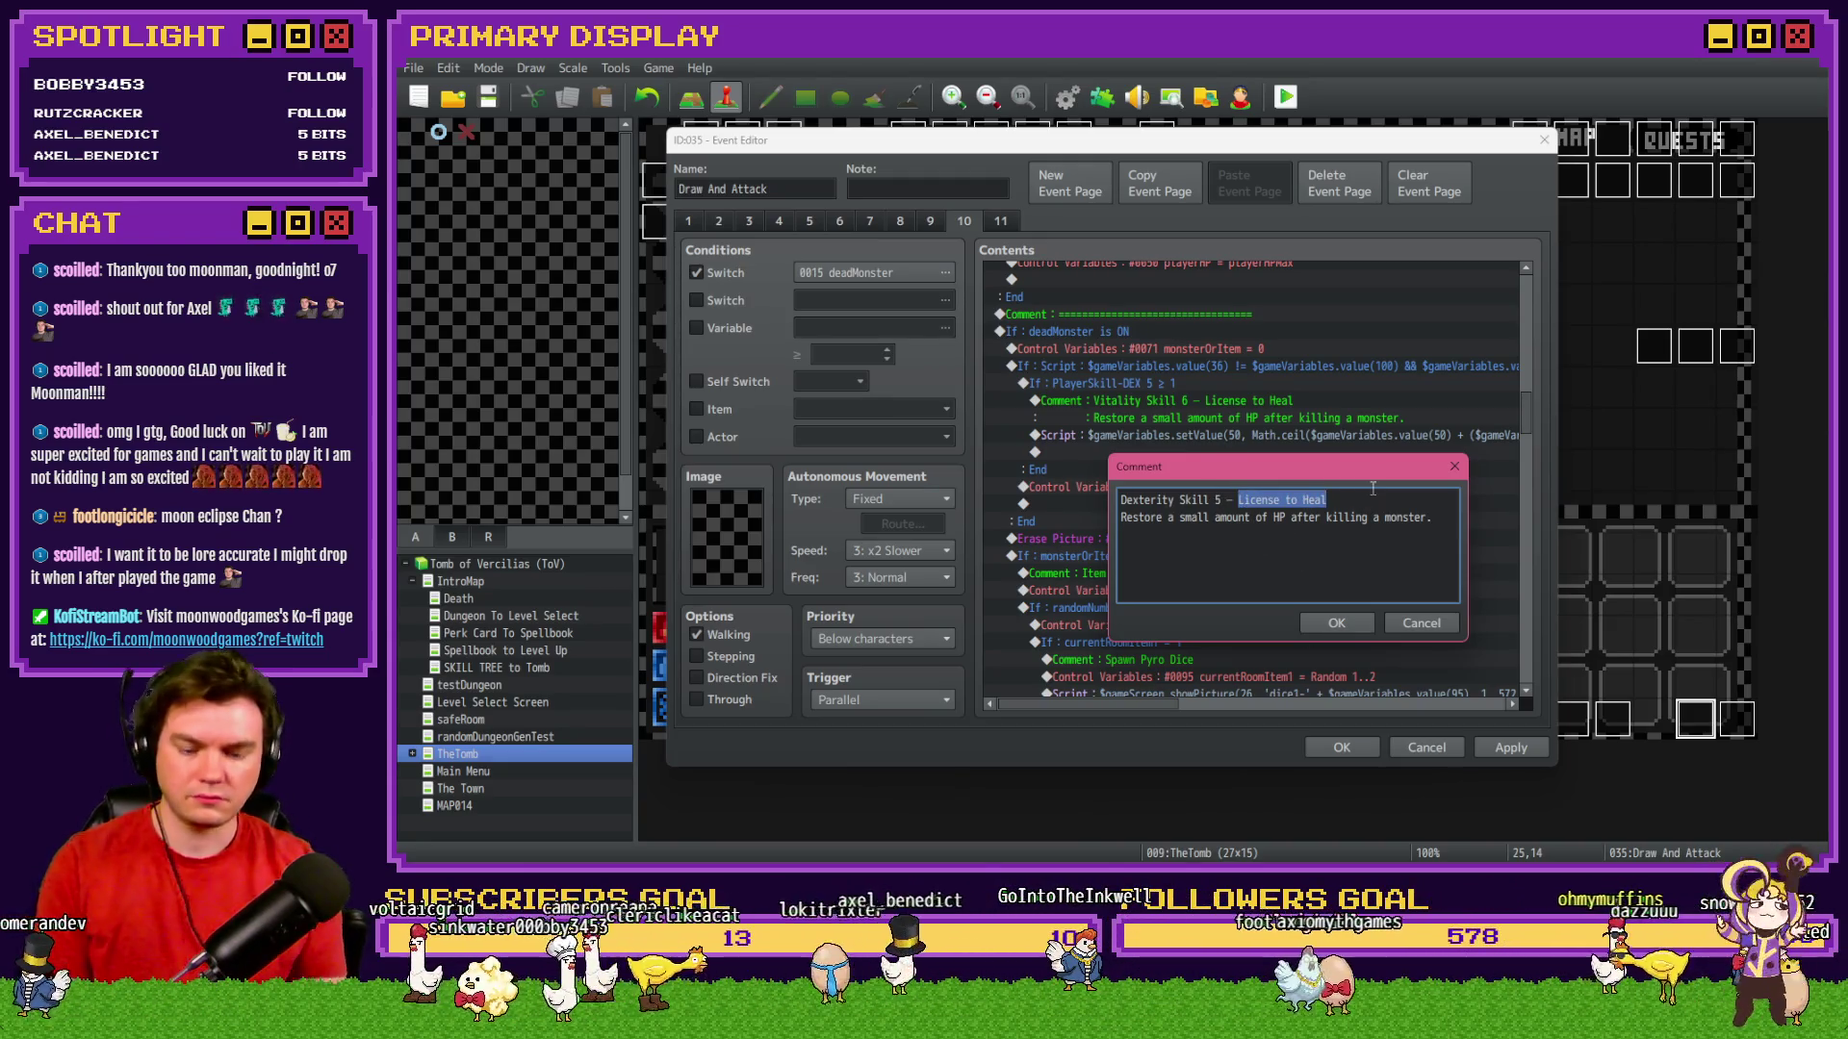
type("Sl")
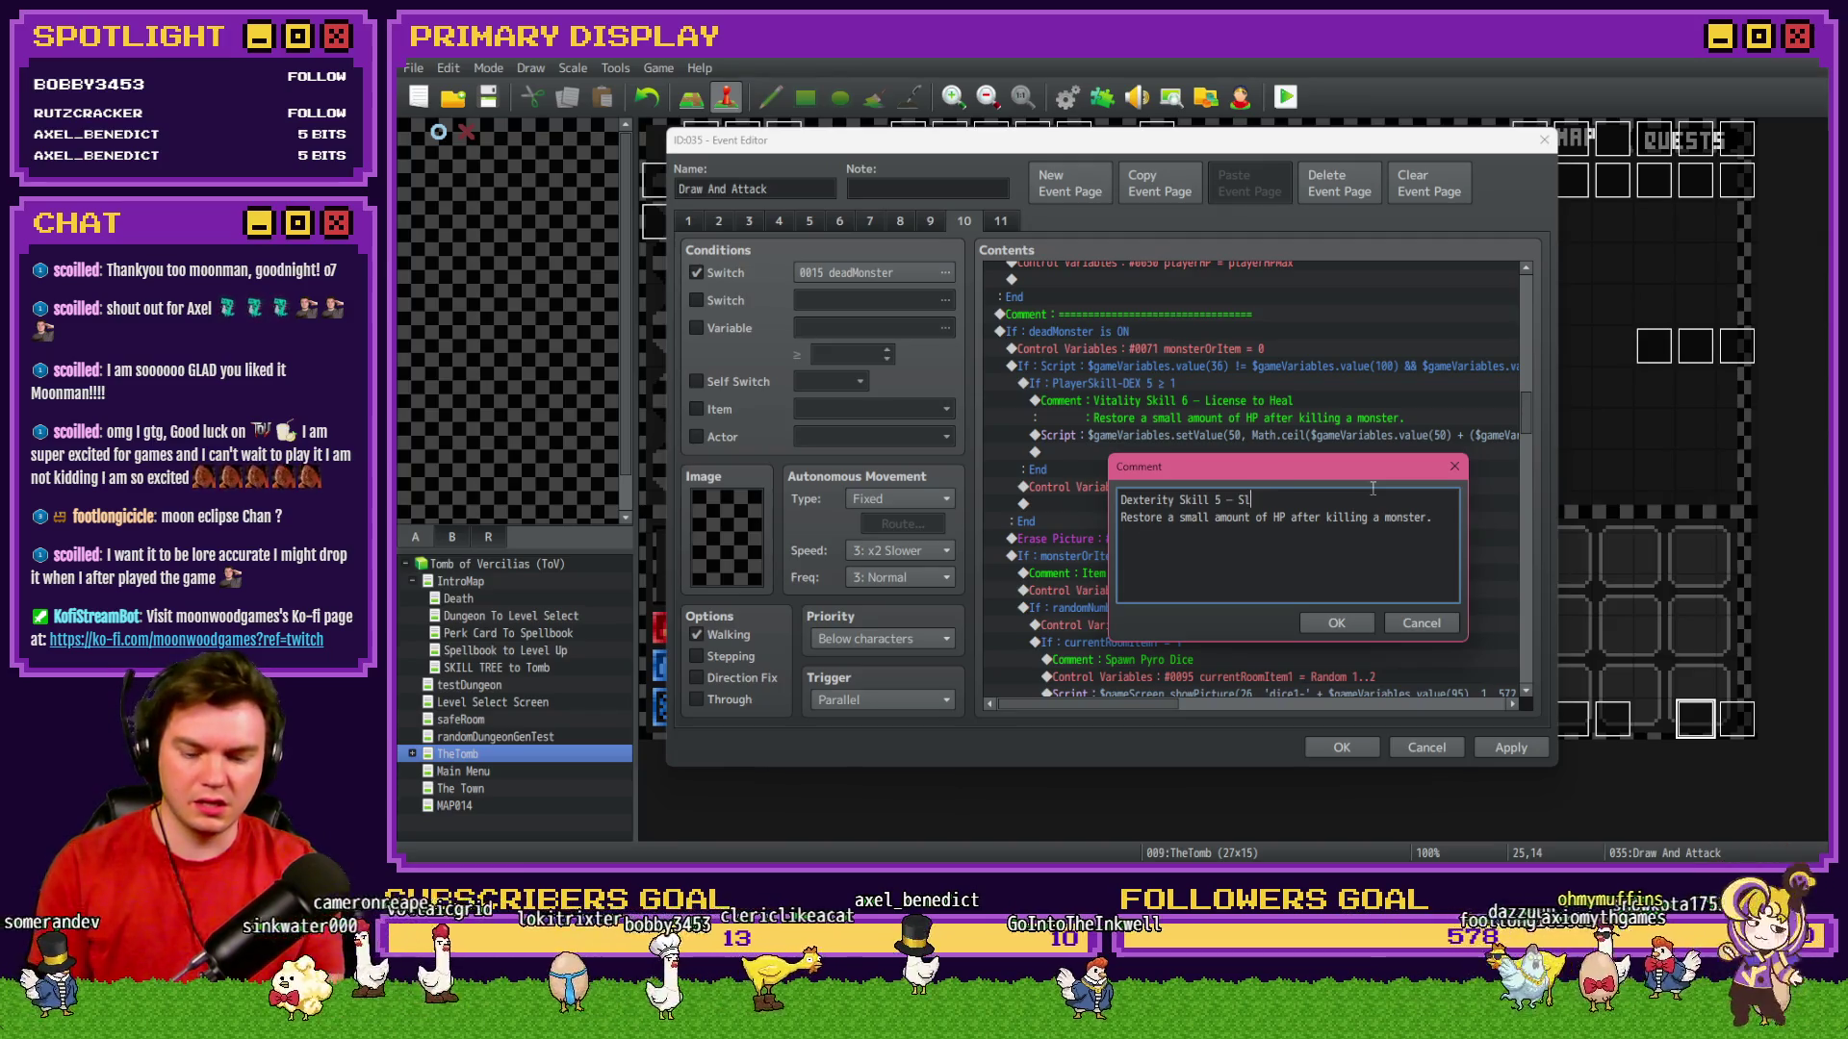
type("ight of Hand")
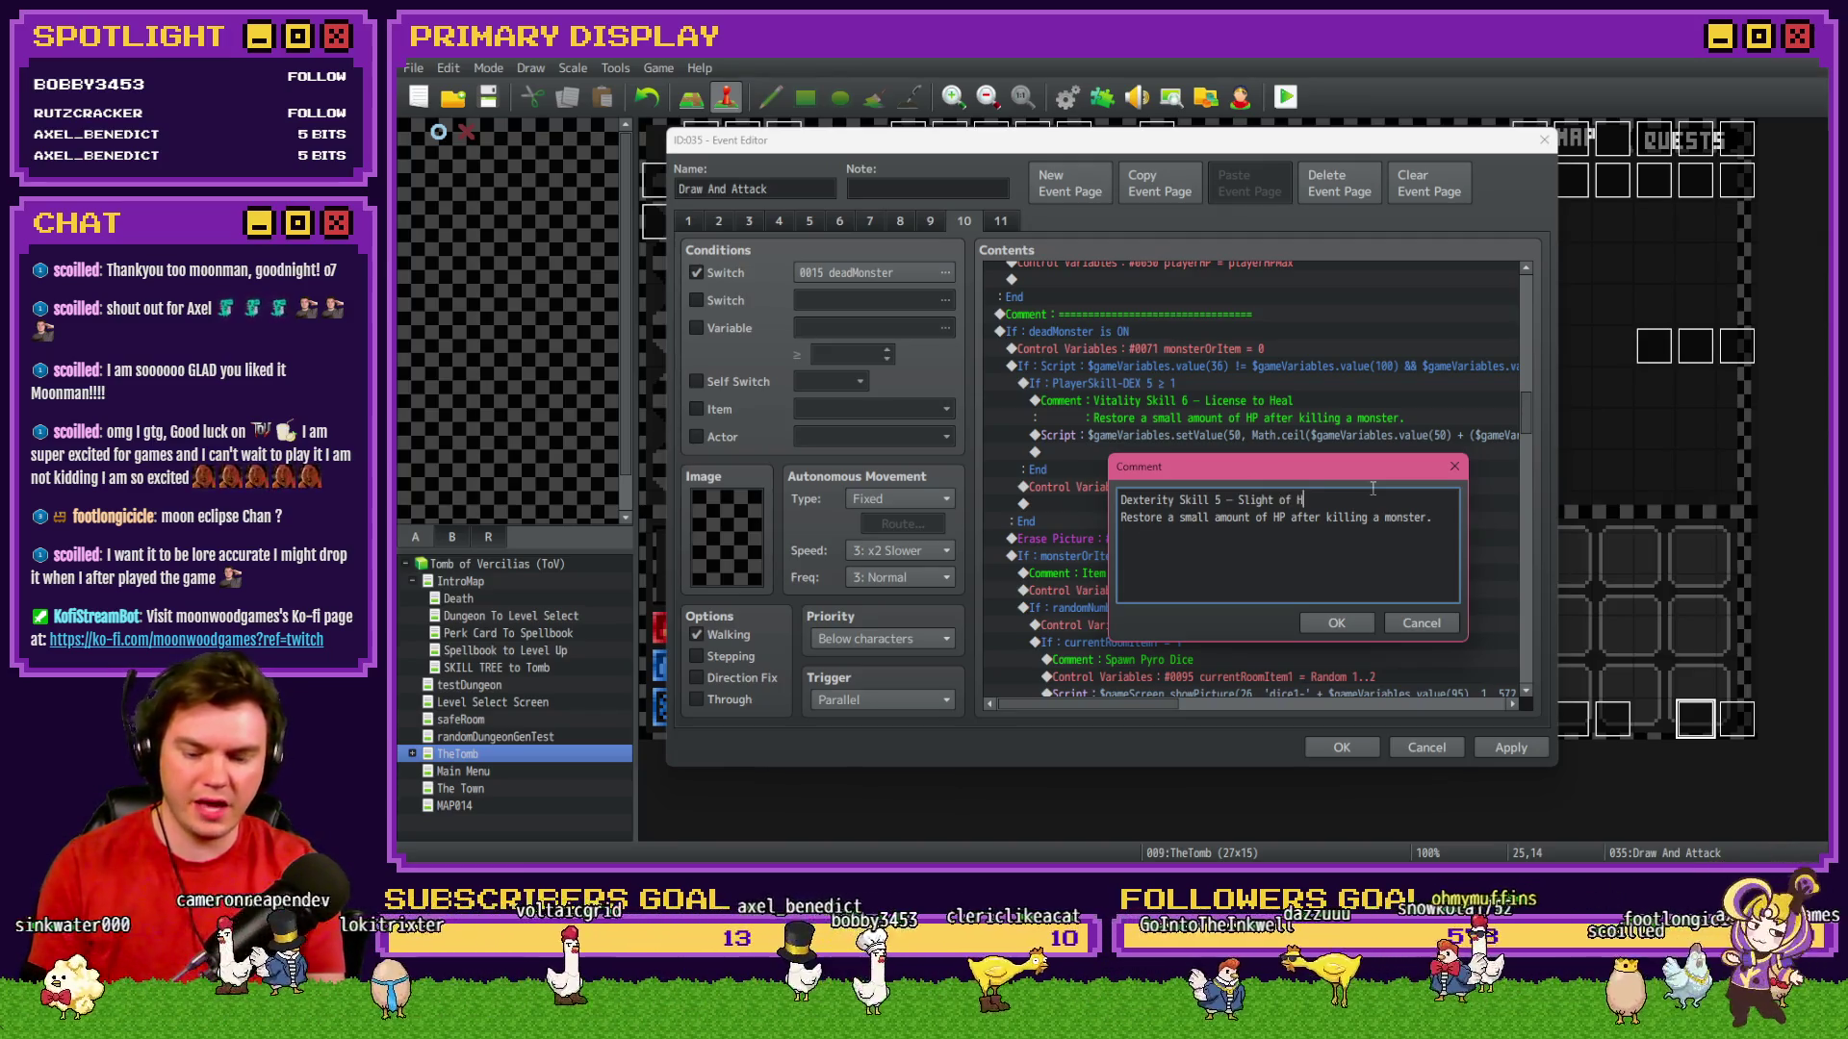
left_click(1340, 625)
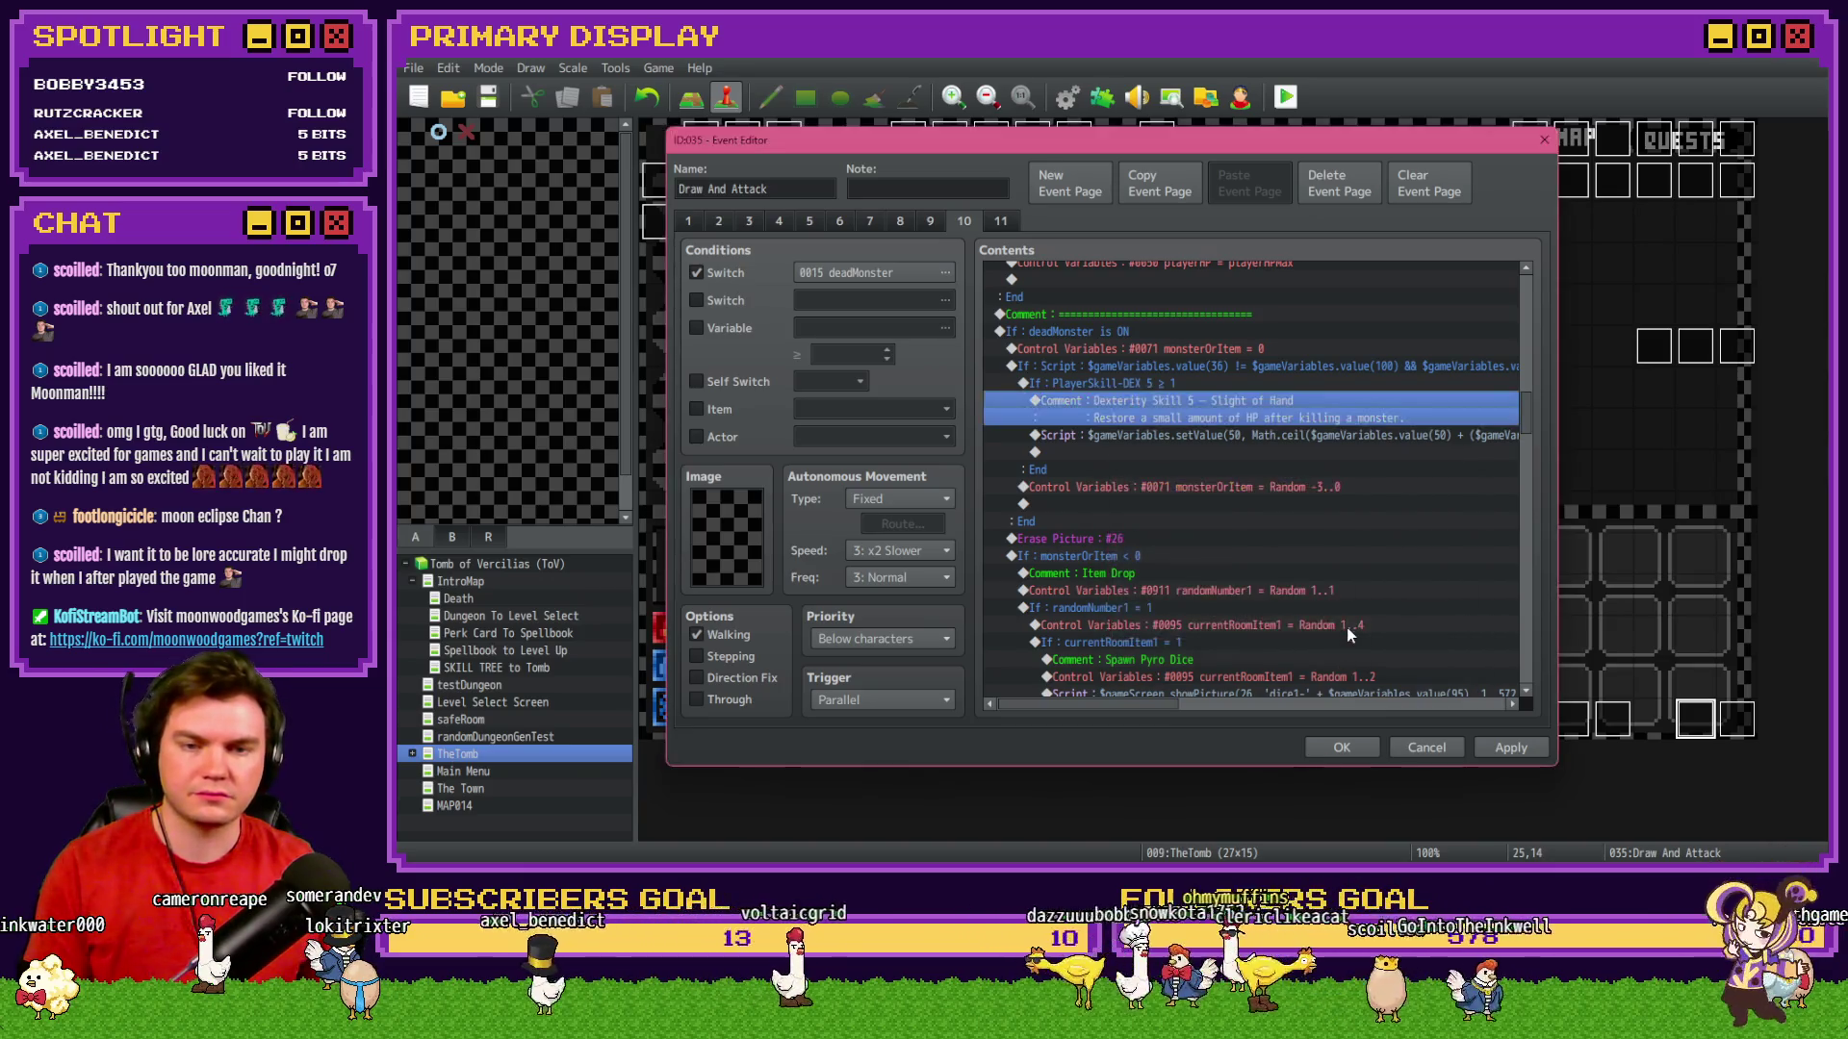
Apply the changes and copy the Sleight of Hand description from the skillTree event.
left_click(1482, 749)
left_click(1342, 746)
double_click(756, 190)
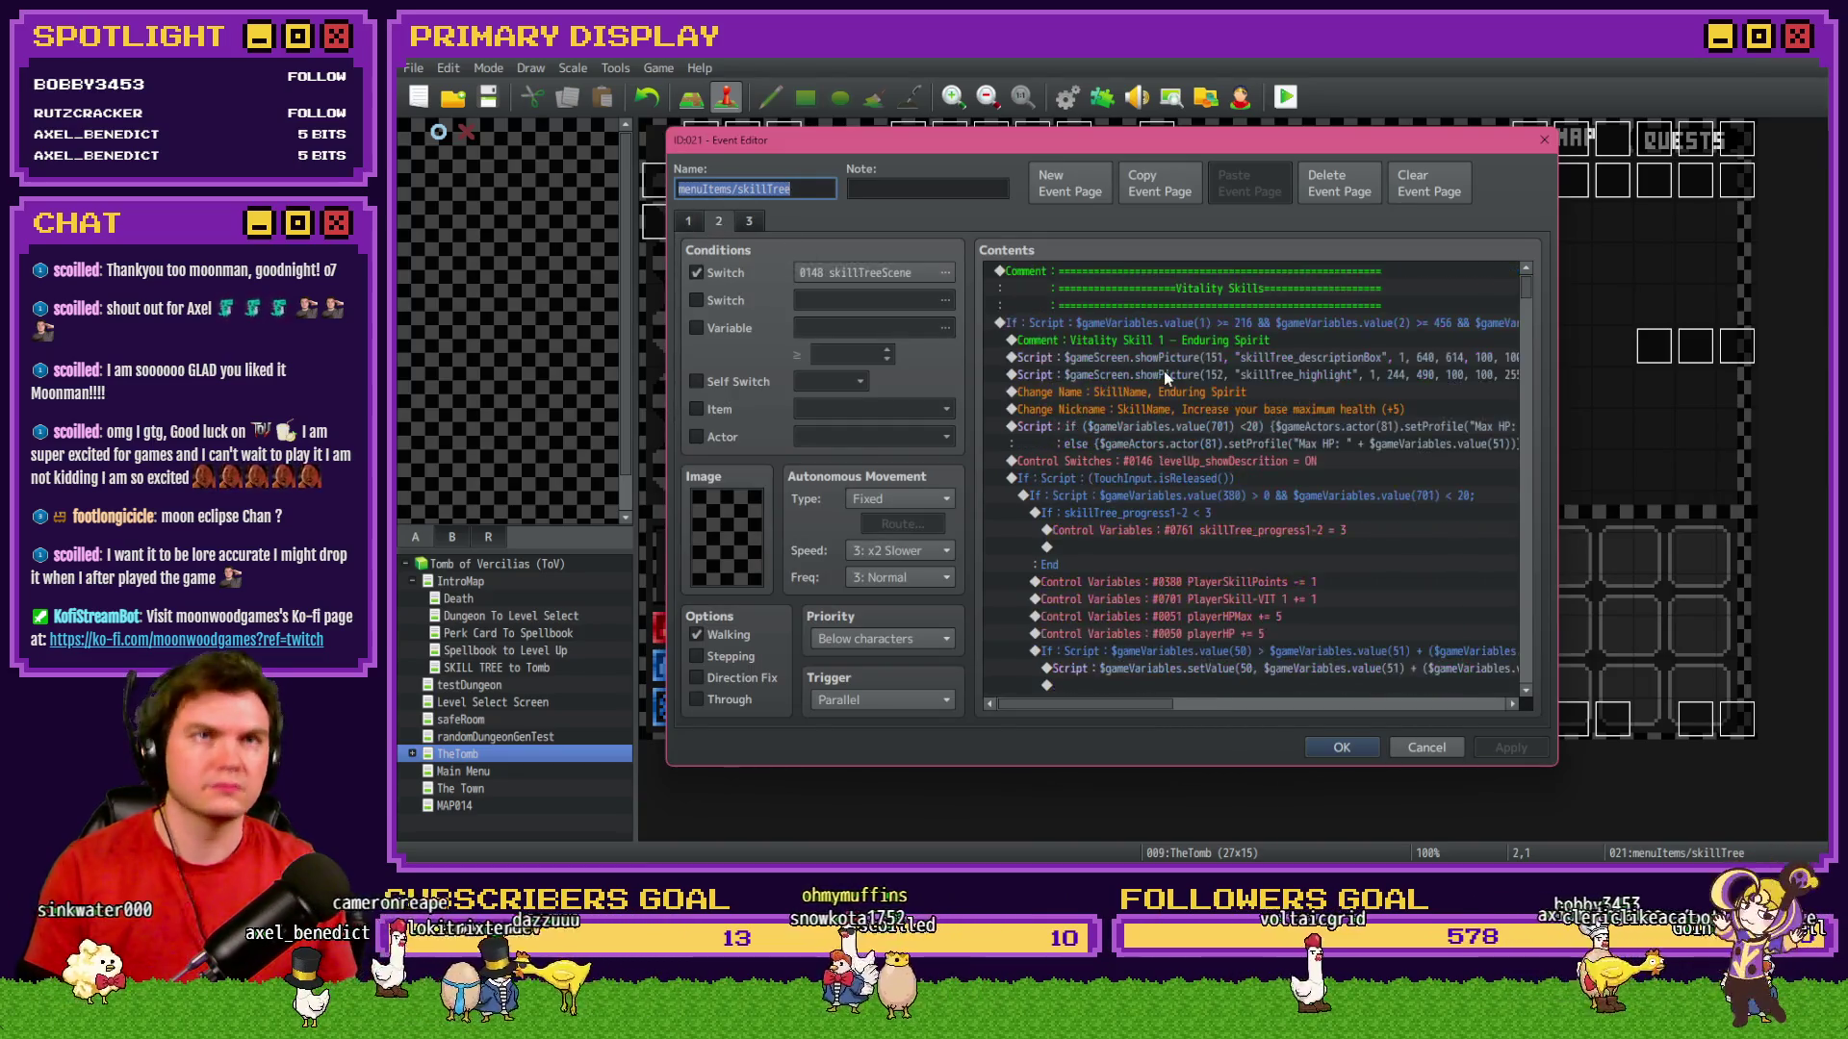
left_click_drag(1528, 291, 1534, 426)
left_click(1397, 490)
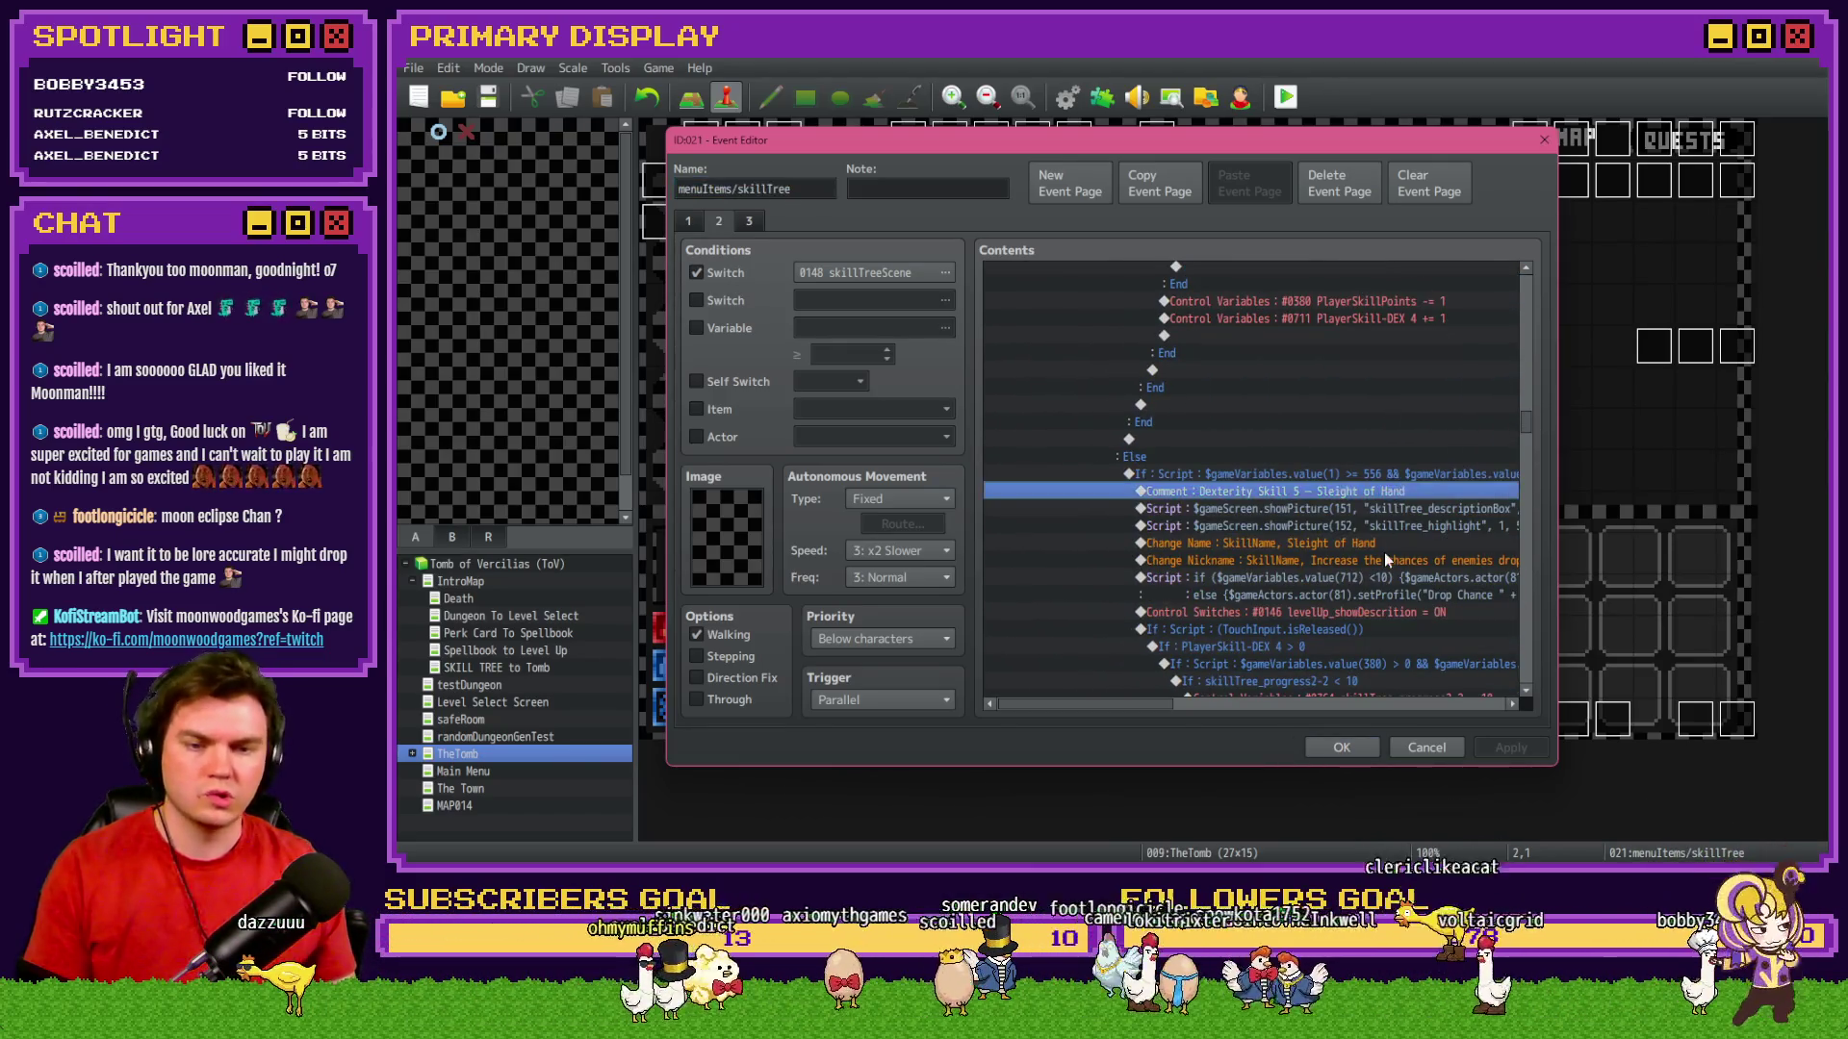
double_click(1383, 552)
left_click(1297, 539)
Replace the comment's HP line with the pasted drop description, spelling it 'valueables'.
mouse_move(1526, 482)
left_mouse_down()
mouse_move(1528, 446)
mouse_move(1502, 439)
left_mouse_up()
scroll(1234, 563, "up", 3)
double_click(1249, 400)
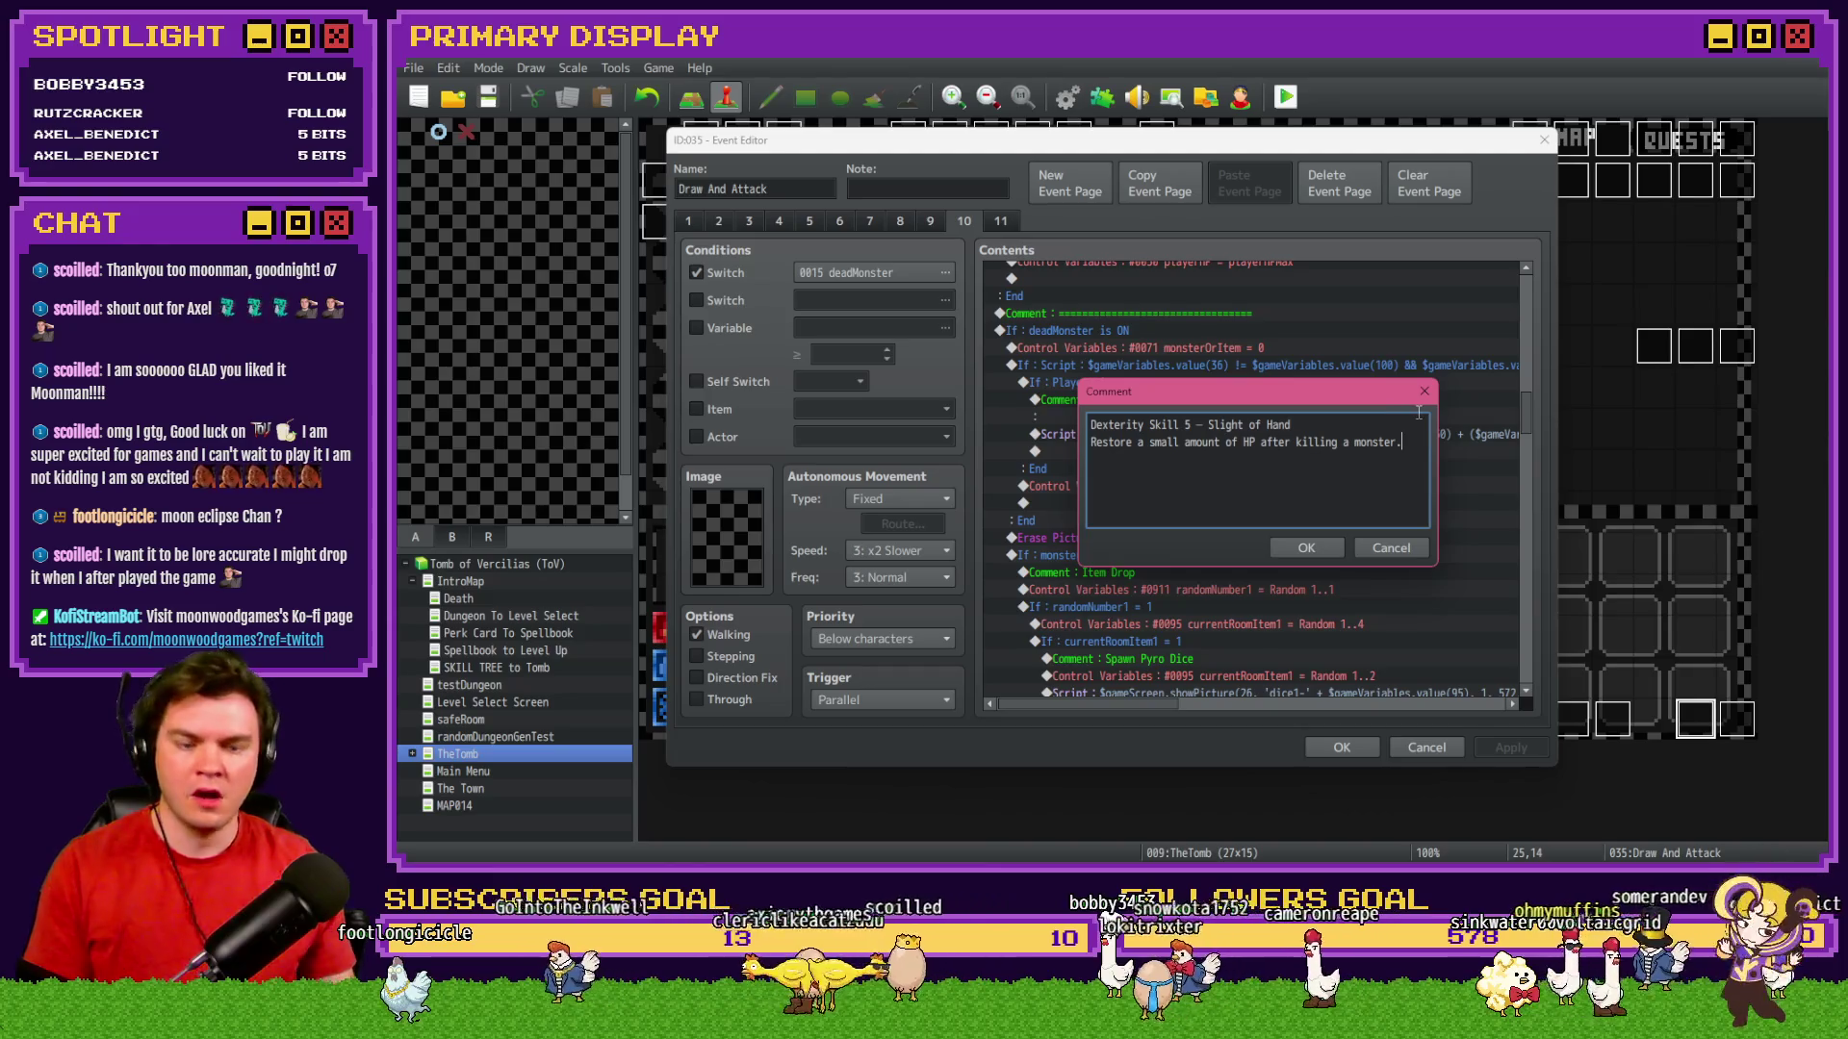
key("shift+Home")
type("Increase the chances of enemies dropping valueable upon death")
left_click_drag(1193, 442, 1014, 446)
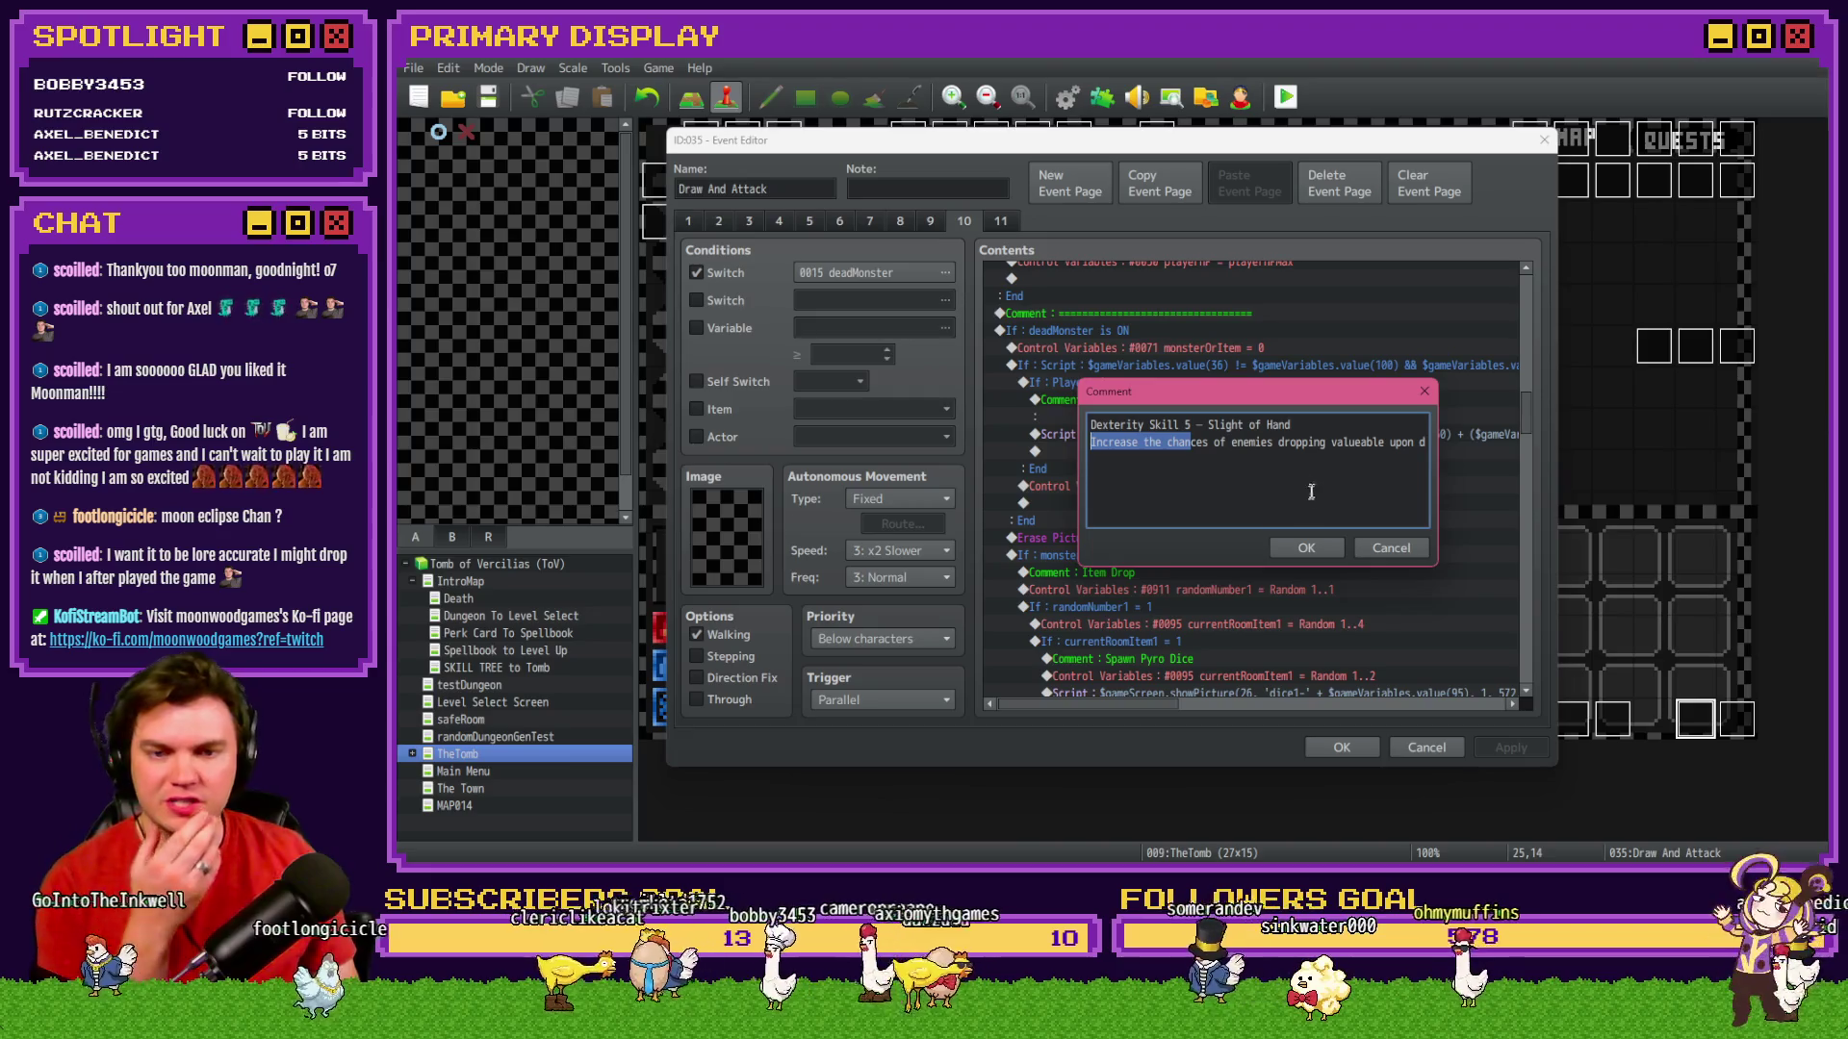
left_click_drag(1336, 442, 1448, 449)
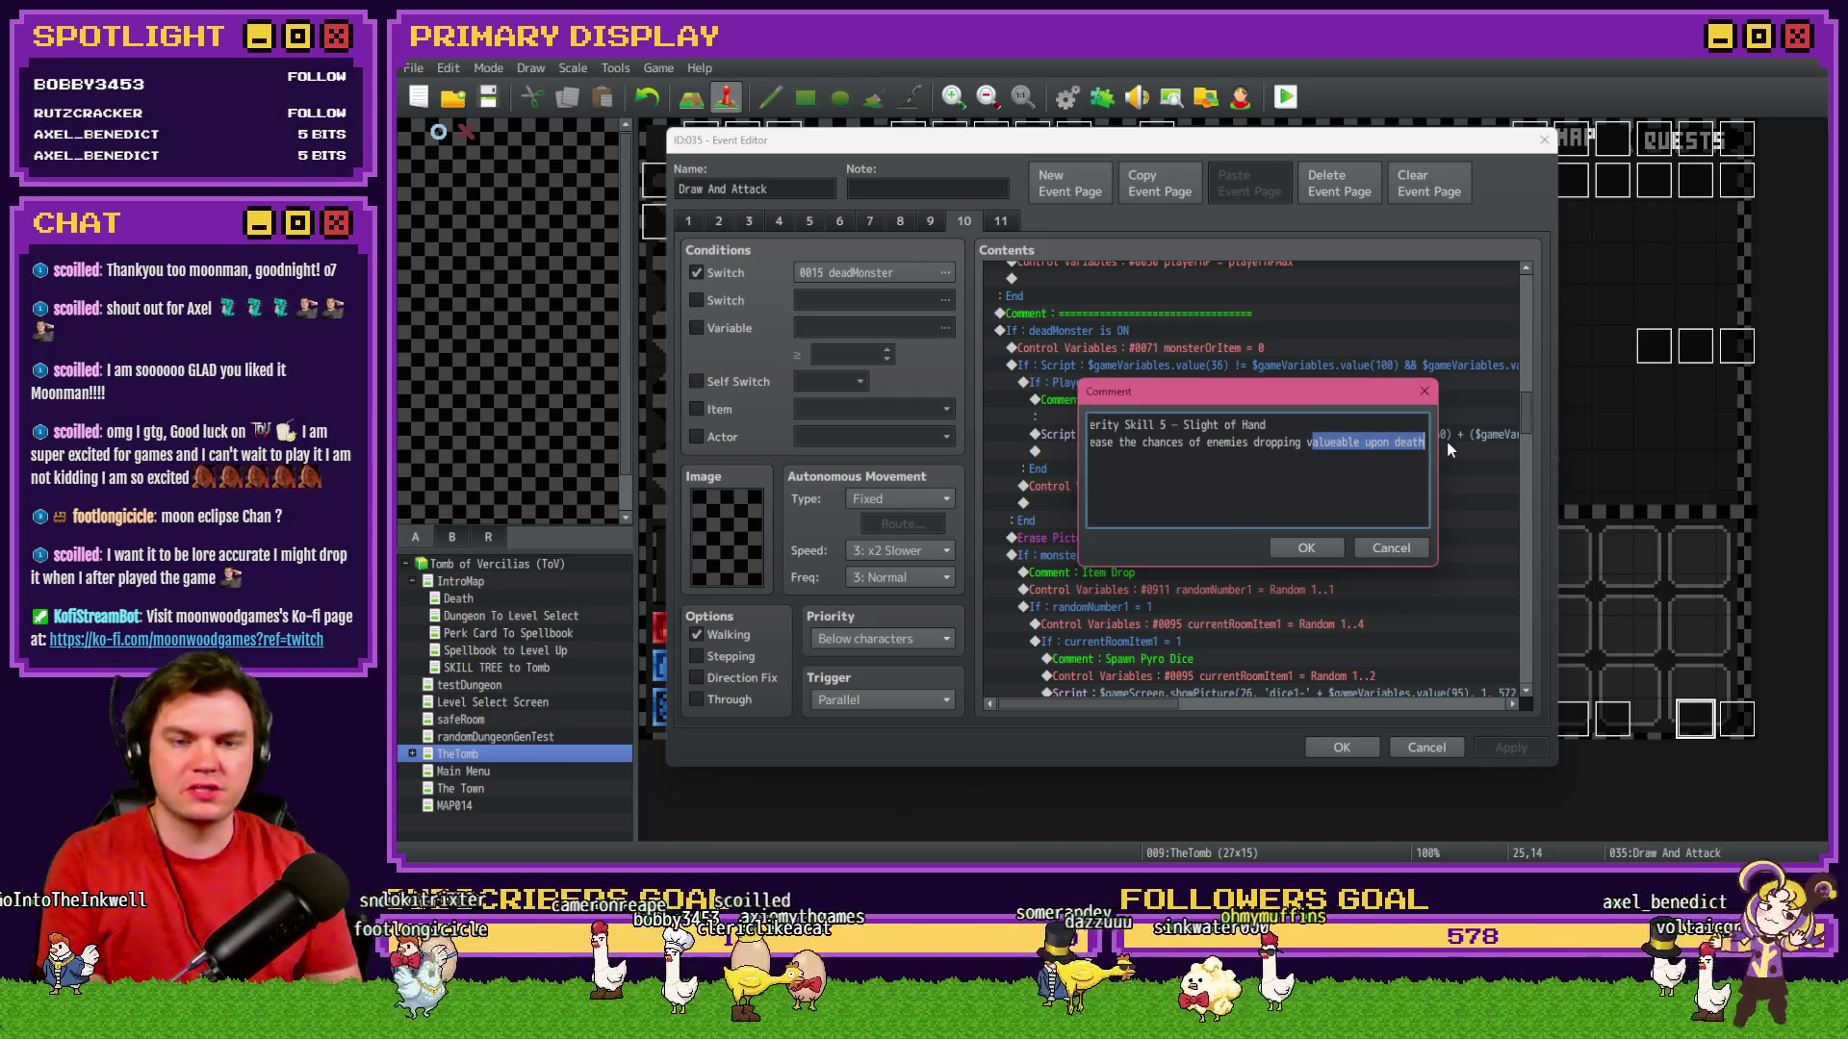
left_click(1362, 442)
type("s")
left_click(1331, 545)
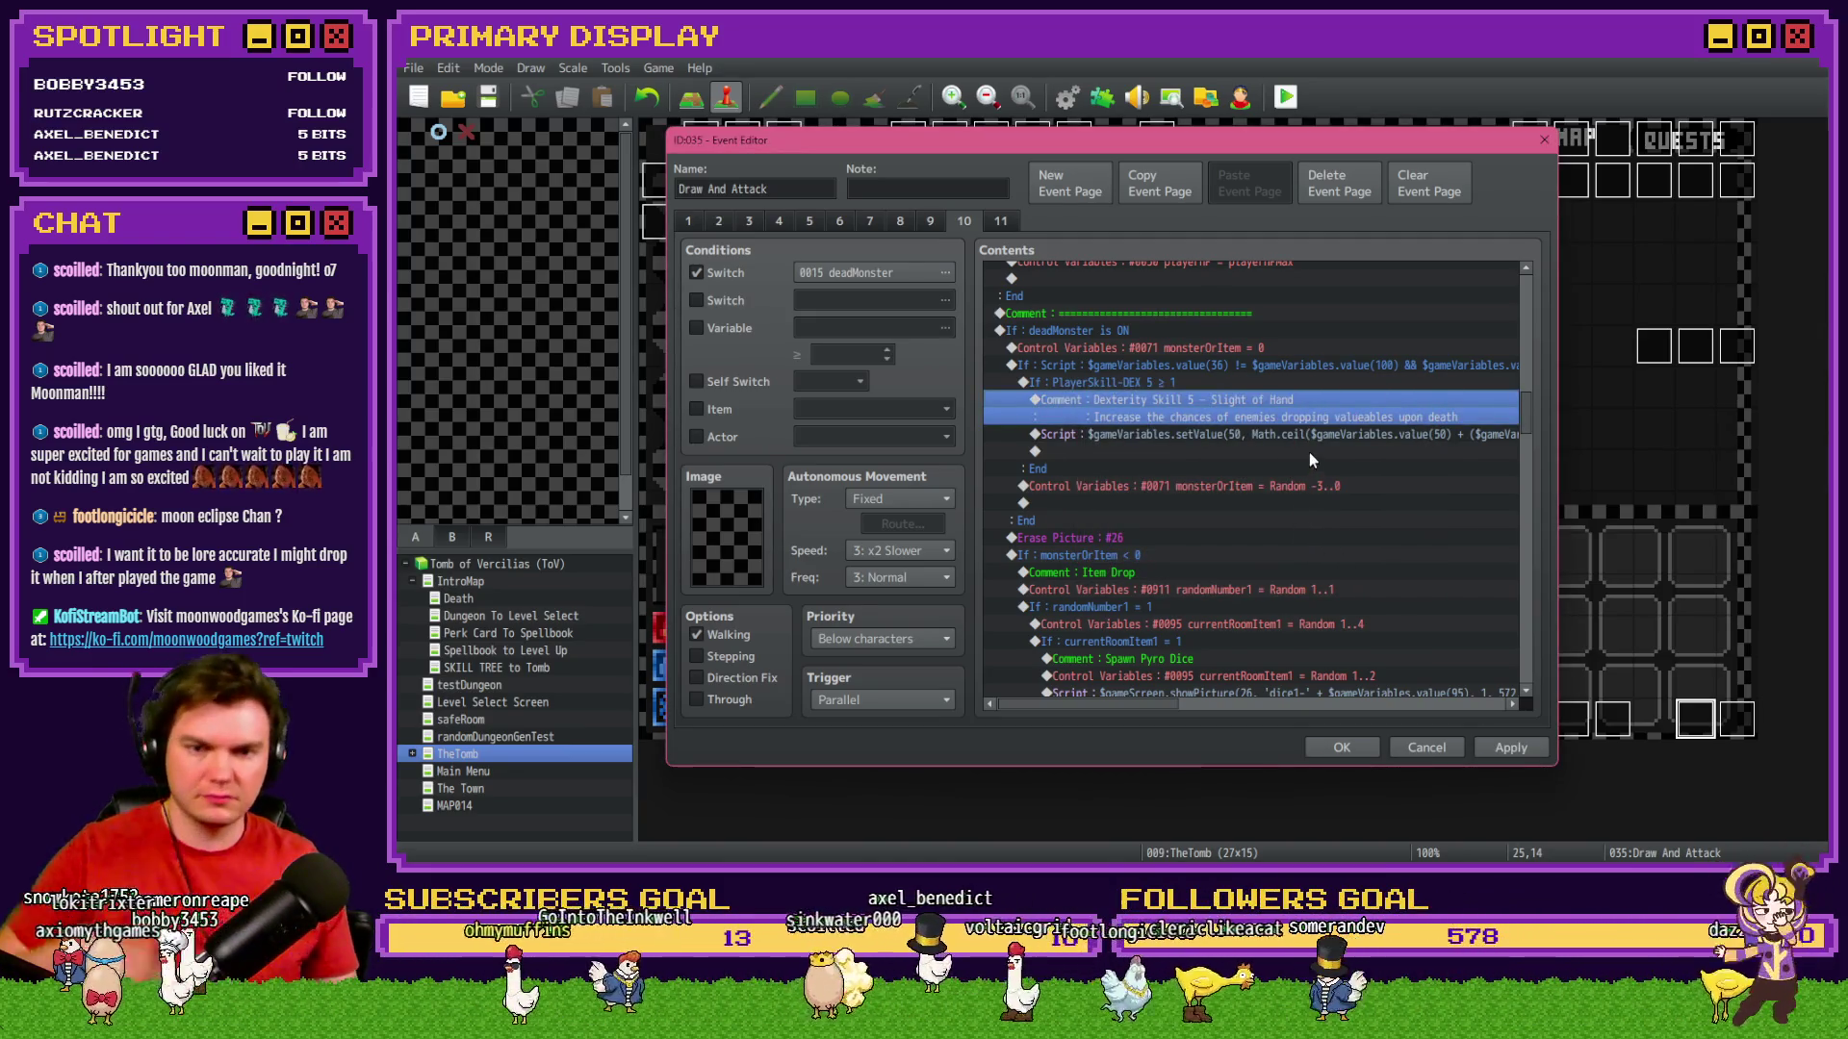
key("Down")
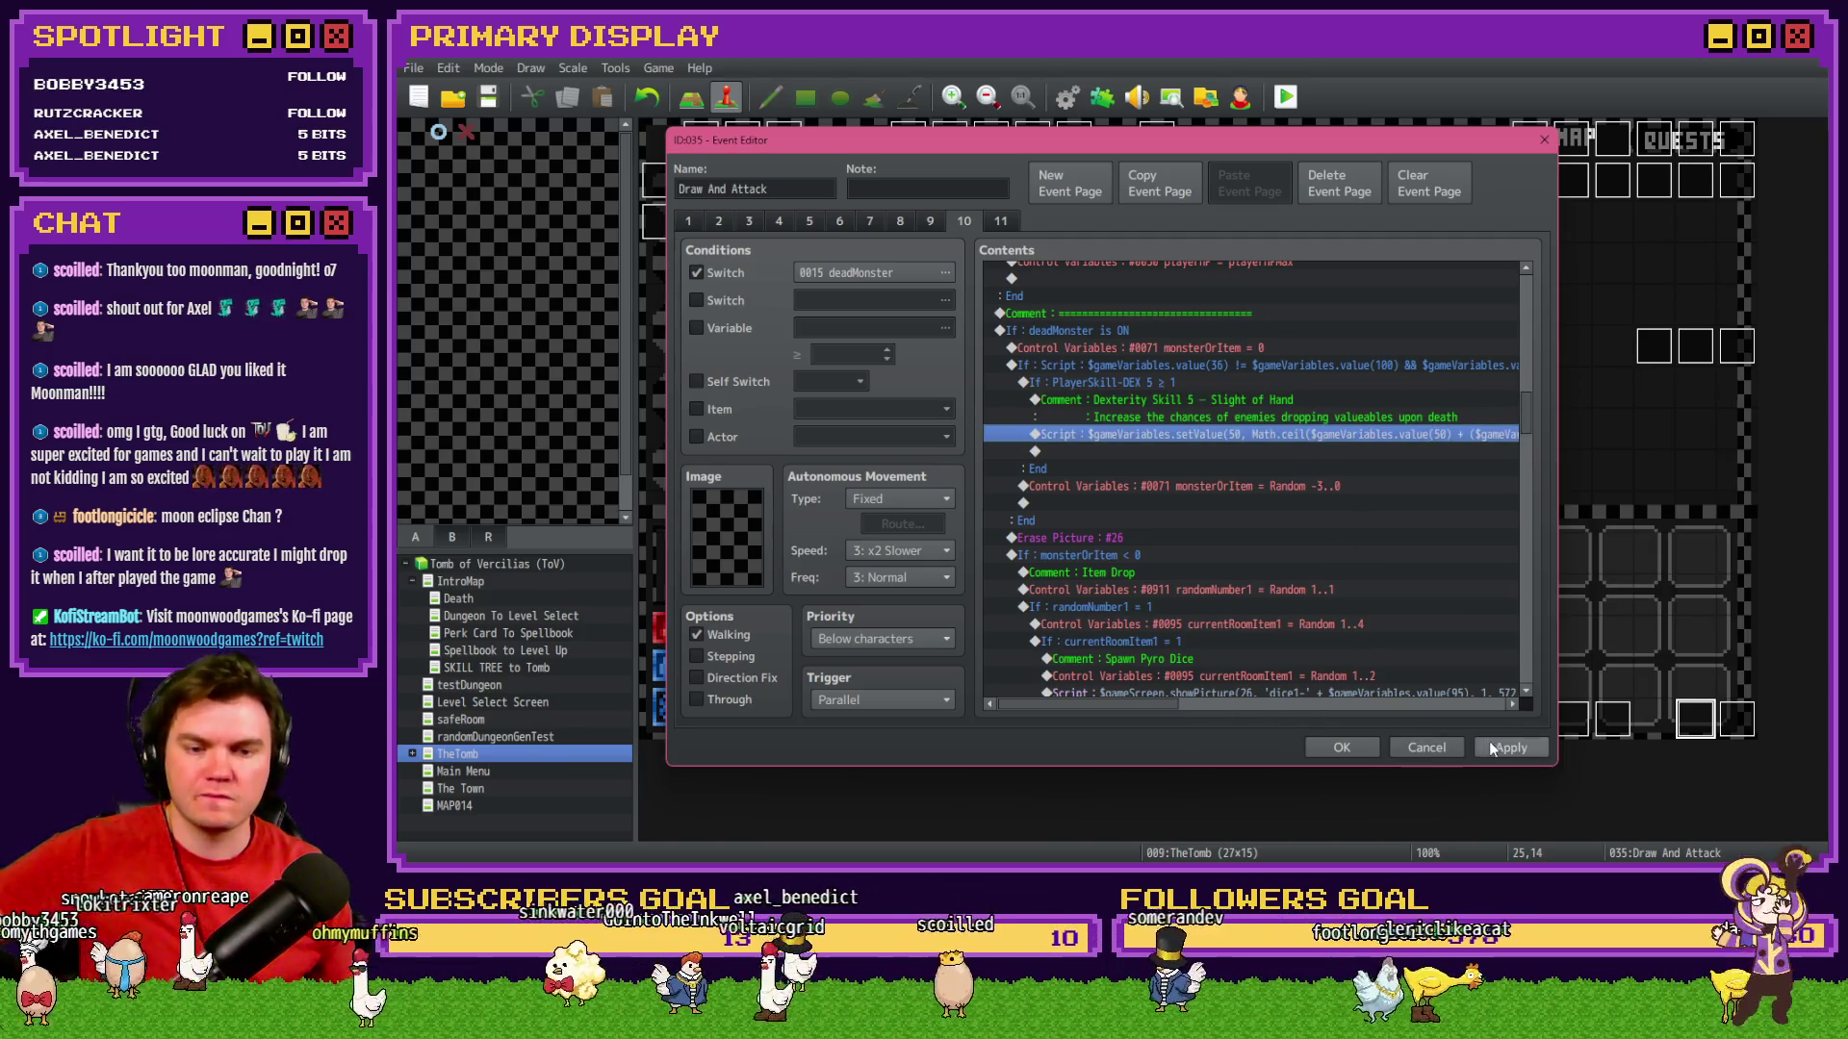
Apply the comment change and go to page 5 of the Draw And Attack event.
left_click(1491, 749)
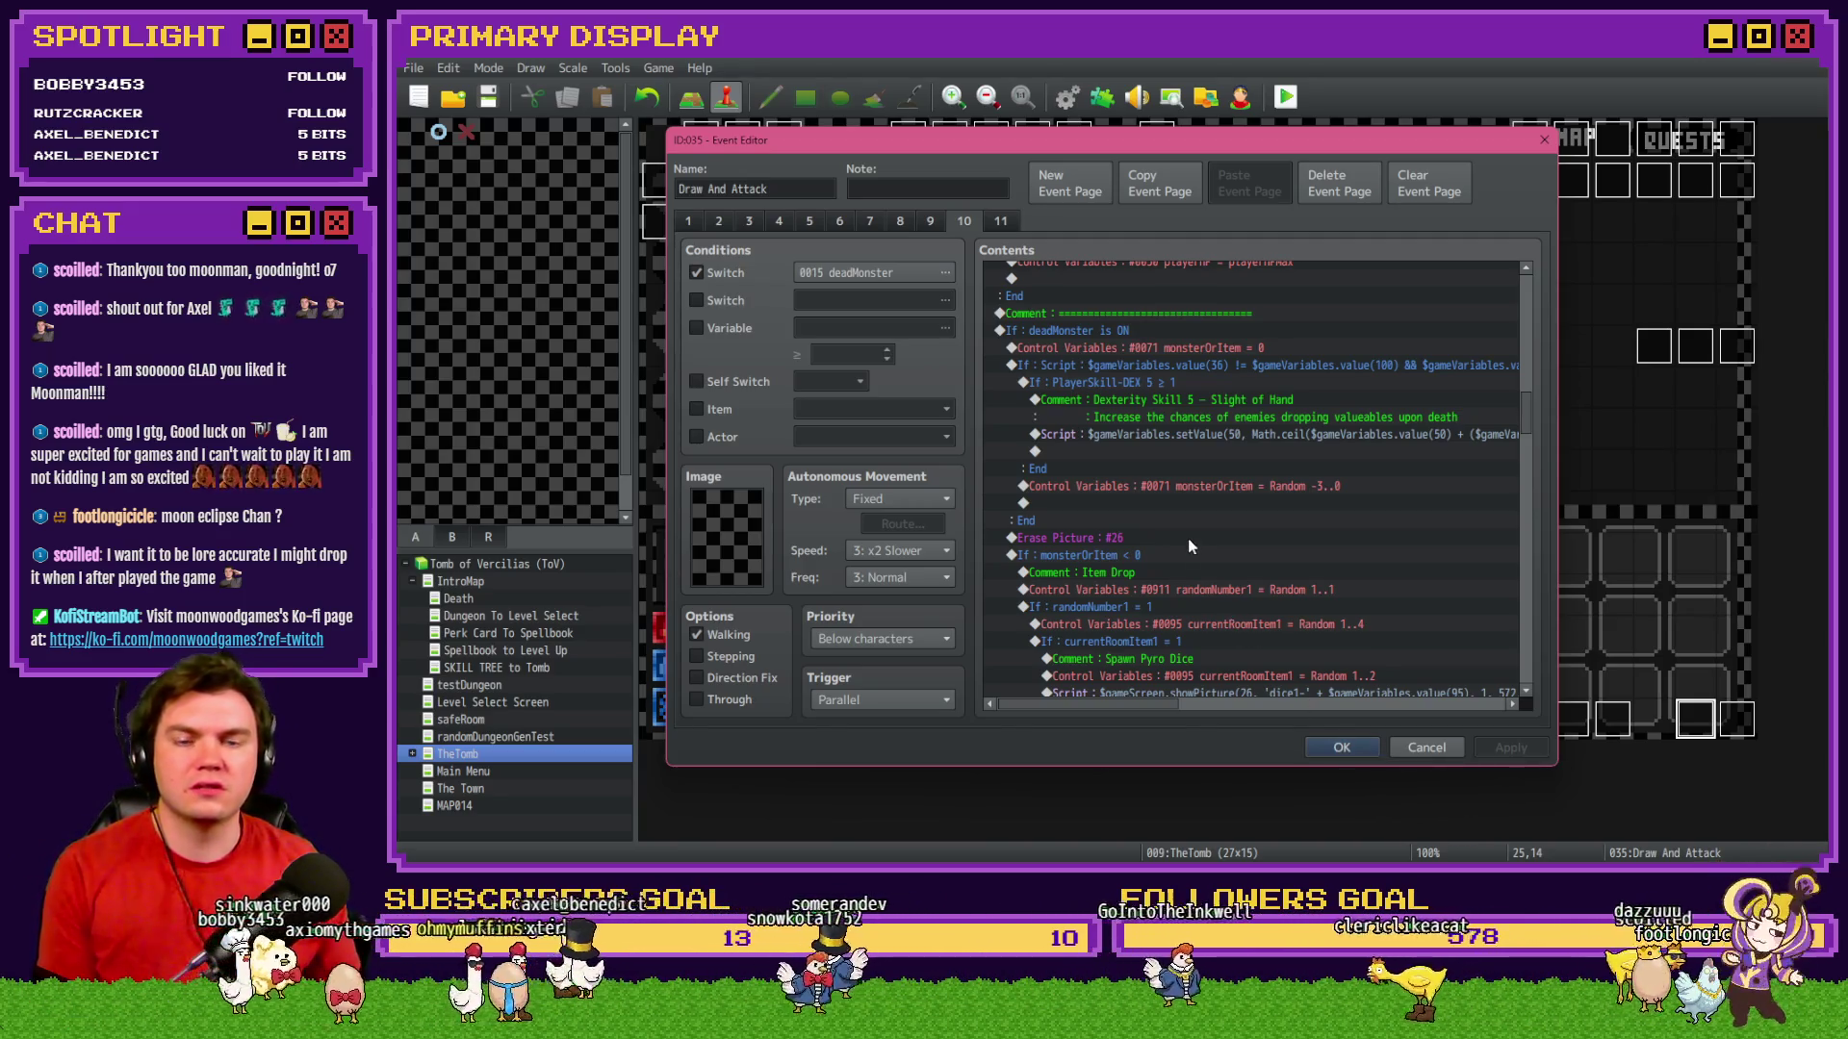
left_click(818, 218)
scroll(1173, 504, "down", 2)
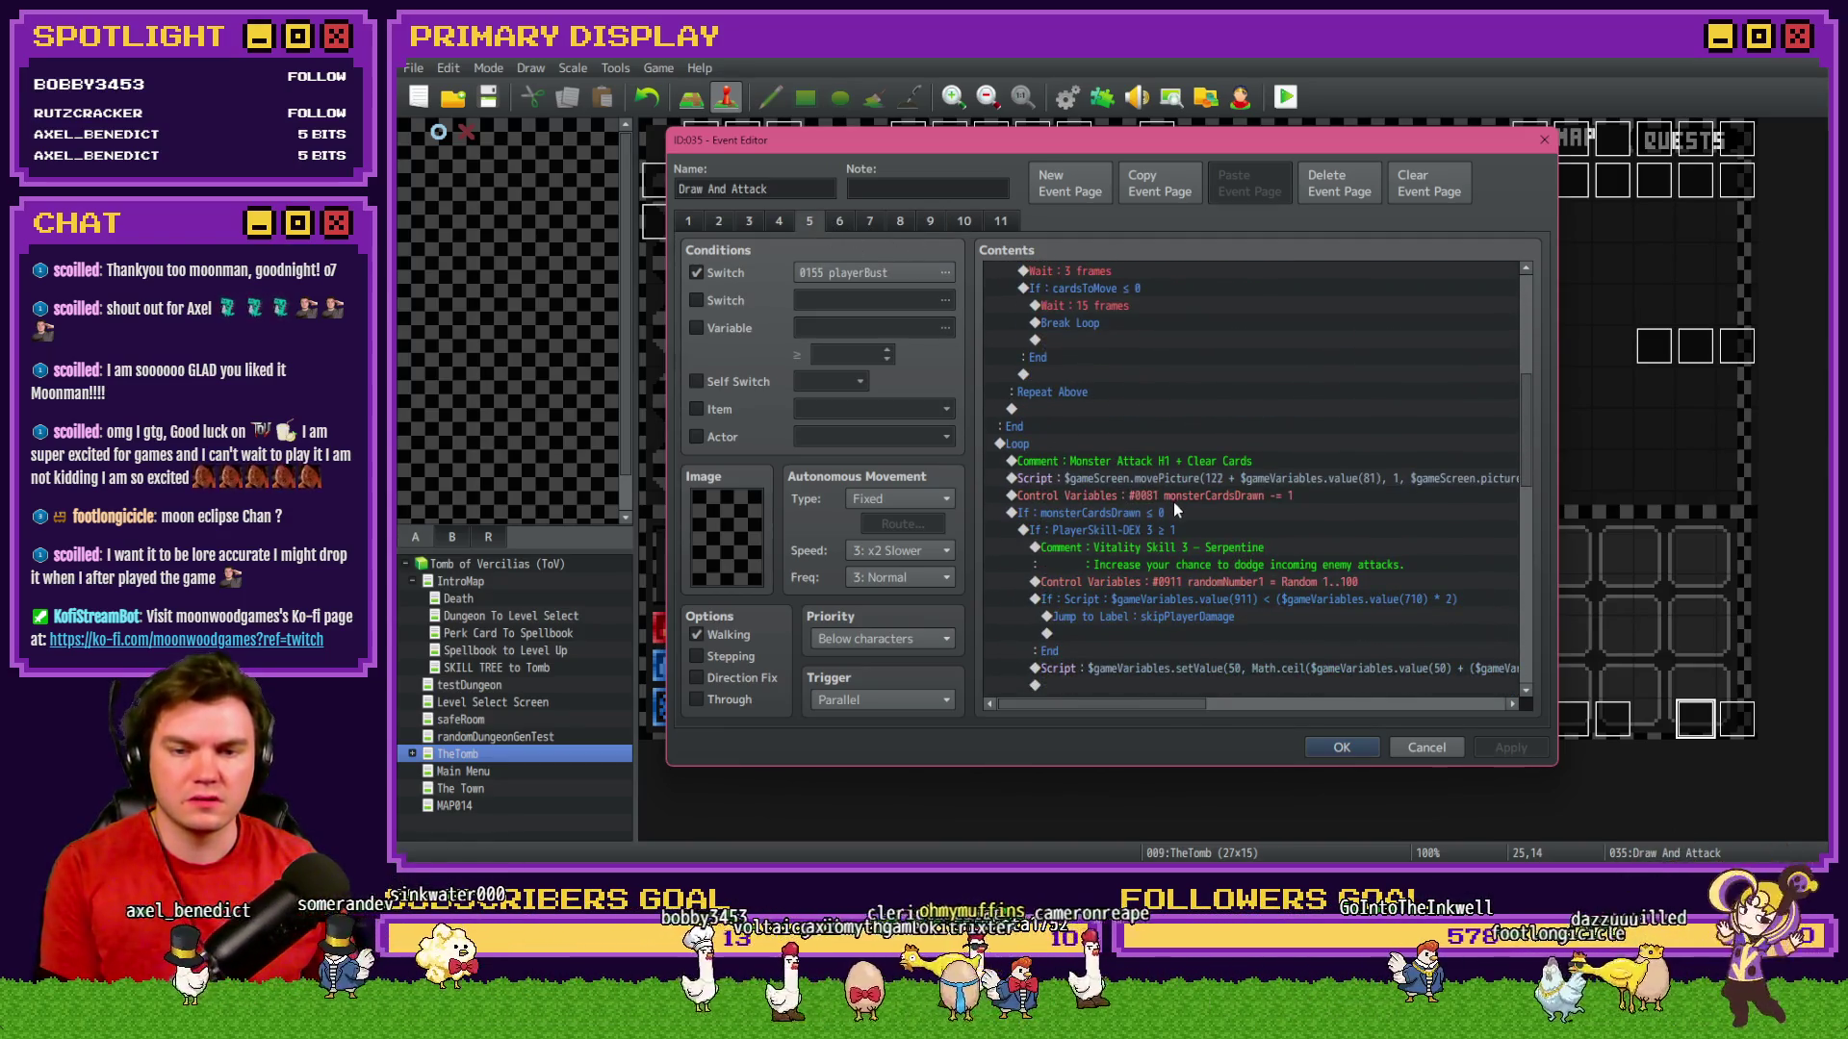
scroll(1175, 510, "down", 2)
Delete the HP Script line from the PlayerSkill-DEX 3 Serpentine branch and select that branch.
left_click_drag(1207, 476, 1205, 494)
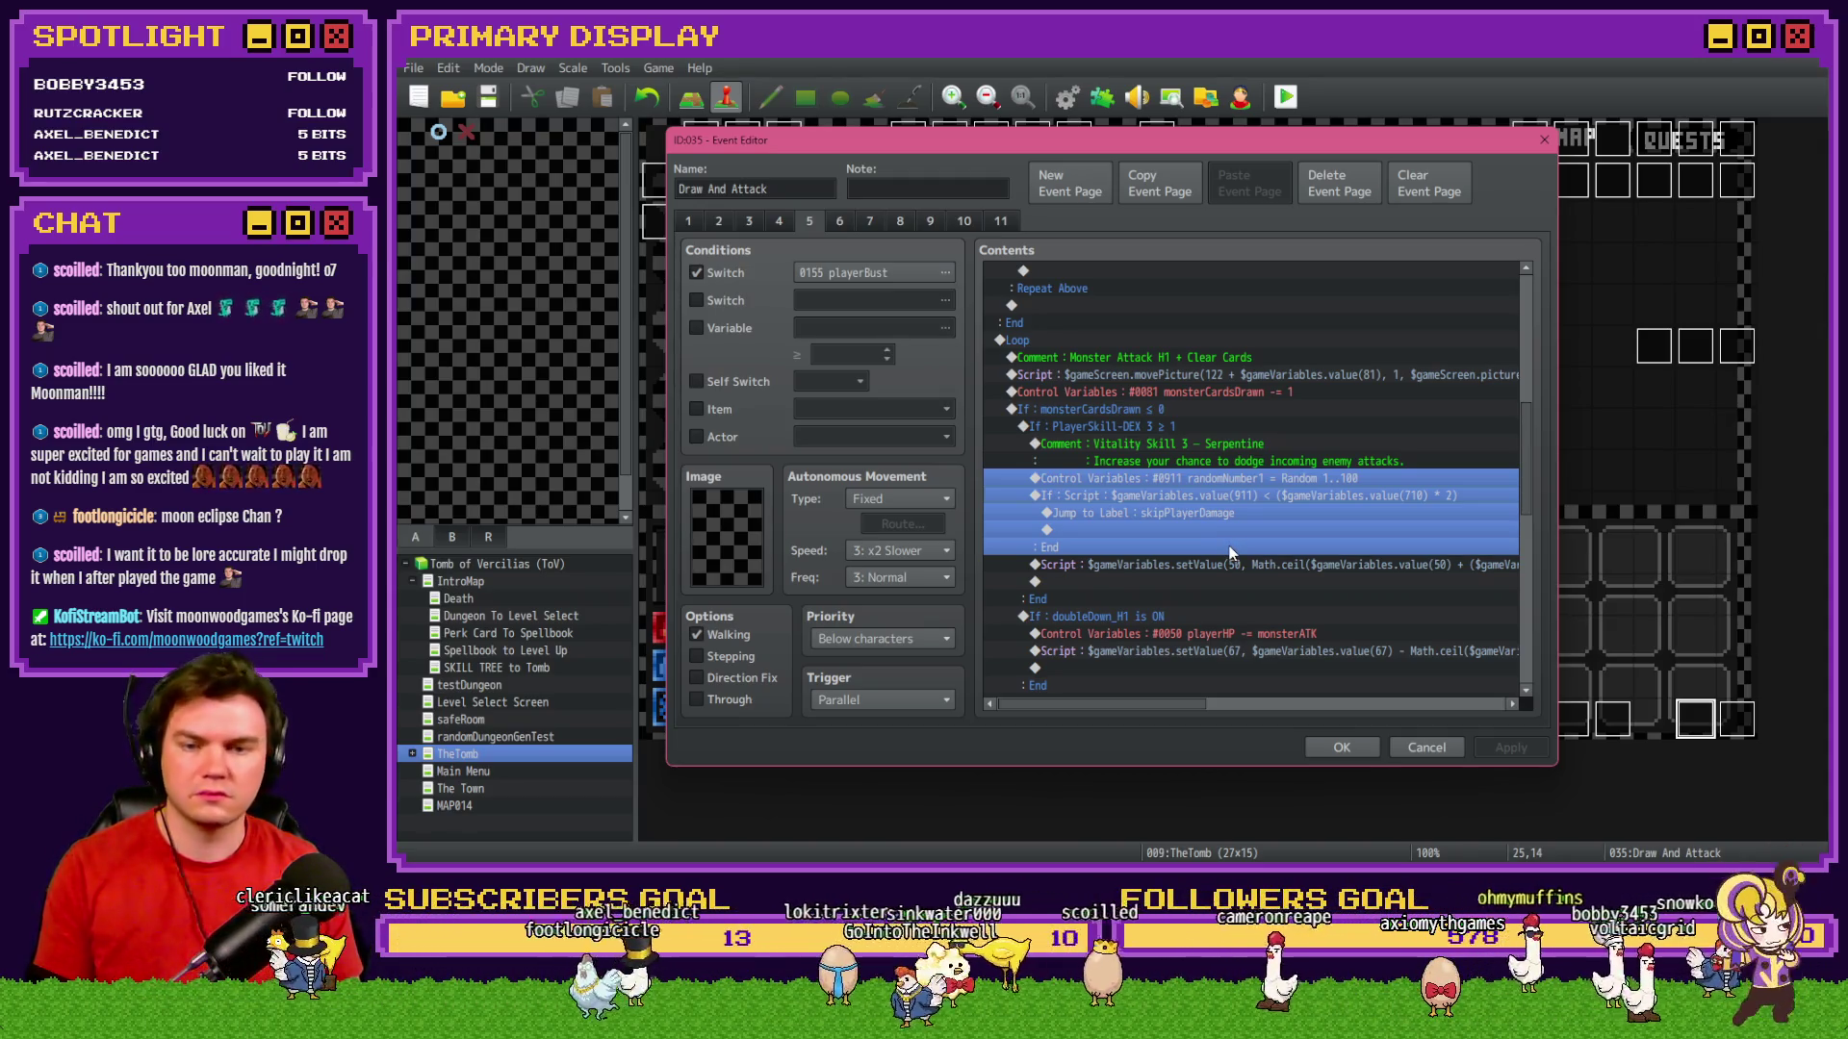
left_click(1169, 425)
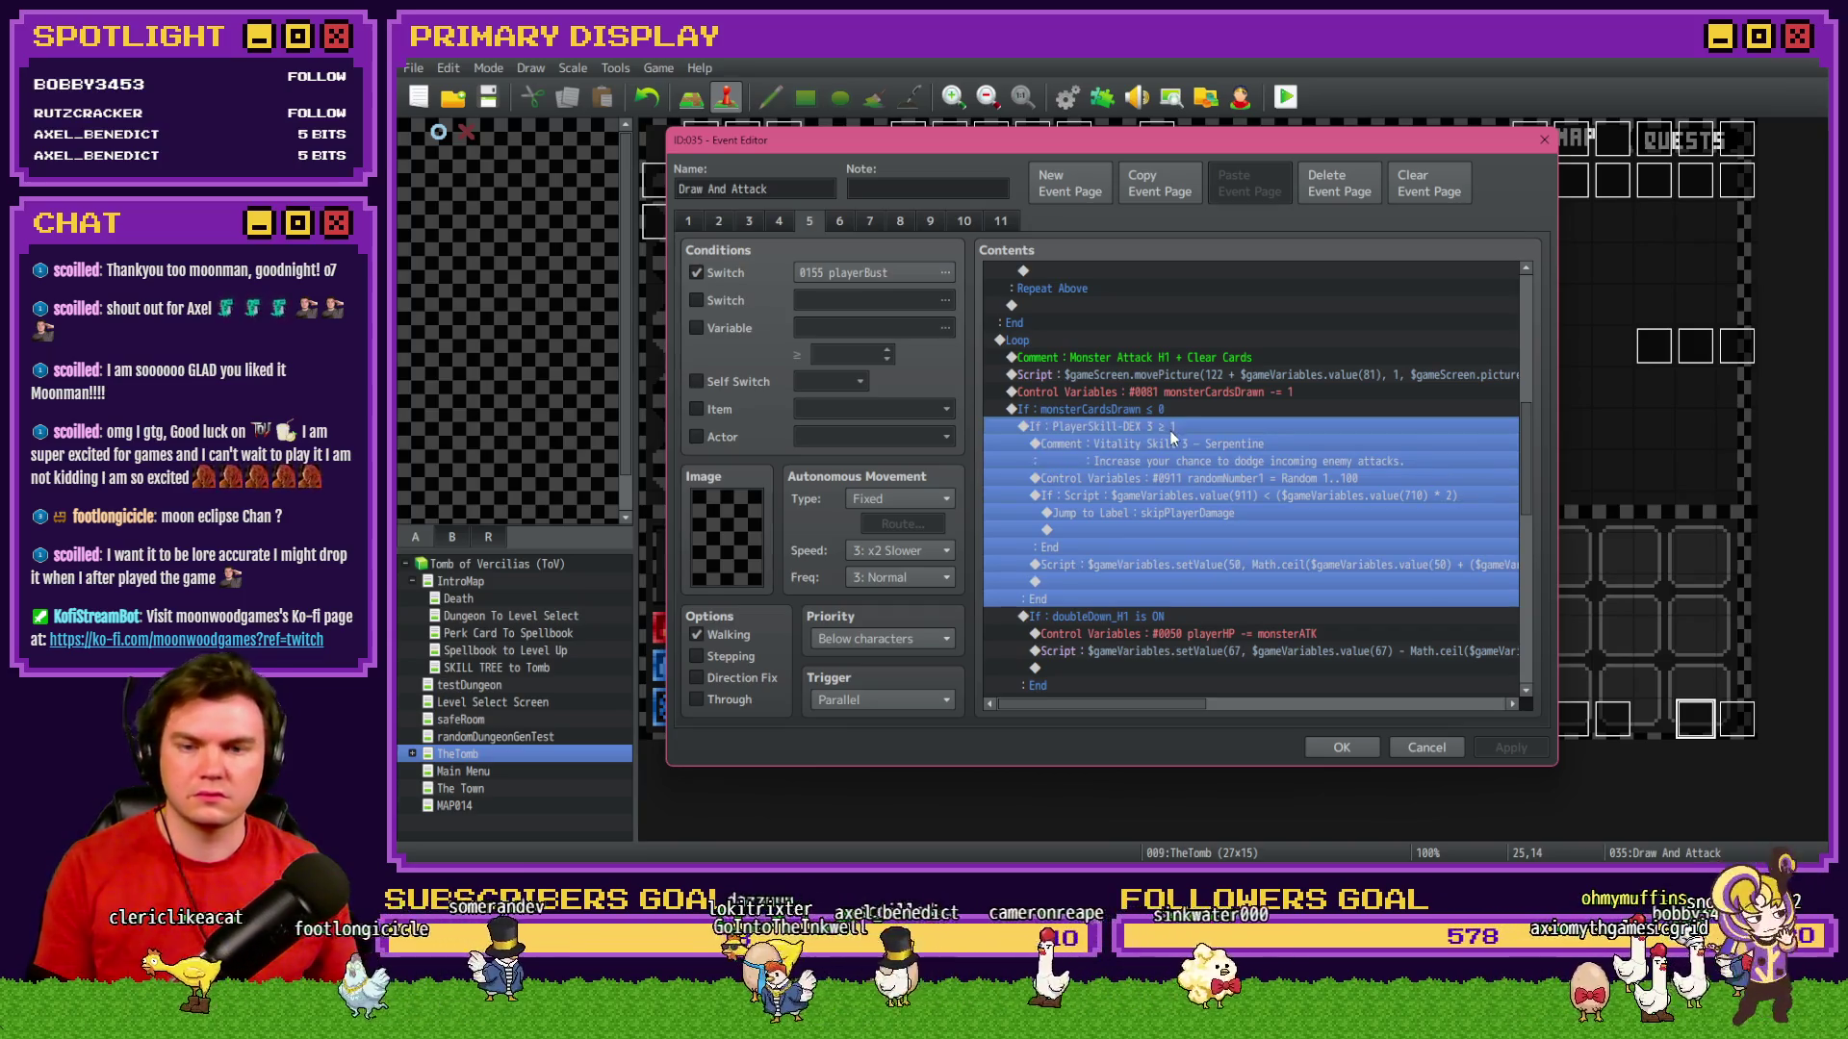
left_click(1181, 566)
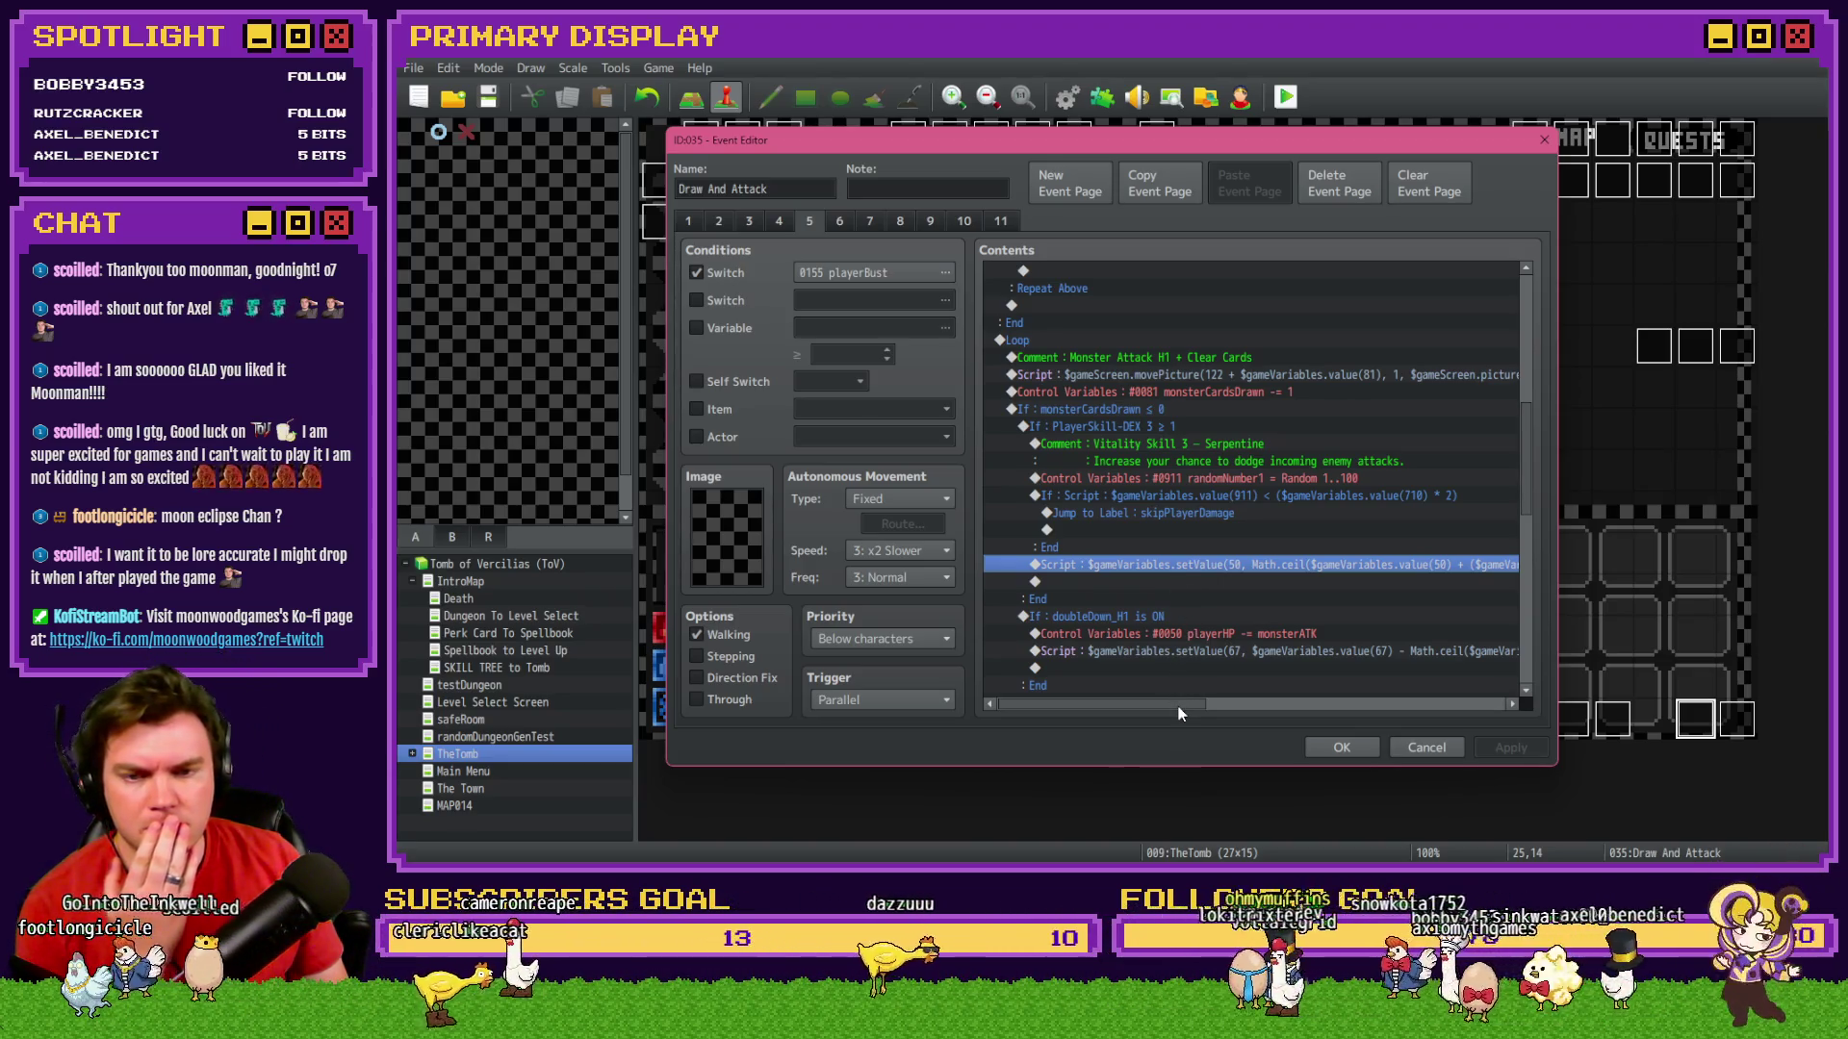
mouse_move(1179, 706)
left_mouse_down()
mouse_move(1340, 710)
mouse_move(1165, 702)
left_mouse_up()
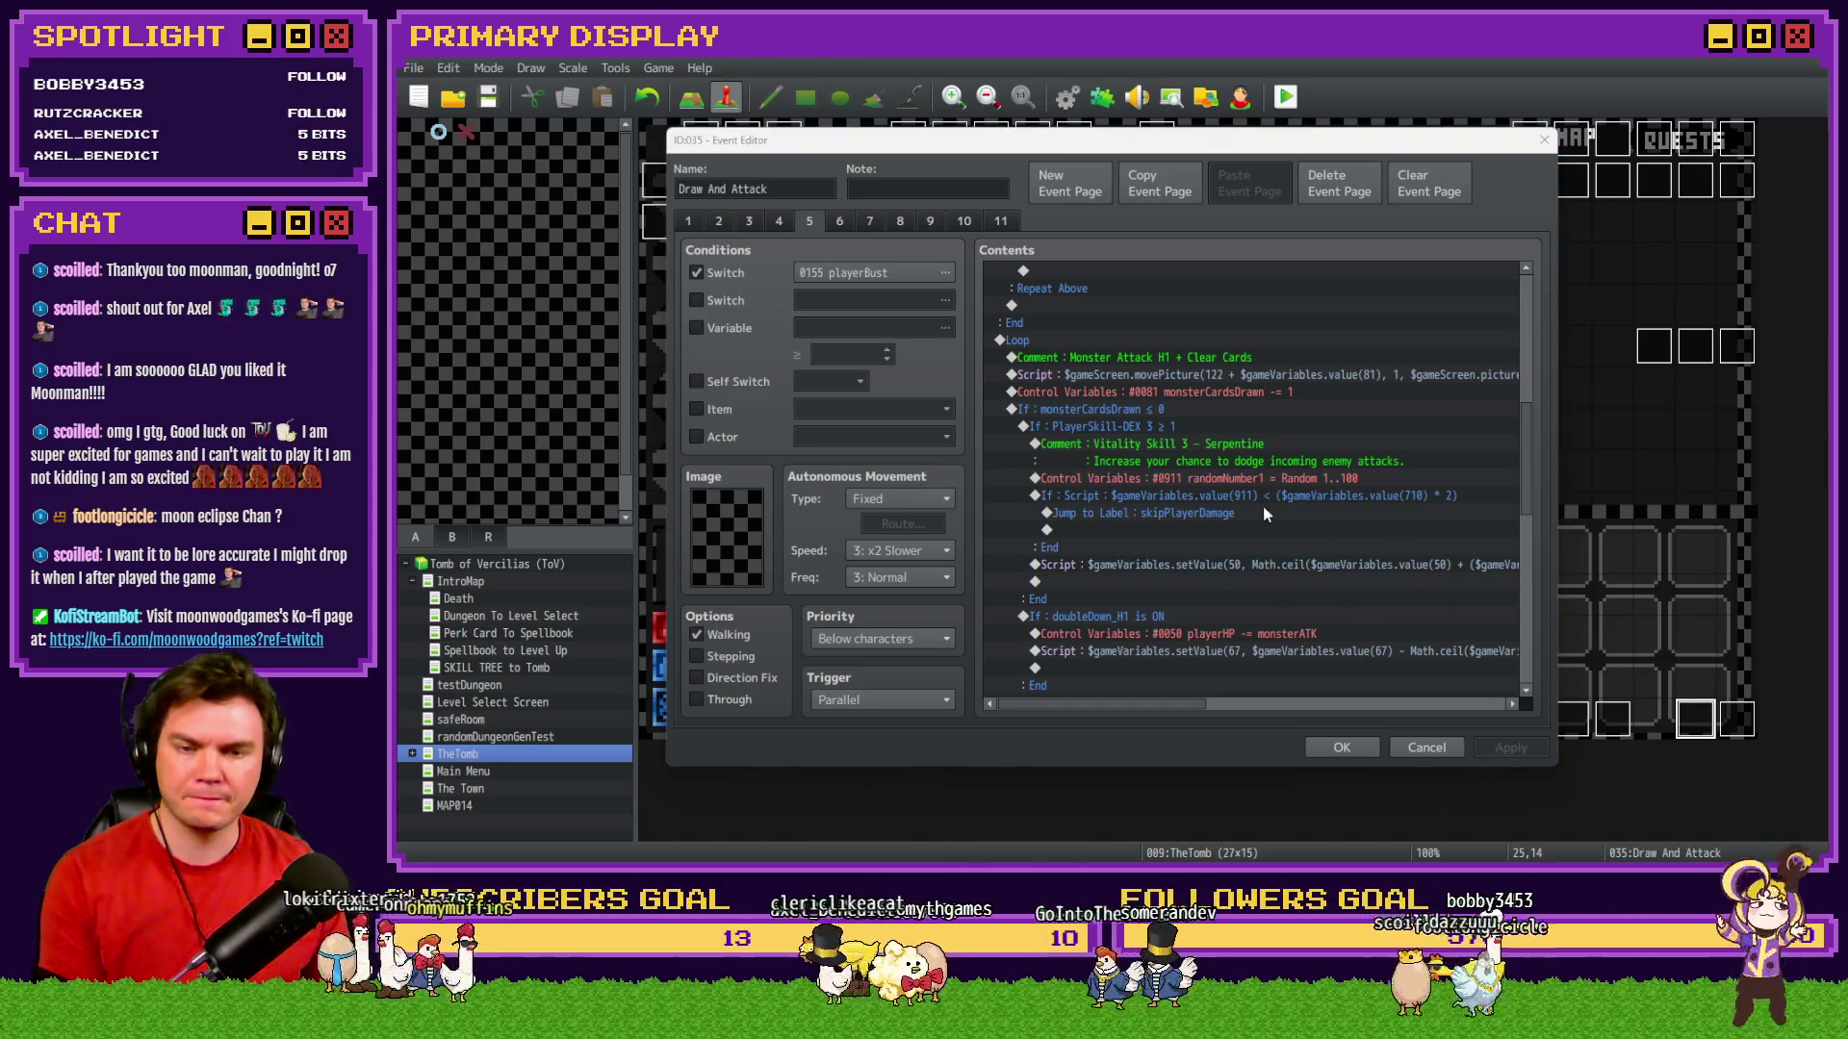
left_click_drag(1236, 466, 1224, 515)
left_click(1211, 565)
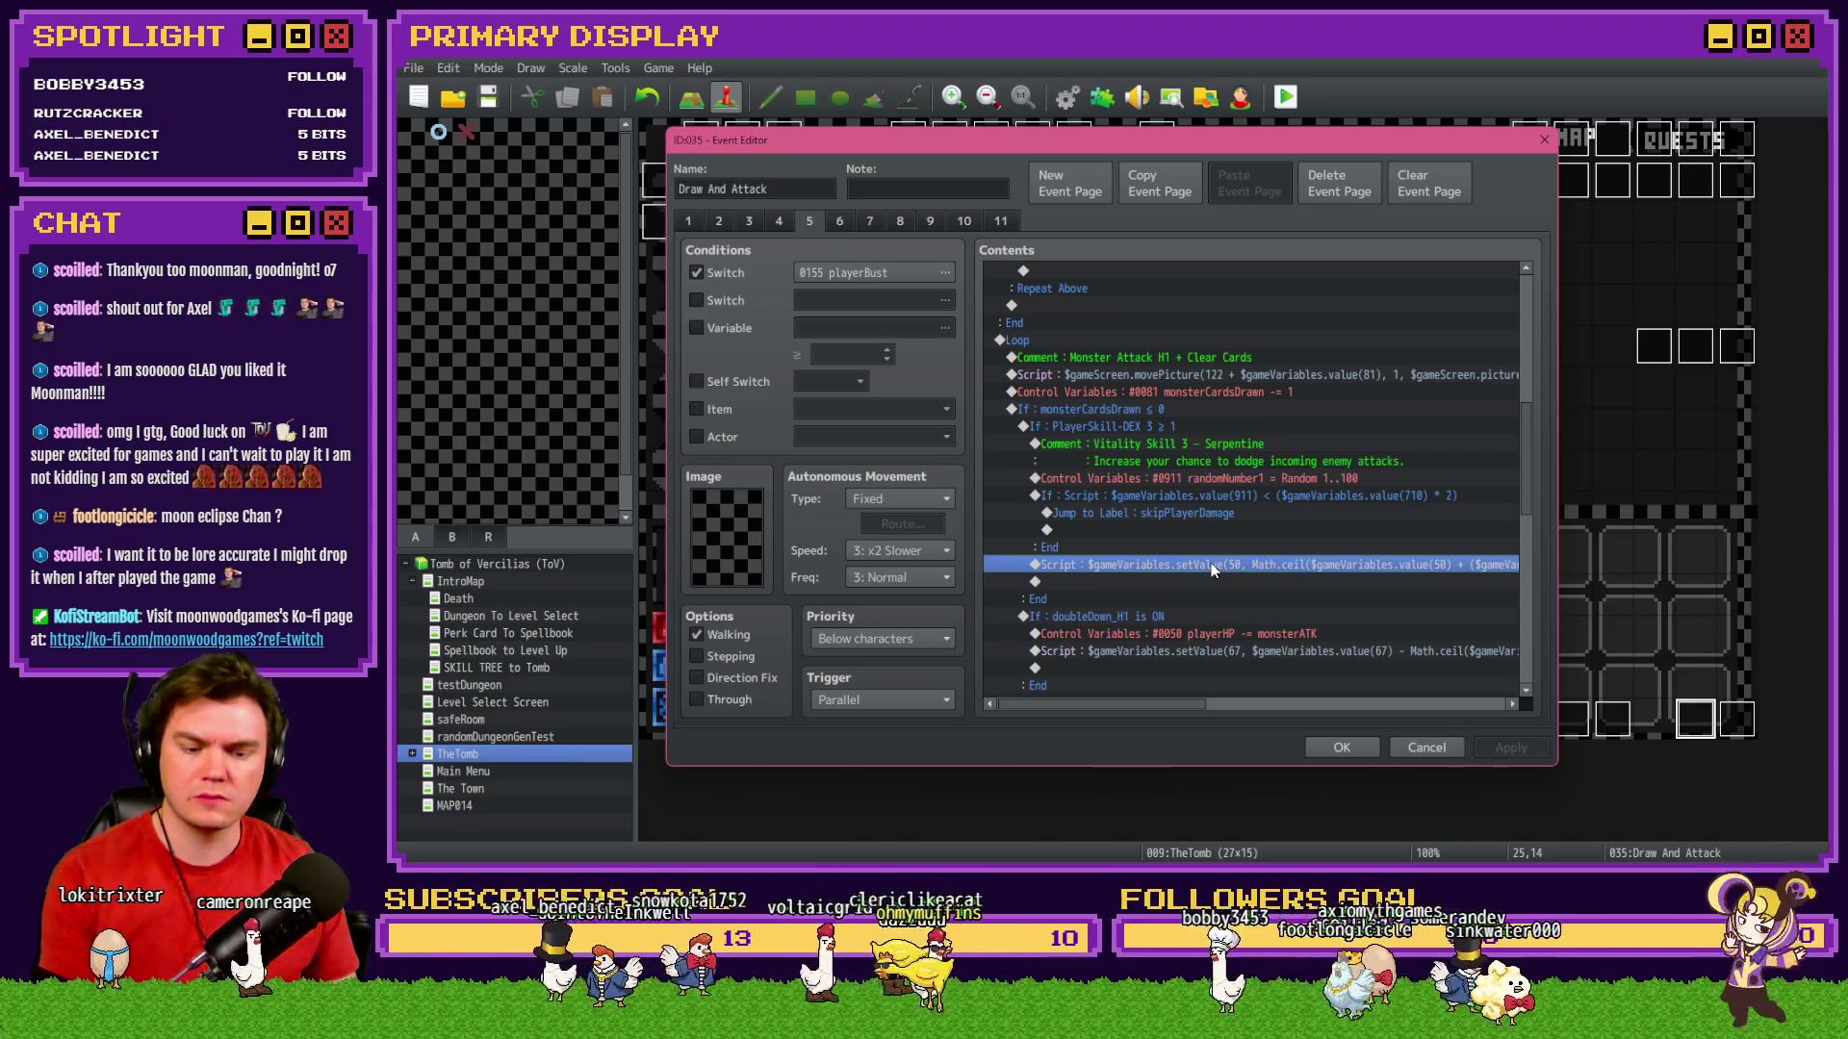
key("Delete")
left_click(1179, 427)
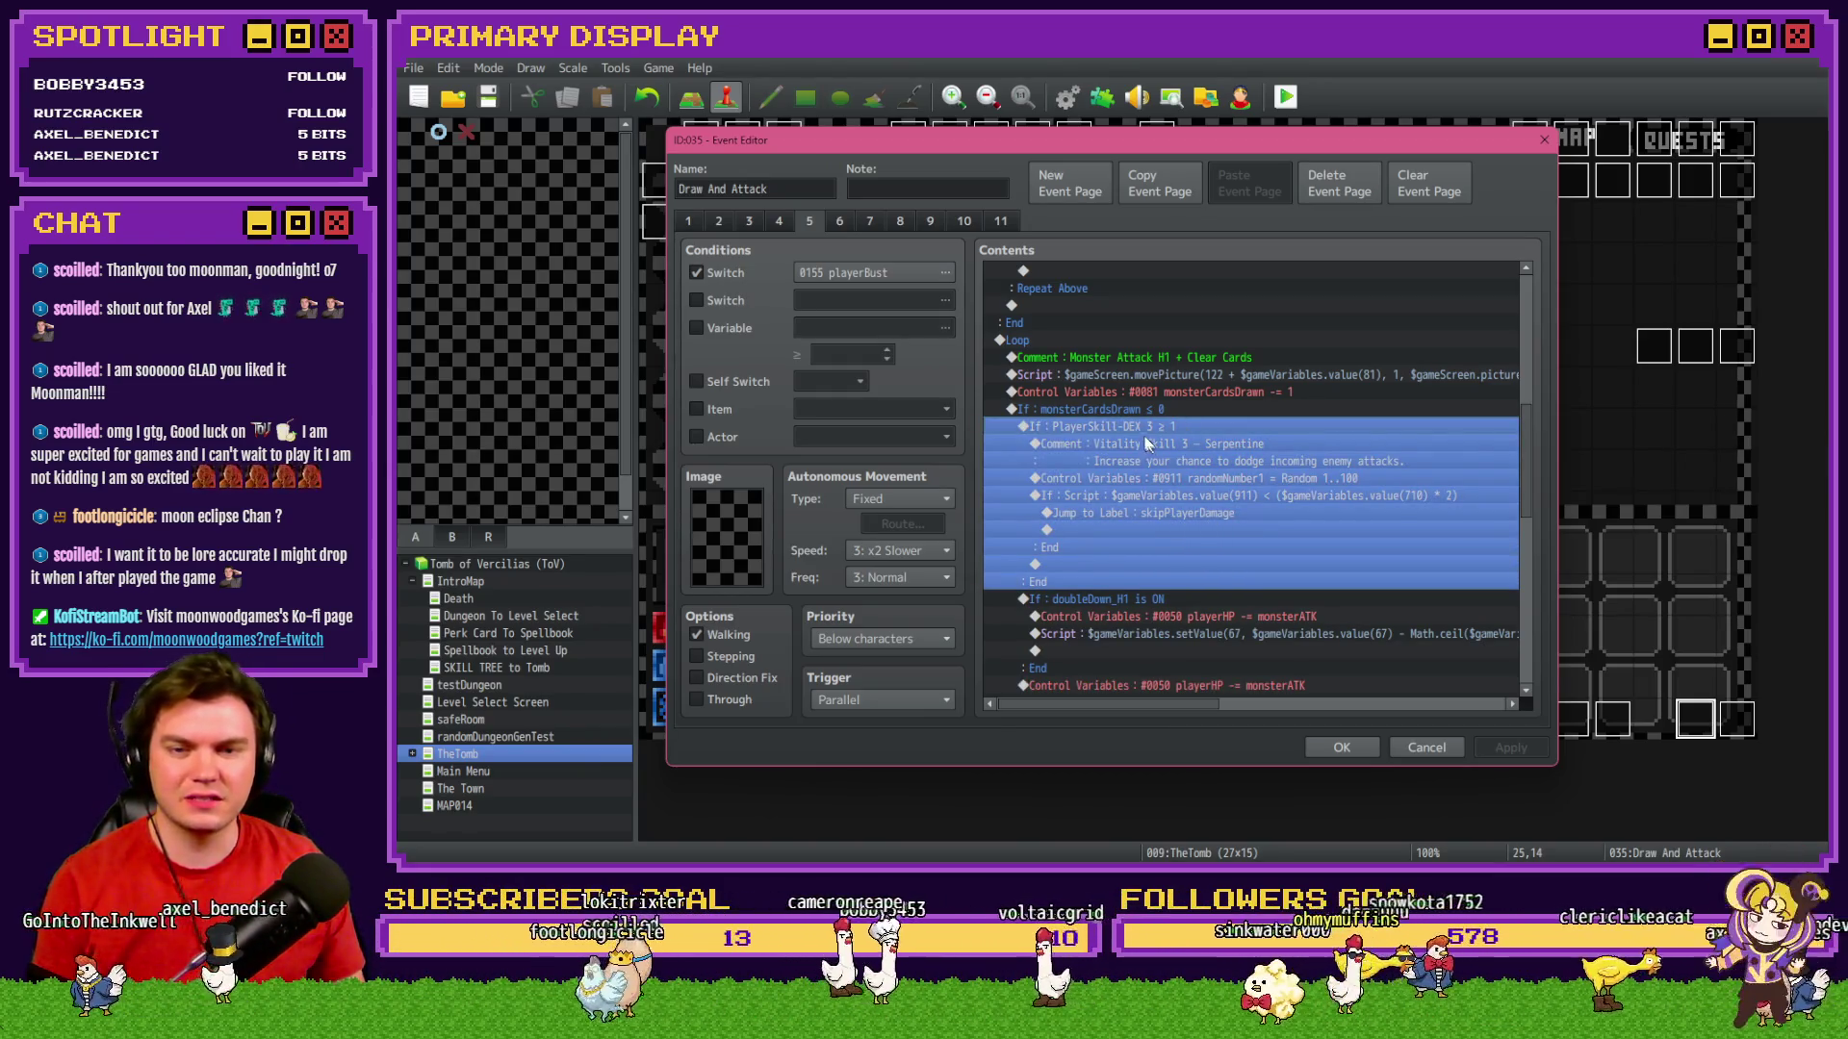
left_click(964, 221)
Replace Sleight of Hand's old script with the randomNumber1 1..100 roll and the If: Script chance check.
left_click_drag(1525, 308, 1523, 423)
left_click(1261, 331)
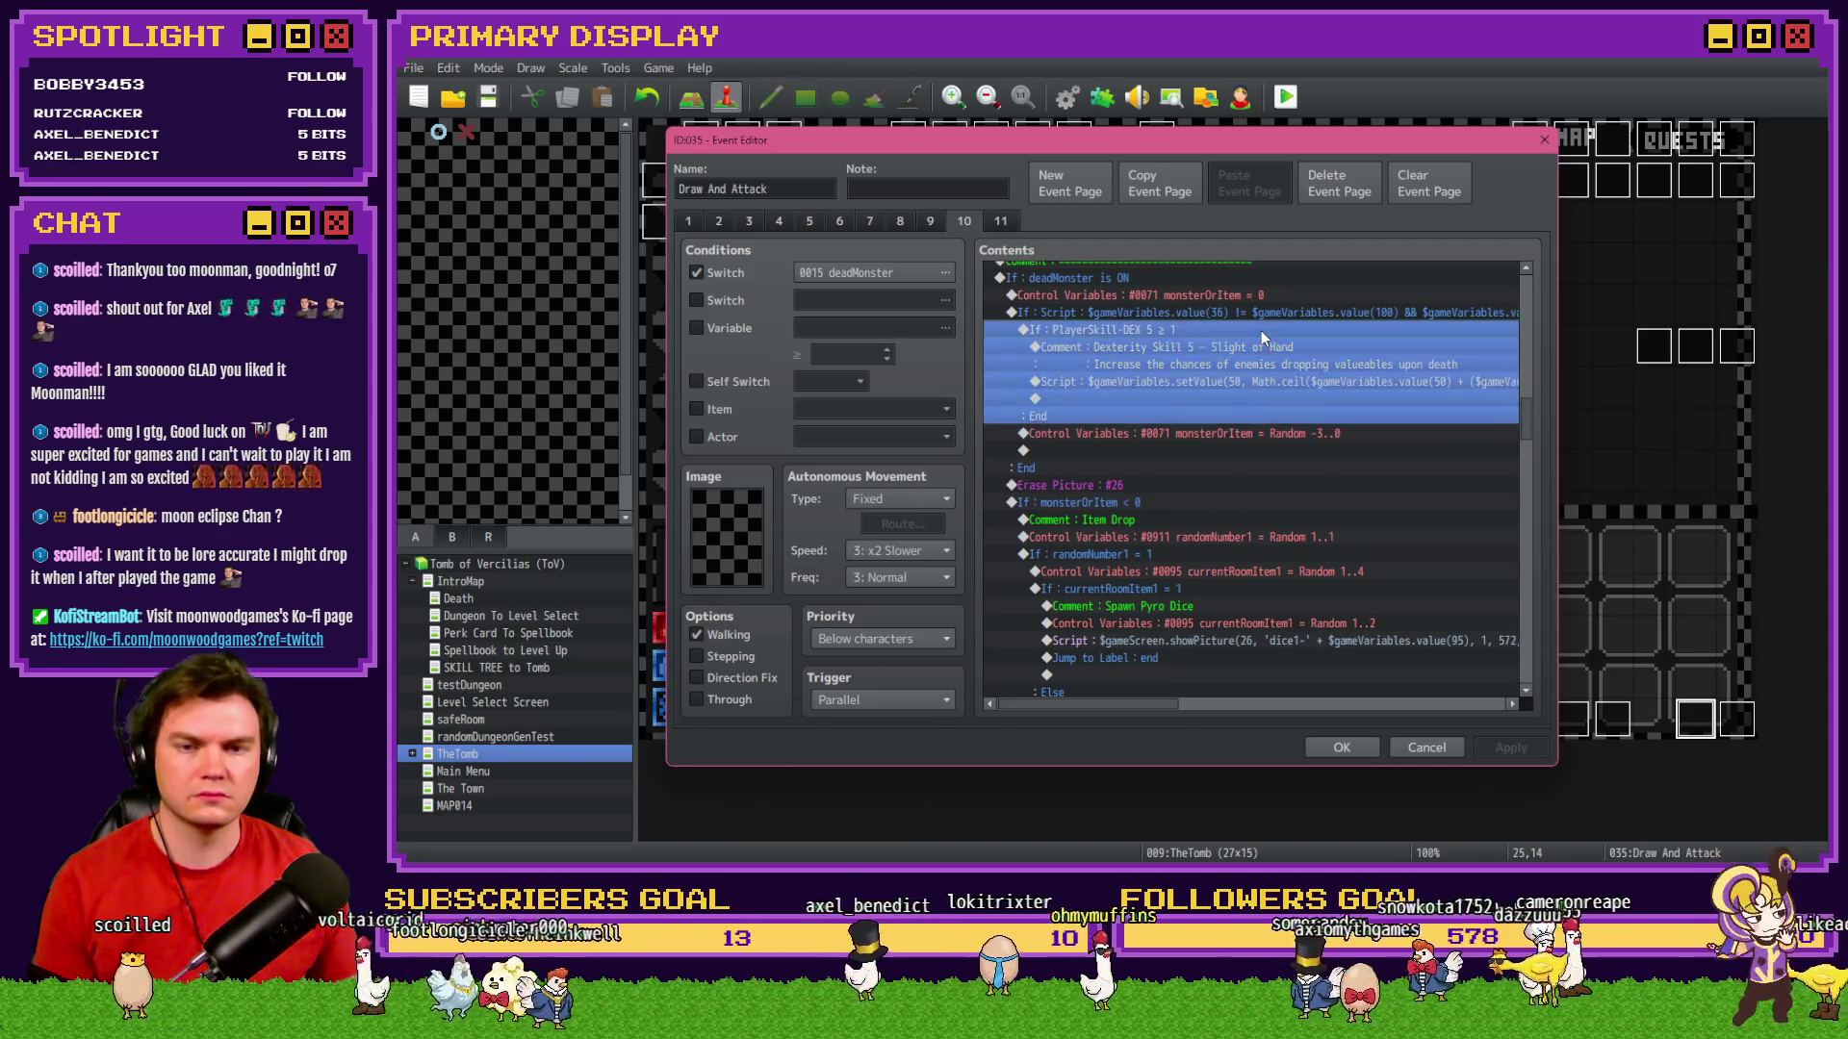
key("ctrl+v")
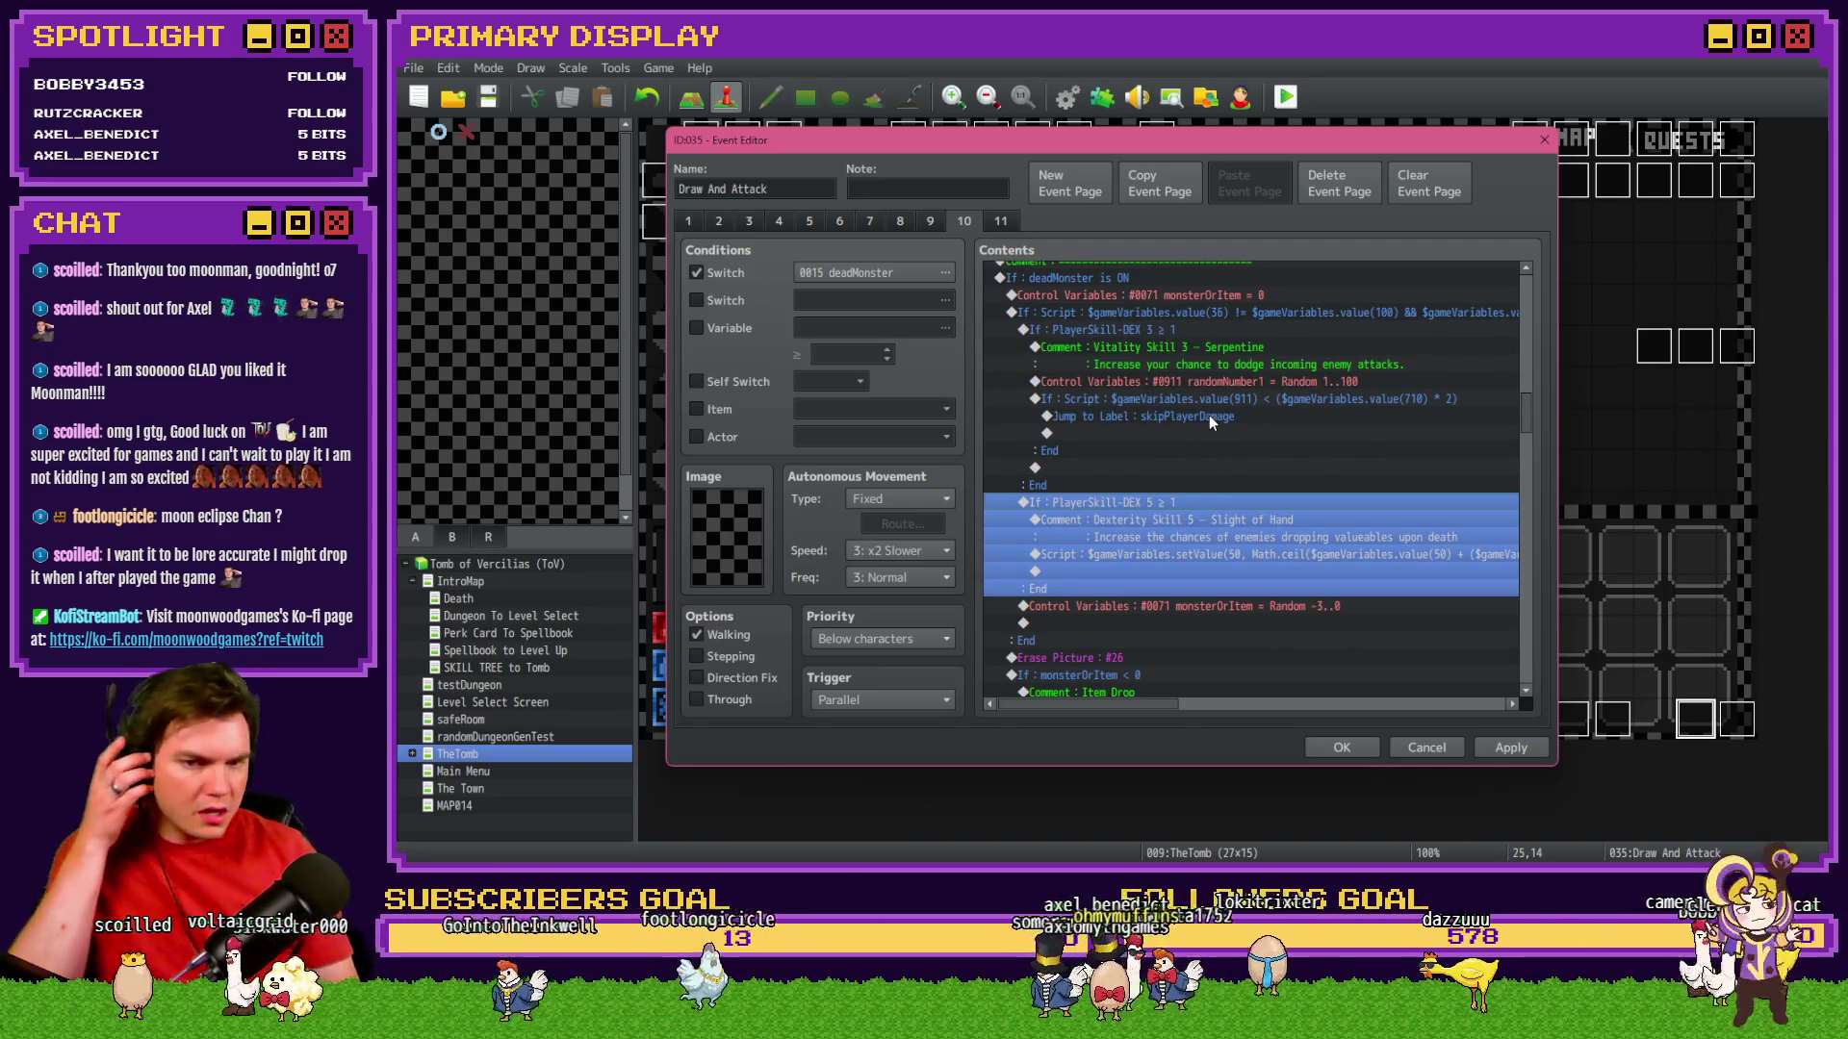
left_click(1227, 383)
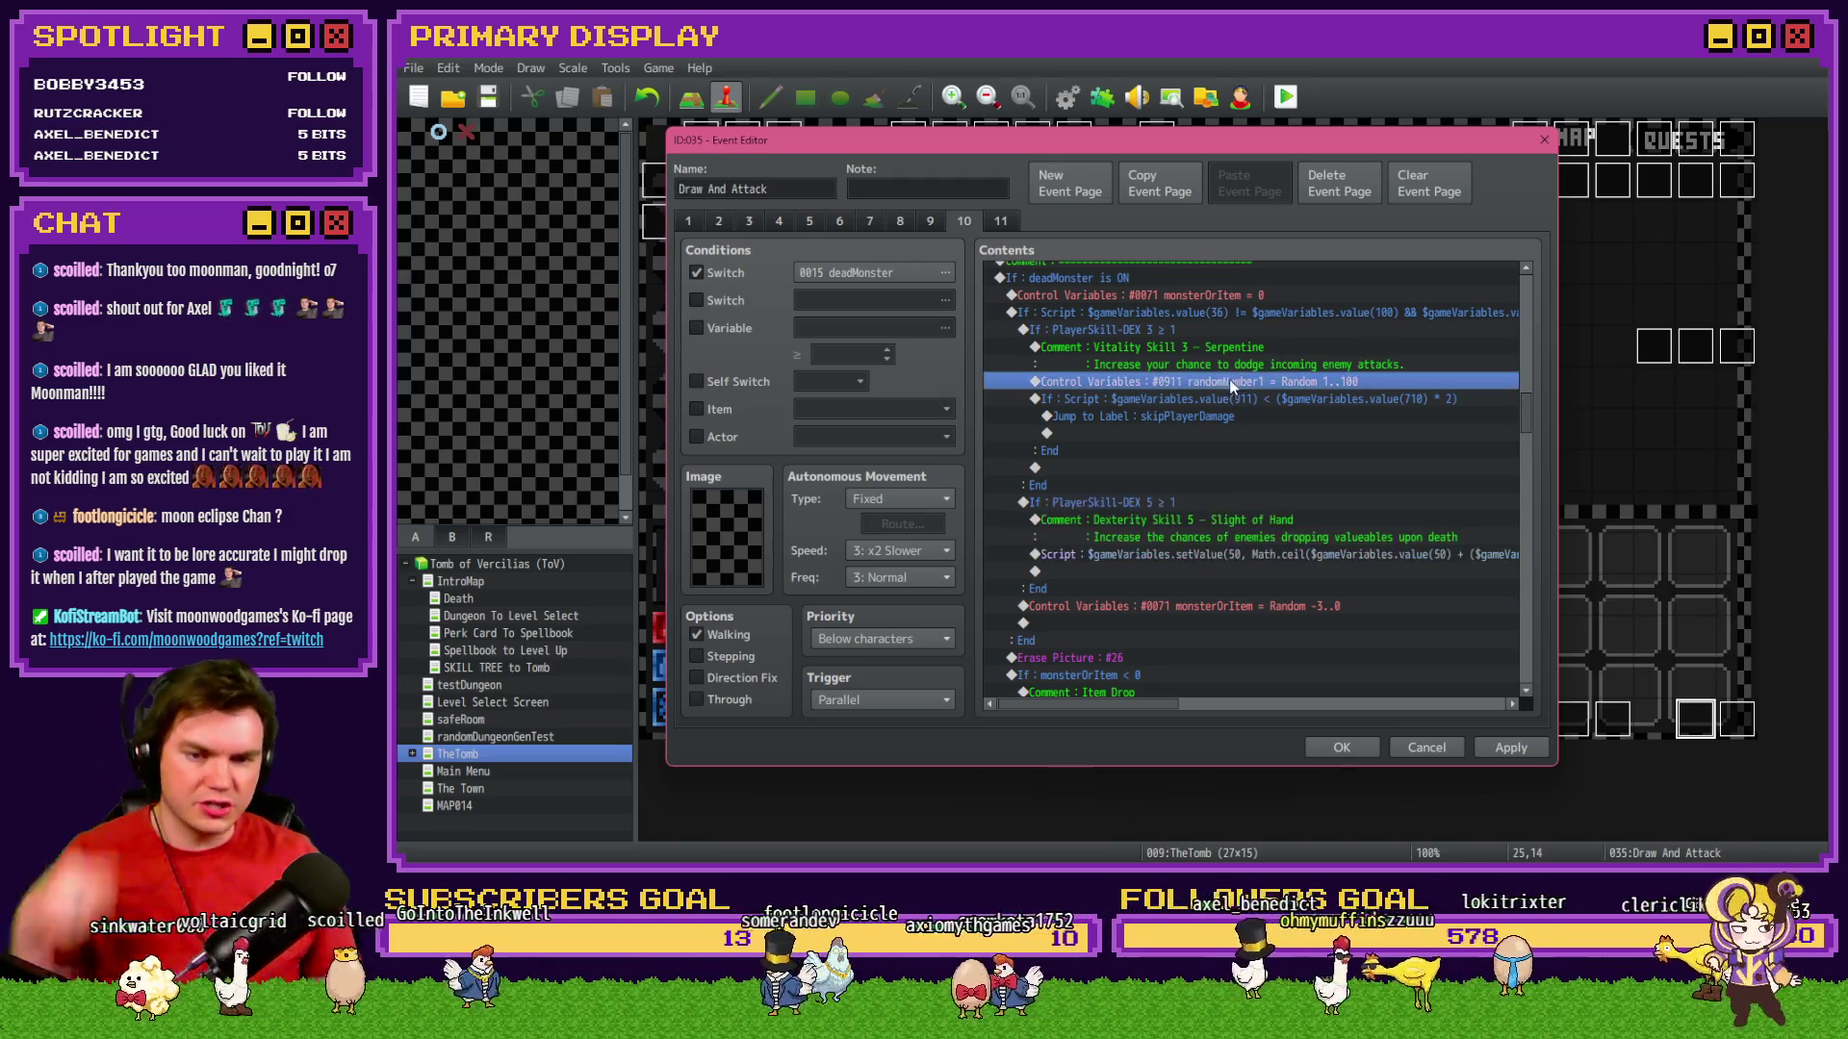
key("ctrl+c")
left_click(1233, 556)
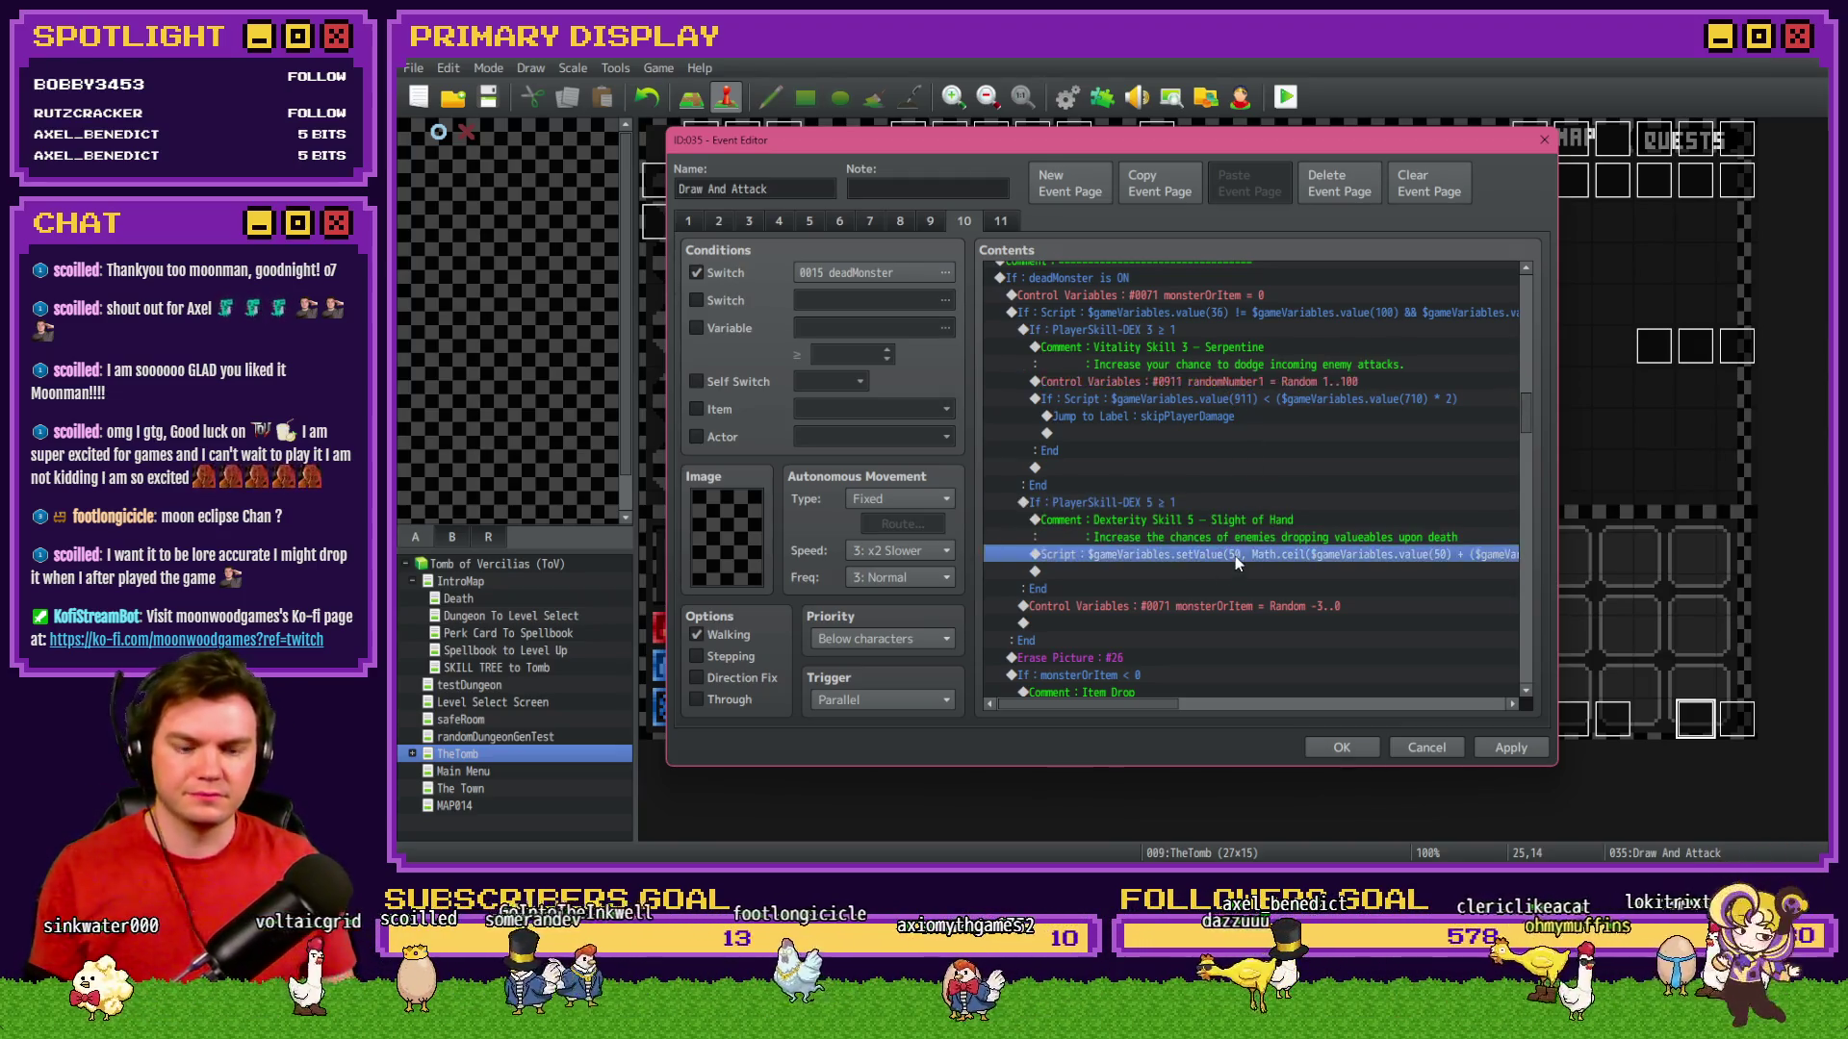
key("Delete")
key("ctrl+v")
left_click(1235, 556)
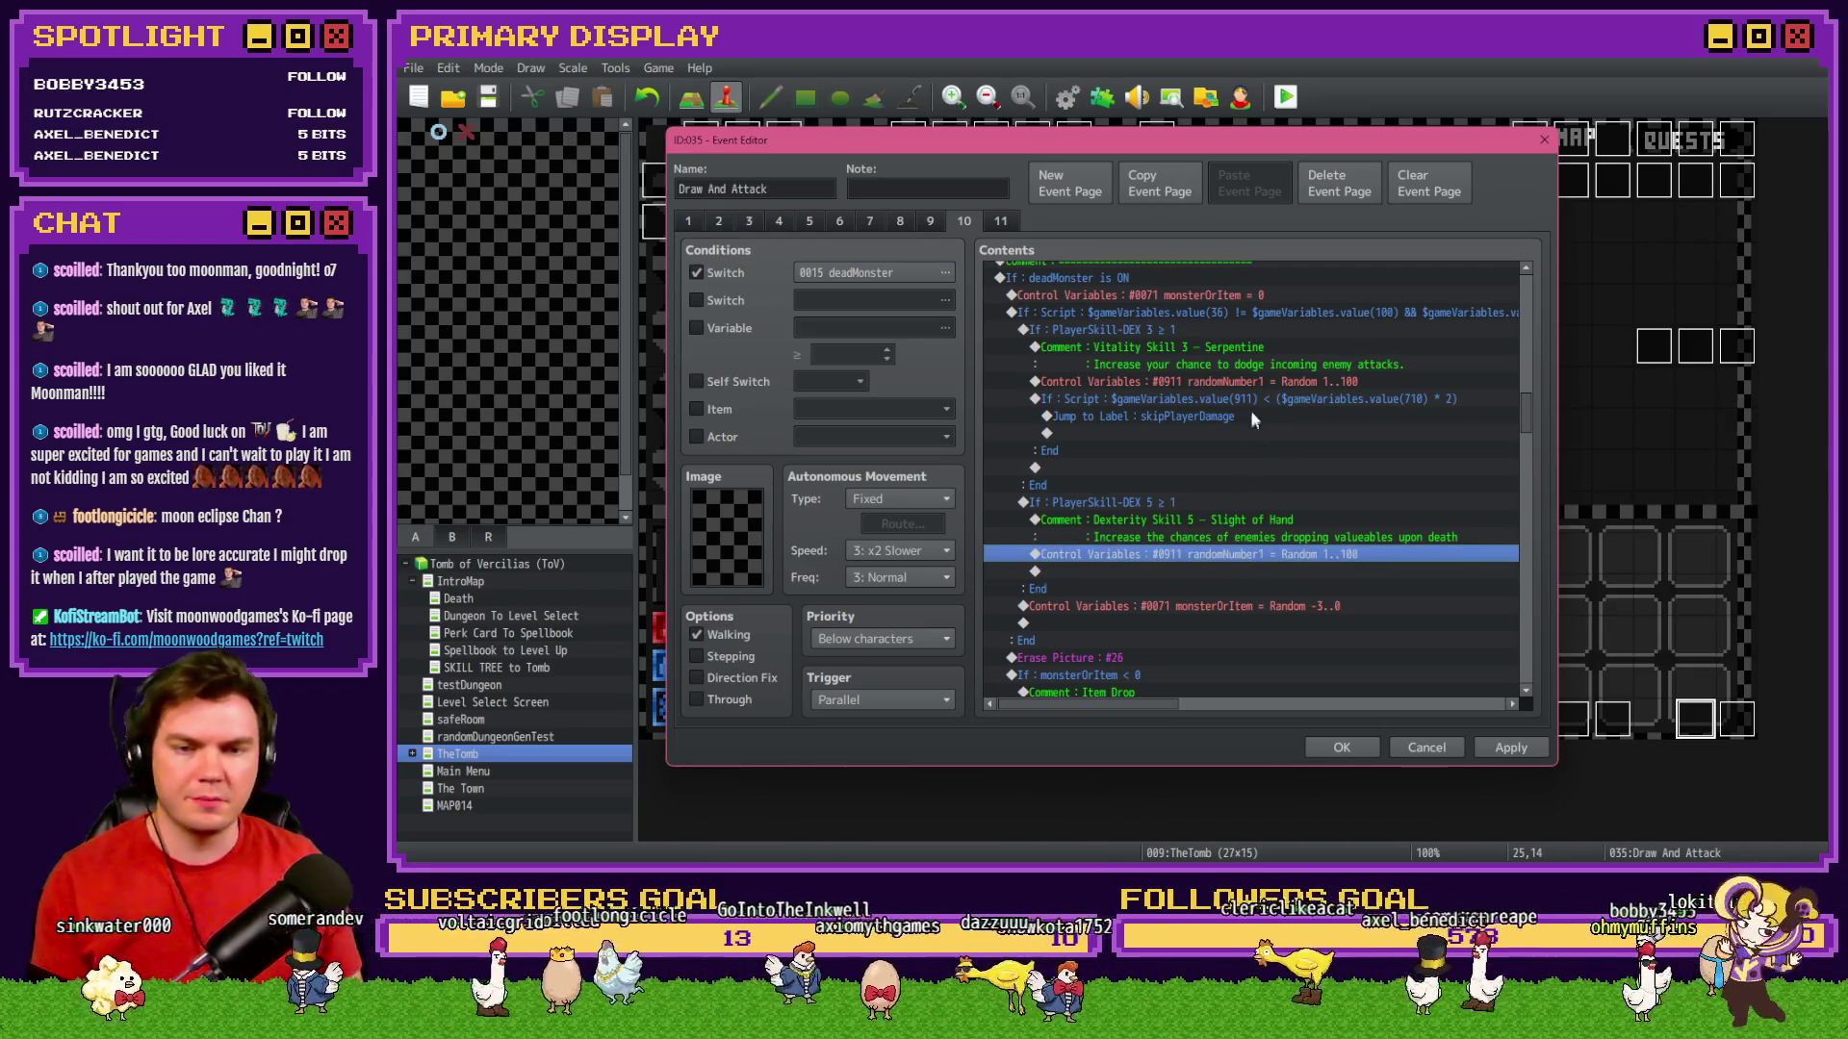
left_click(1255, 400)
key("ctrl+c")
left_click(1256, 573)
key("ctrl+v")
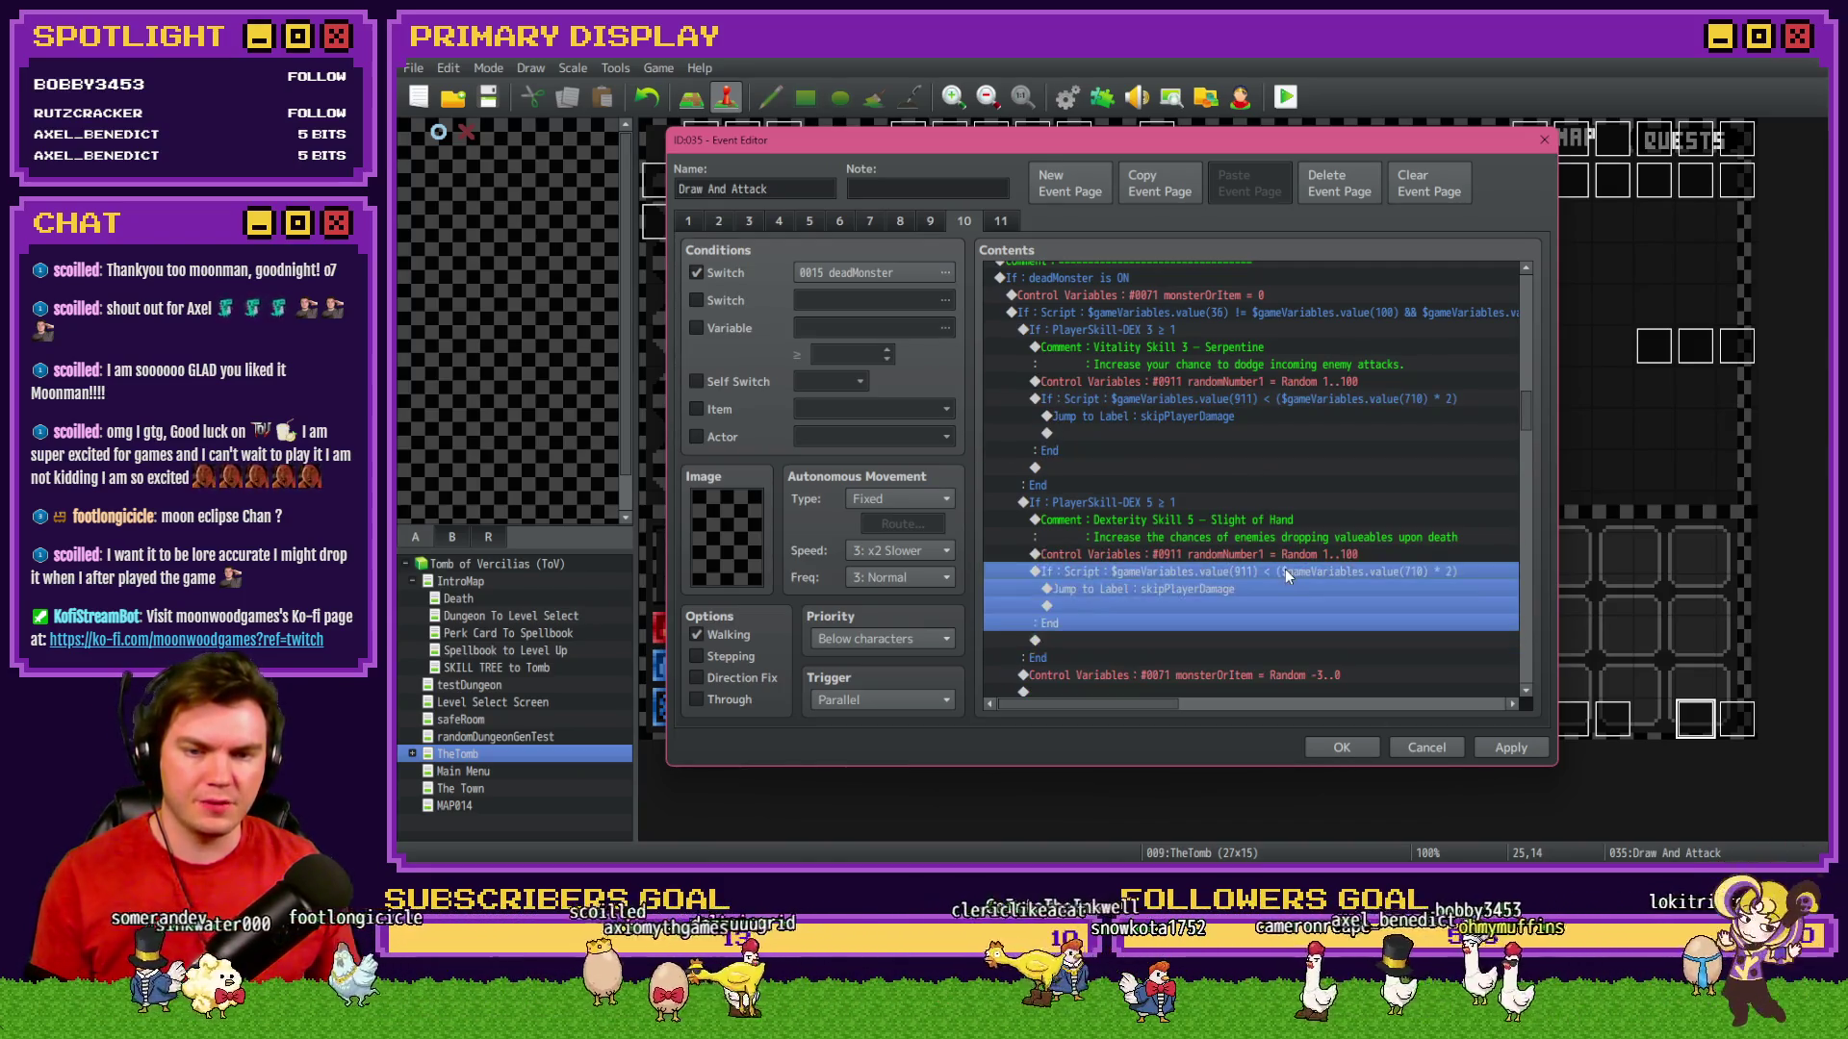
Change the pasted condition to check value(712) * 3, then close the Event Editor with OK.
left_click(728, 329)
left_click(866, 328)
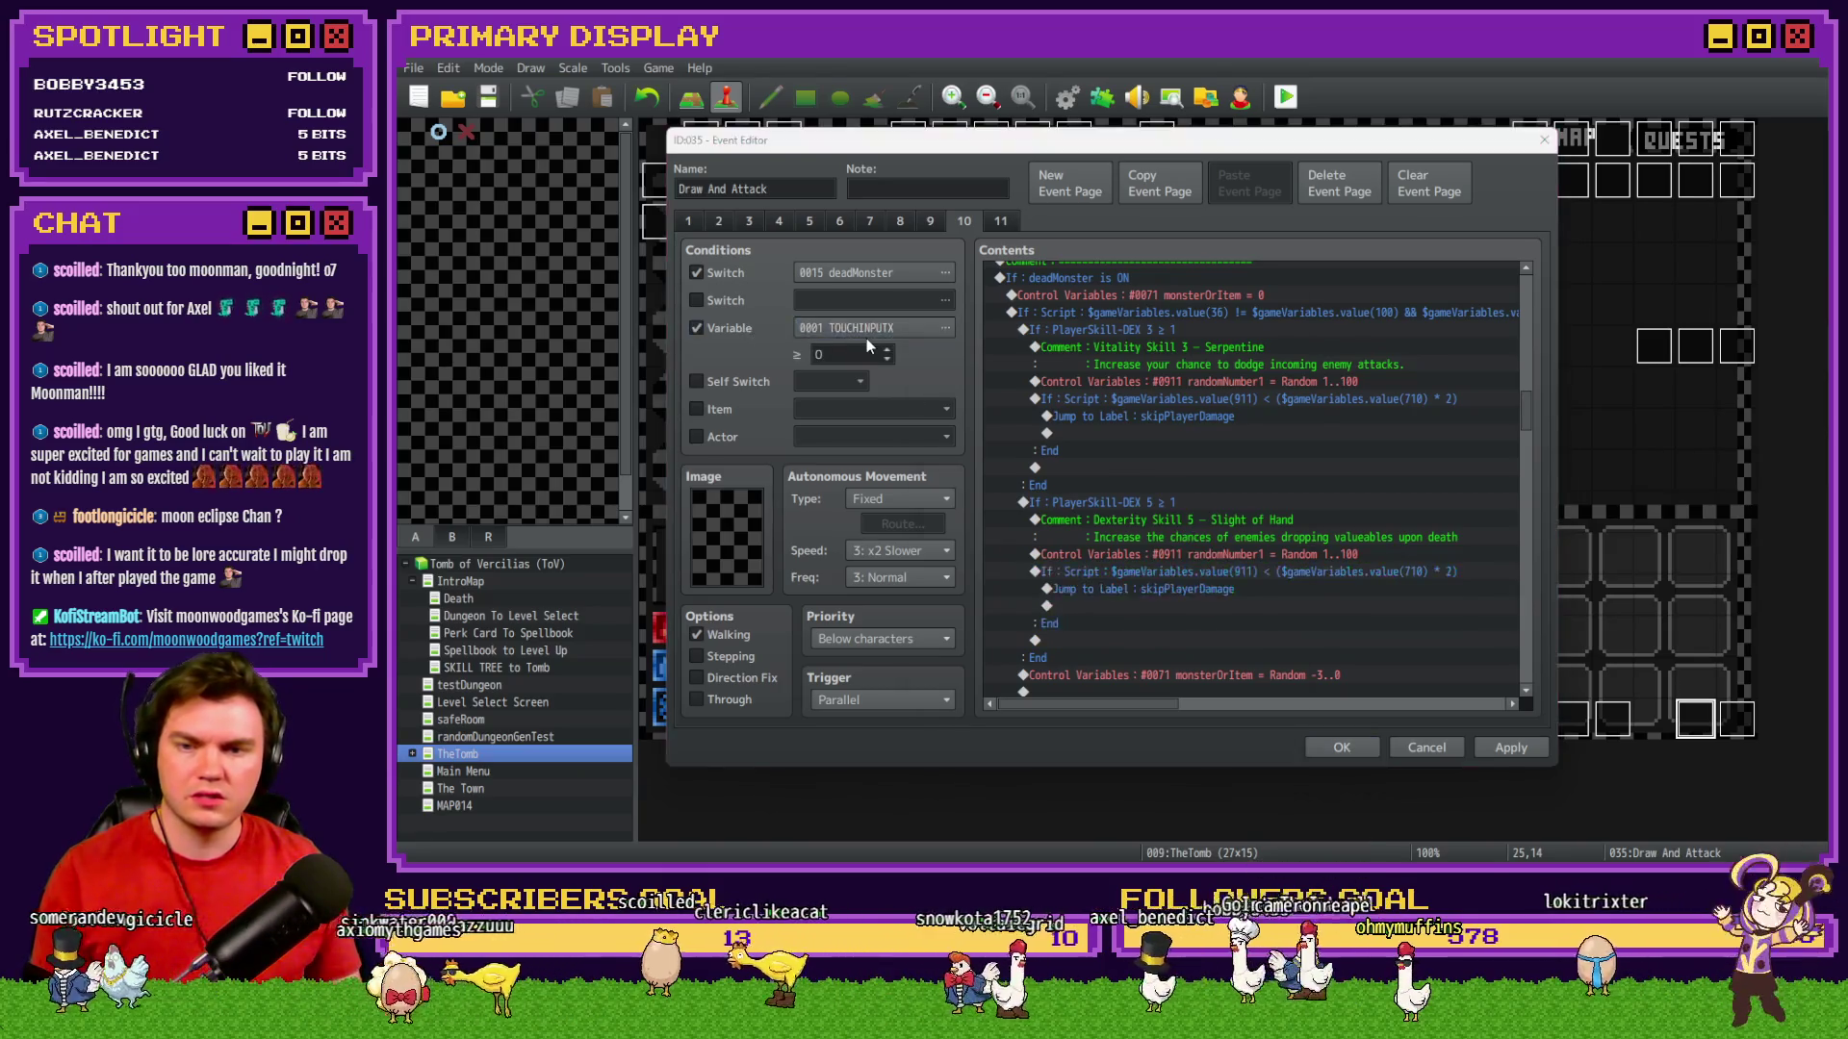
left_click(1166, 664)
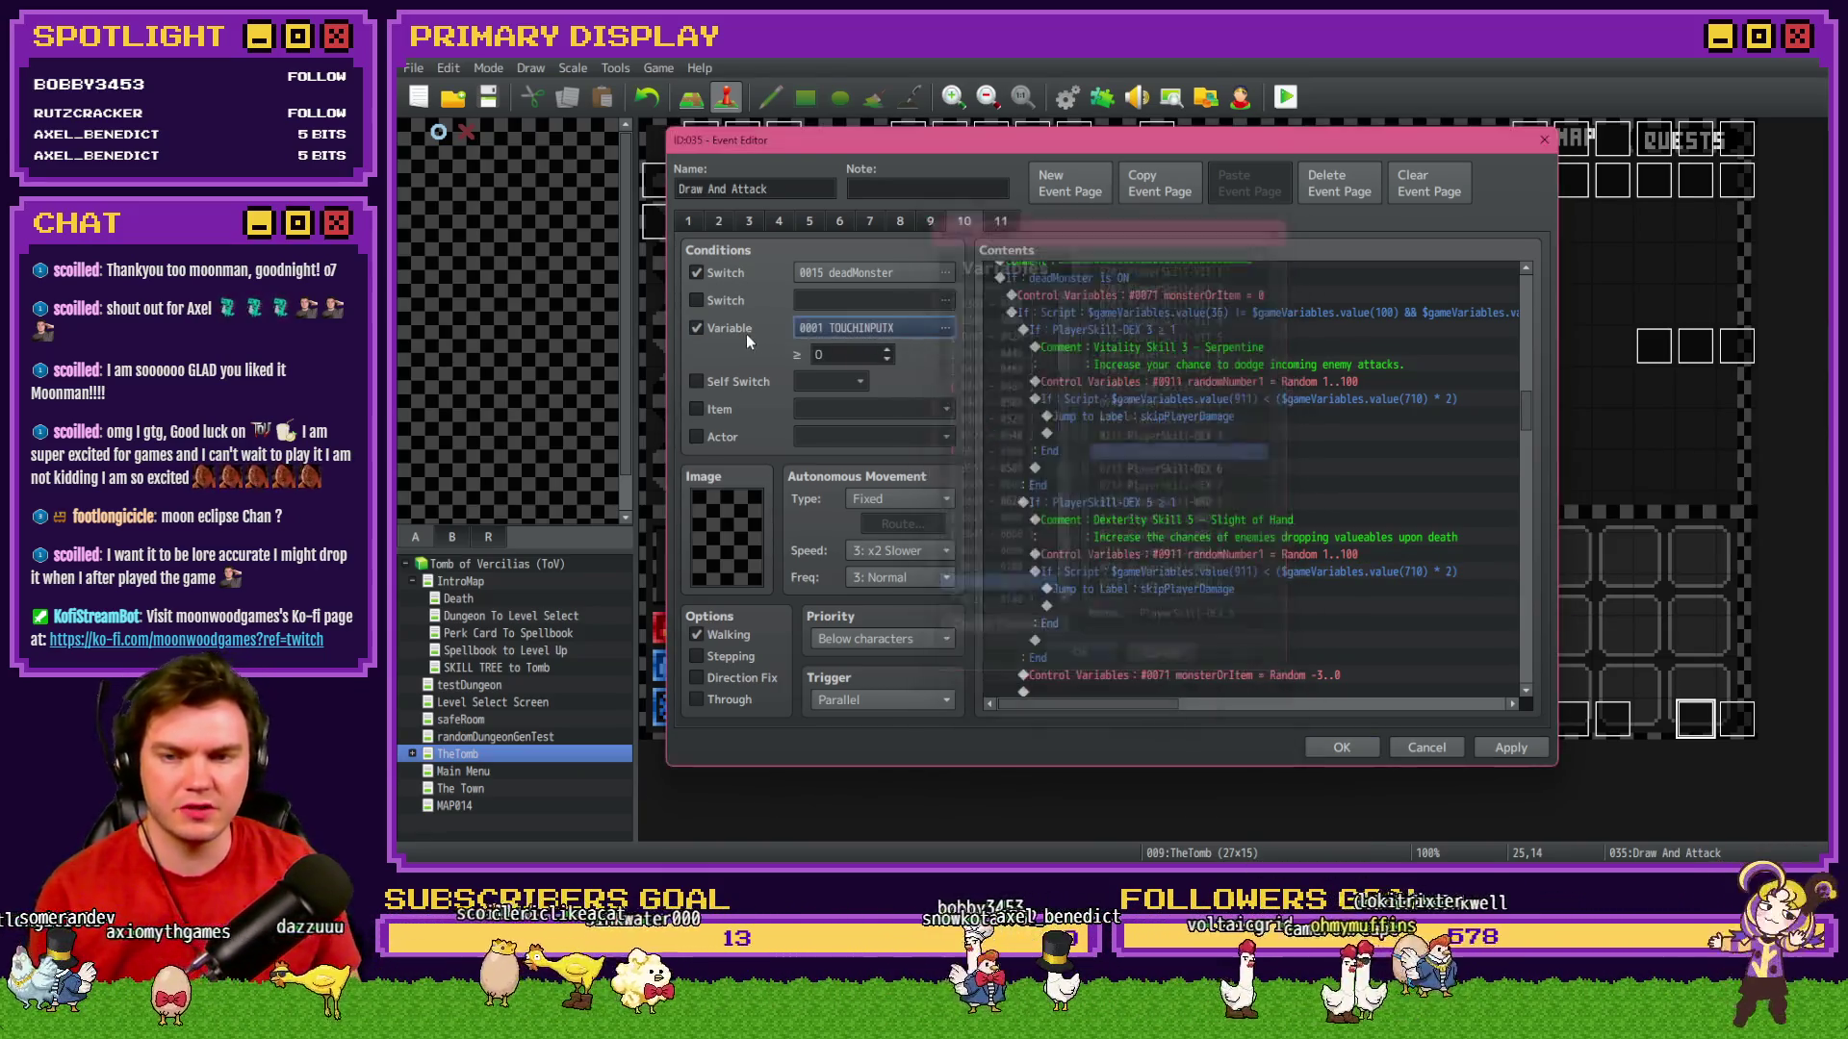
double_click(1395, 571)
triple_click(1374, 562)
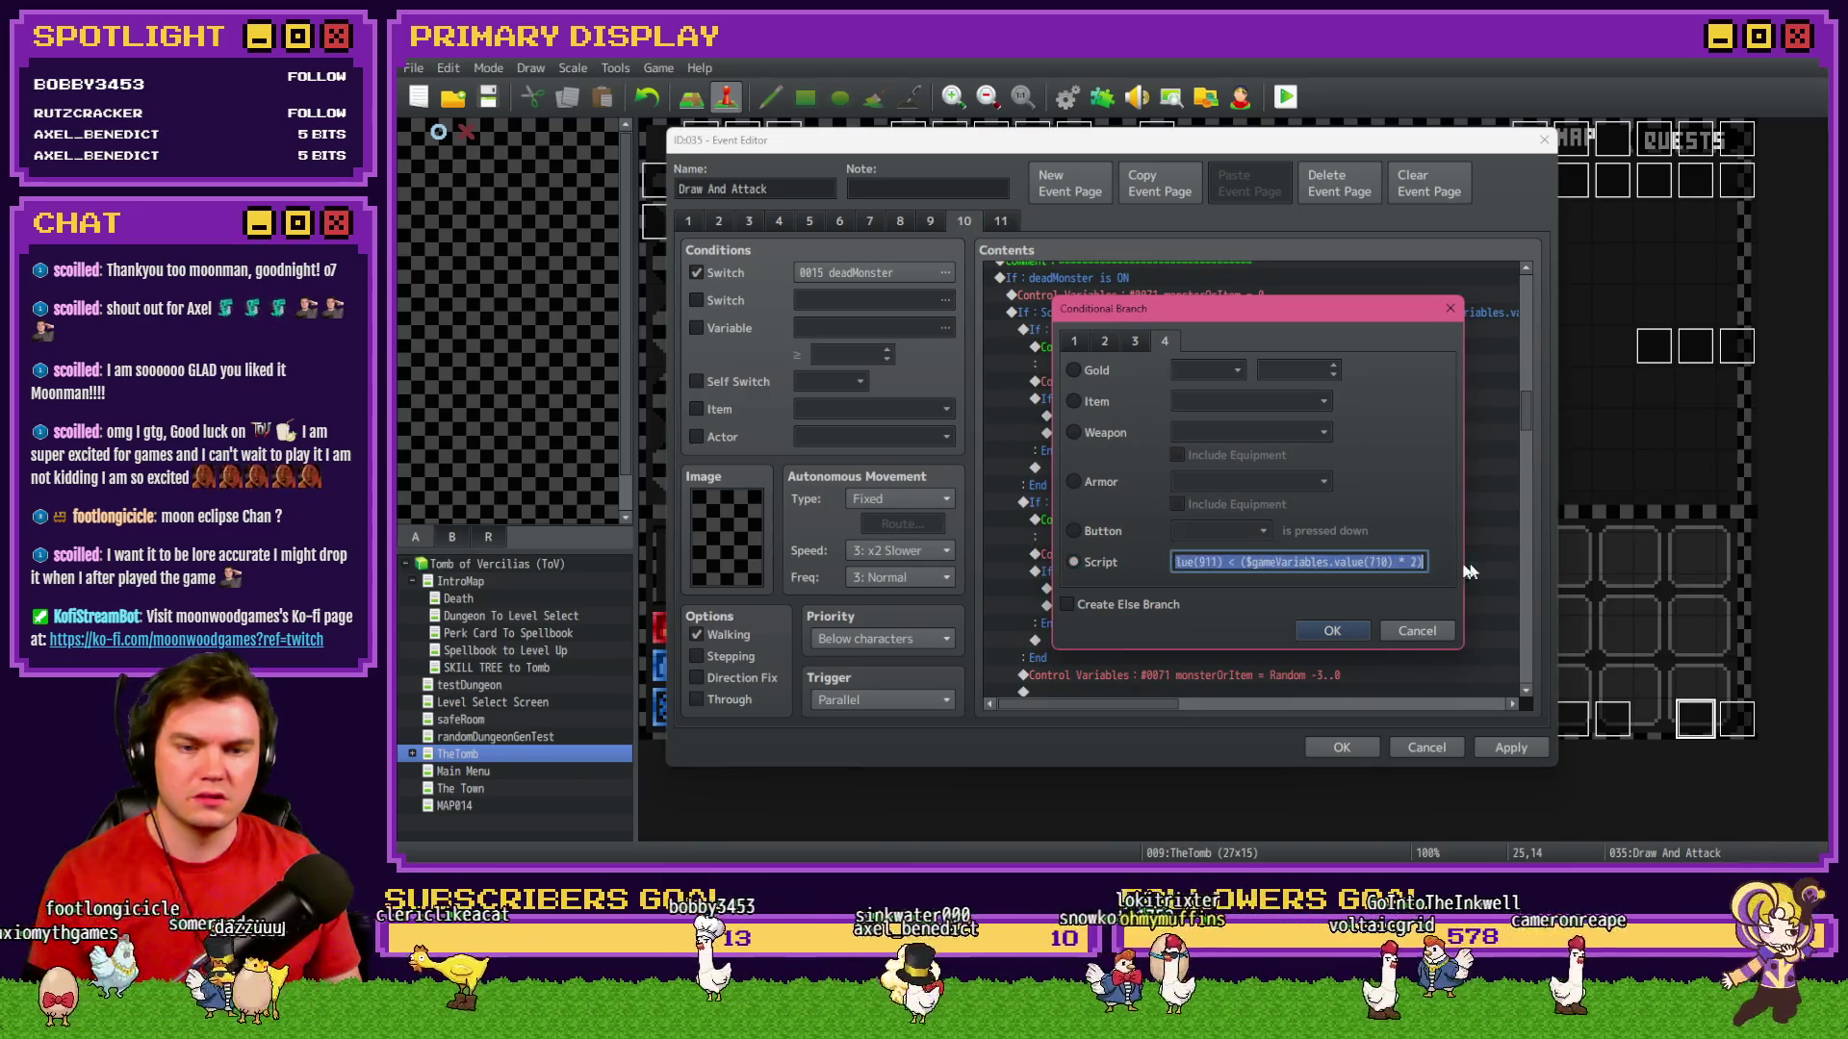
left_click(1392, 562)
key("BackSpace")
type("2")
type("3")
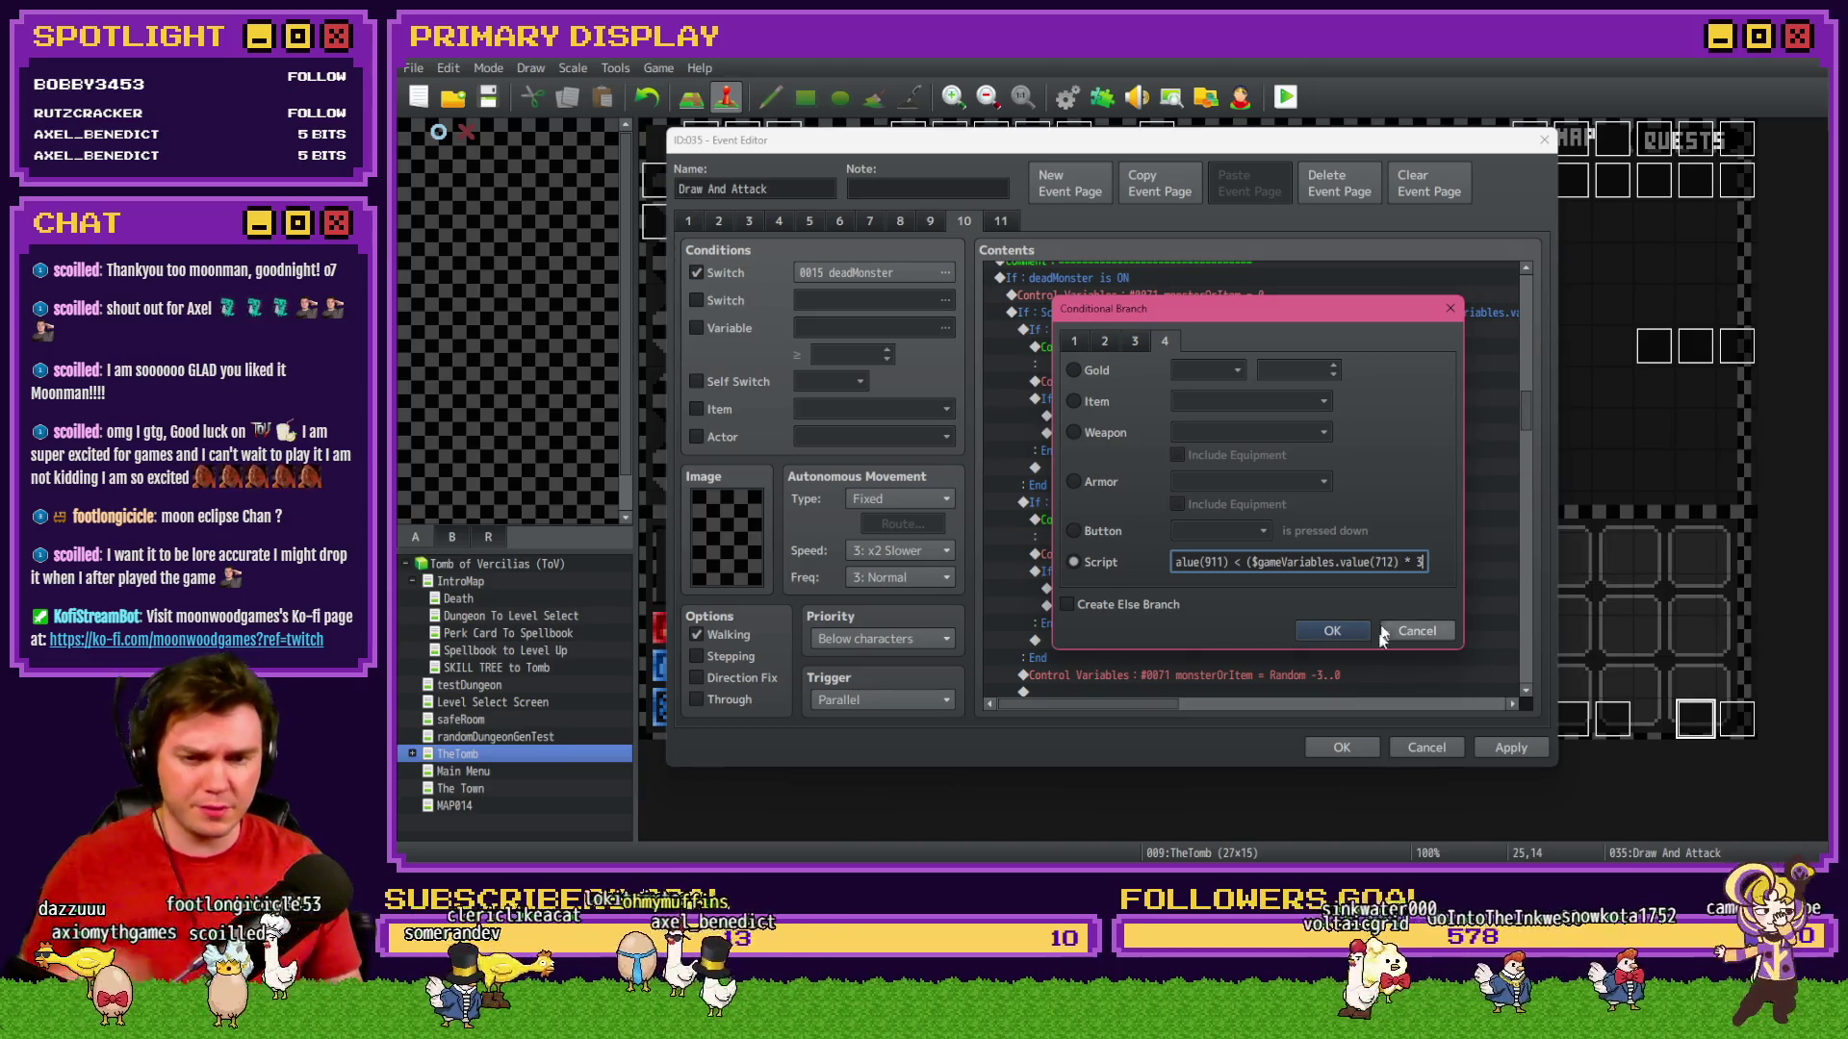
left_click(1331, 630)
left_click(1332, 747)
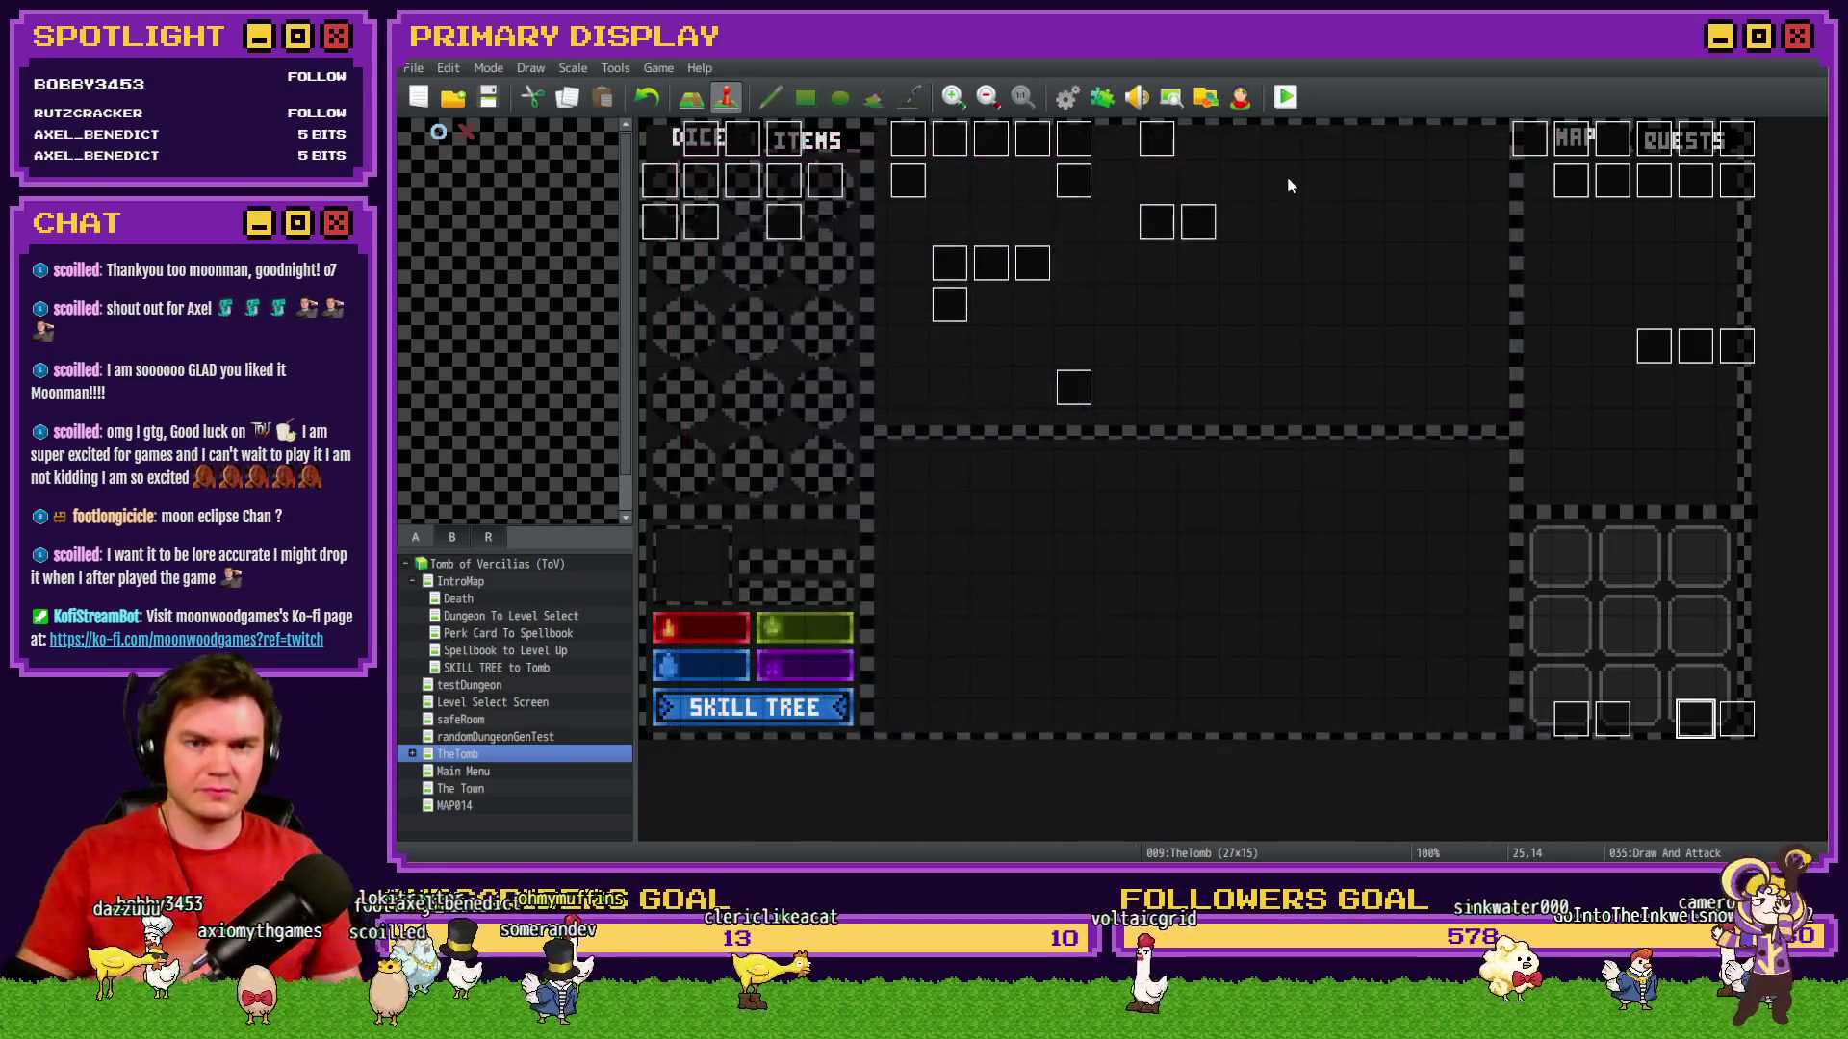
Save and playtest, then confirm Sleight of Hand shows a 0%→5% drop chance in the skill tree.
key("alt+F4")
left_click(1047, 488)
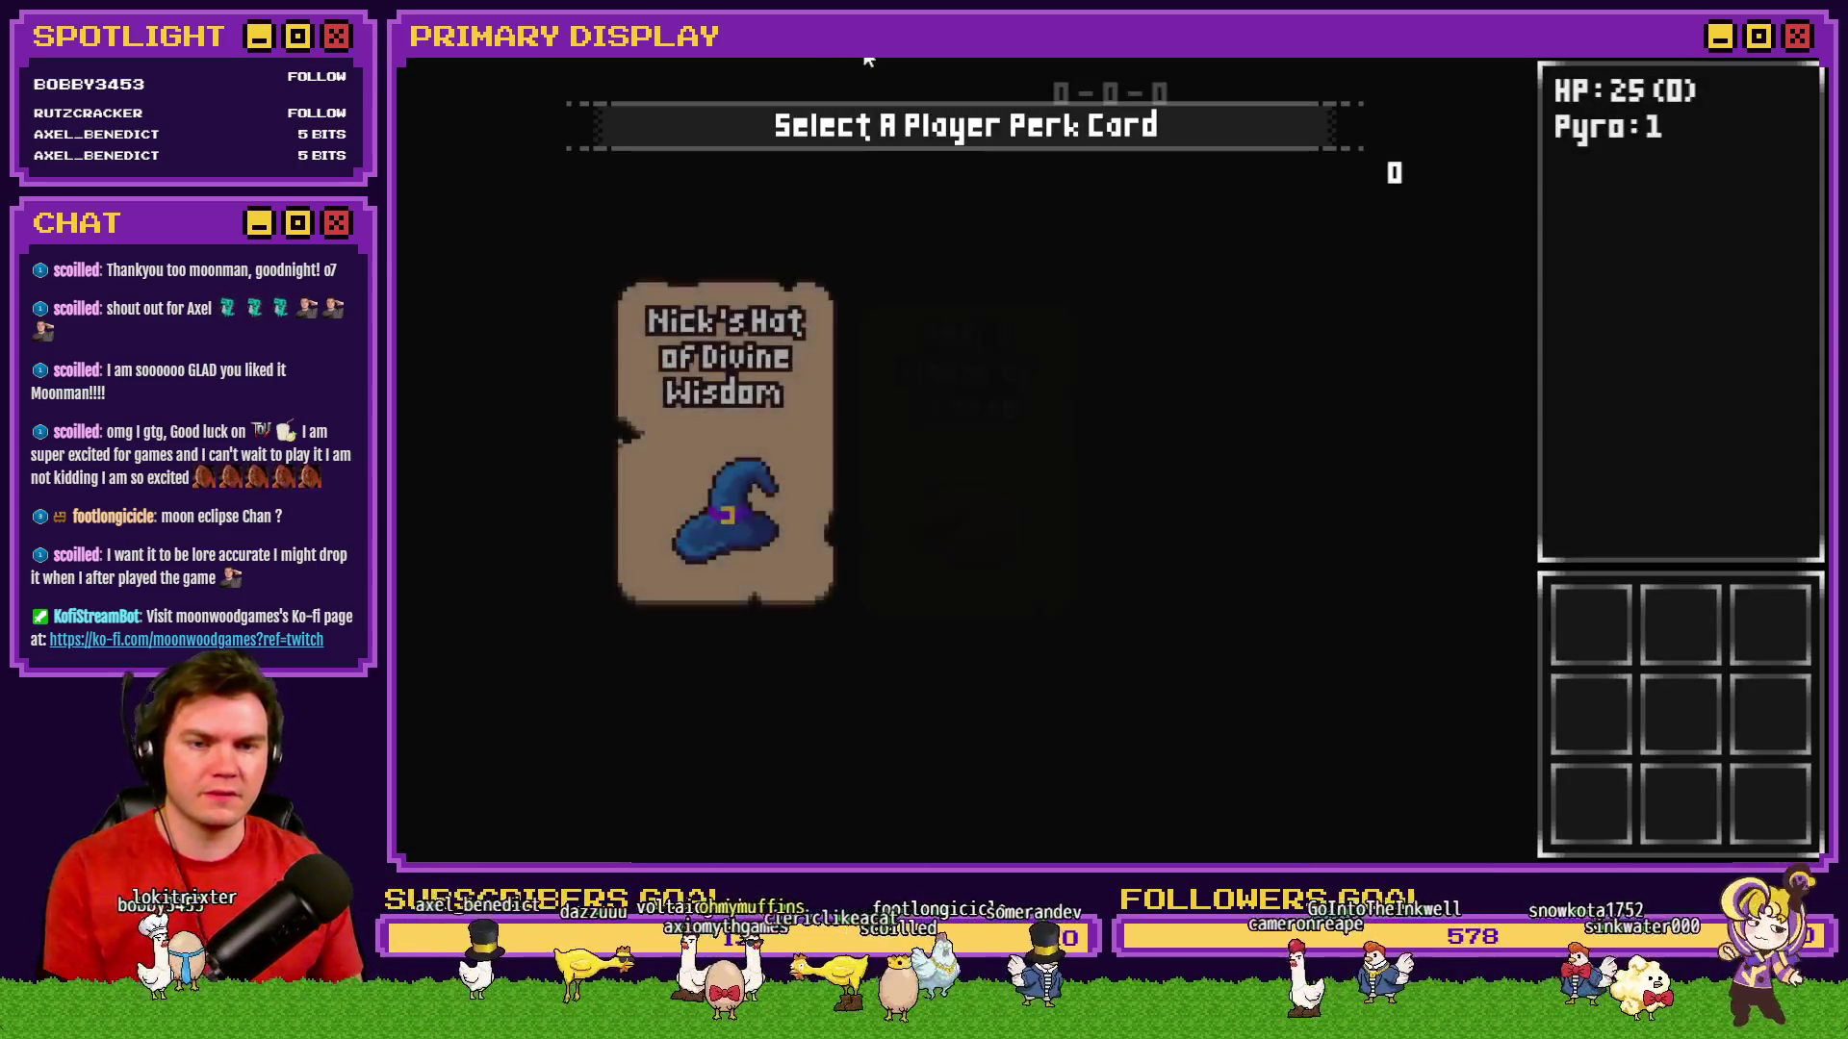
left_click(1030, 405)
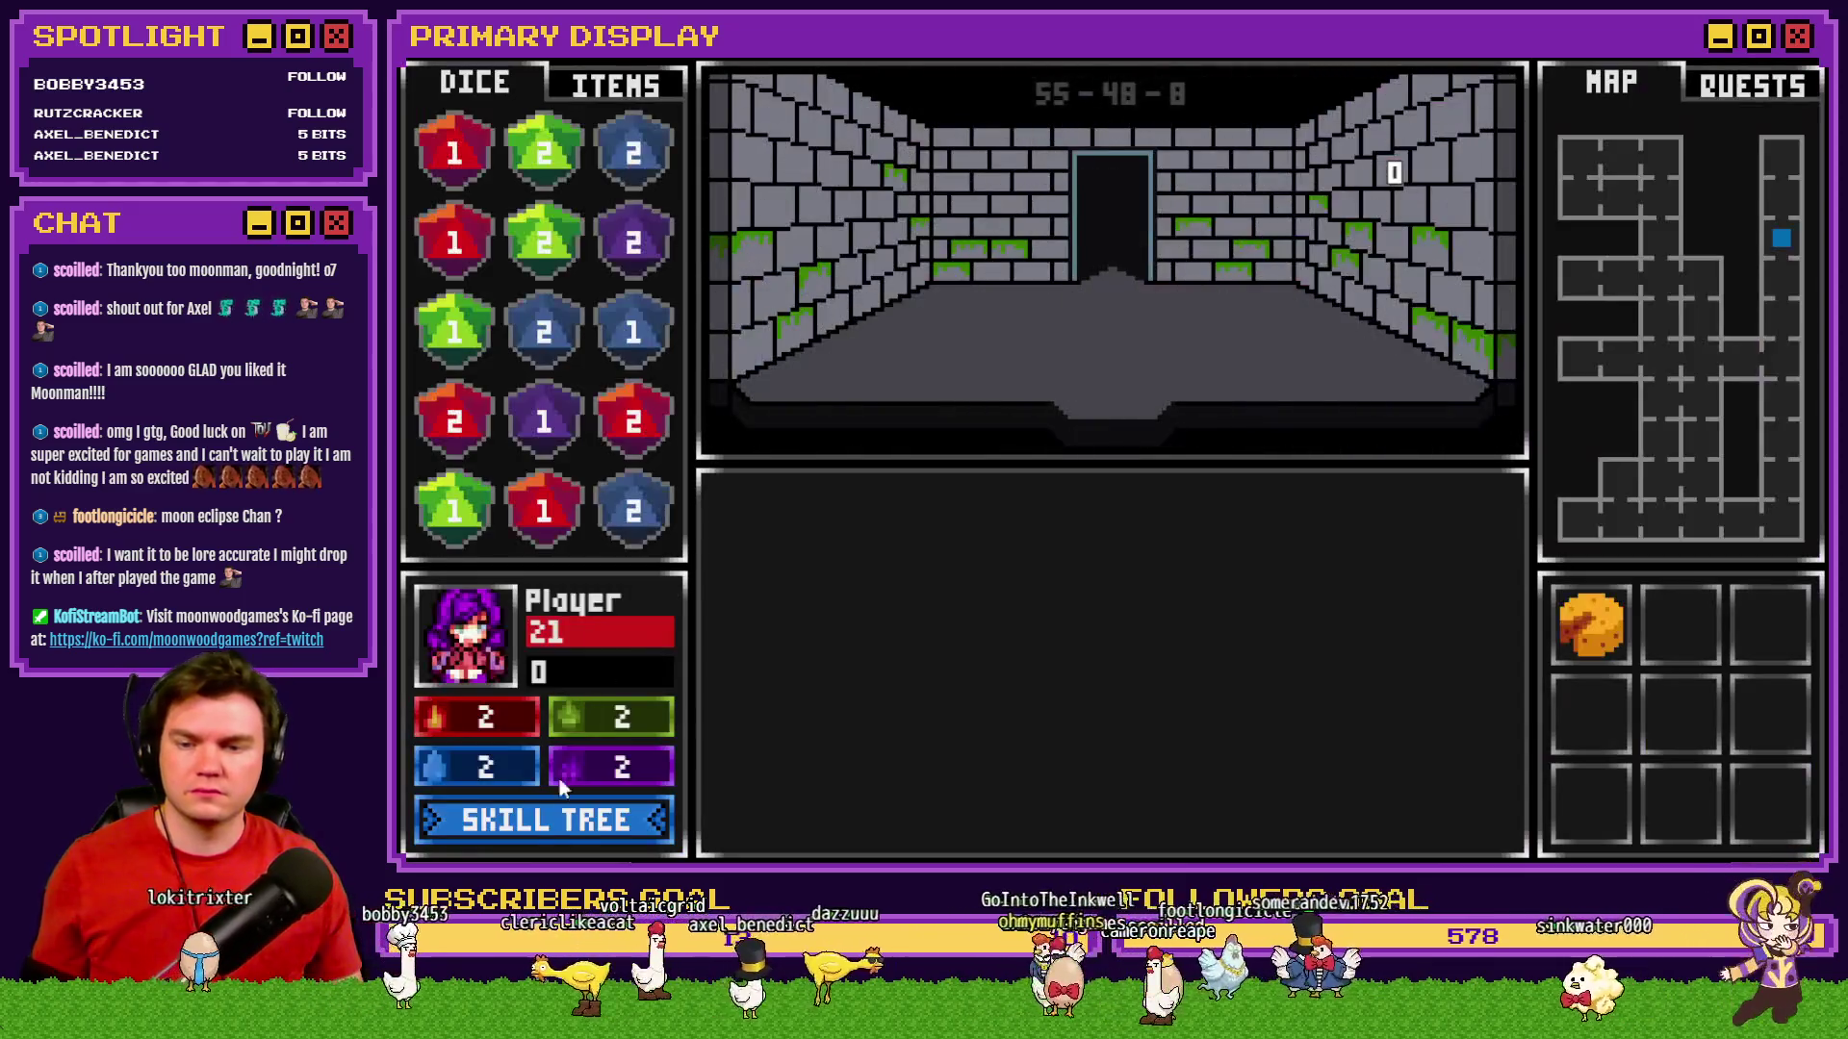
left_click(564, 820)
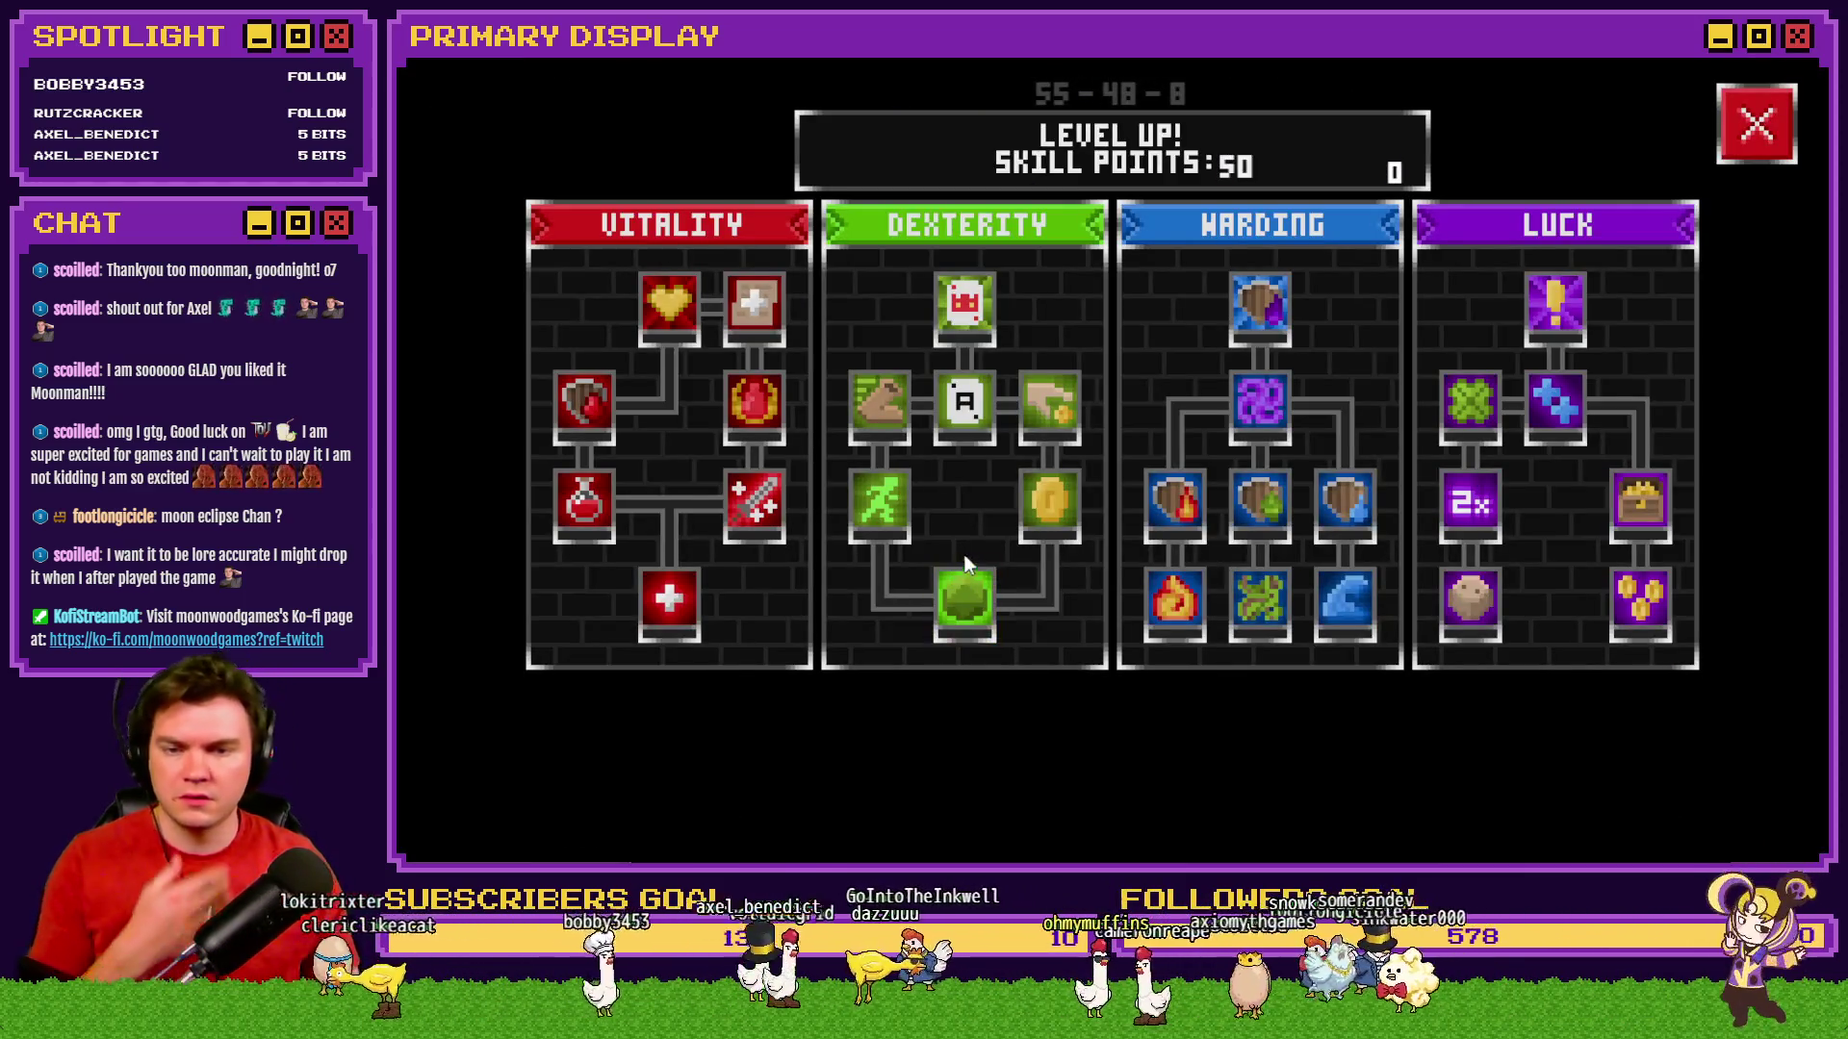
mouse_move(1042, 516)
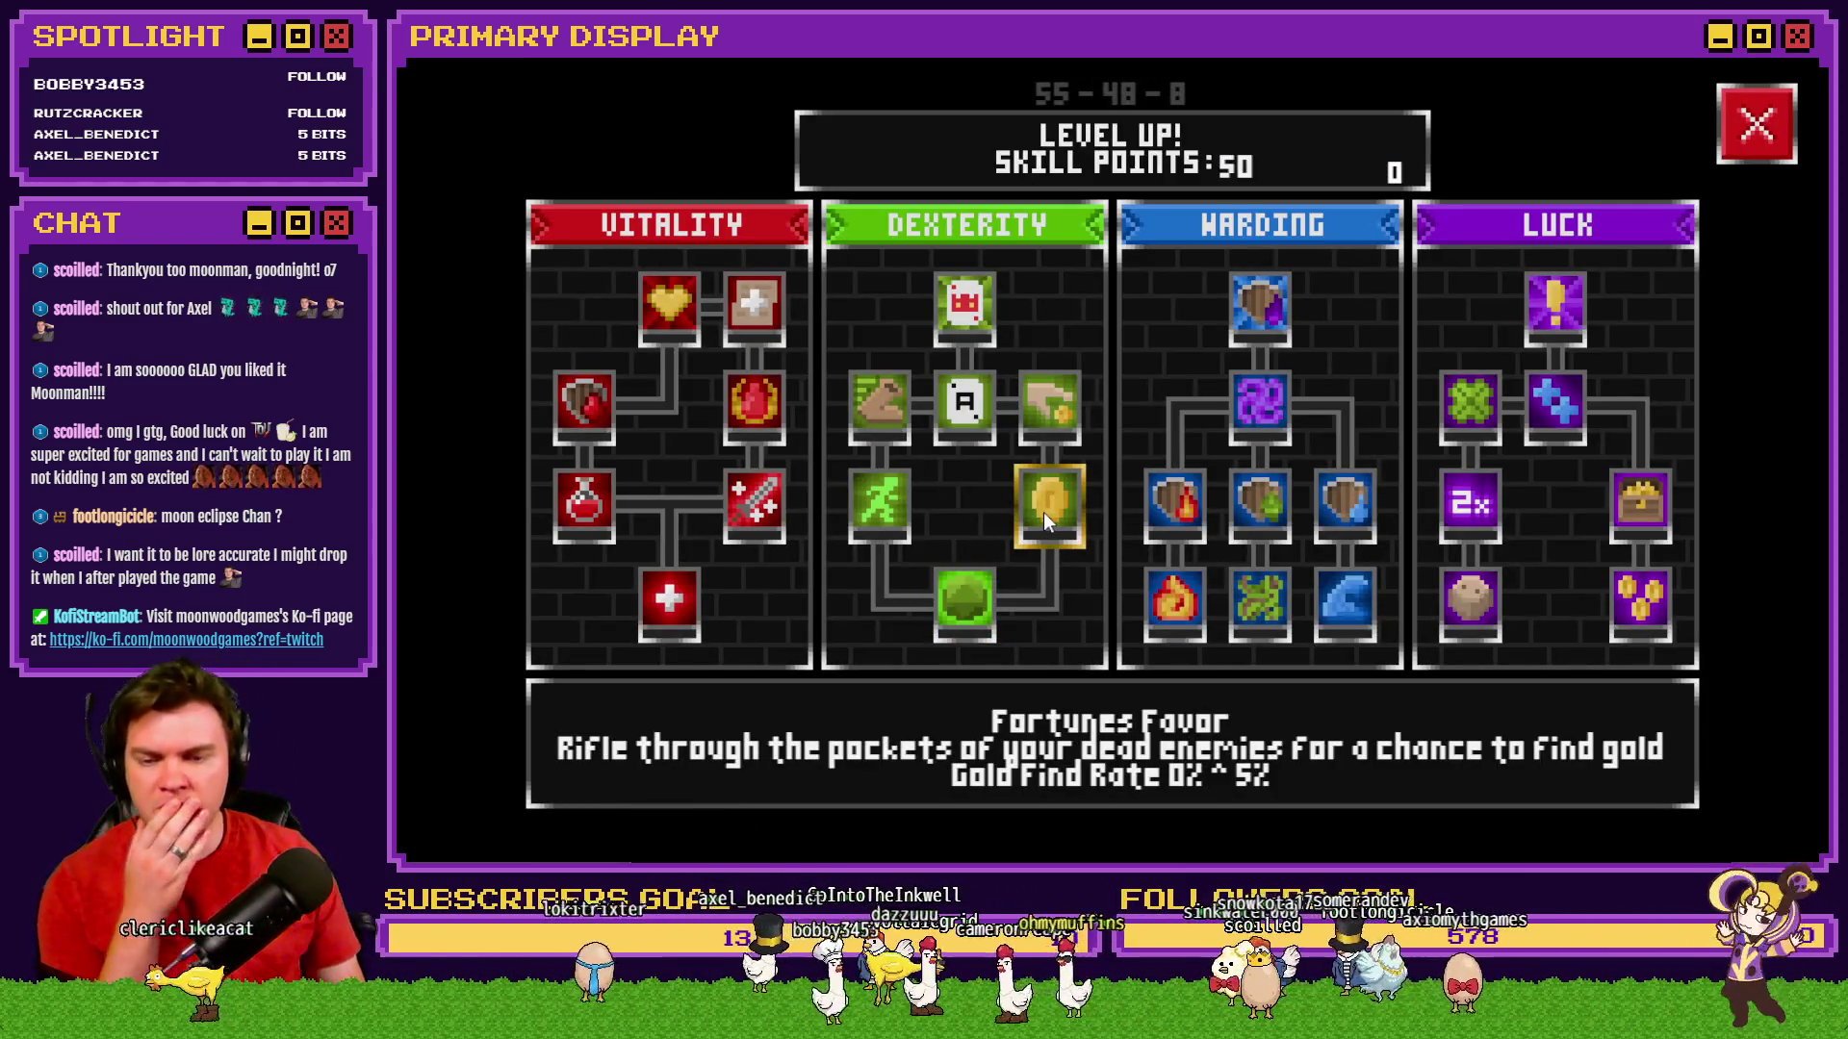
mouse_move(1053, 430)
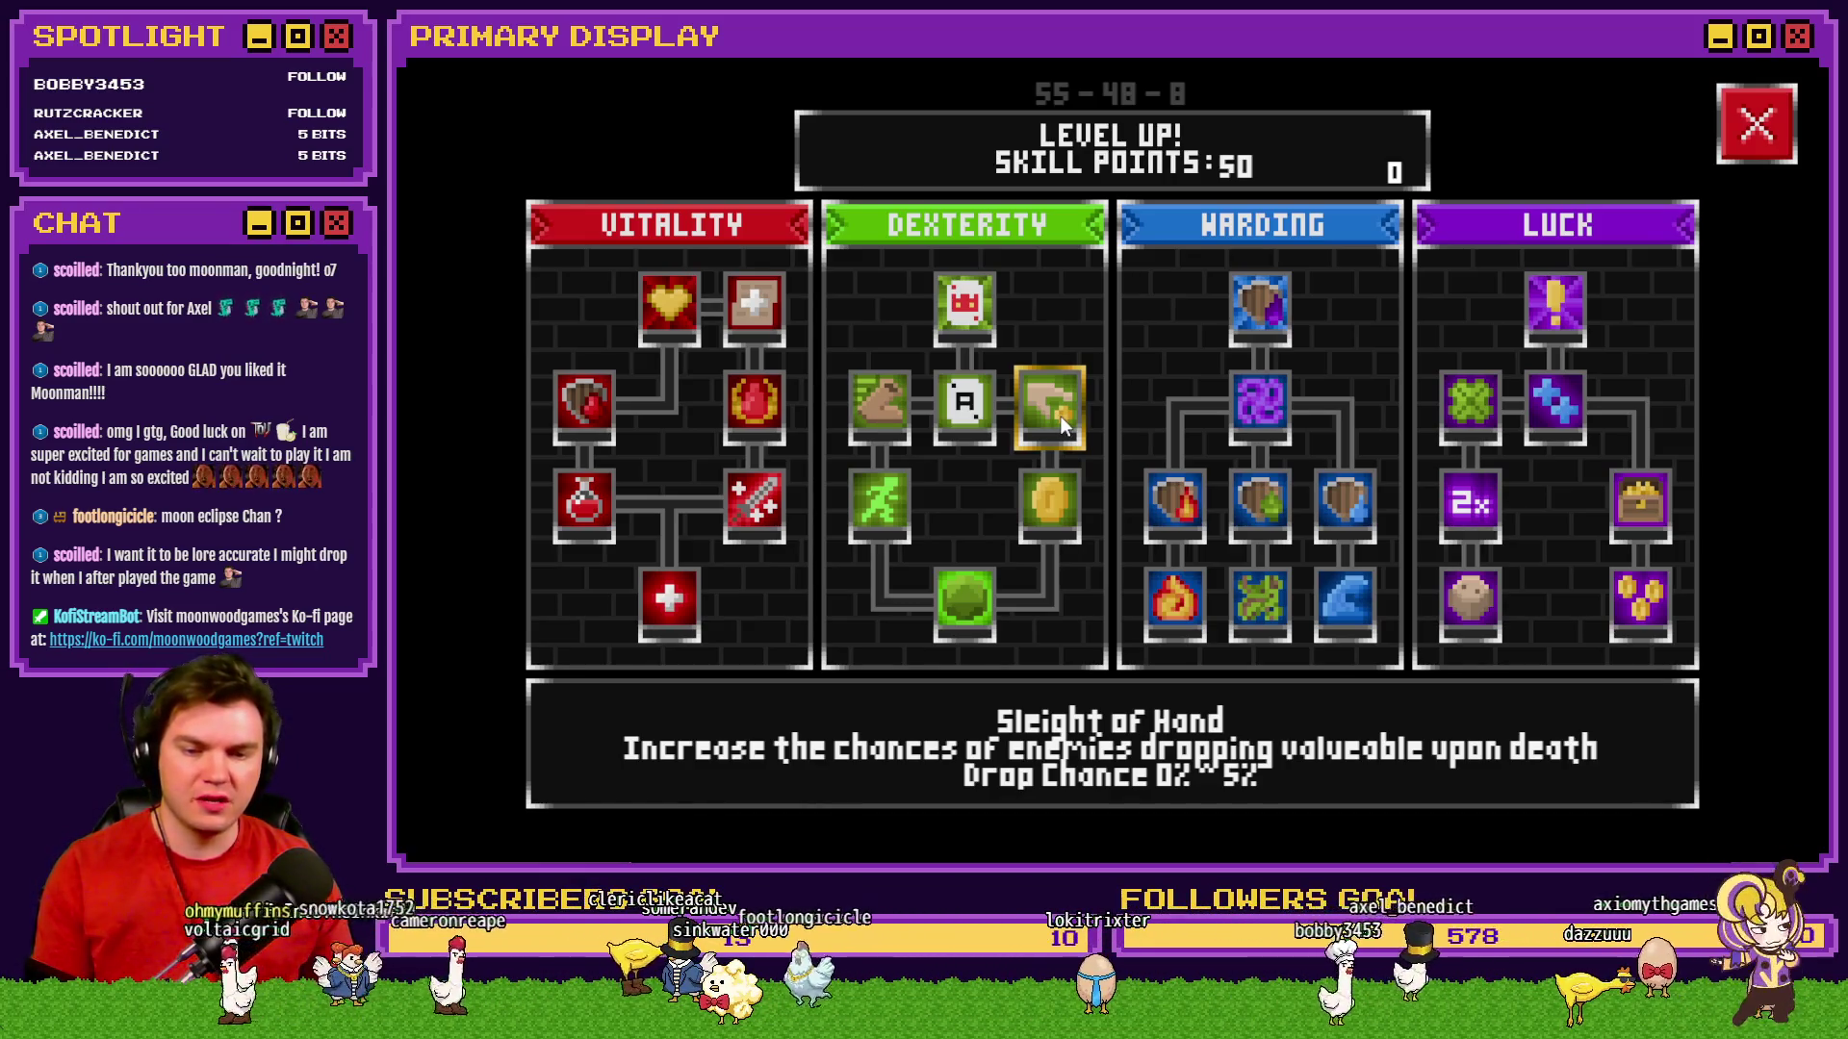
left_click(1761, 124)
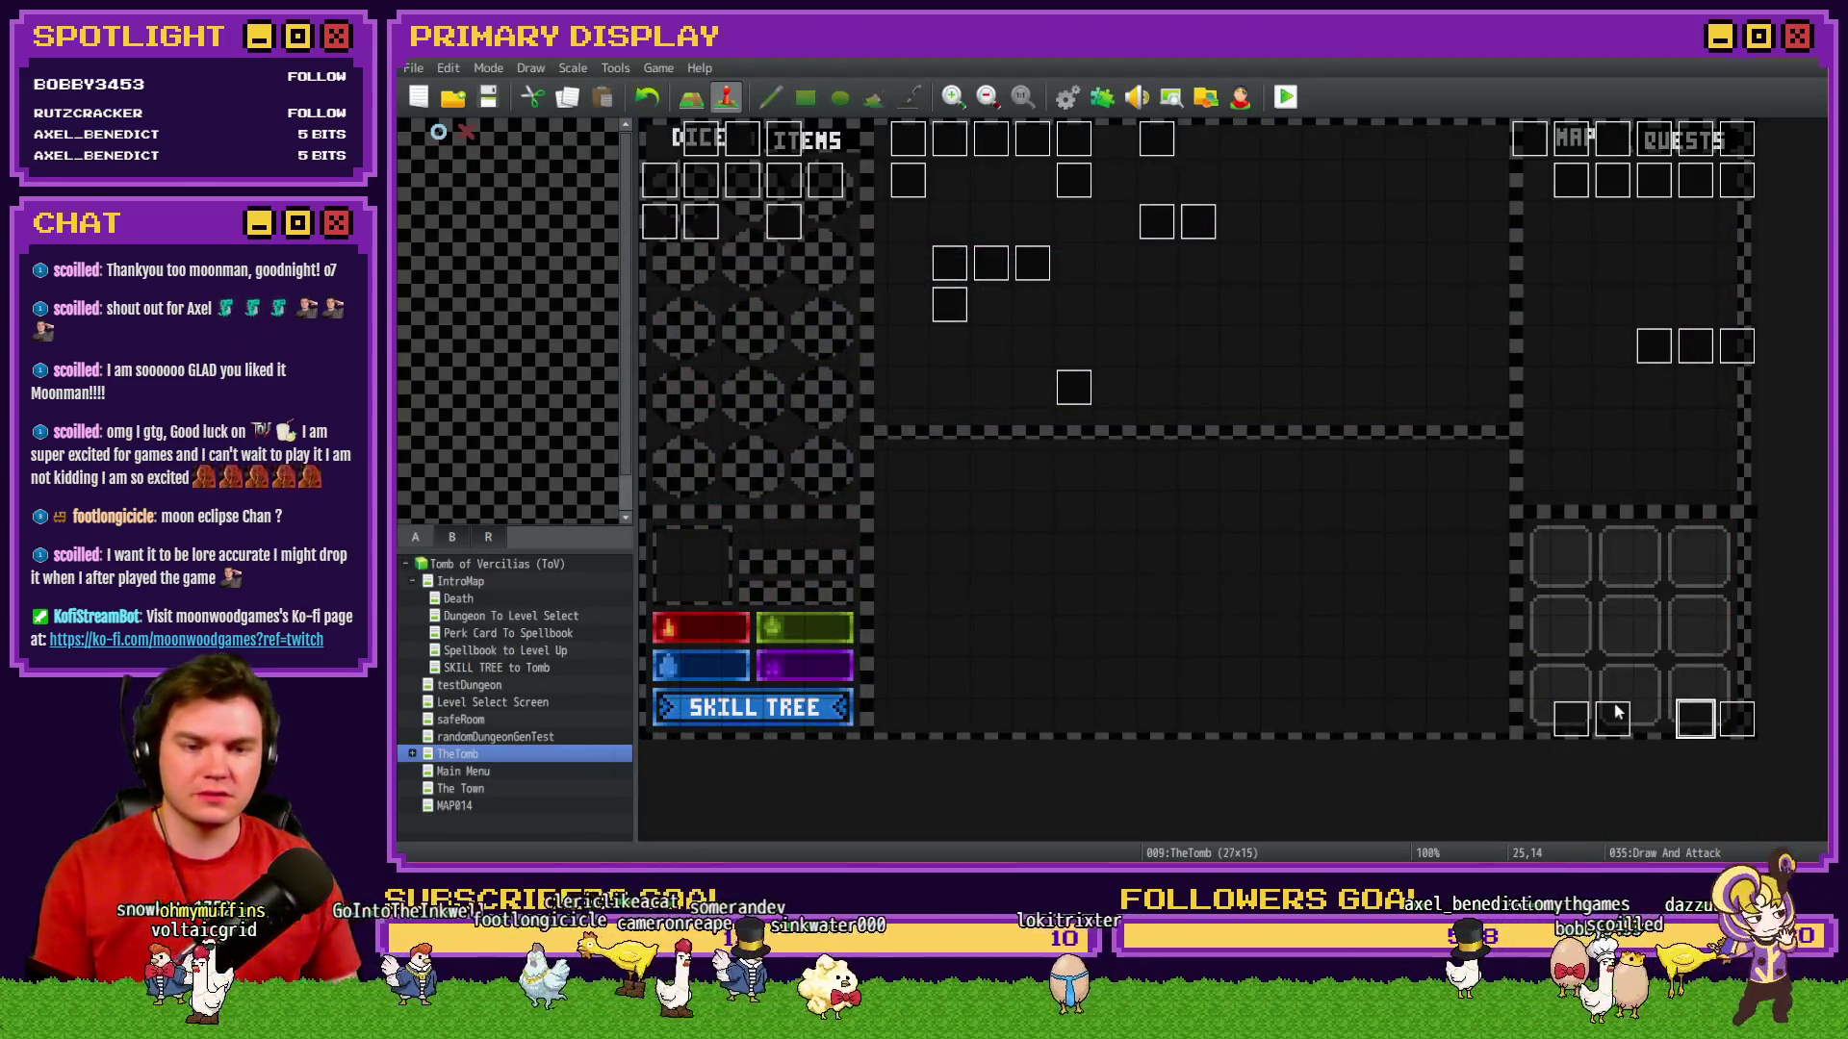
Open the Draw And Attack event and inspect the Serpentine chance condition without changing it.
double_click(1694, 716)
left_click(1436, 290)
scroll(1534, 310, "down", 5)
scroll(1532, 334, "down", 3)
scroll(1512, 409, "down", 5)
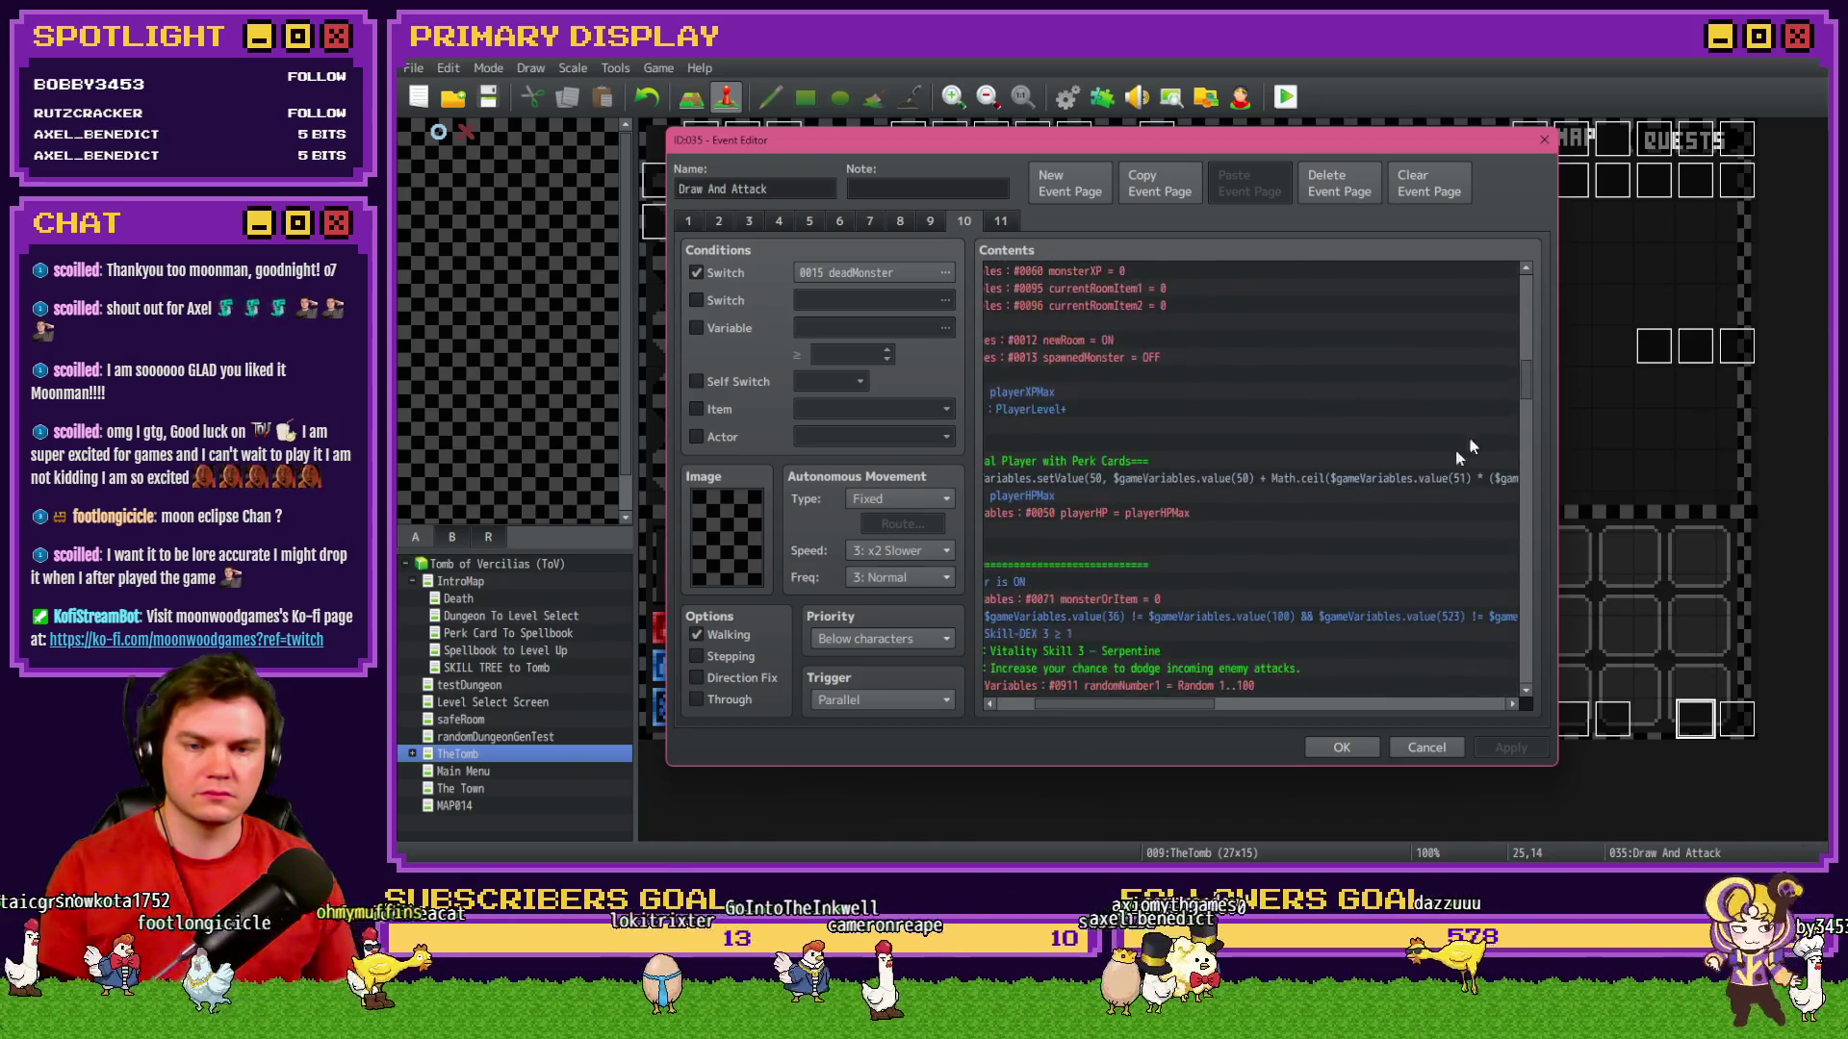
scroll(1223, 687, "left", 3)
scroll(1043, 685, "down", 3)
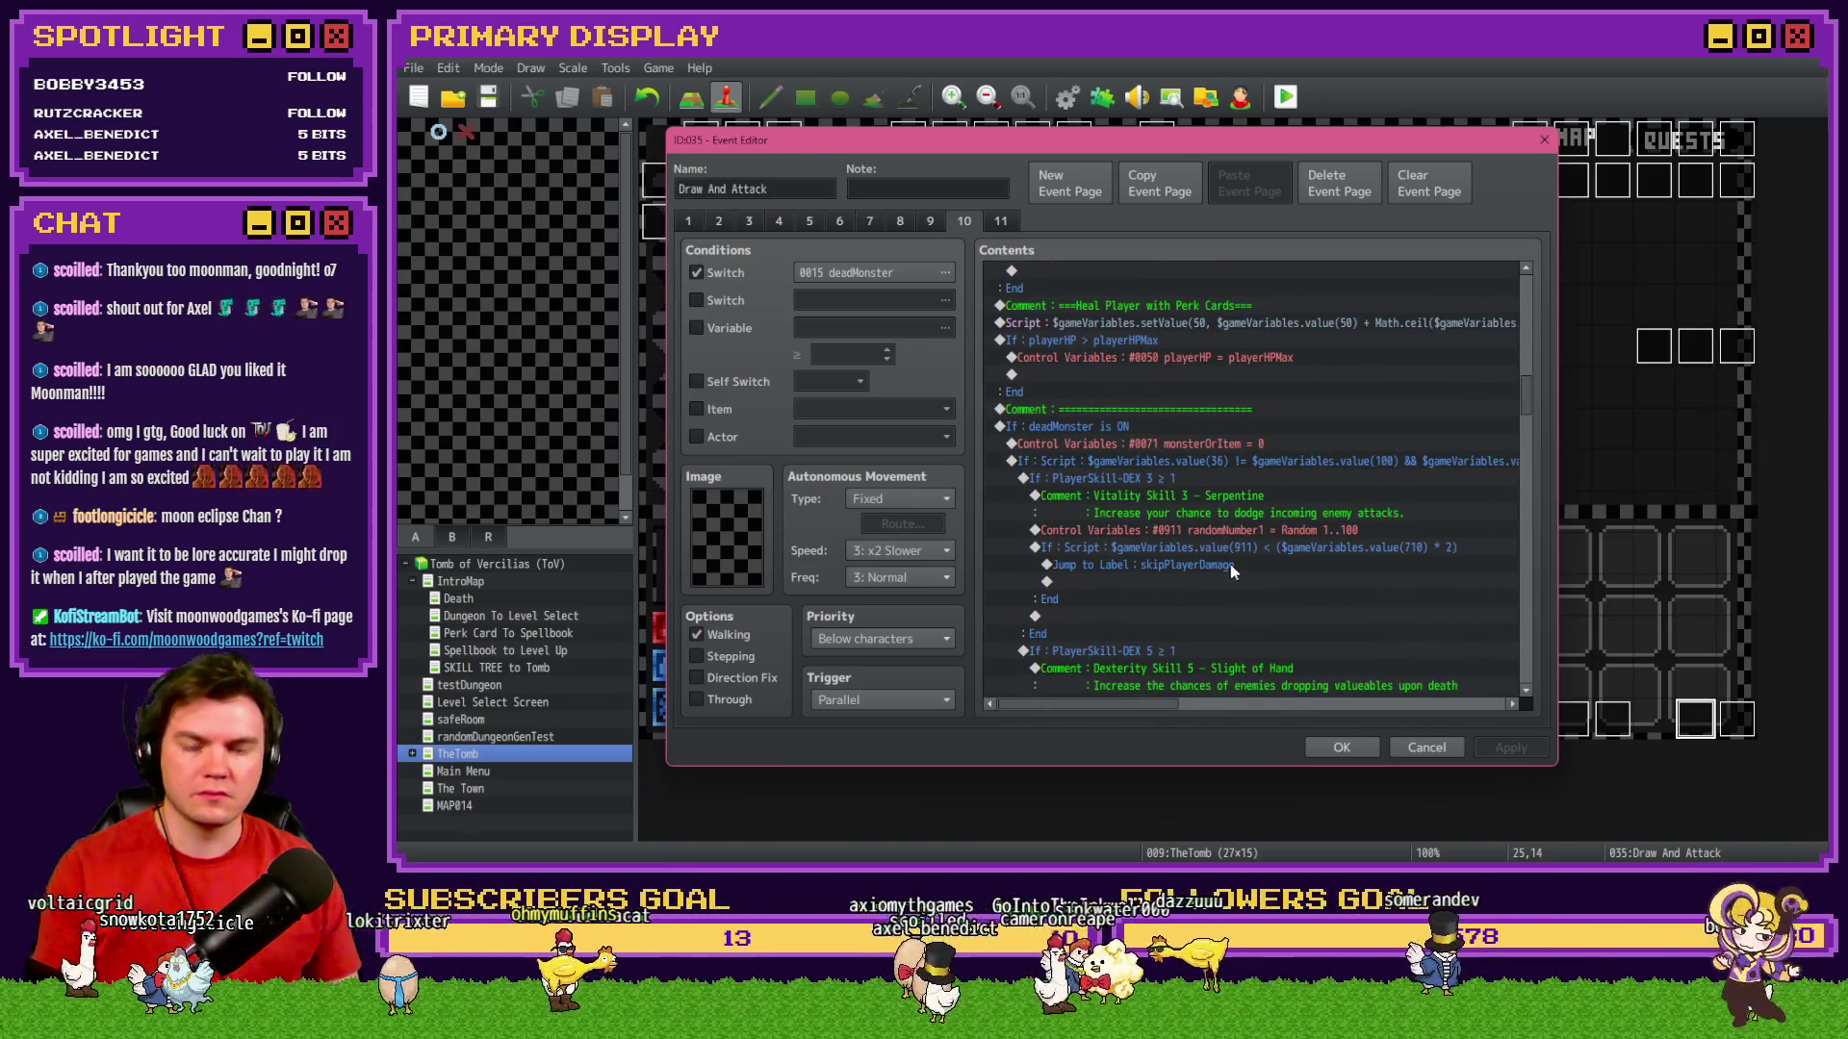
double_click(1251, 546)
left_click(1392, 627)
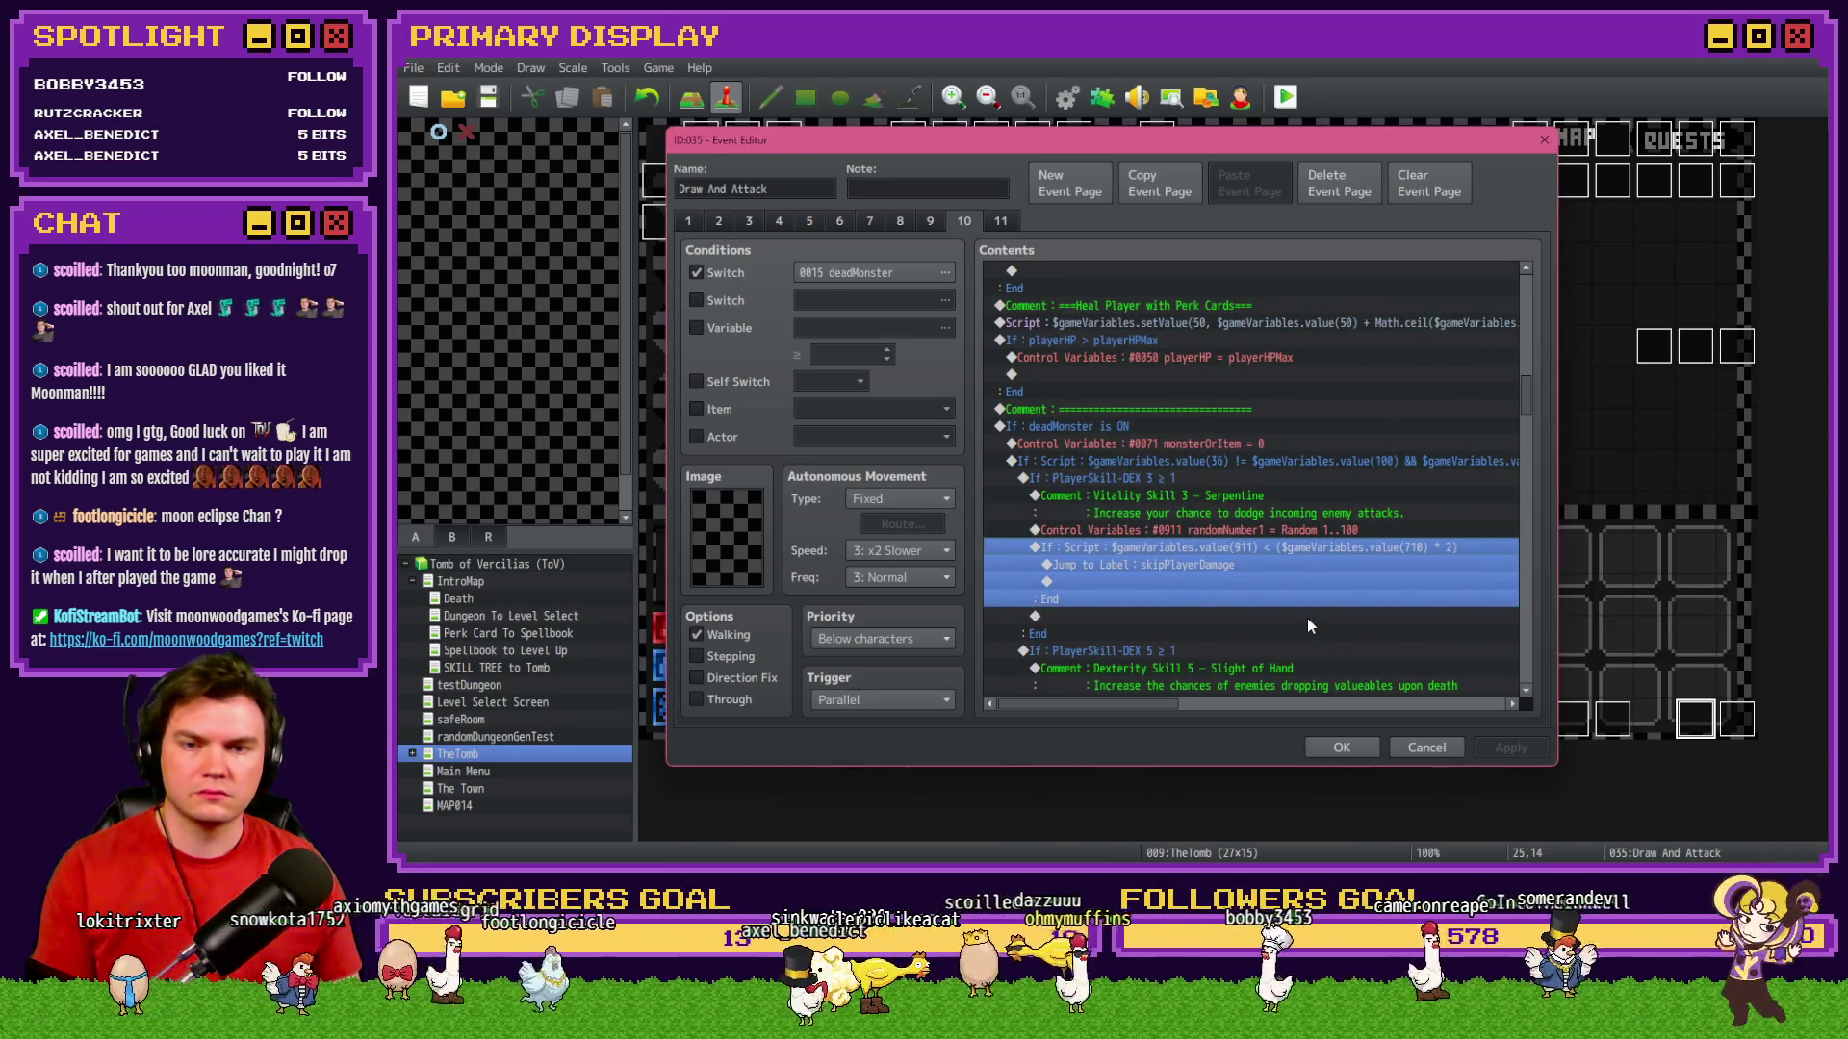
Edit the Sleight of Hand script condition so variable 712 is multiplied by 5, not 3.
scroll(1307, 619, "down", 3)
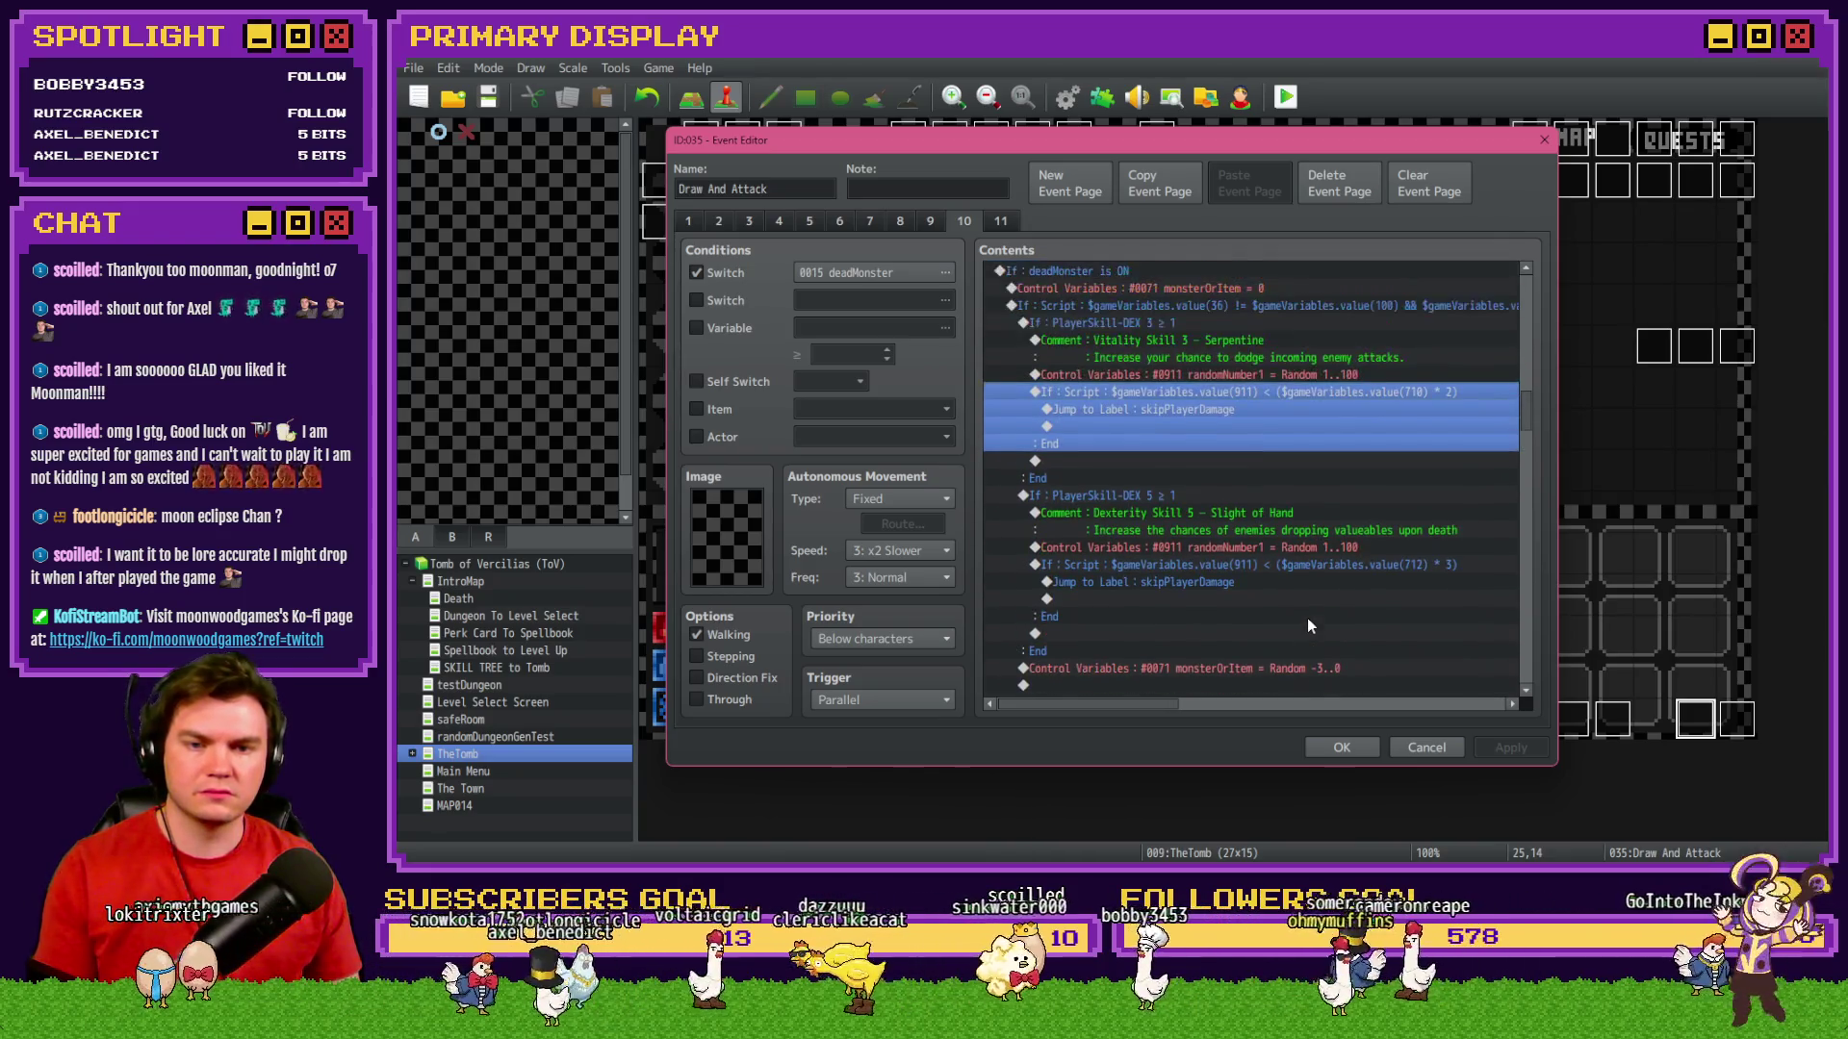
double_click(1309, 566)
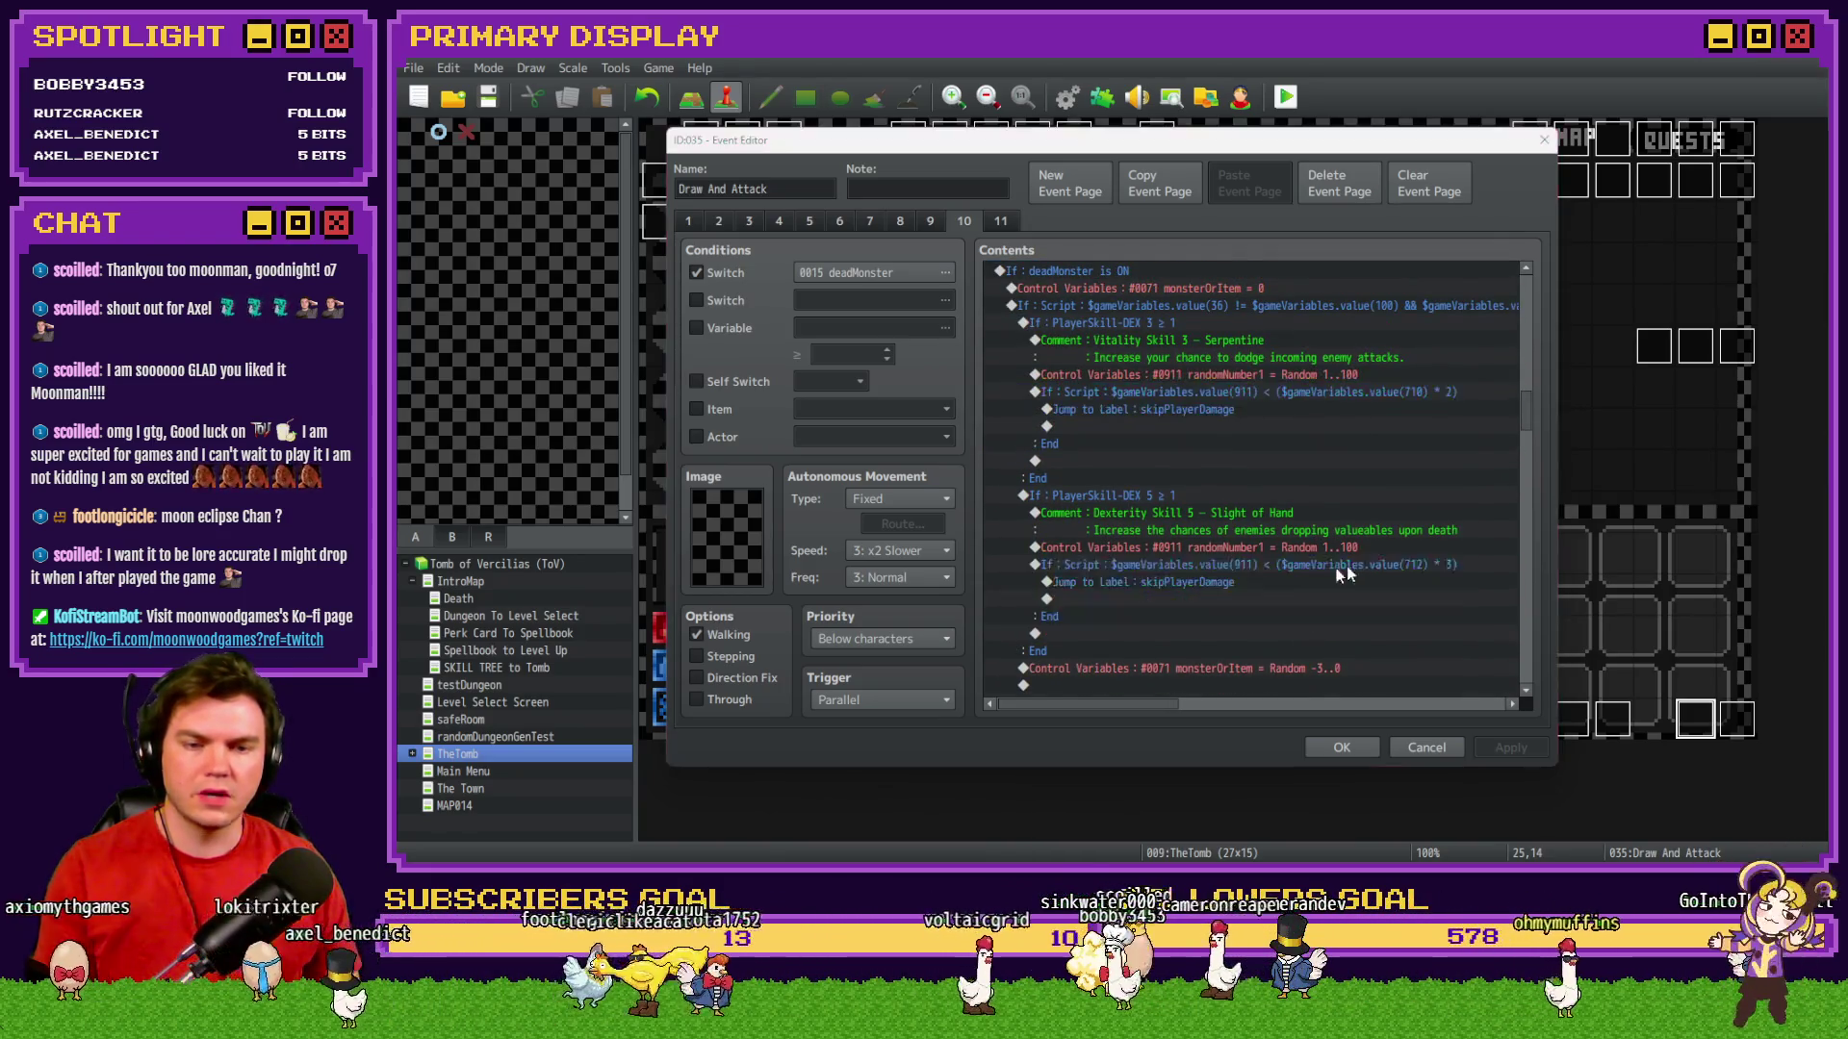
left_click(1416, 562)
key("BackSpace")
type("5")
left_click(1331, 632)
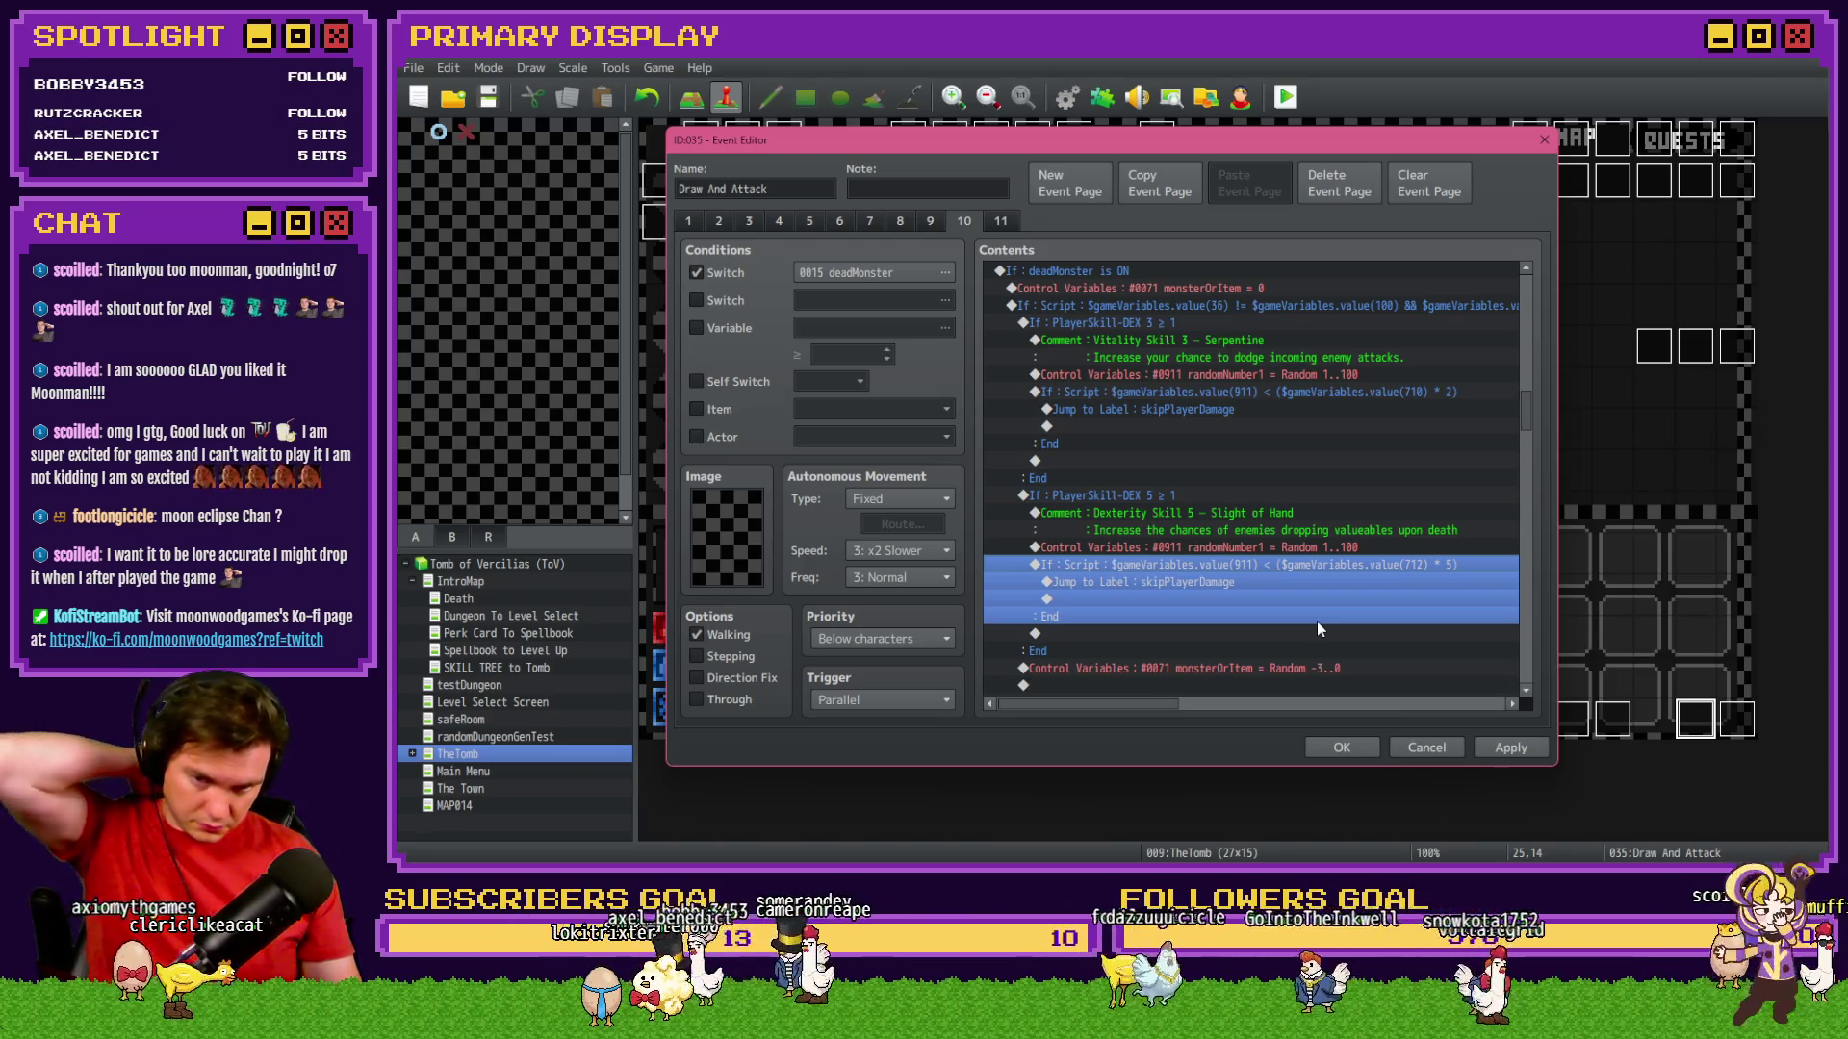
left_click(1307, 579)
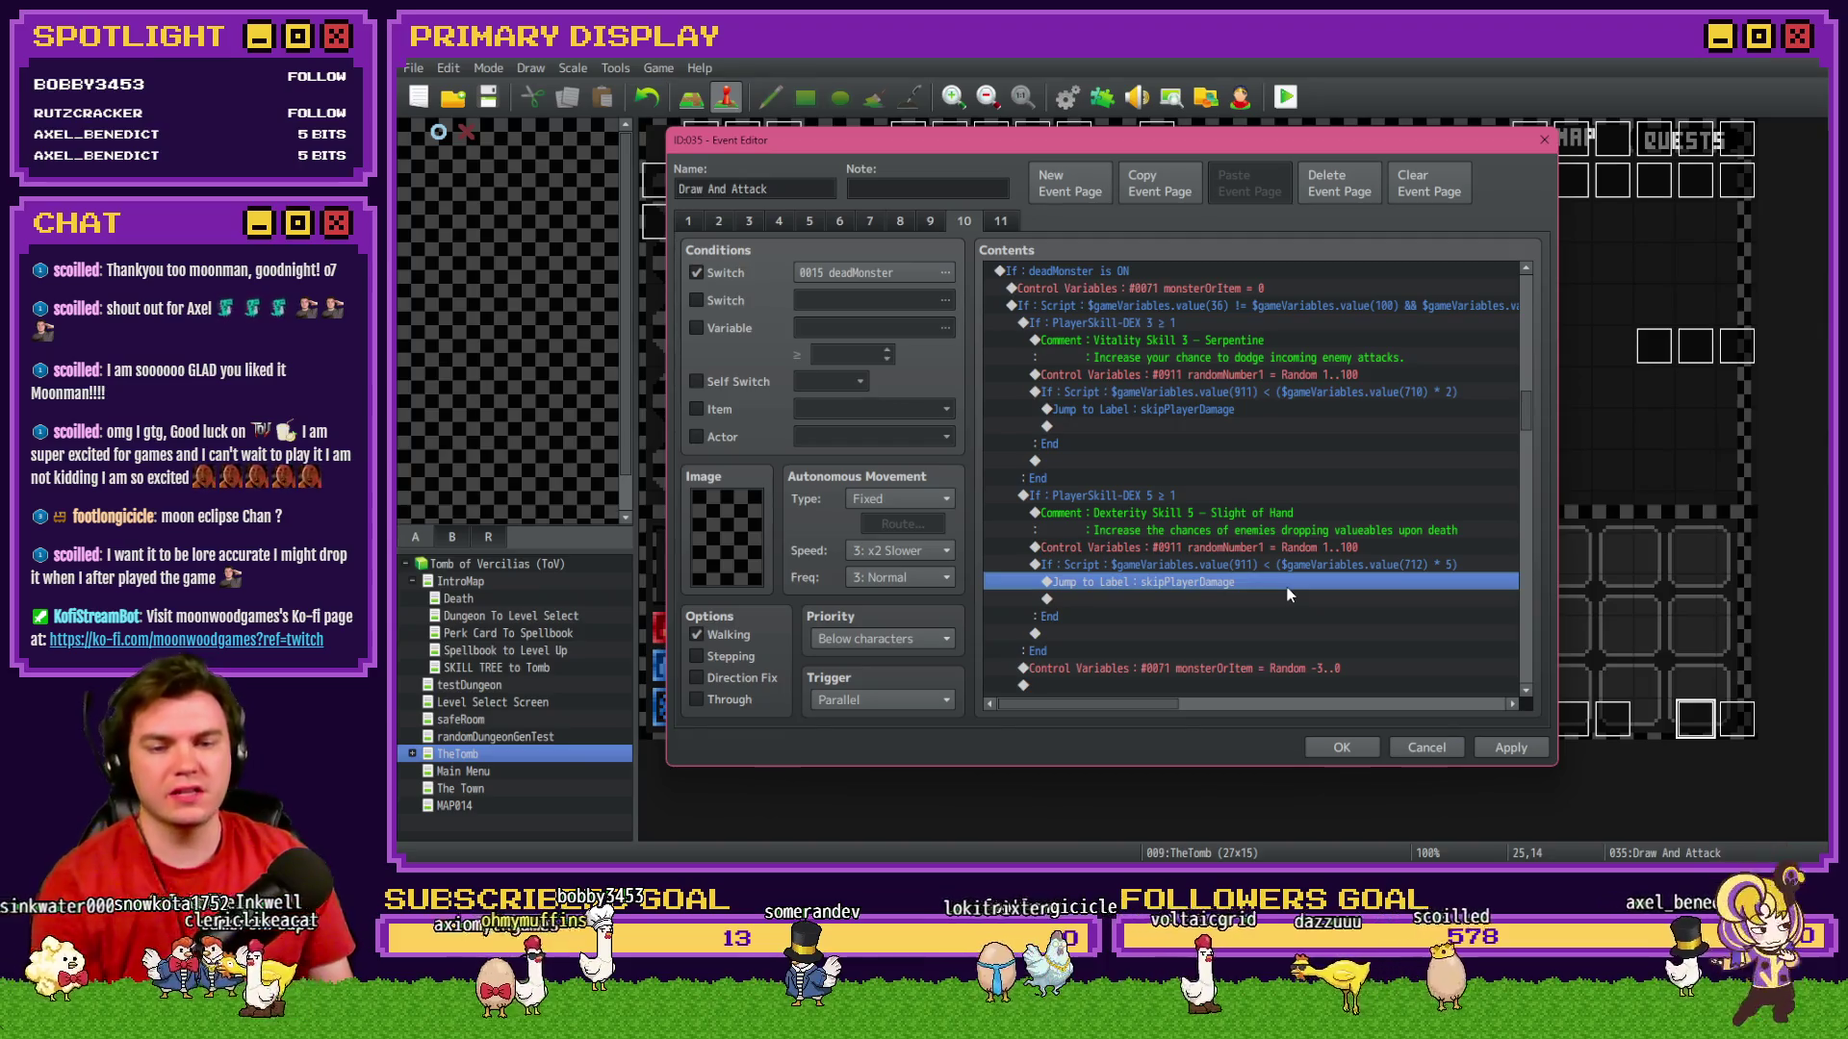
Delete the 'Control Variables : #0071 monsterOrItem = Random -3..0' line.
scroll(1288, 595, "down", 3)
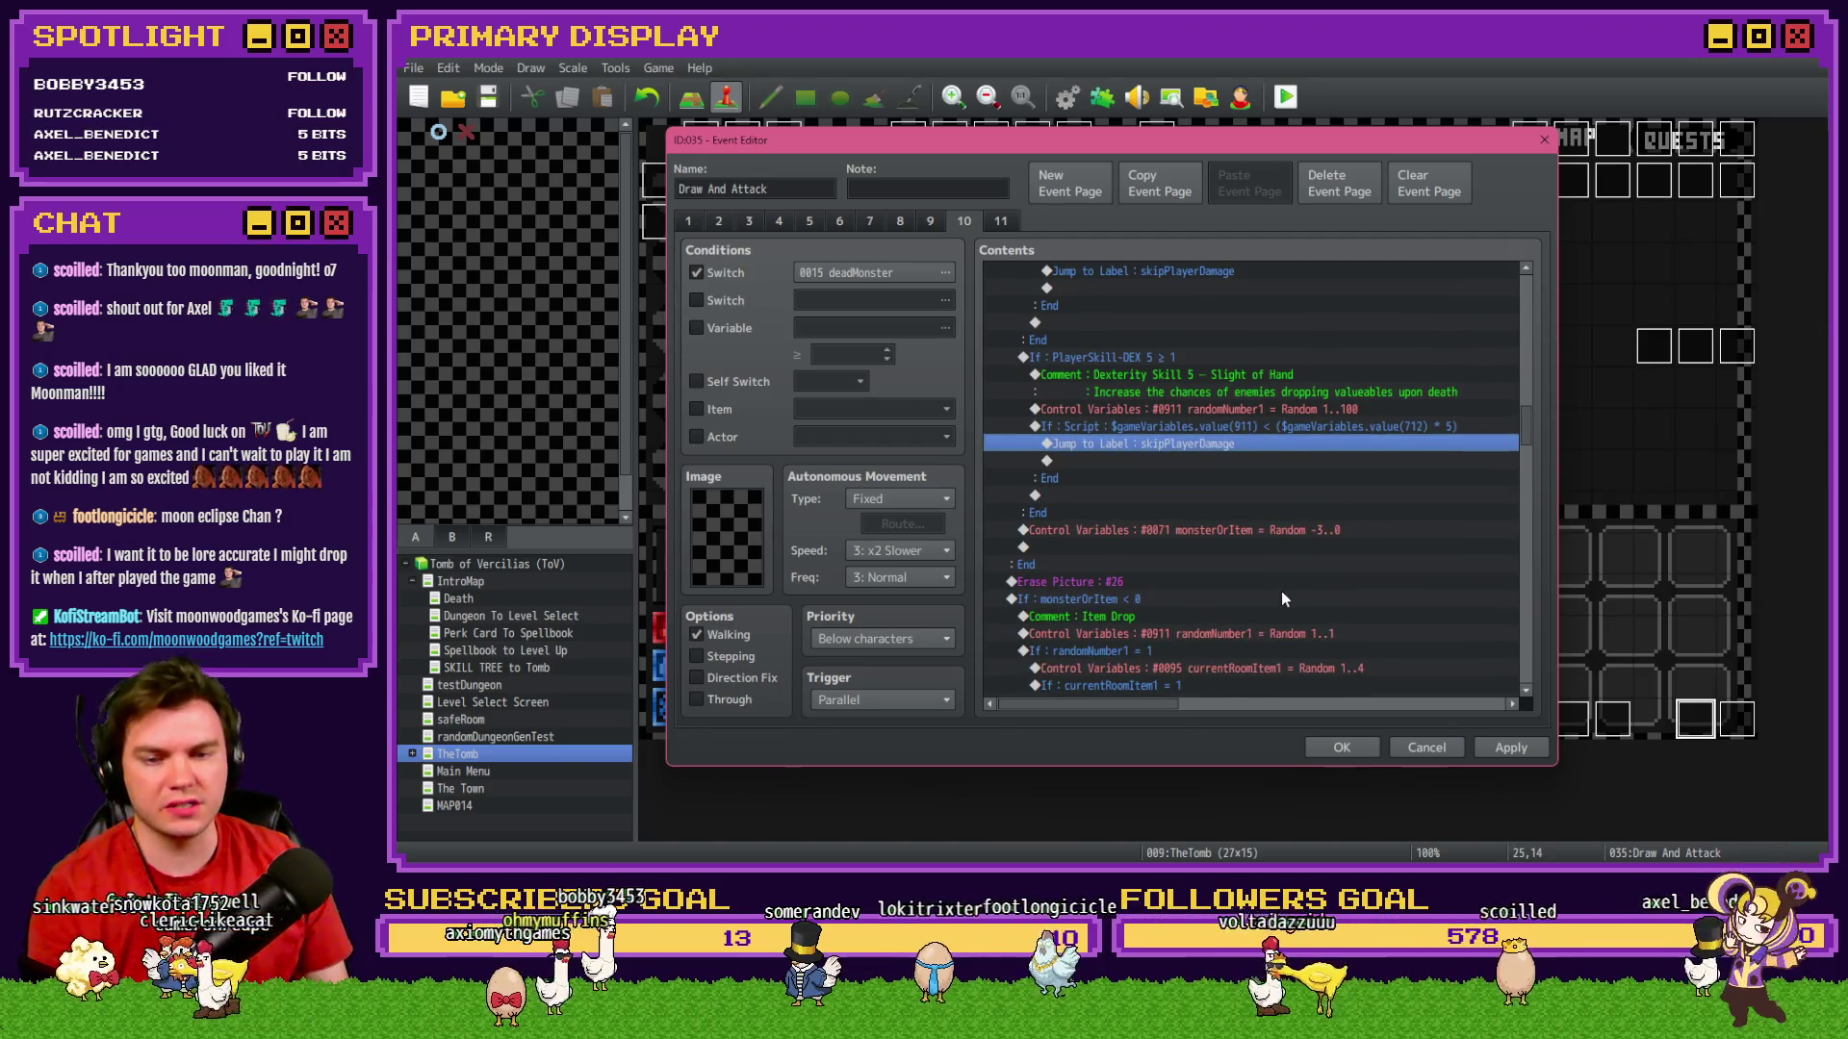
left_click(1194, 528)
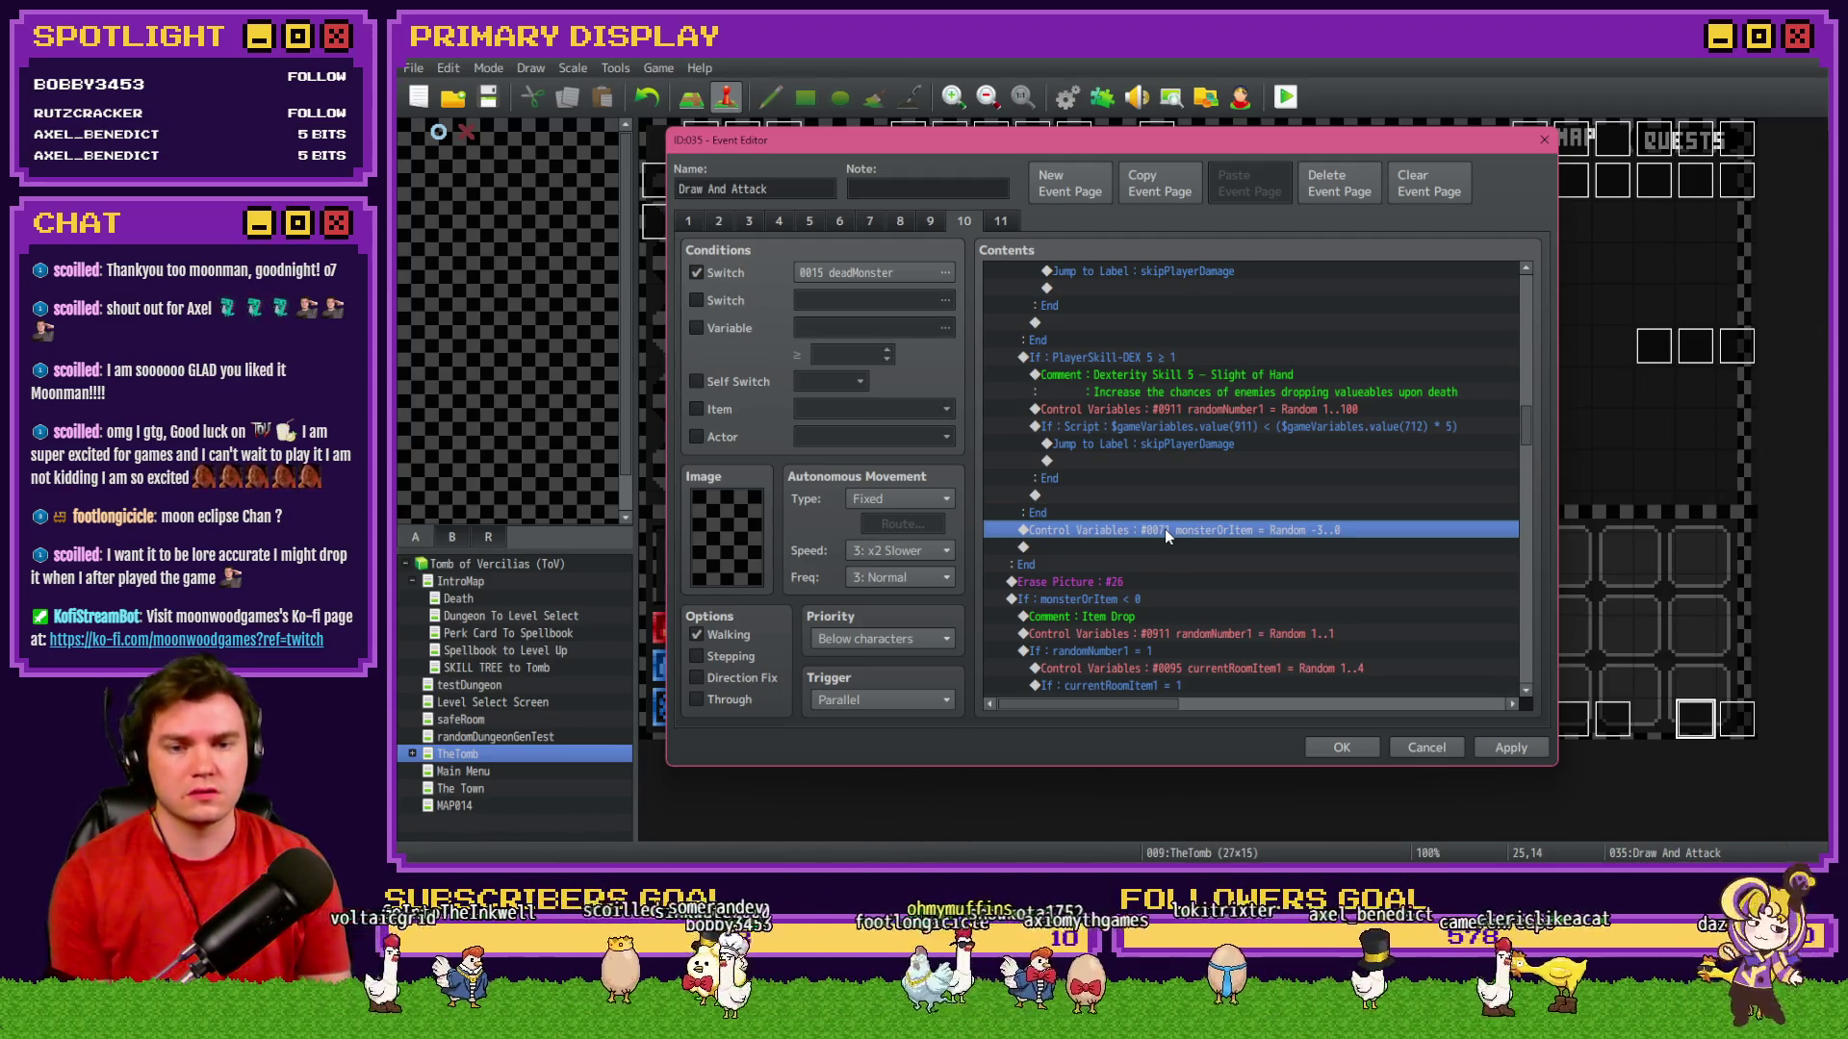
key("Delete")
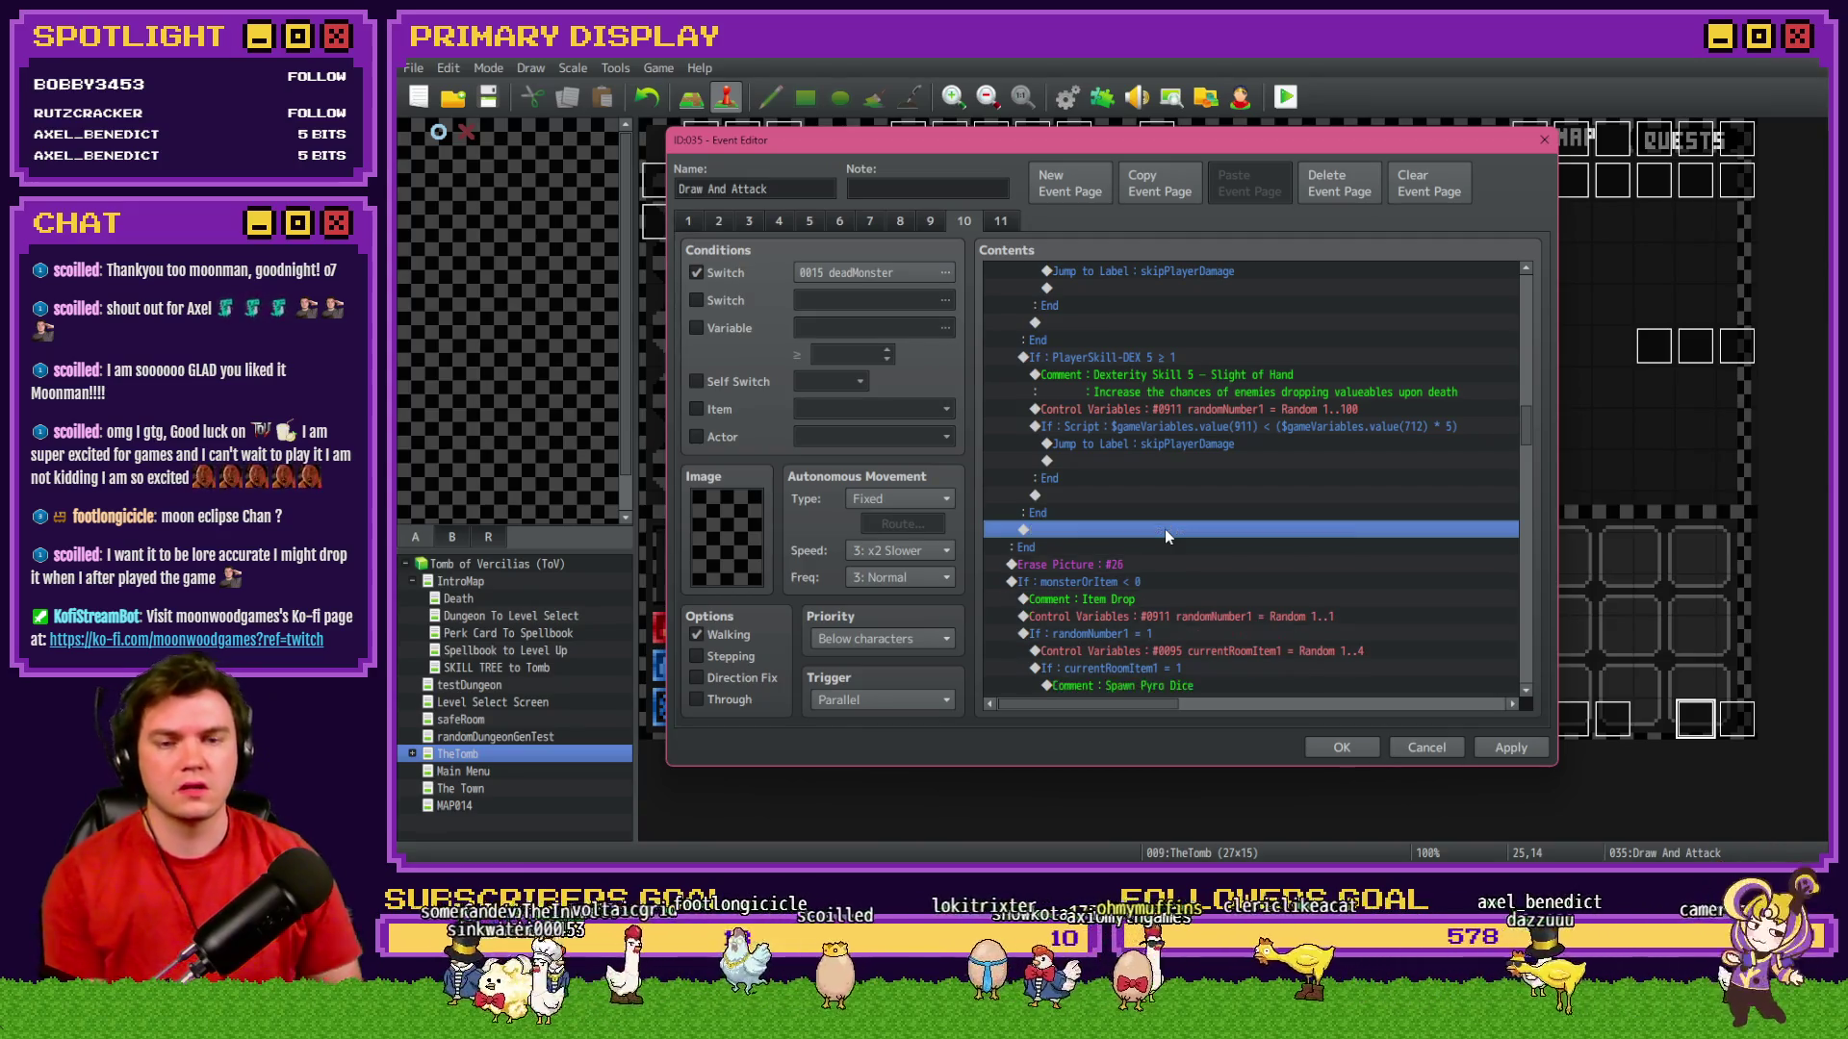
Rewrite the Sleight of Hand script condition as 'value(911) < 25 + (value(712) * 5)'.
double_click(1296, 428)
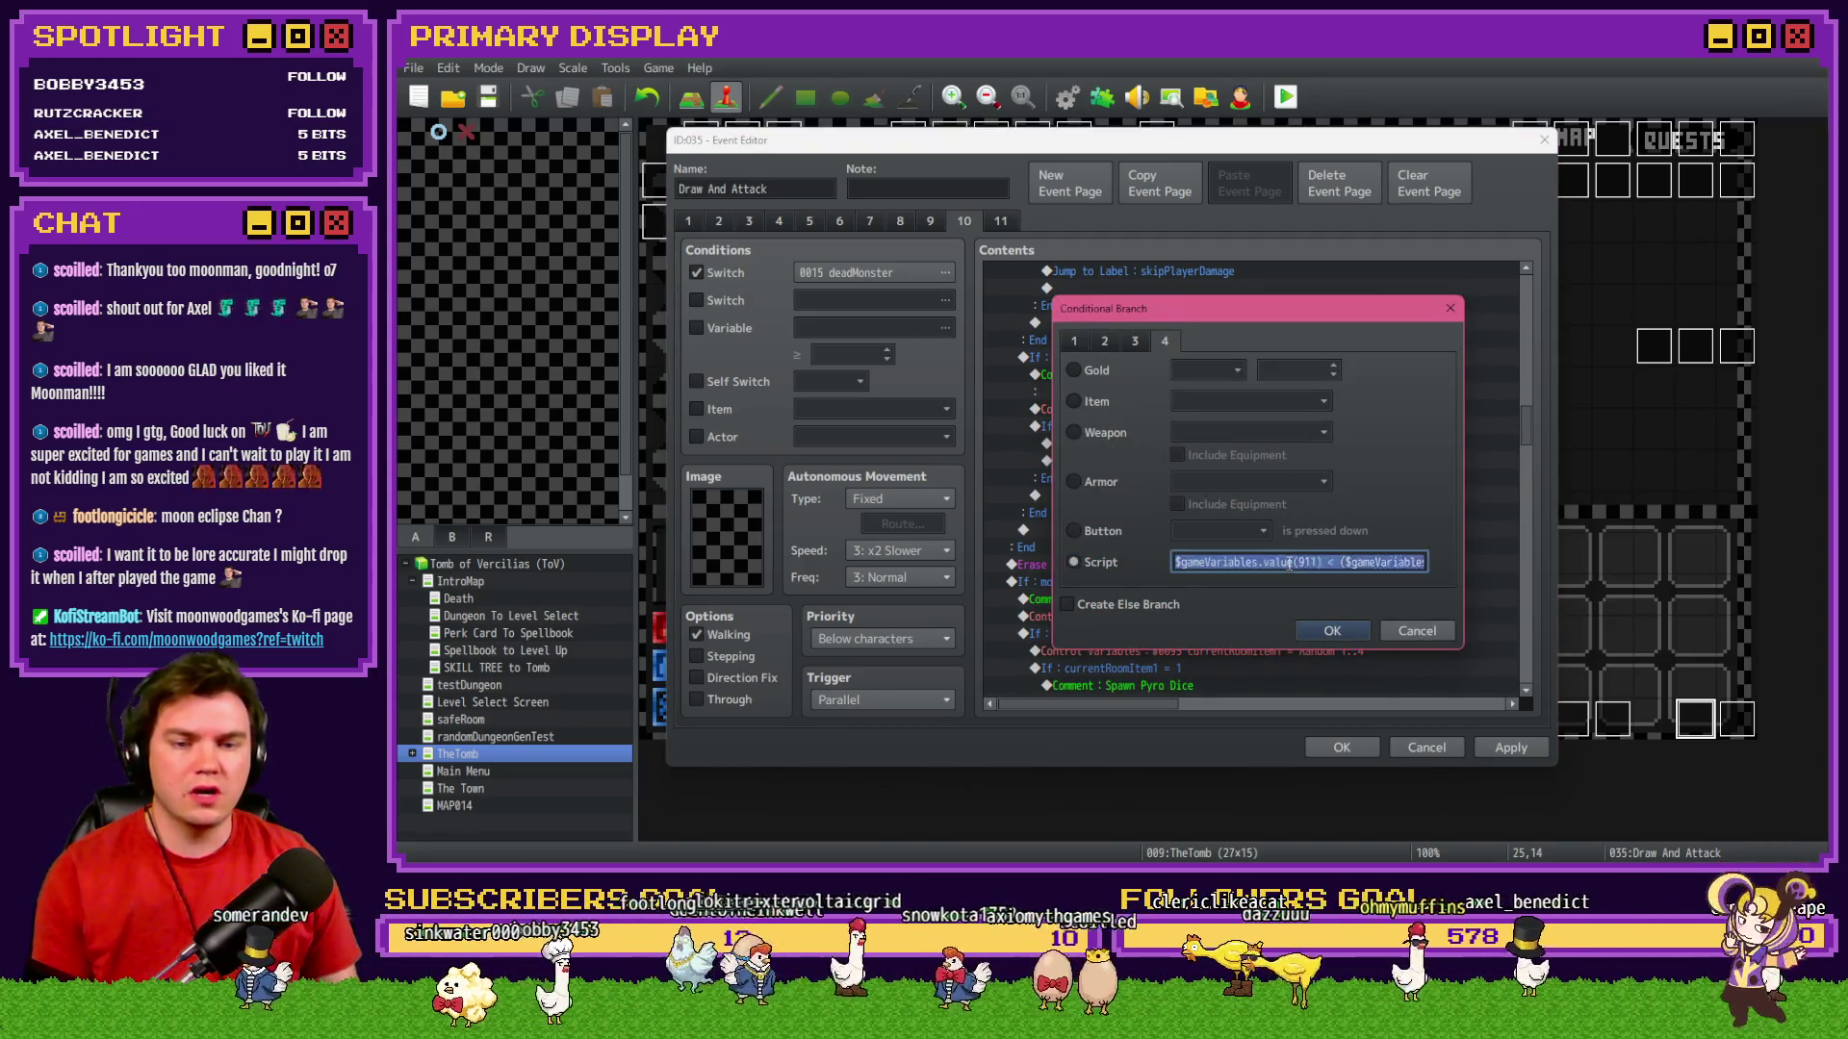
left_click(1338, 563)
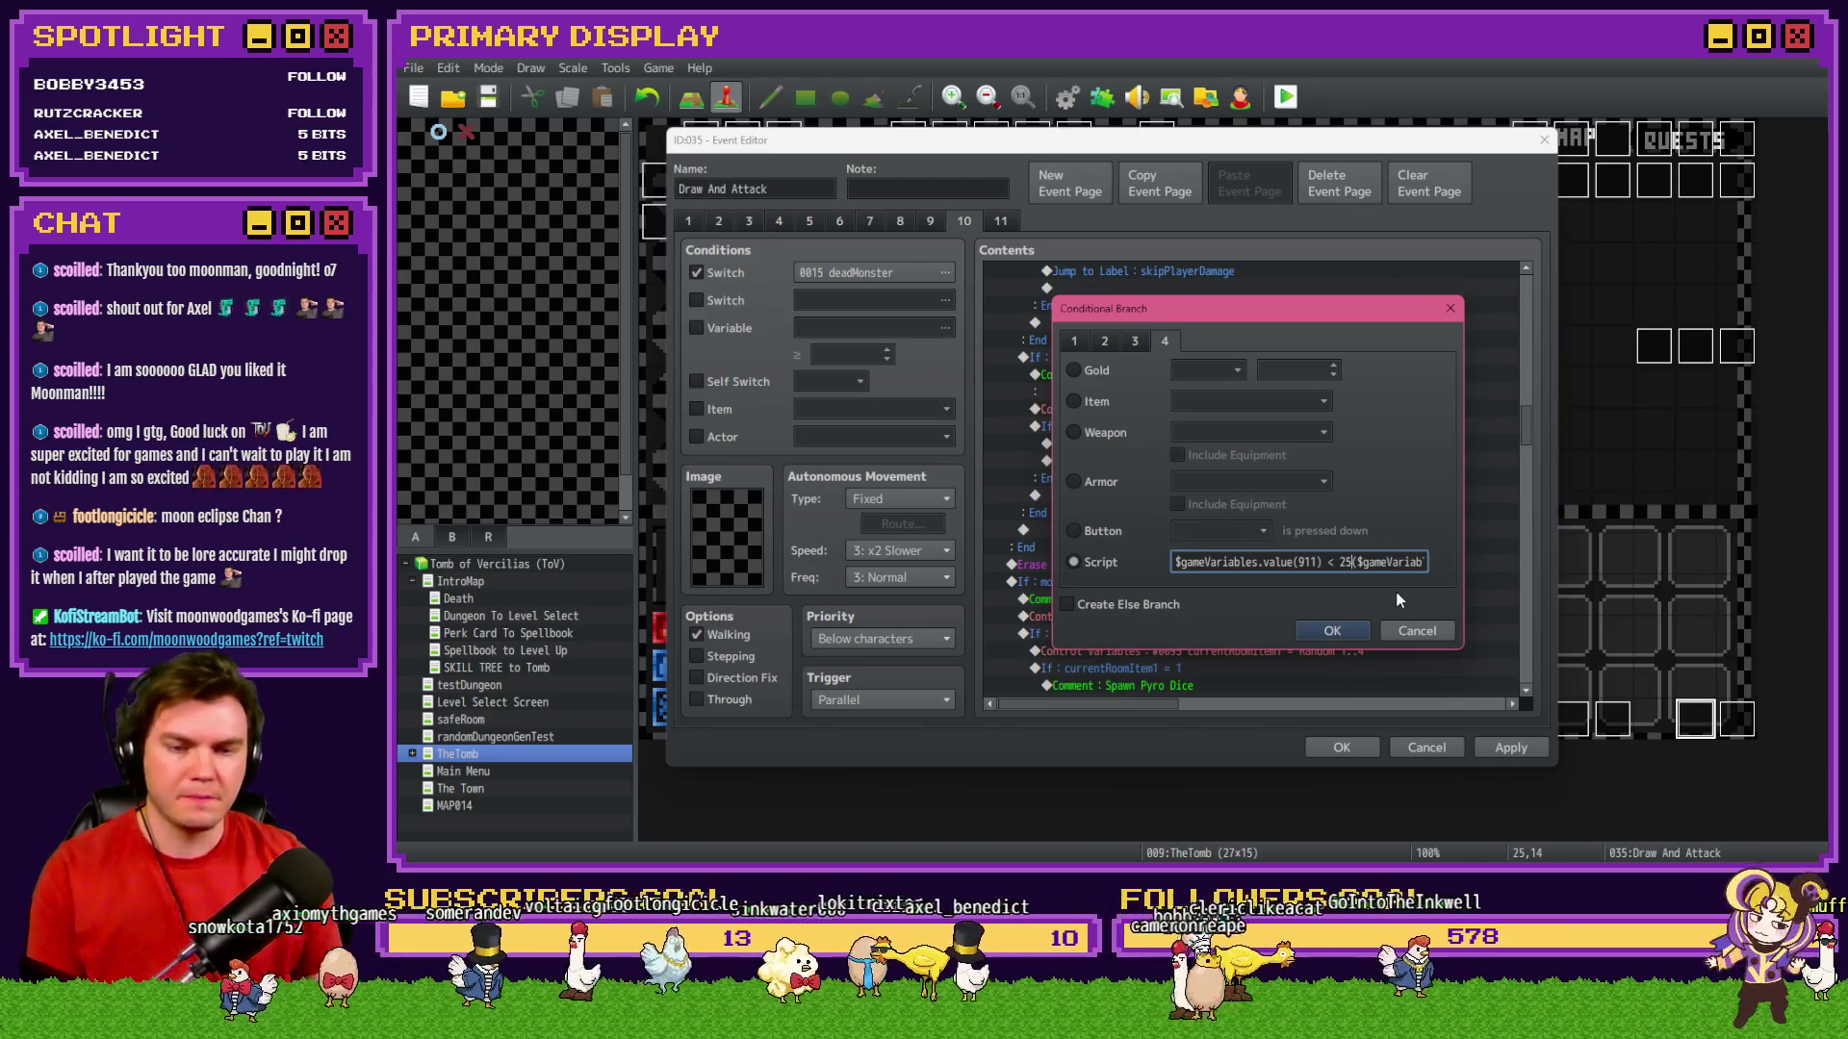
type("25 +")
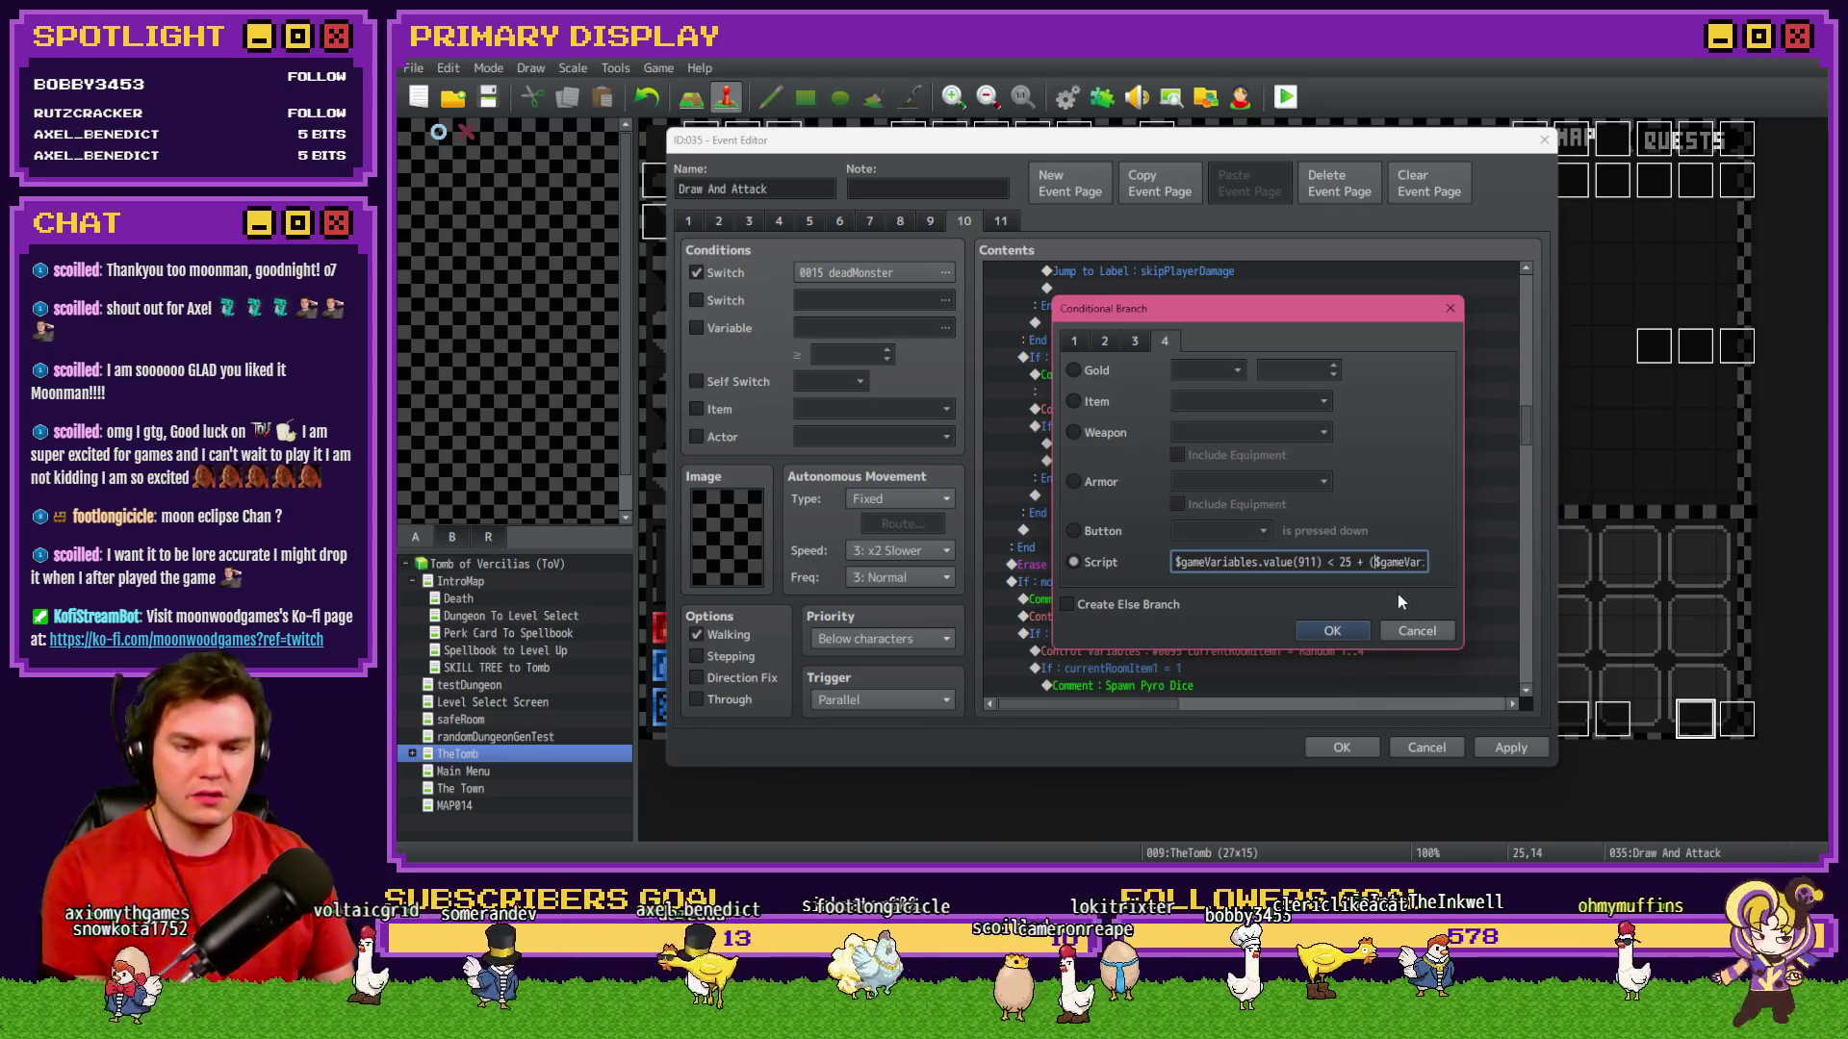
key("Right")
key("Right")
key("Right")
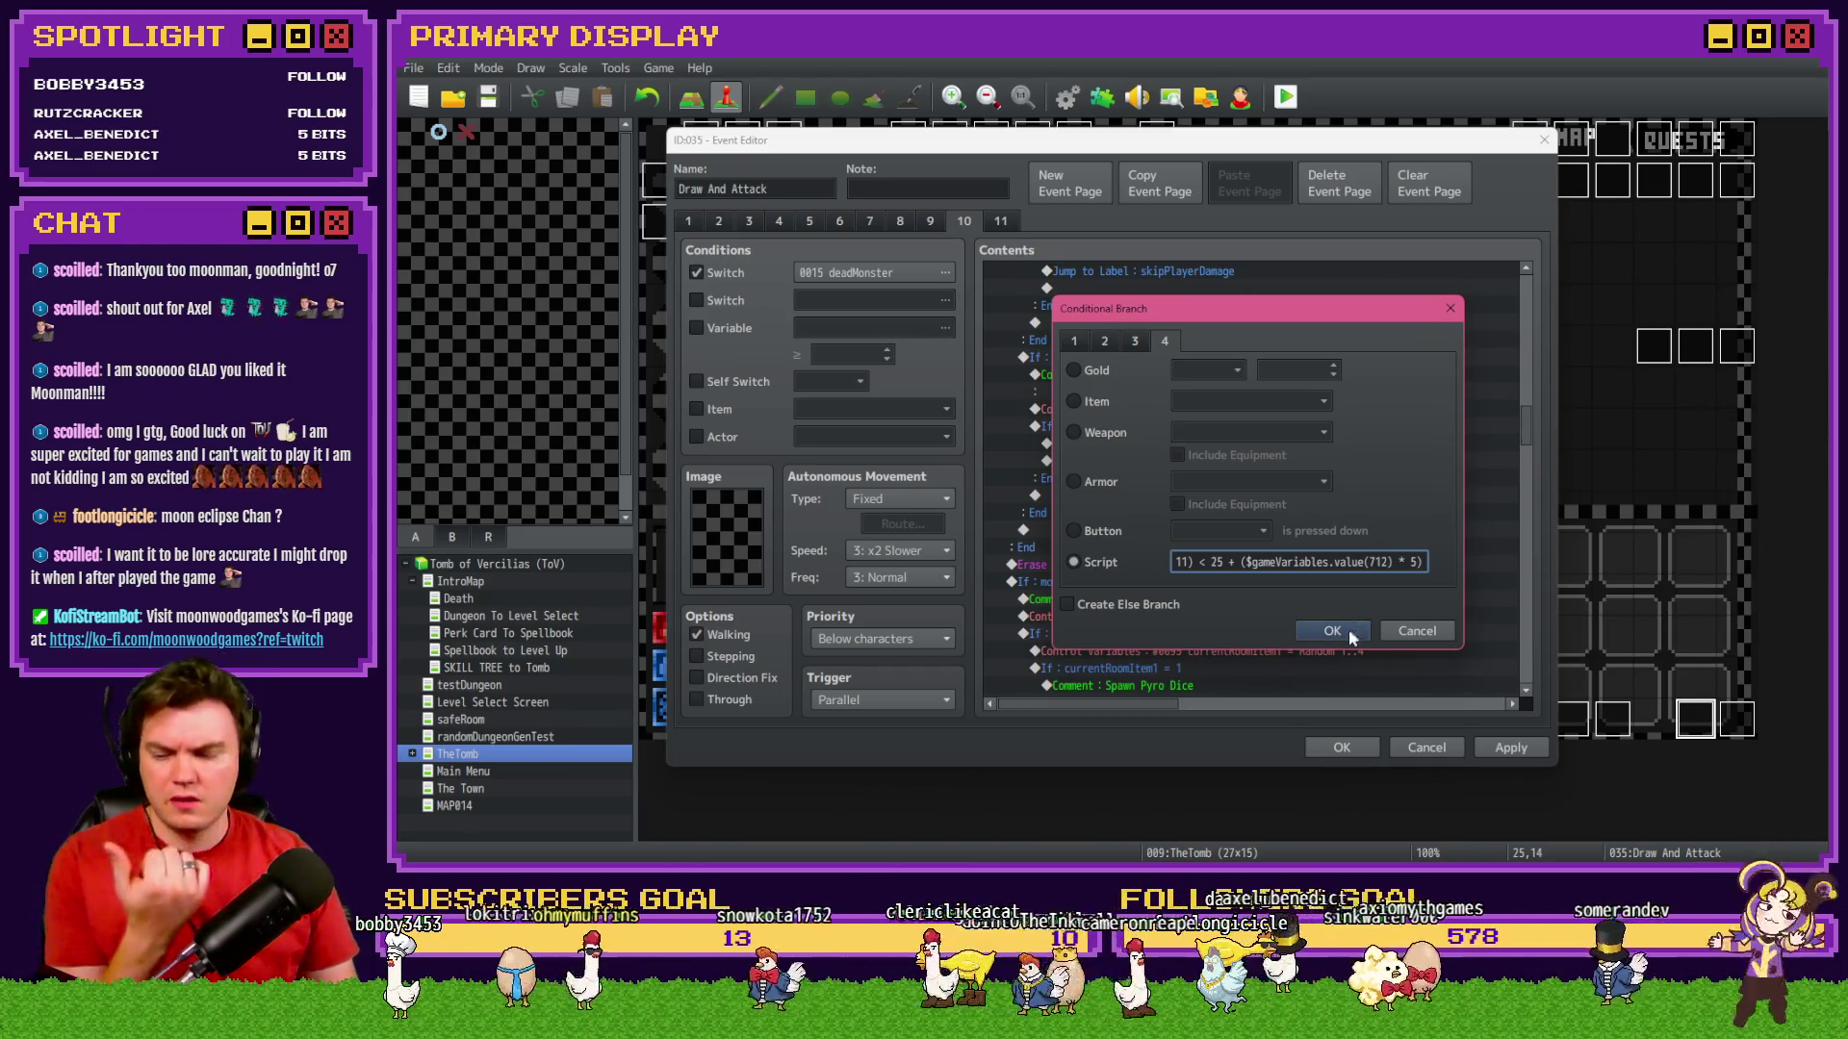
left_click(1342, 631)
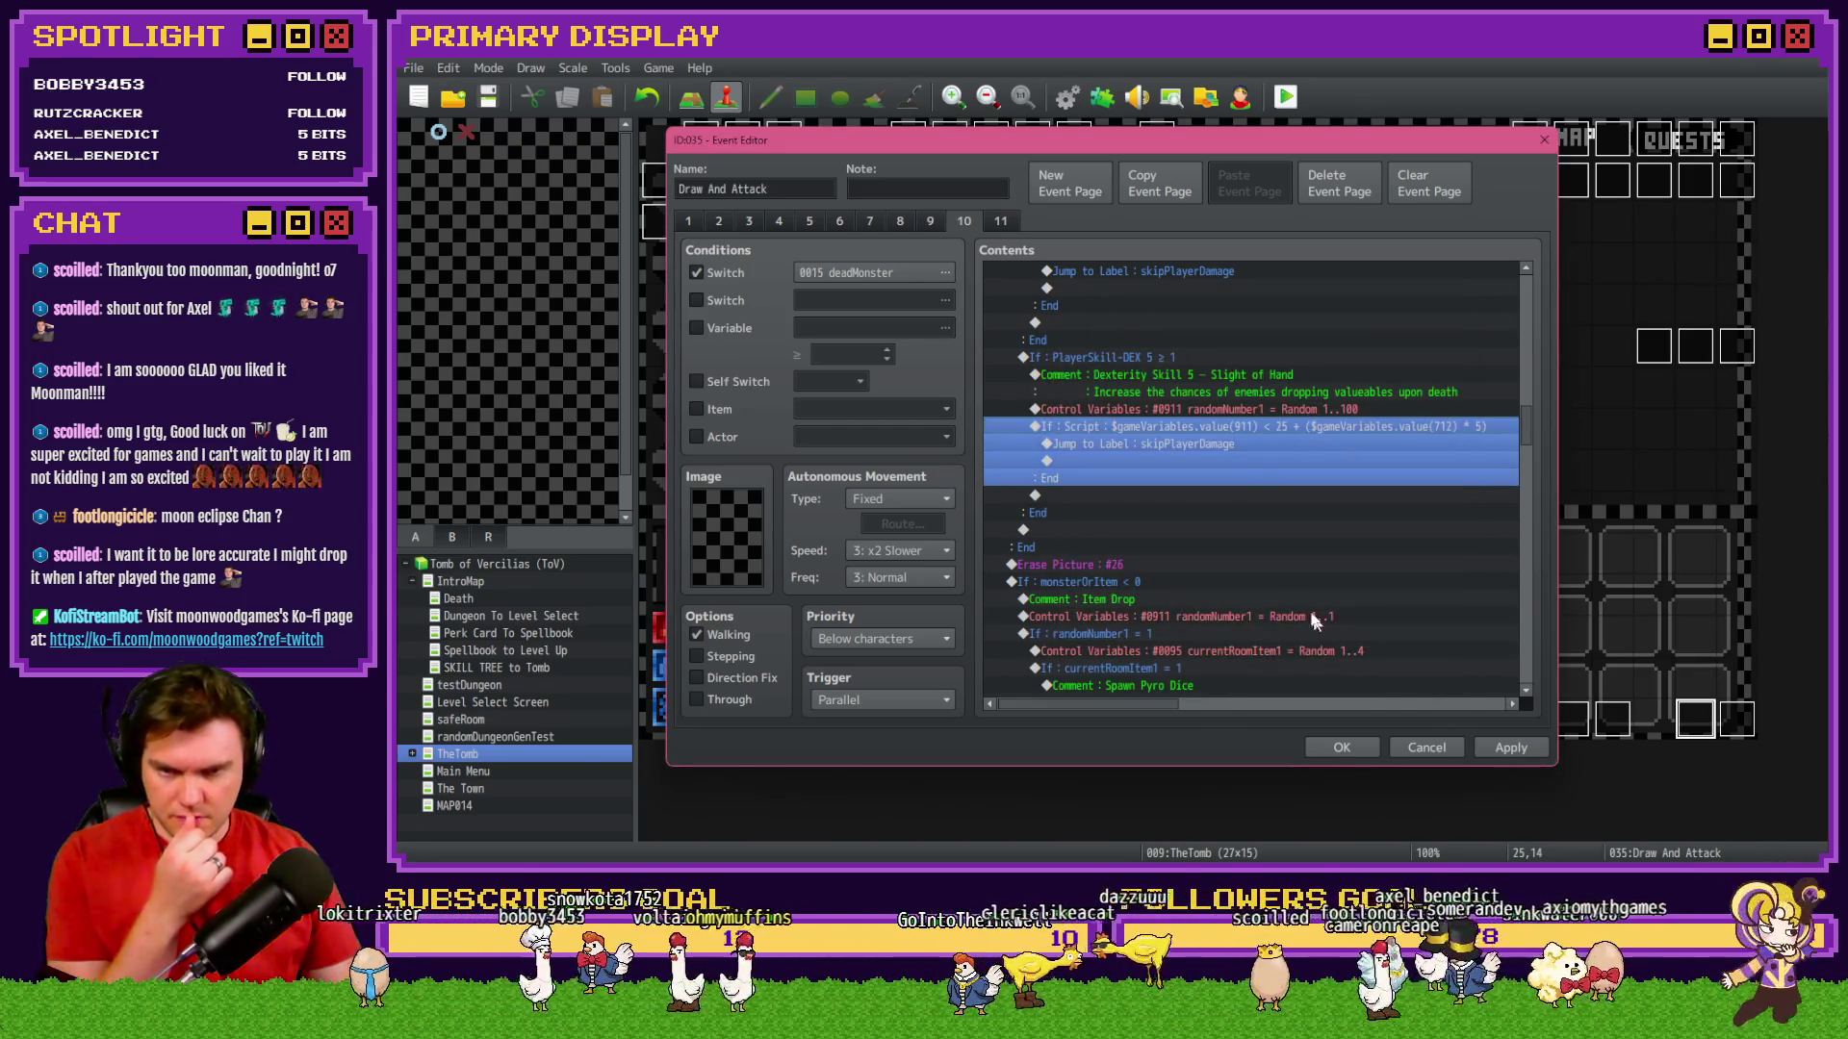
Cut the Sleight of Hand comment, roll and If: Script check out of the DEX branch.
left_click(1199, 445)
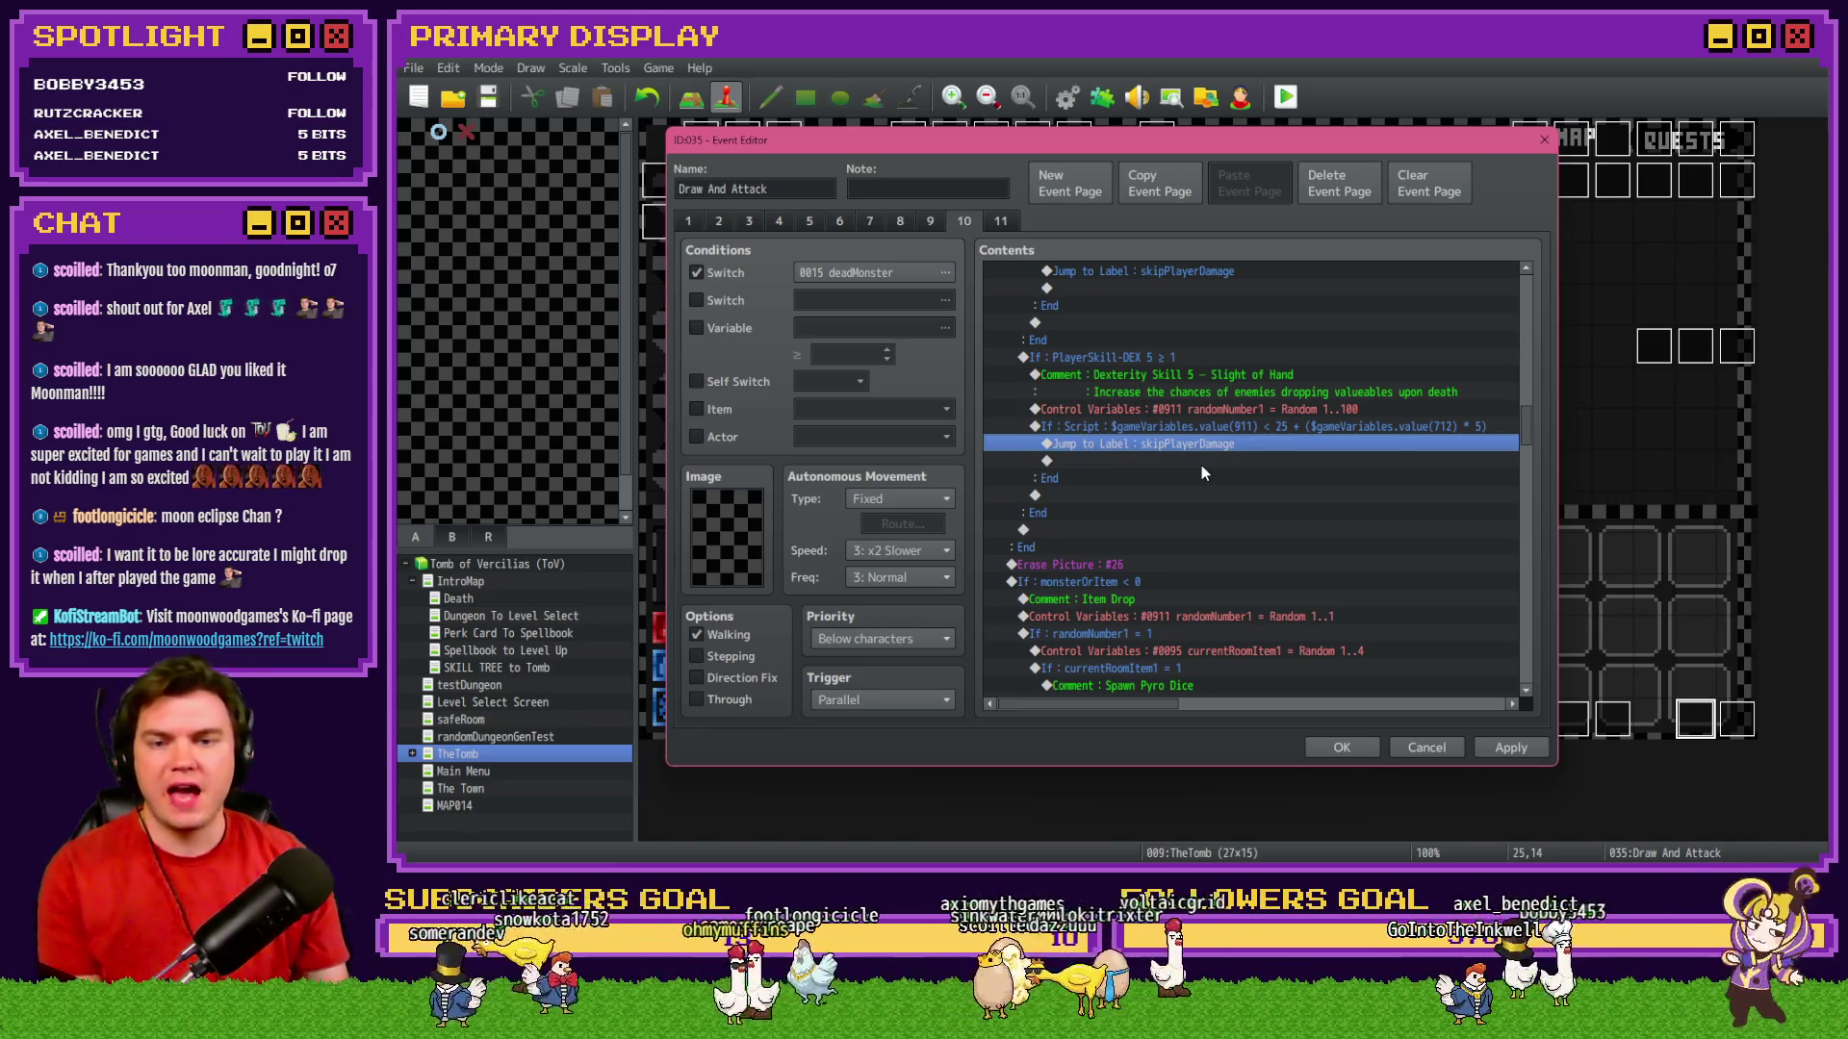
left_click(1130, 359)
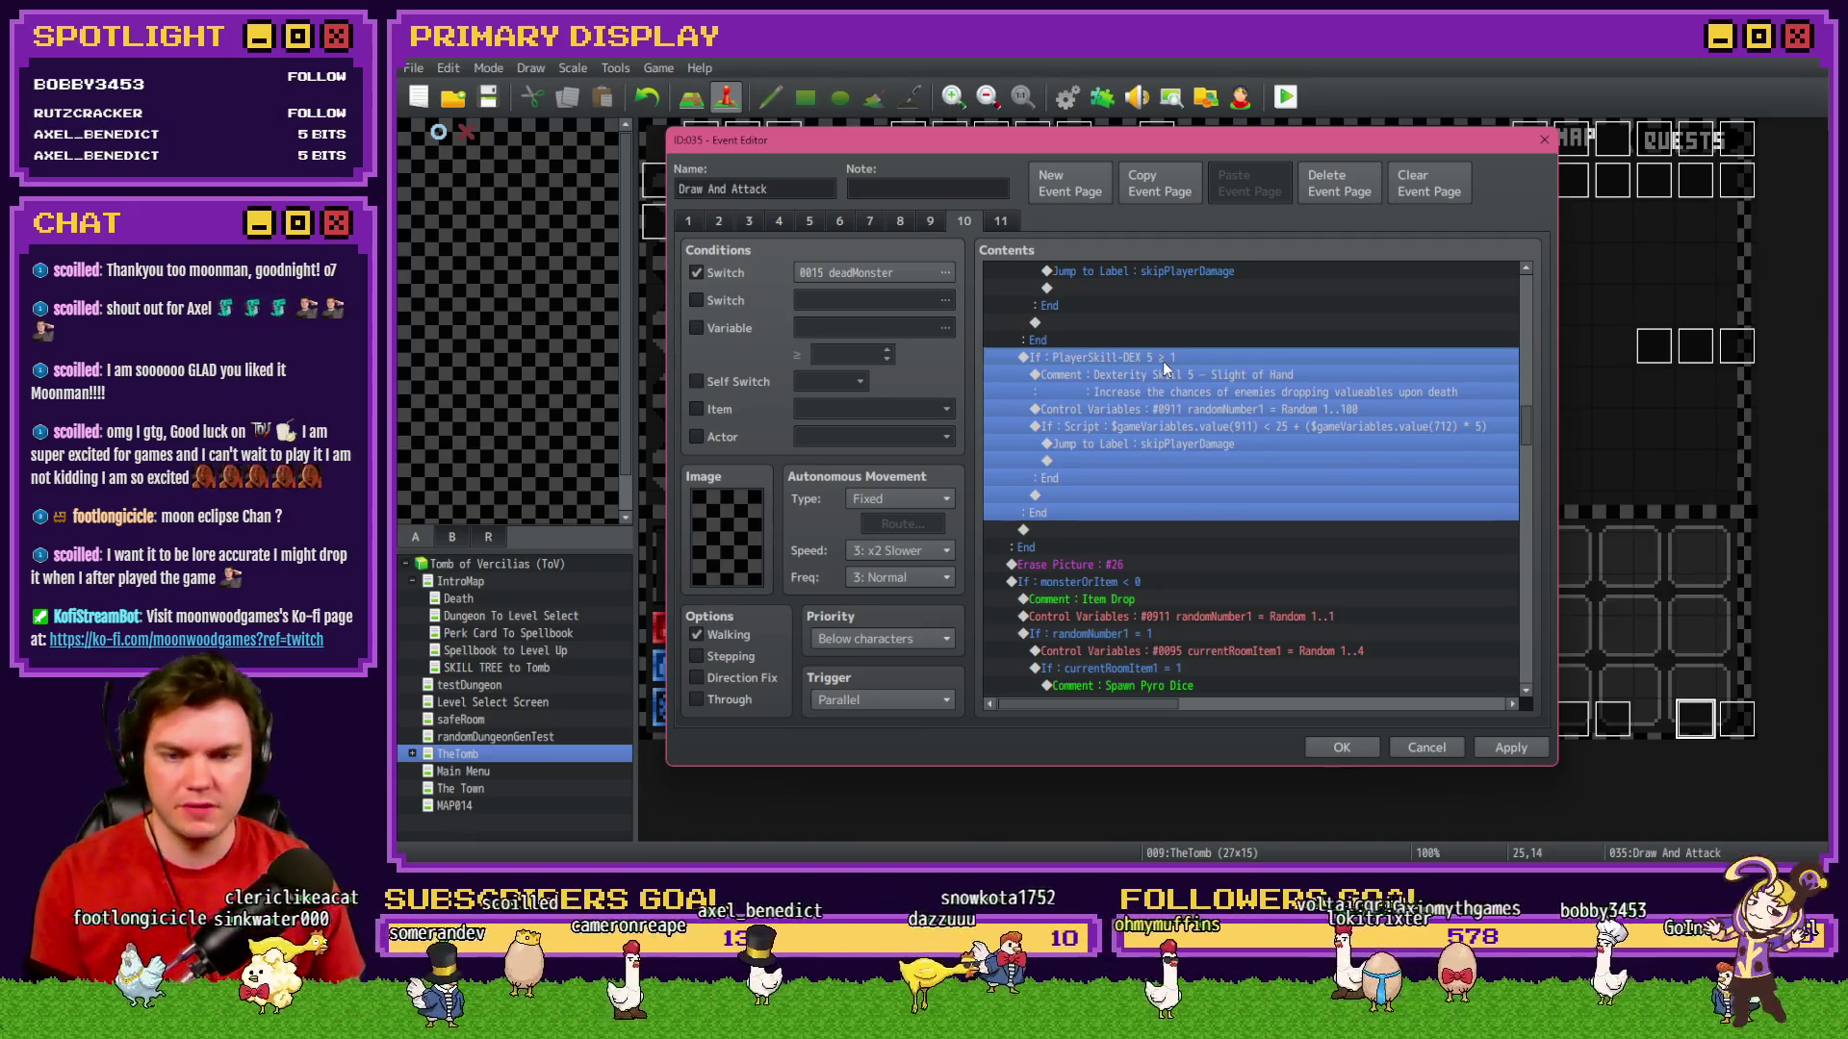
left_click(1220, 445)
left_click(1241, 410)
left_click(1246, 399)
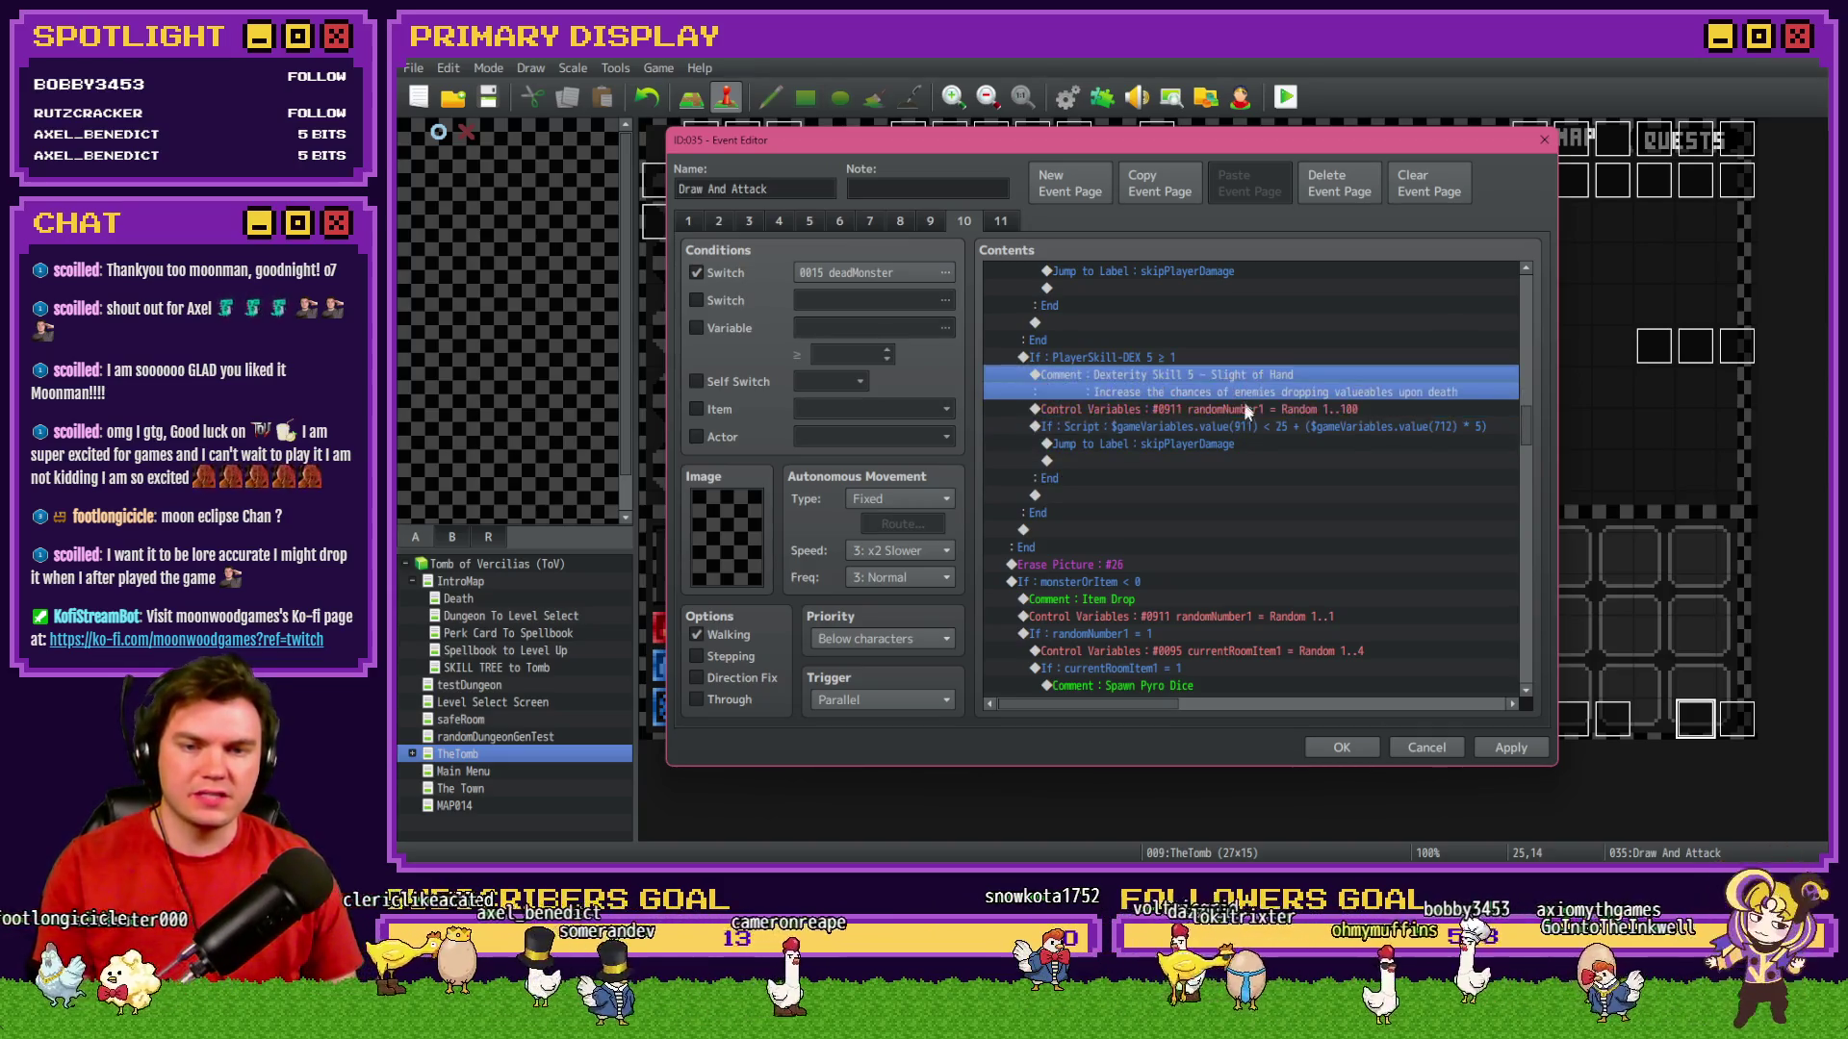
left_click(1244, 427, "shift")
key("Delete")
Delete the empty PlayerSkill-DEX 5 ≥ 1 branch and paste the Sleight of Hand lines there.
left_click(1204, 356)
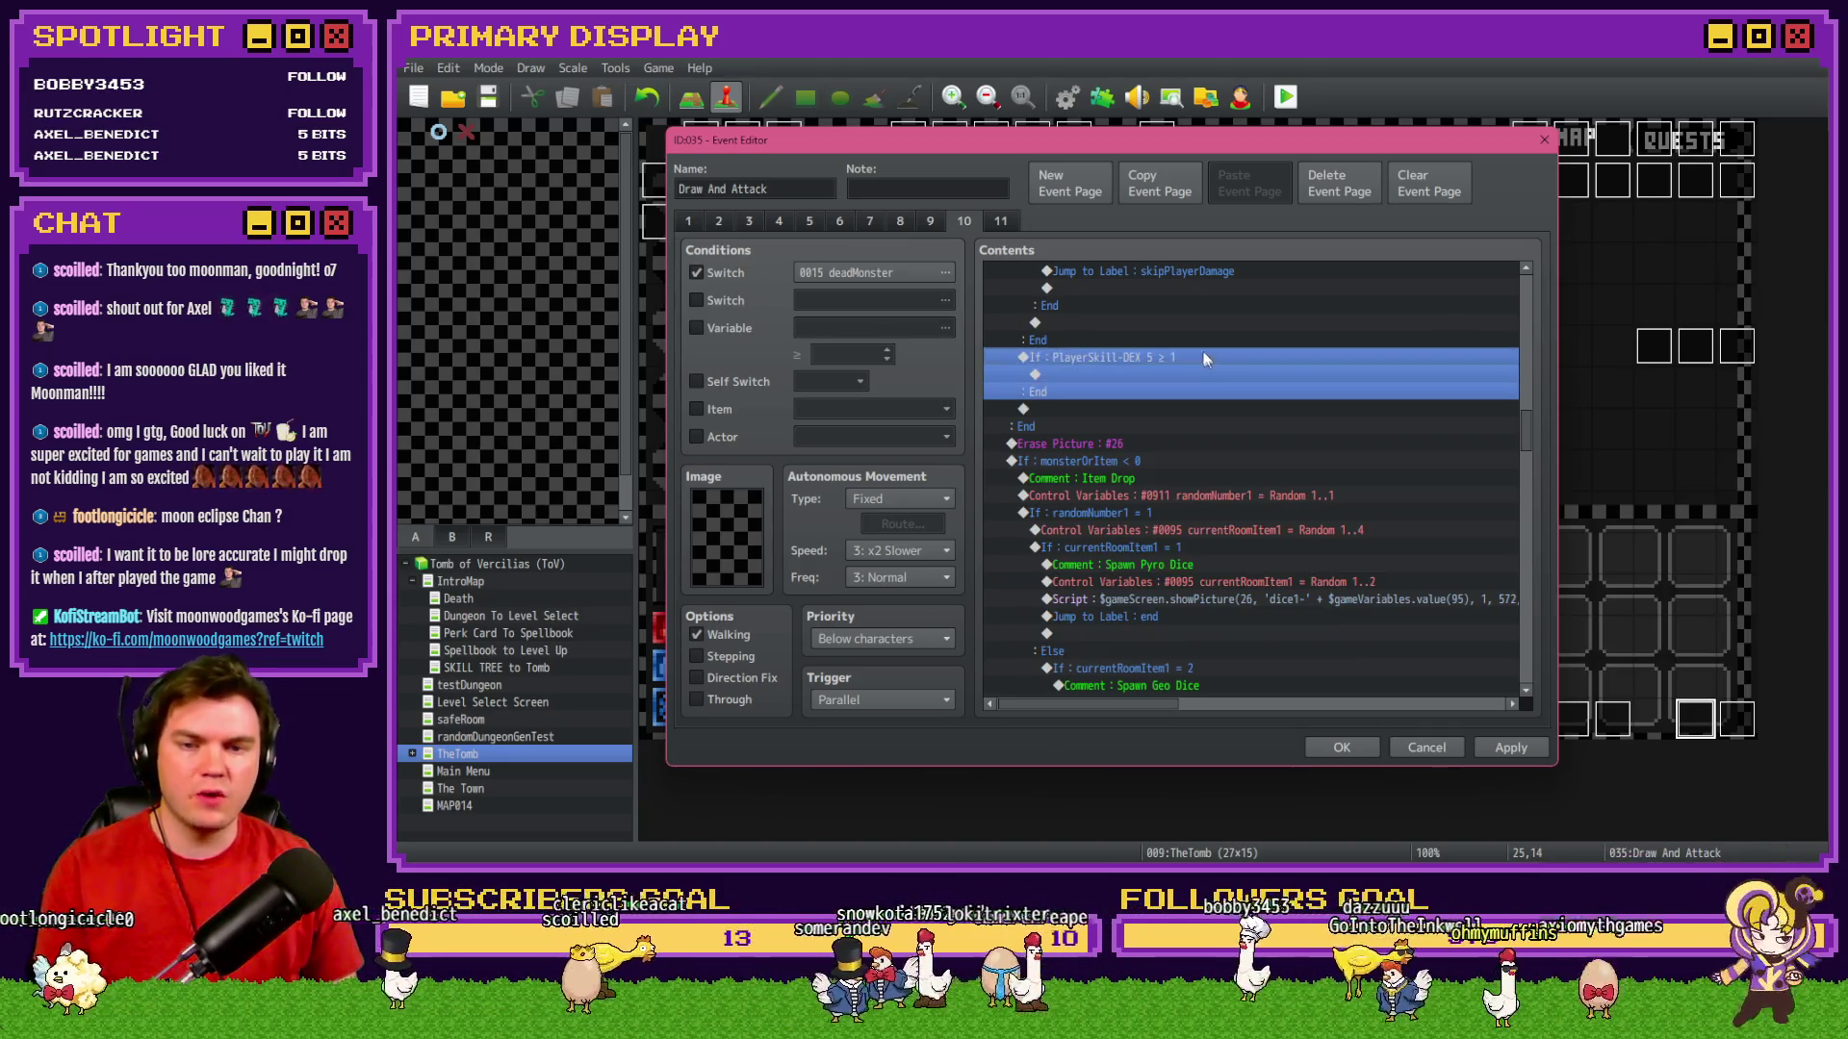
key("Delete")
key("ctrl+v")
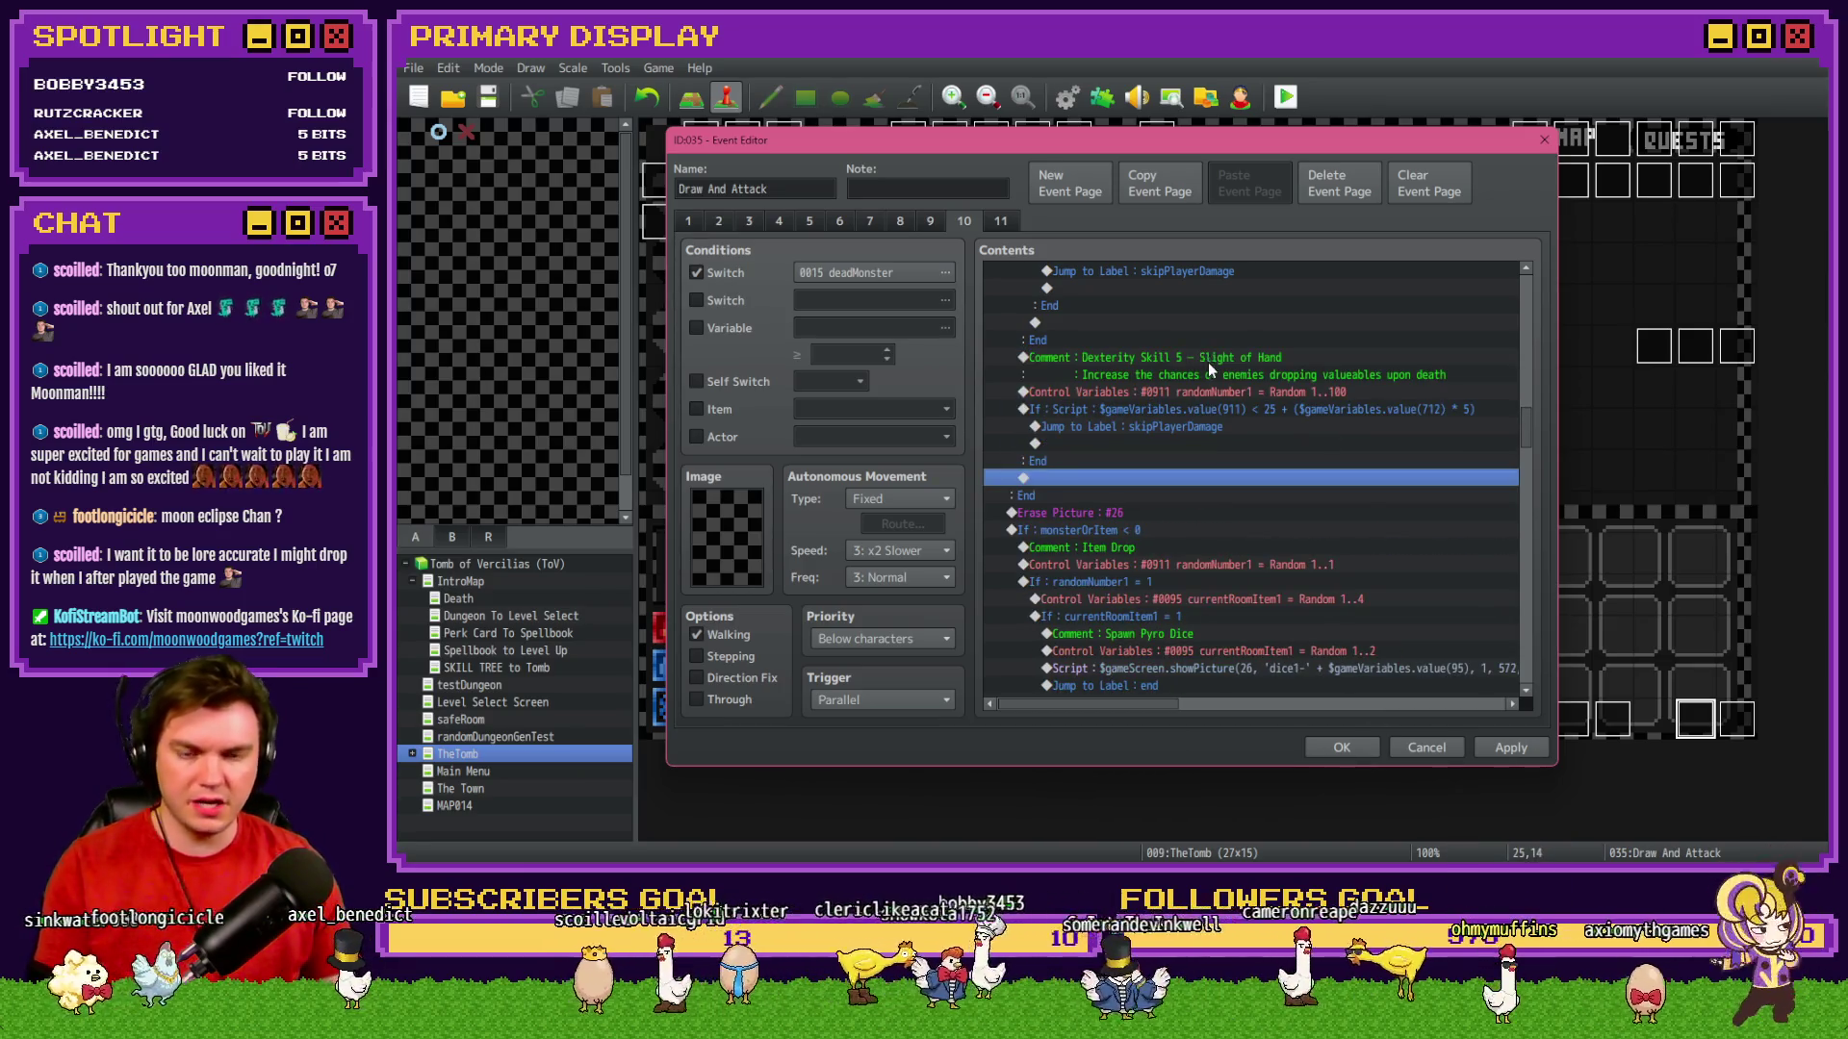
left_click(1208, 361)
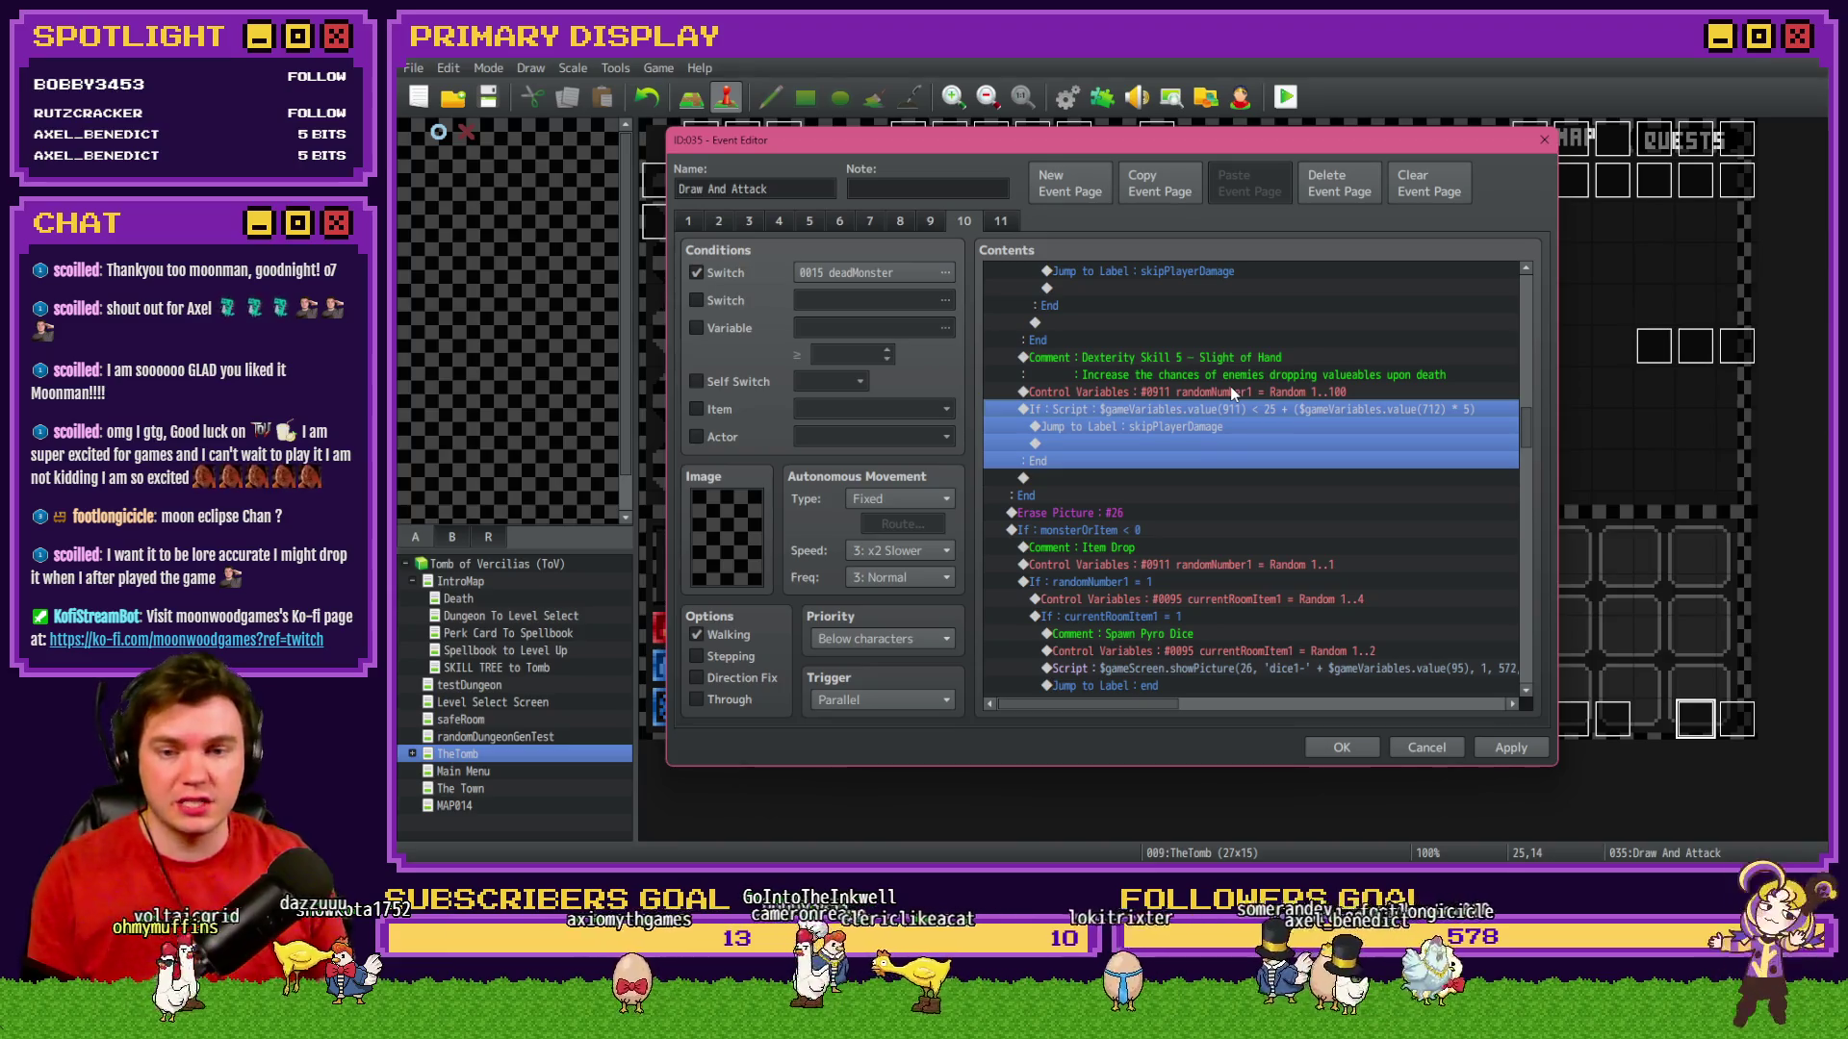
Cut the Erase Picture #26 line through the monsterOrItem item-drop block.
scroll(1194, 424, "down", 1)
left_click(1114, 479)
left_click(1129, 494)
scroll(1135, 496, "down", 5)
scroll(1159, 504, "up", 6)
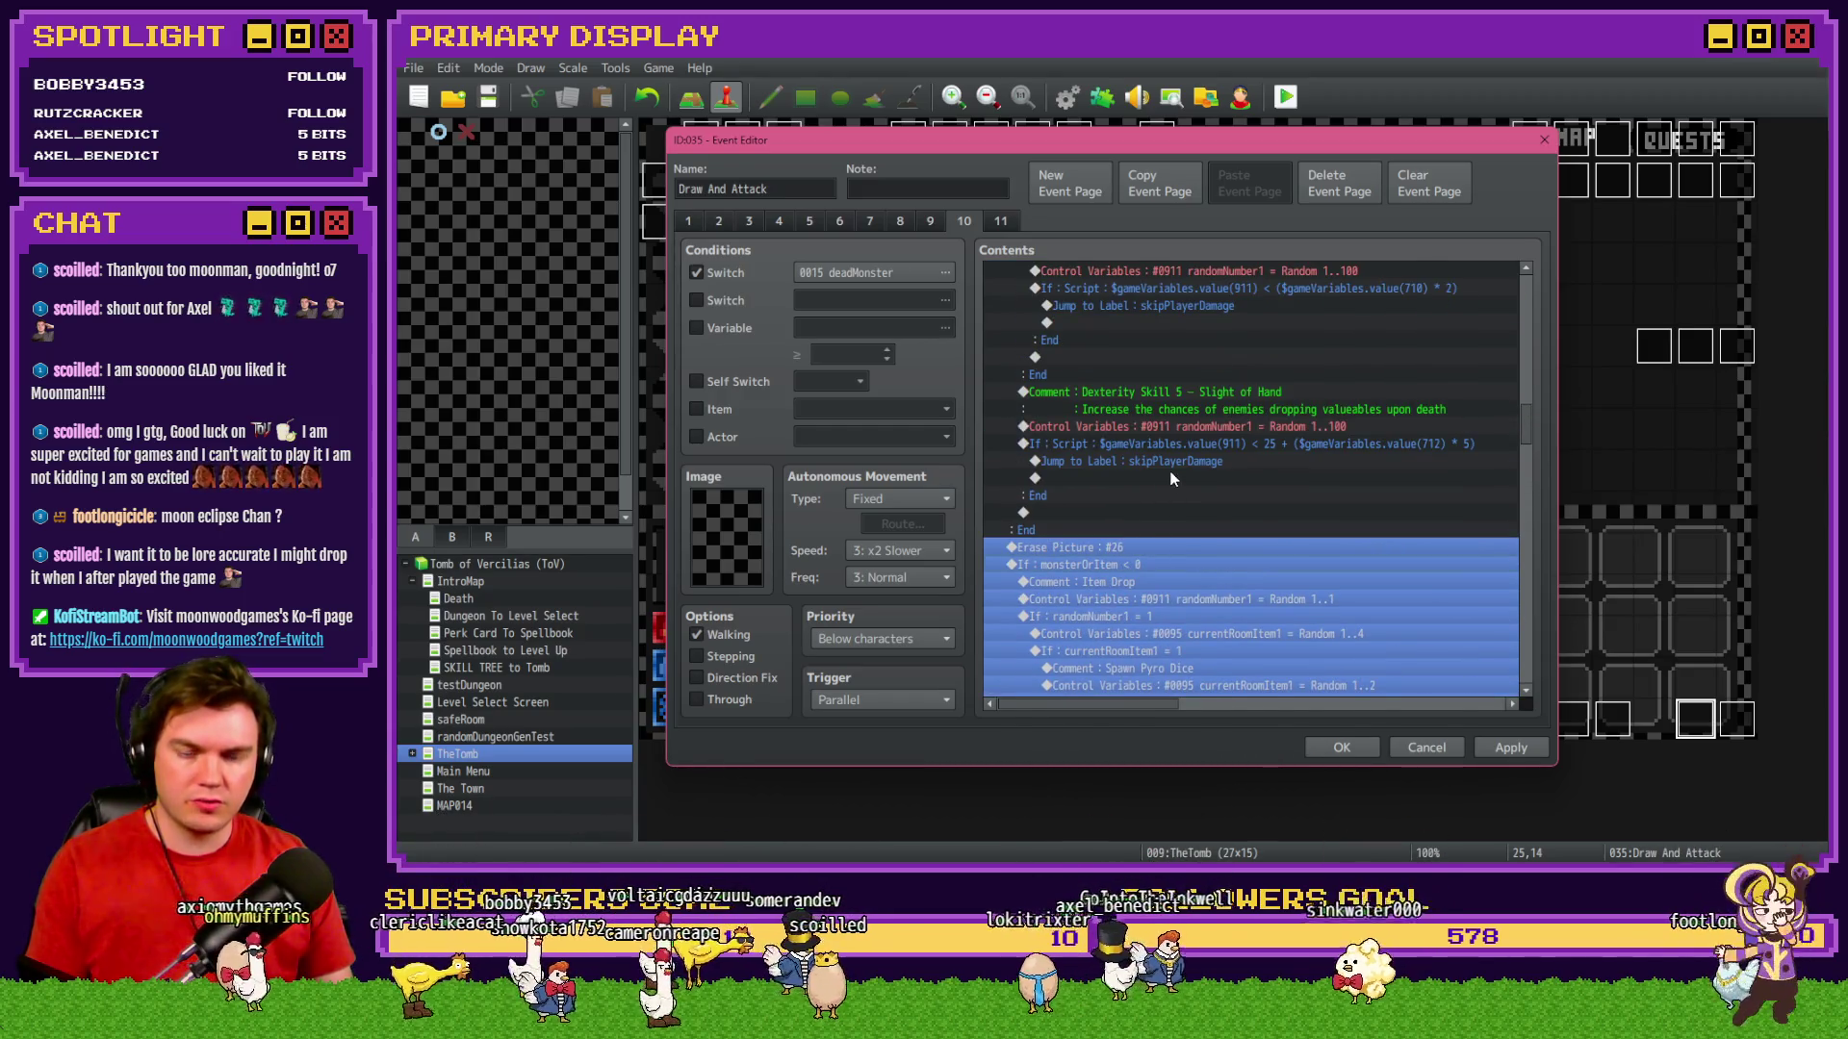
key("Delete")
Paste the item-drop block at the Jump to Label line inside the Sleight of Hand branch.
left_click(1180, 463)
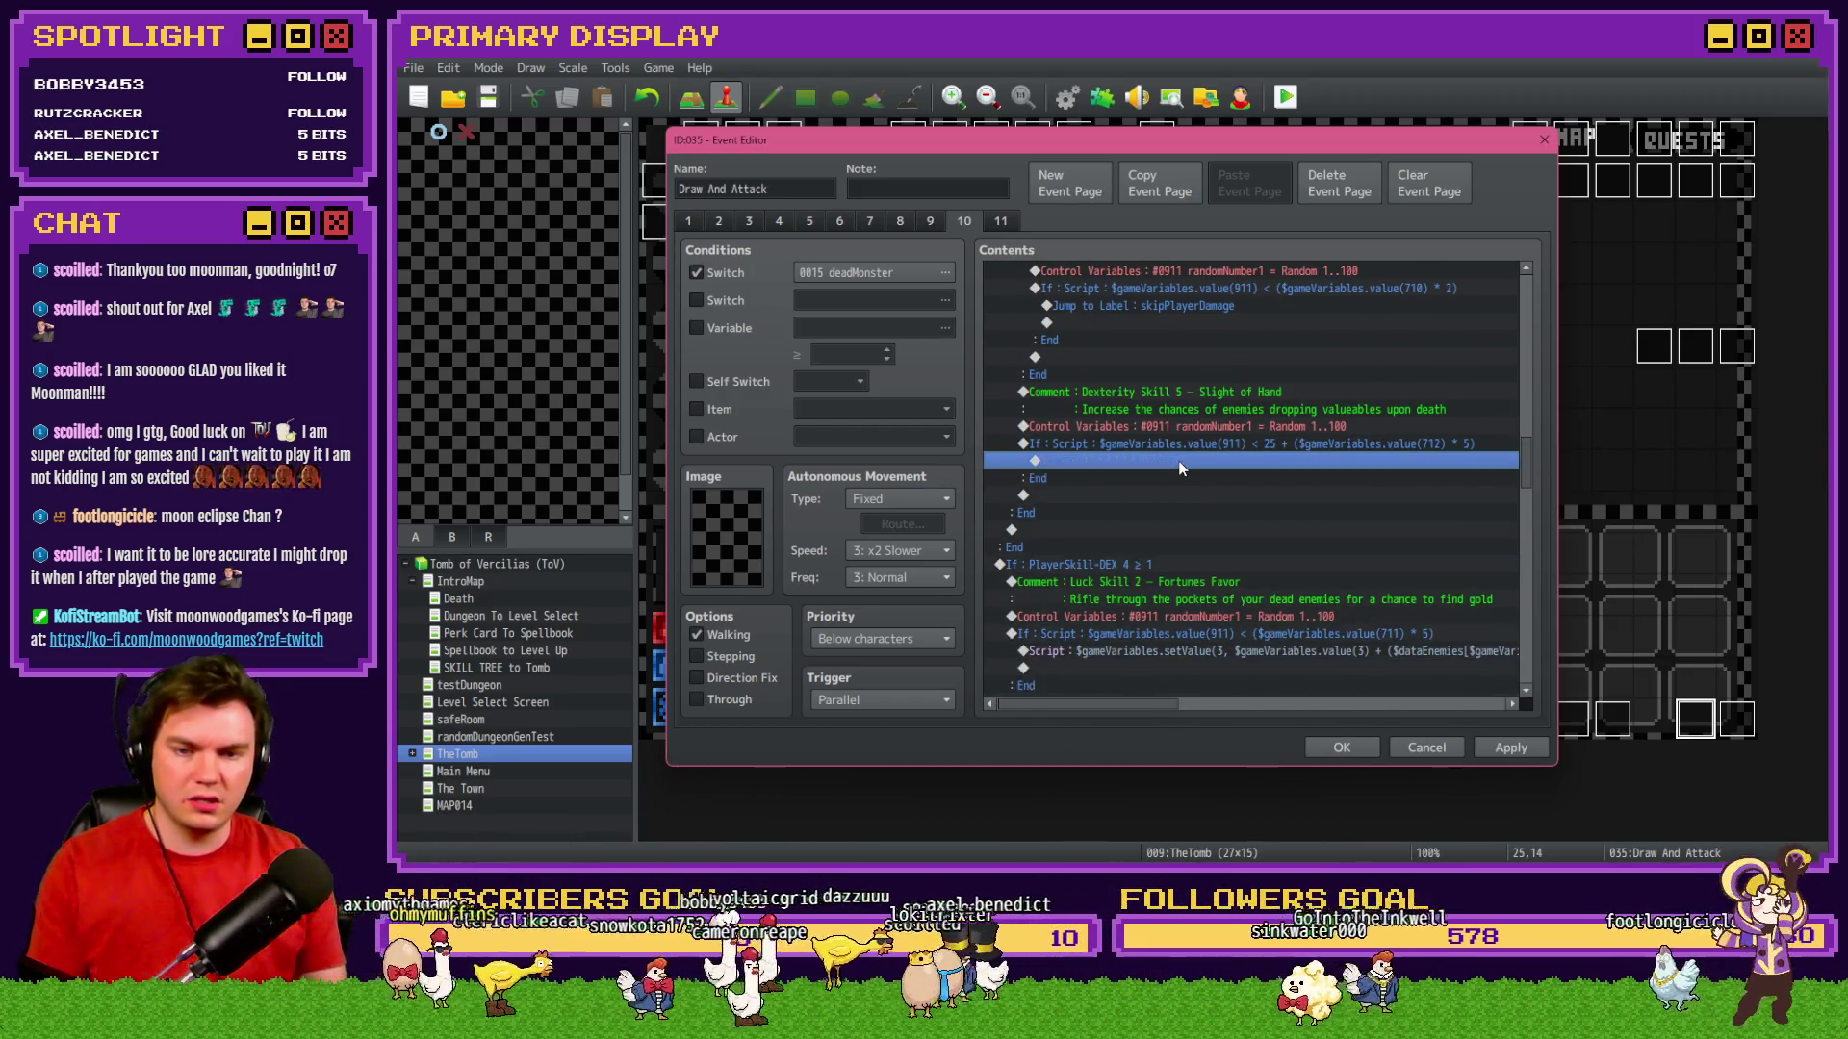
key("ctrl+v")
scroll(1207, 602, "down", 3)
scroll(1206, 602, "up", 2)
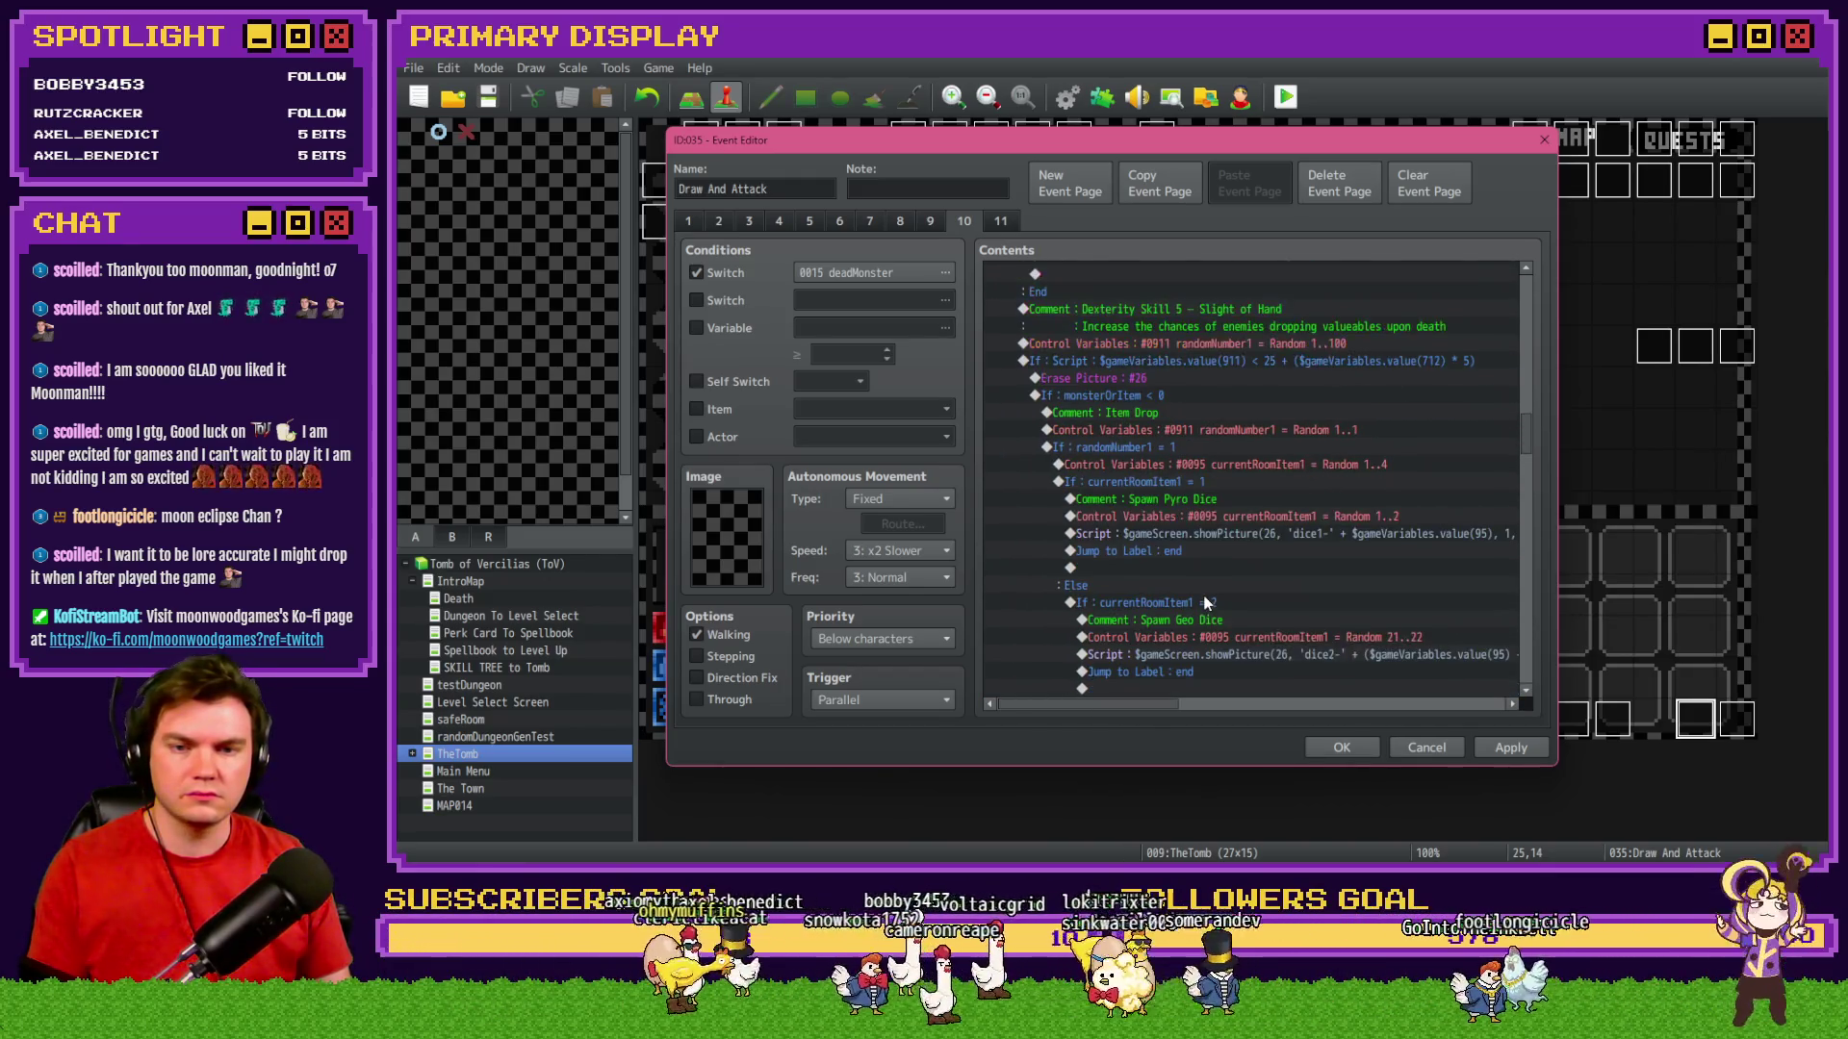
scroll(1203, 604, "up", 2)
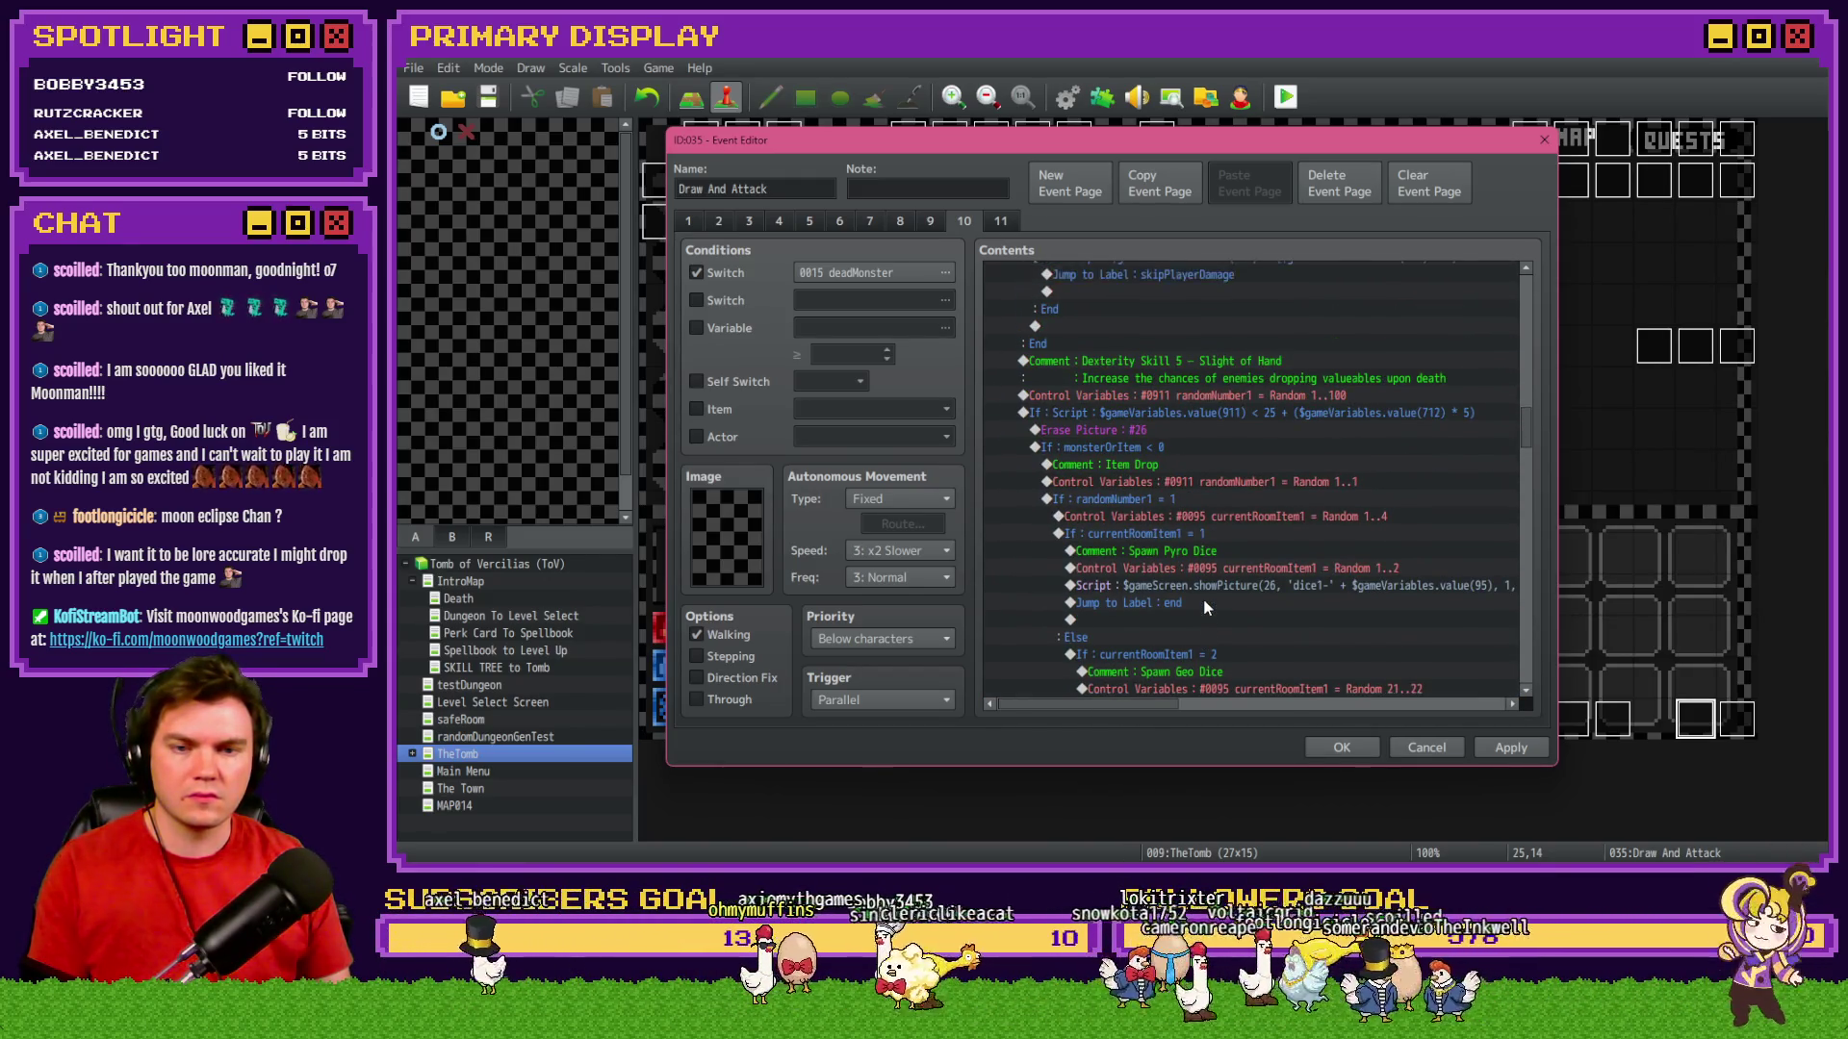
left_click(1147, 447)
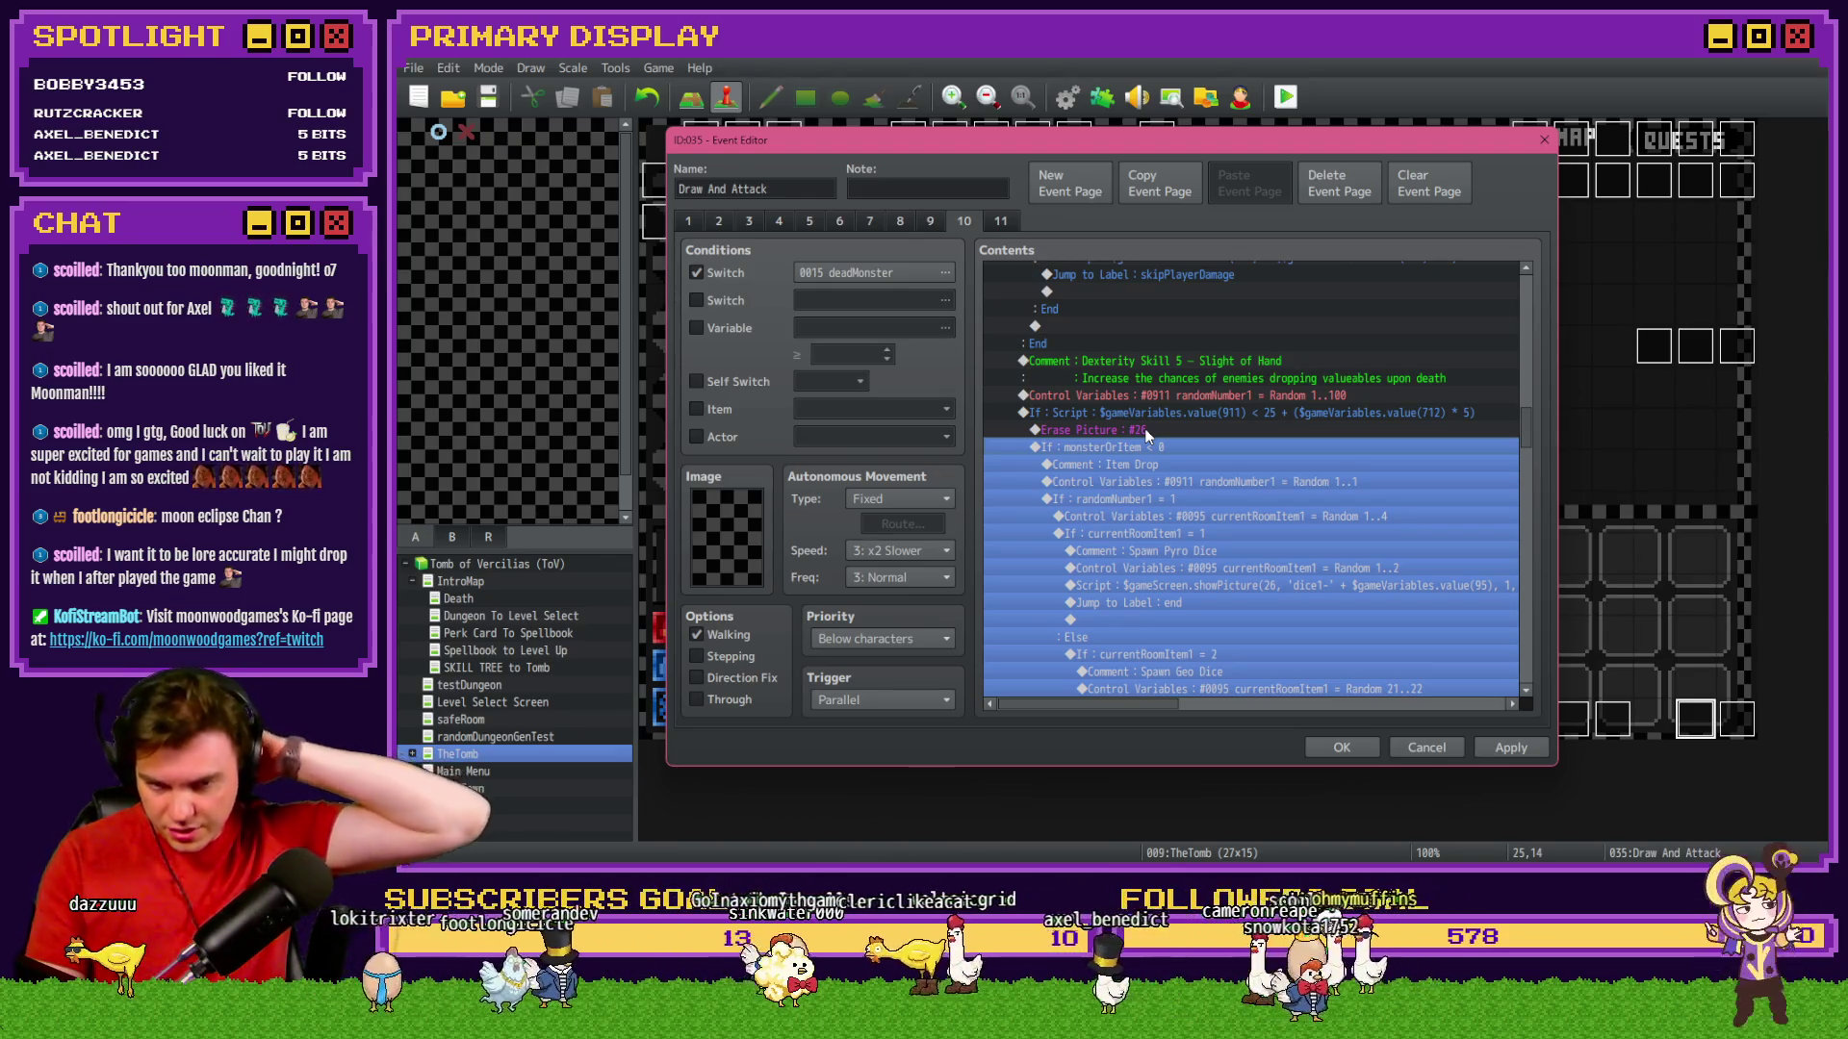
left_click(1153, 431)
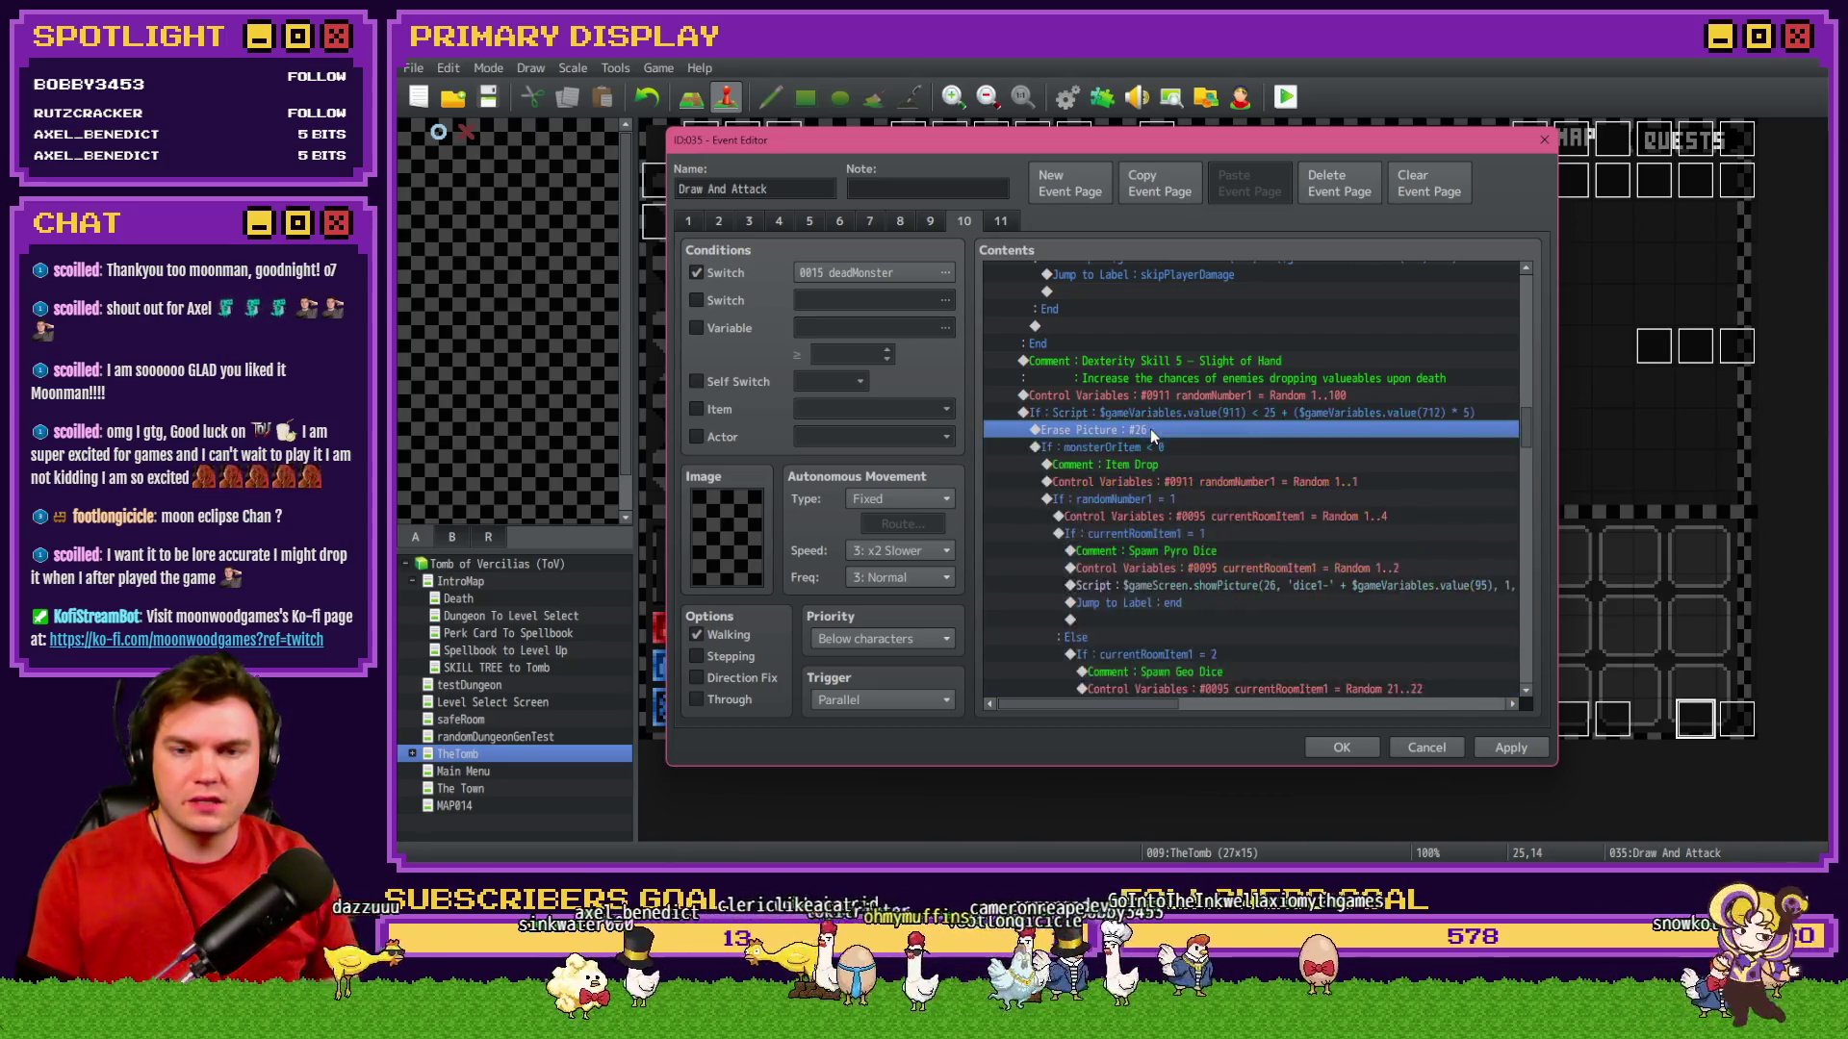
Cut the Item Drop commands, delete the empty monsterOrItem < 0 branch, and paste them under Erase Picture.
left_click(1163, 452)
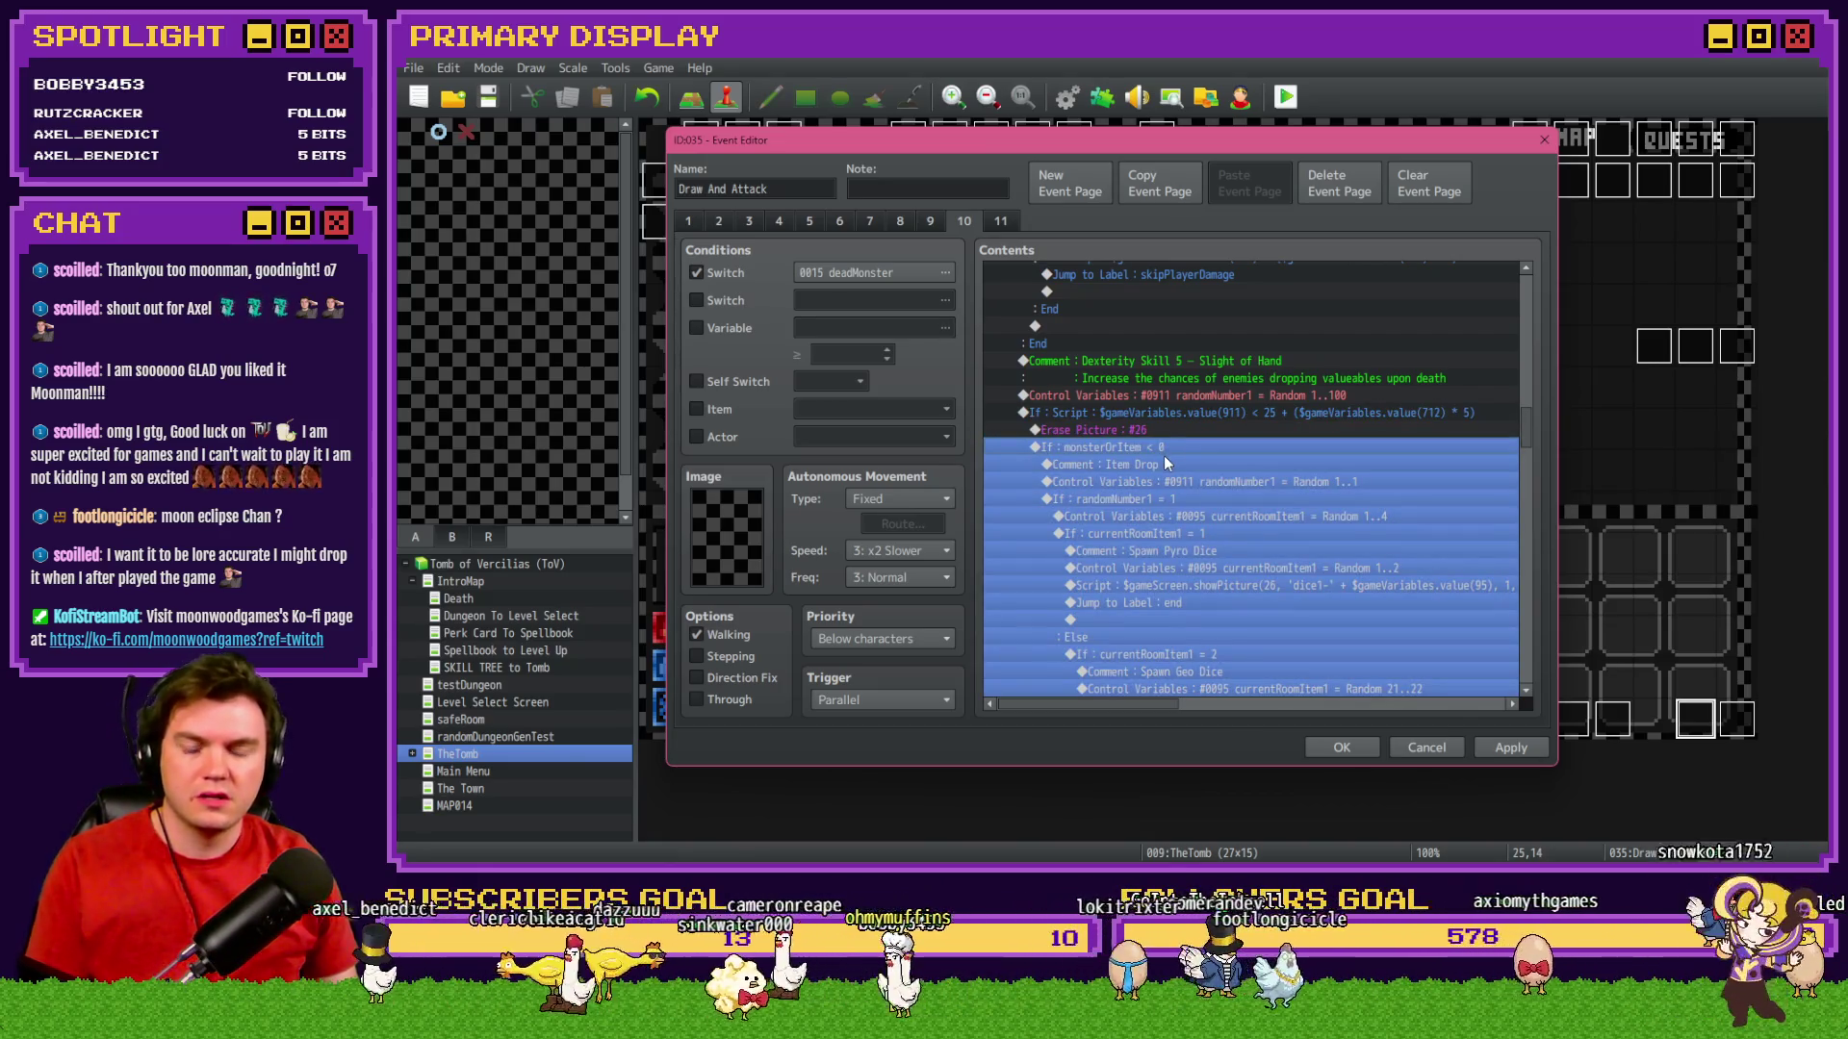
left_click(1167, 460)
scroll(1180, 520, "down", 6)
scroll(1180, 526, "down", 3)
key("ctrl+a")
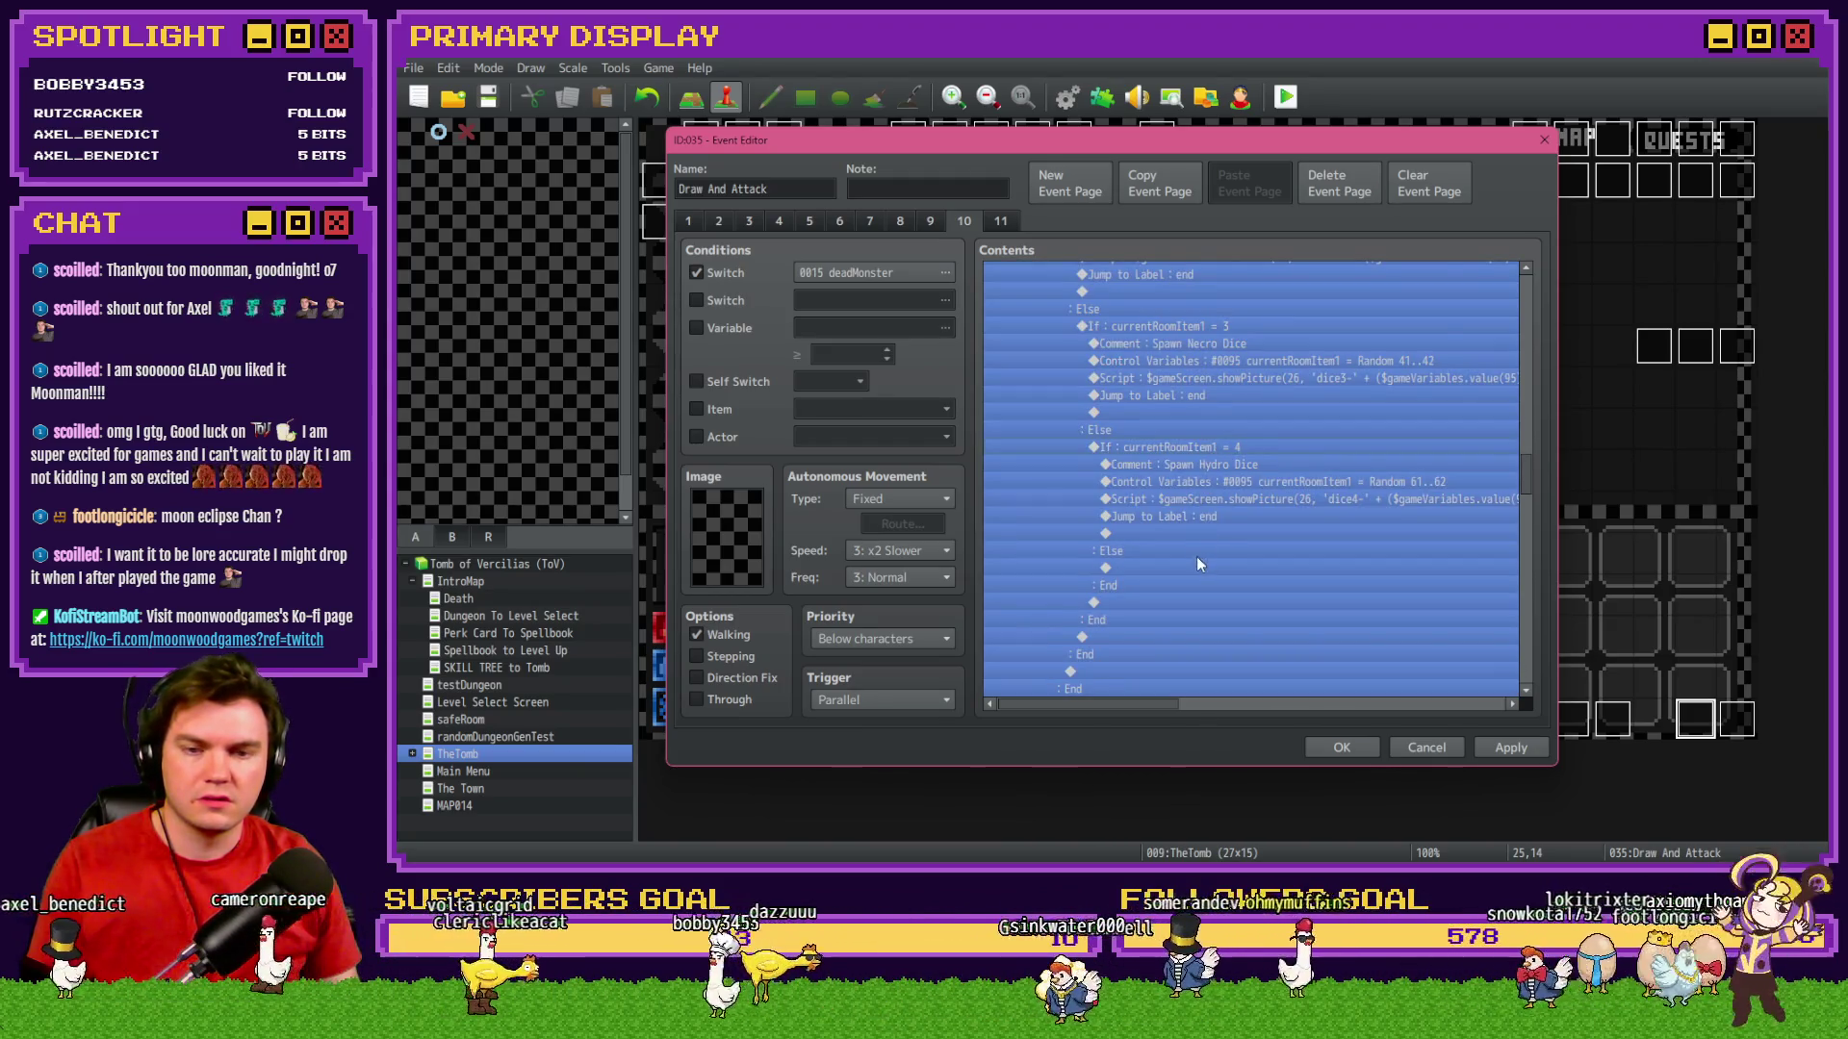
scroll(1193, 568, "up", 8)
key("Delete")
left_click(1171, 493)
key("Delete")
key("ctrl+v")
Reconfirm the currentRoomItem1 = 4 condition unchanged and review the updated command list.
double_click(1201, 492)
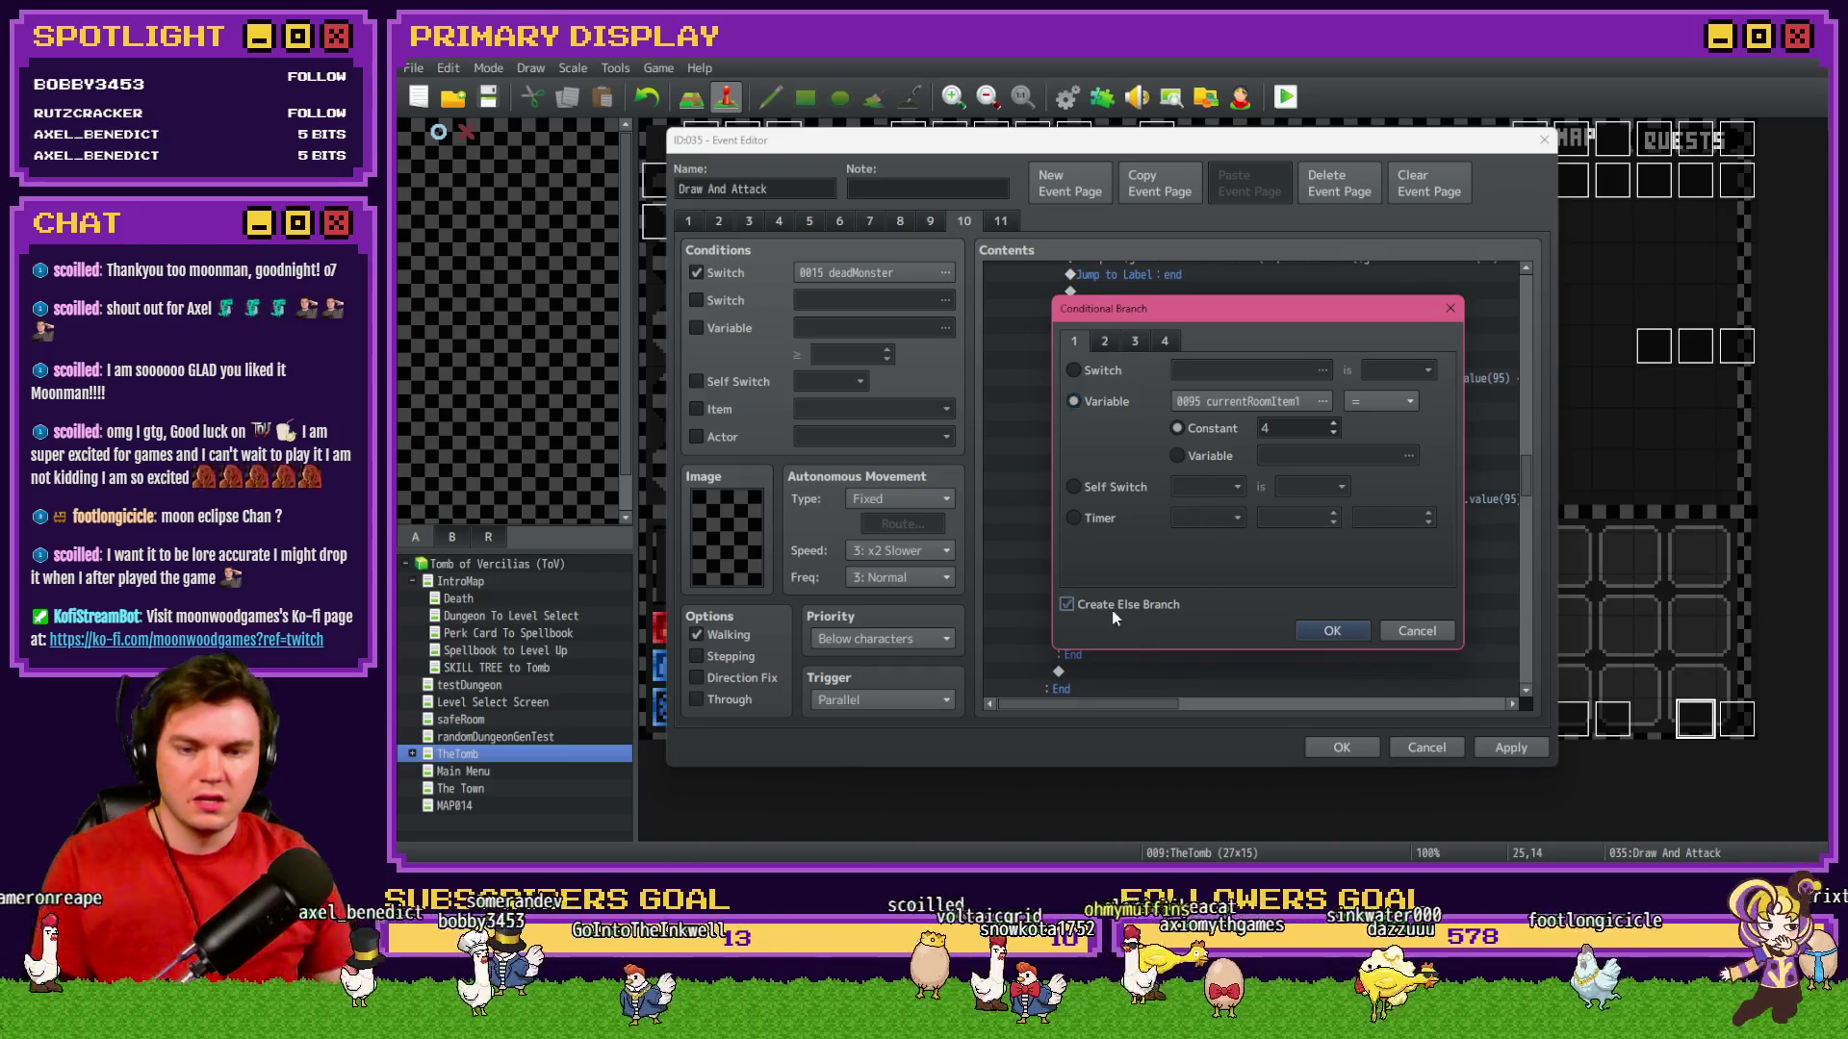
left_click(1365, 629)
scroll(1214, 620, "up", 6)
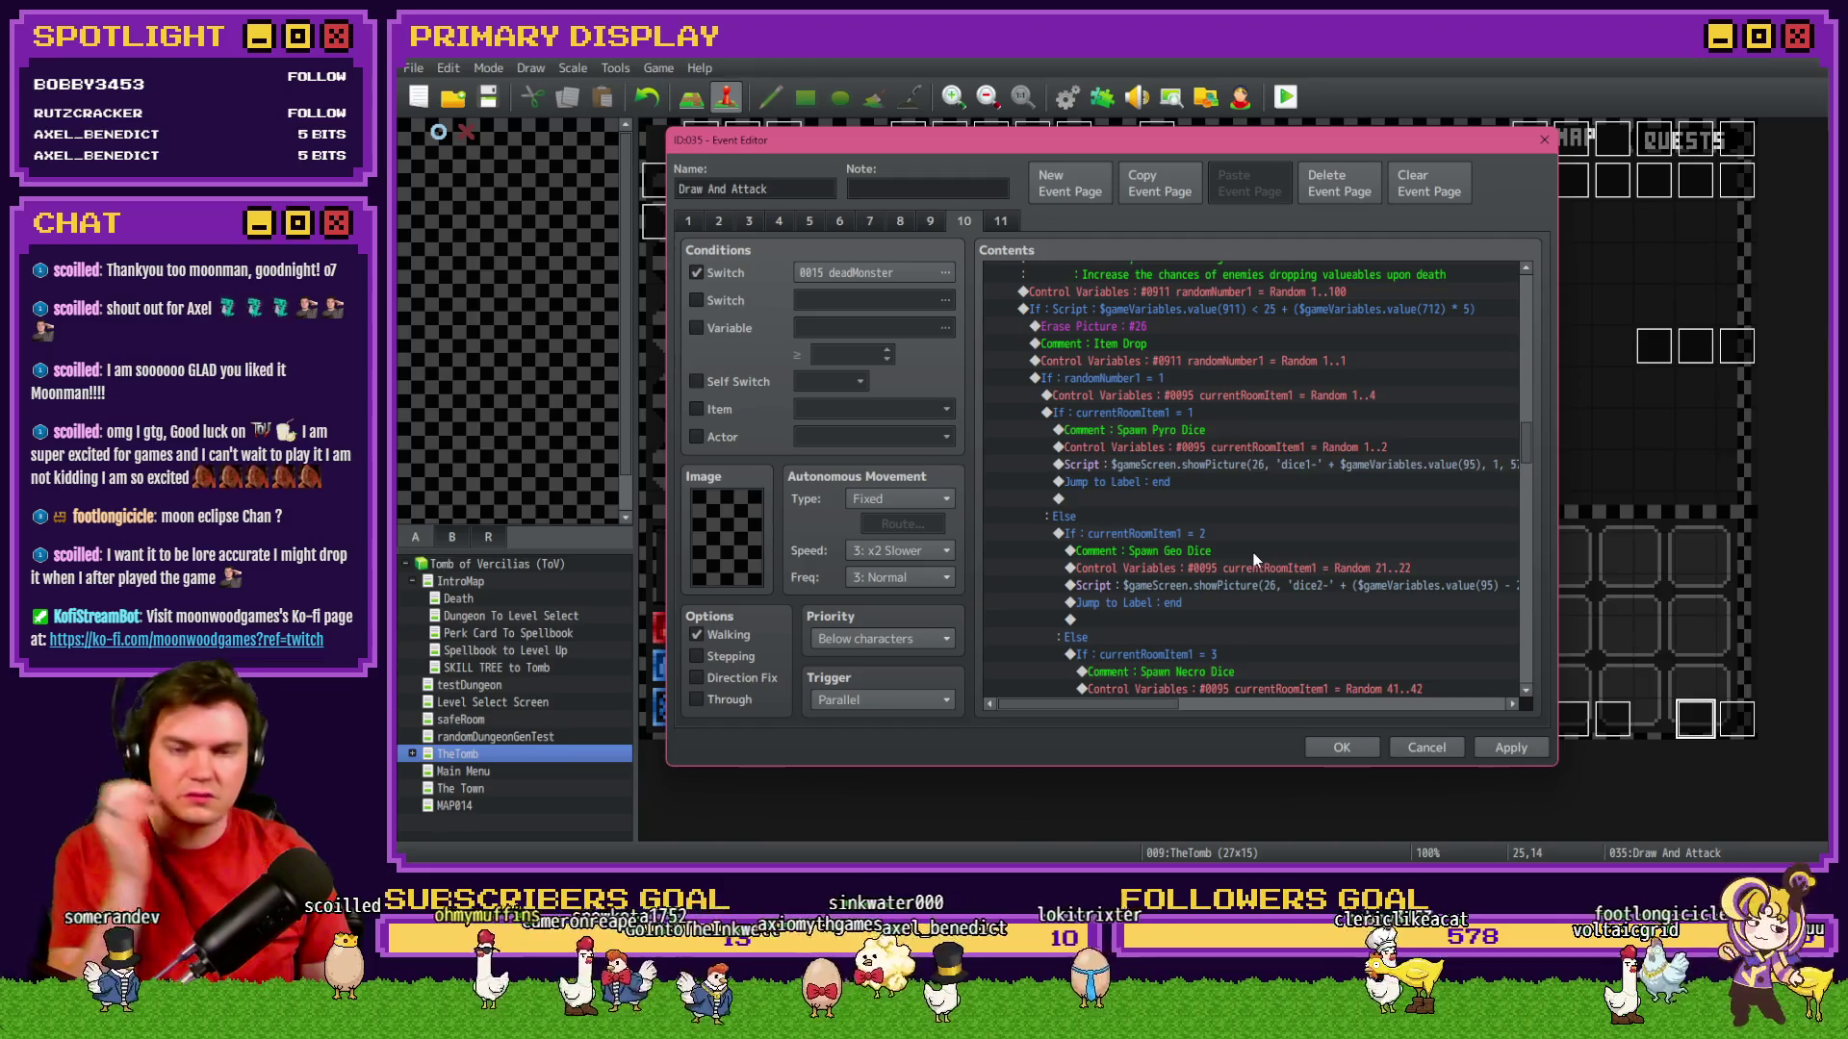
scroll(1252, 552, "up", 1)
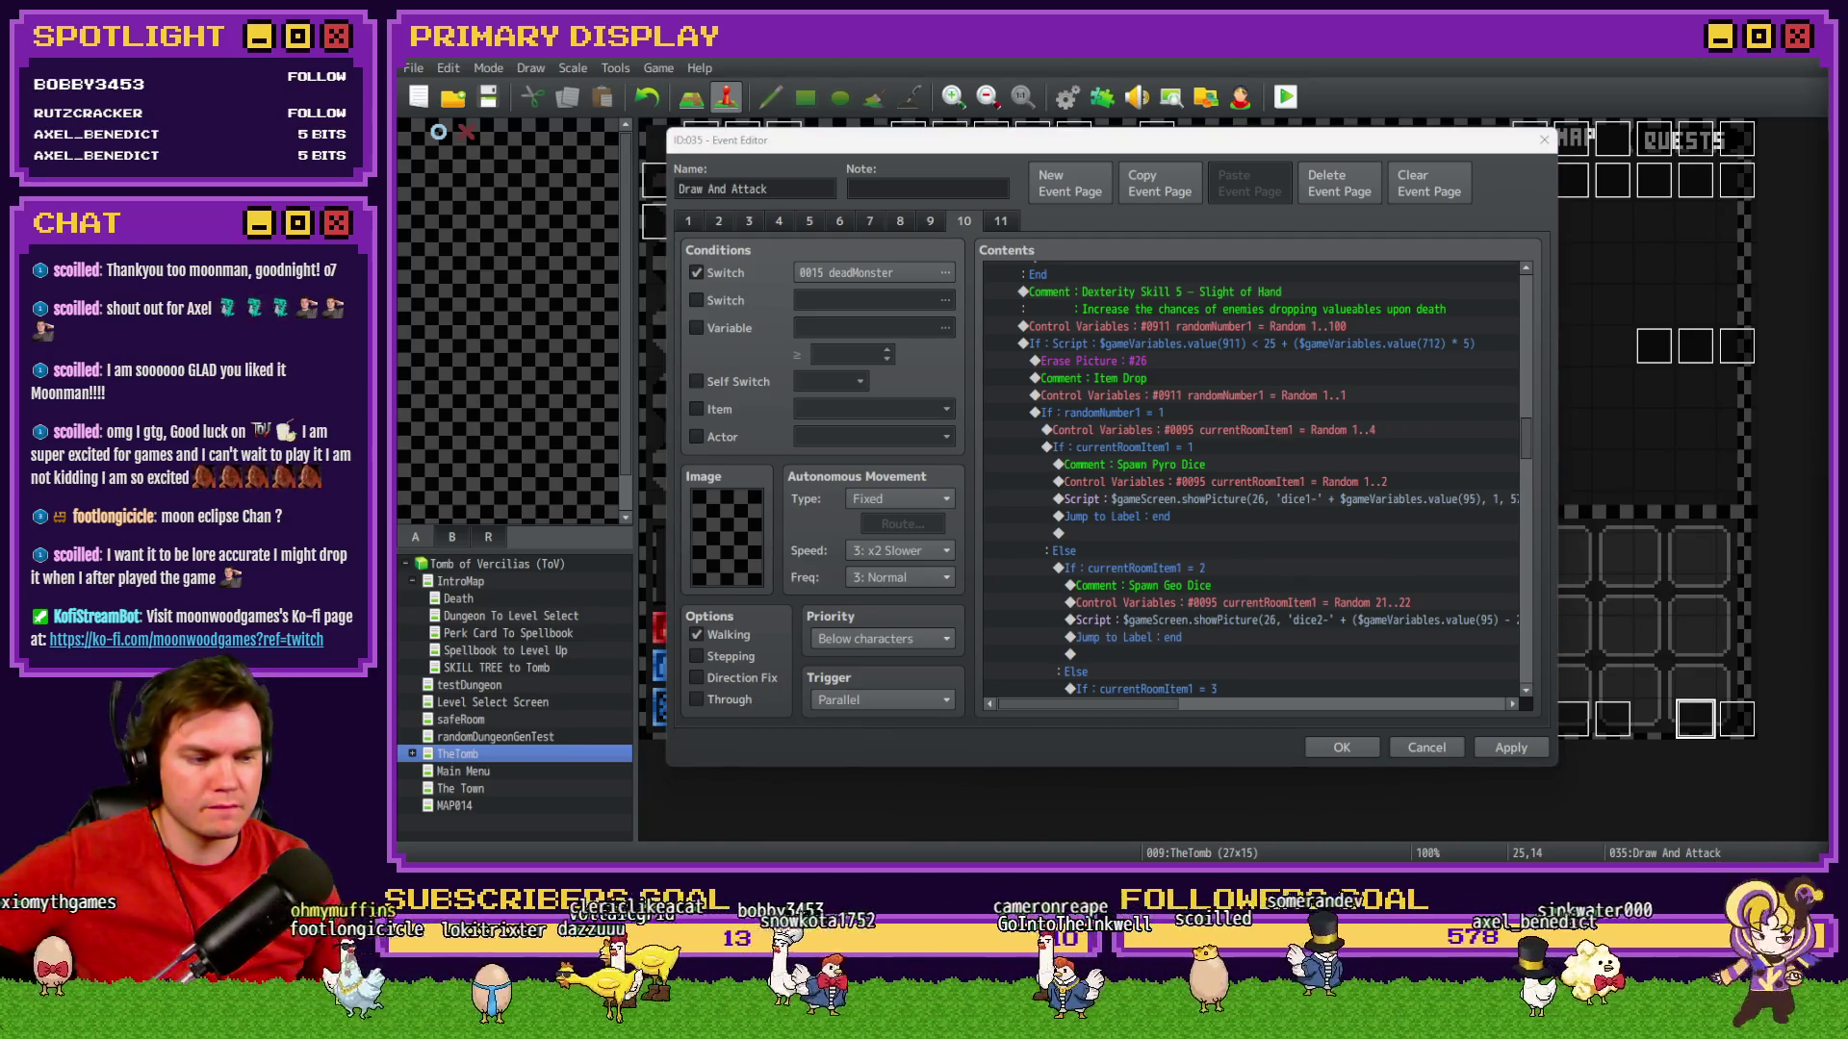
scroll(1261, 567, "up", 2)
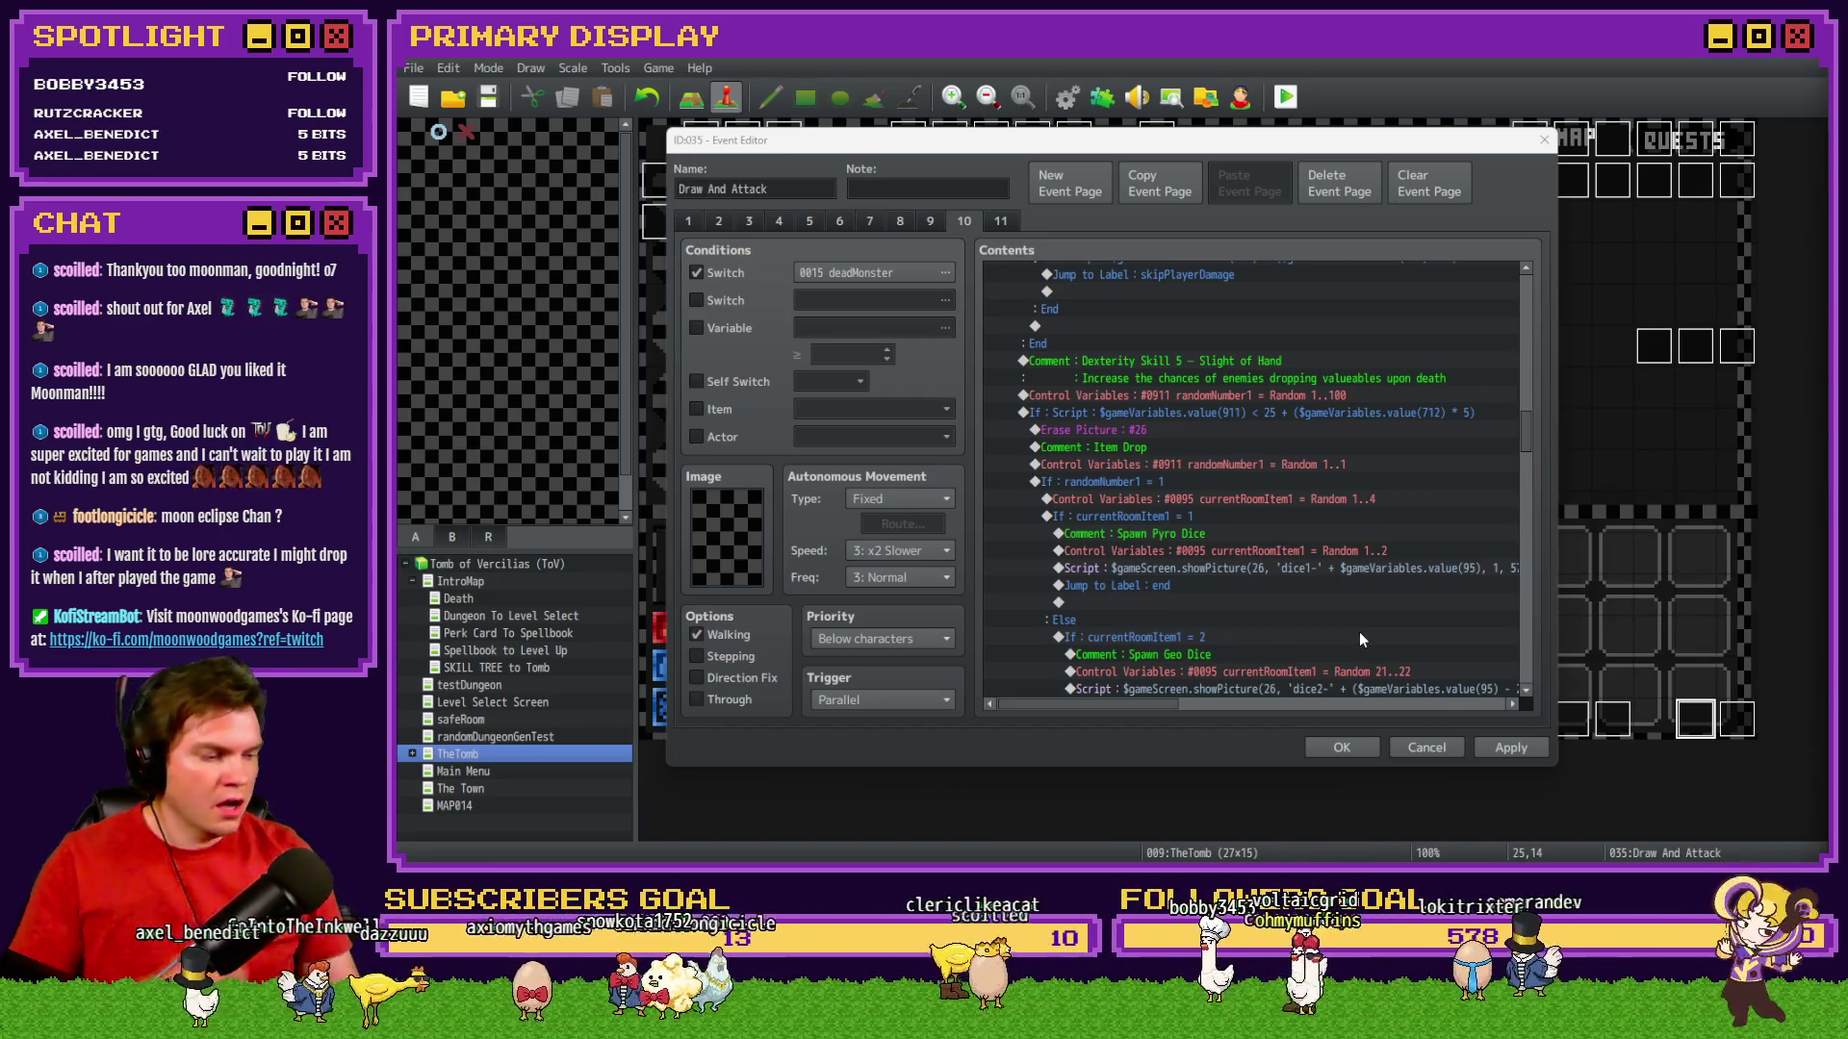
Confirm the Event Editor with OK to keep the Draw And Attack page 10 edits.
left_click(1335, 747)
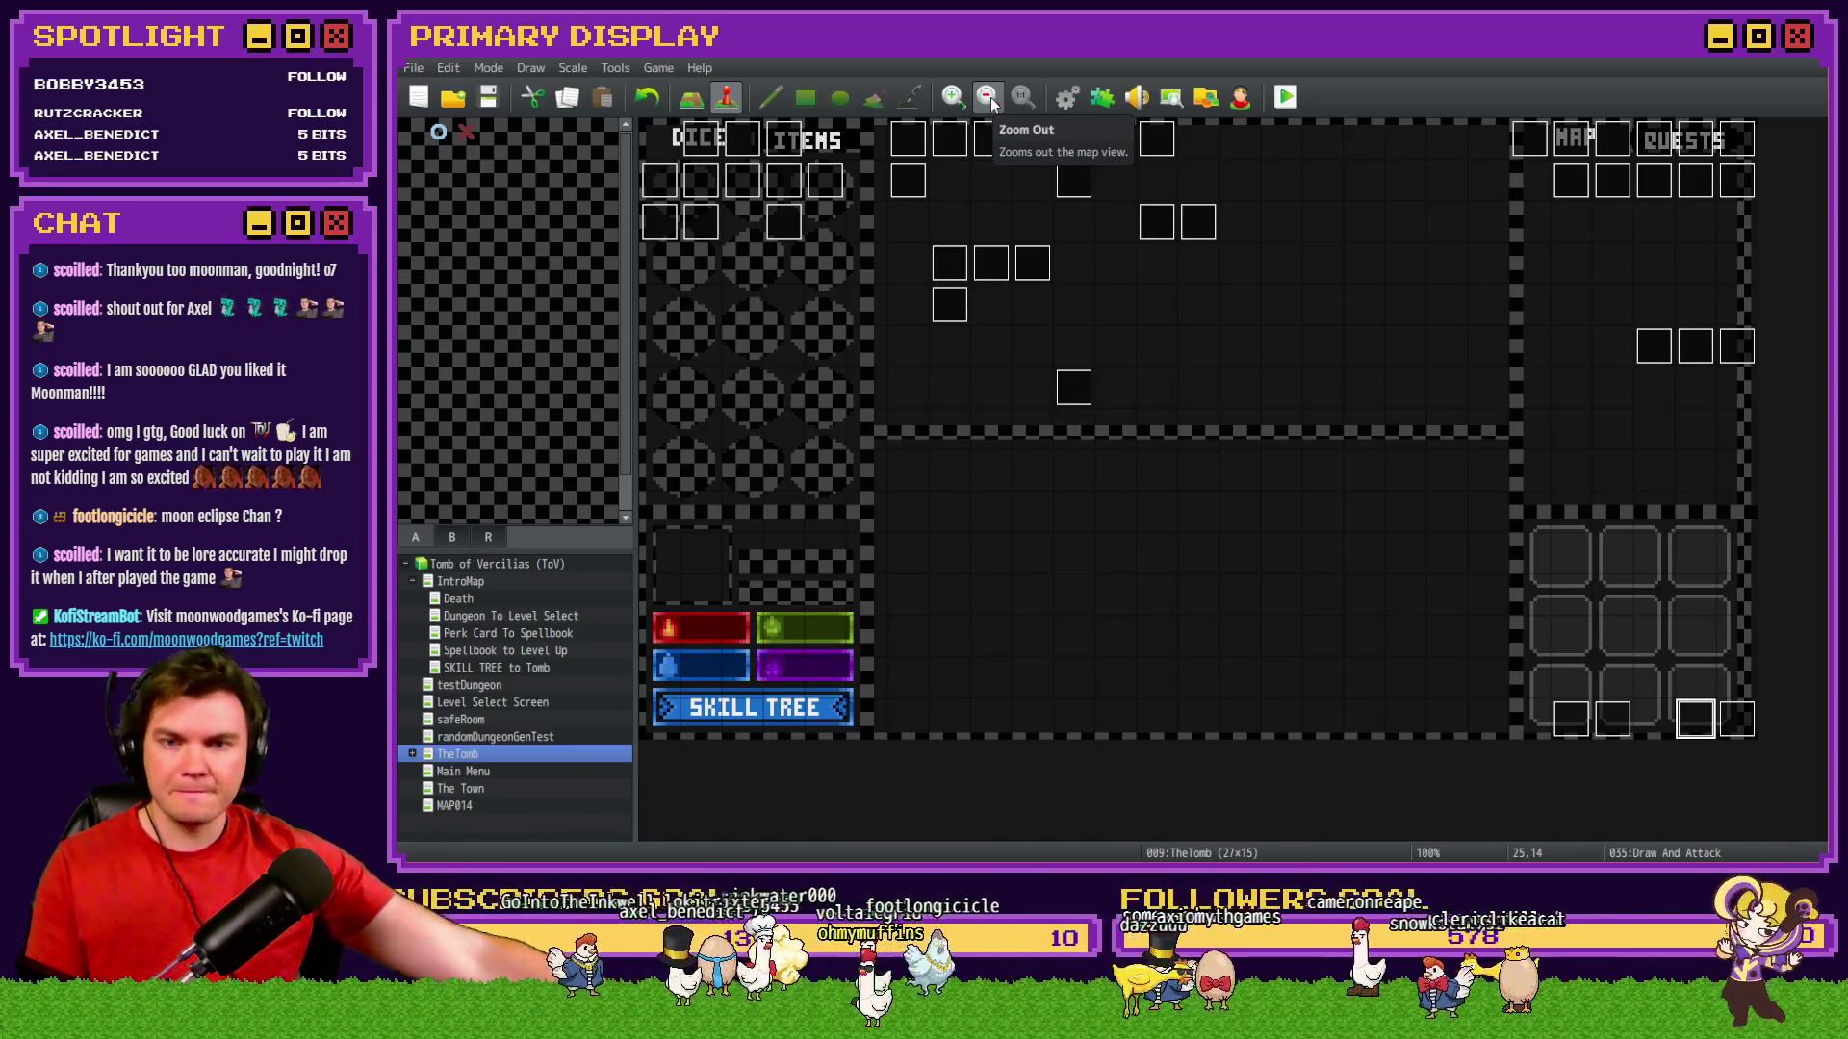
Start a playtest, pick a perk card, and bring up the debug variables at 1061–1070.
left_click(1290, 98)
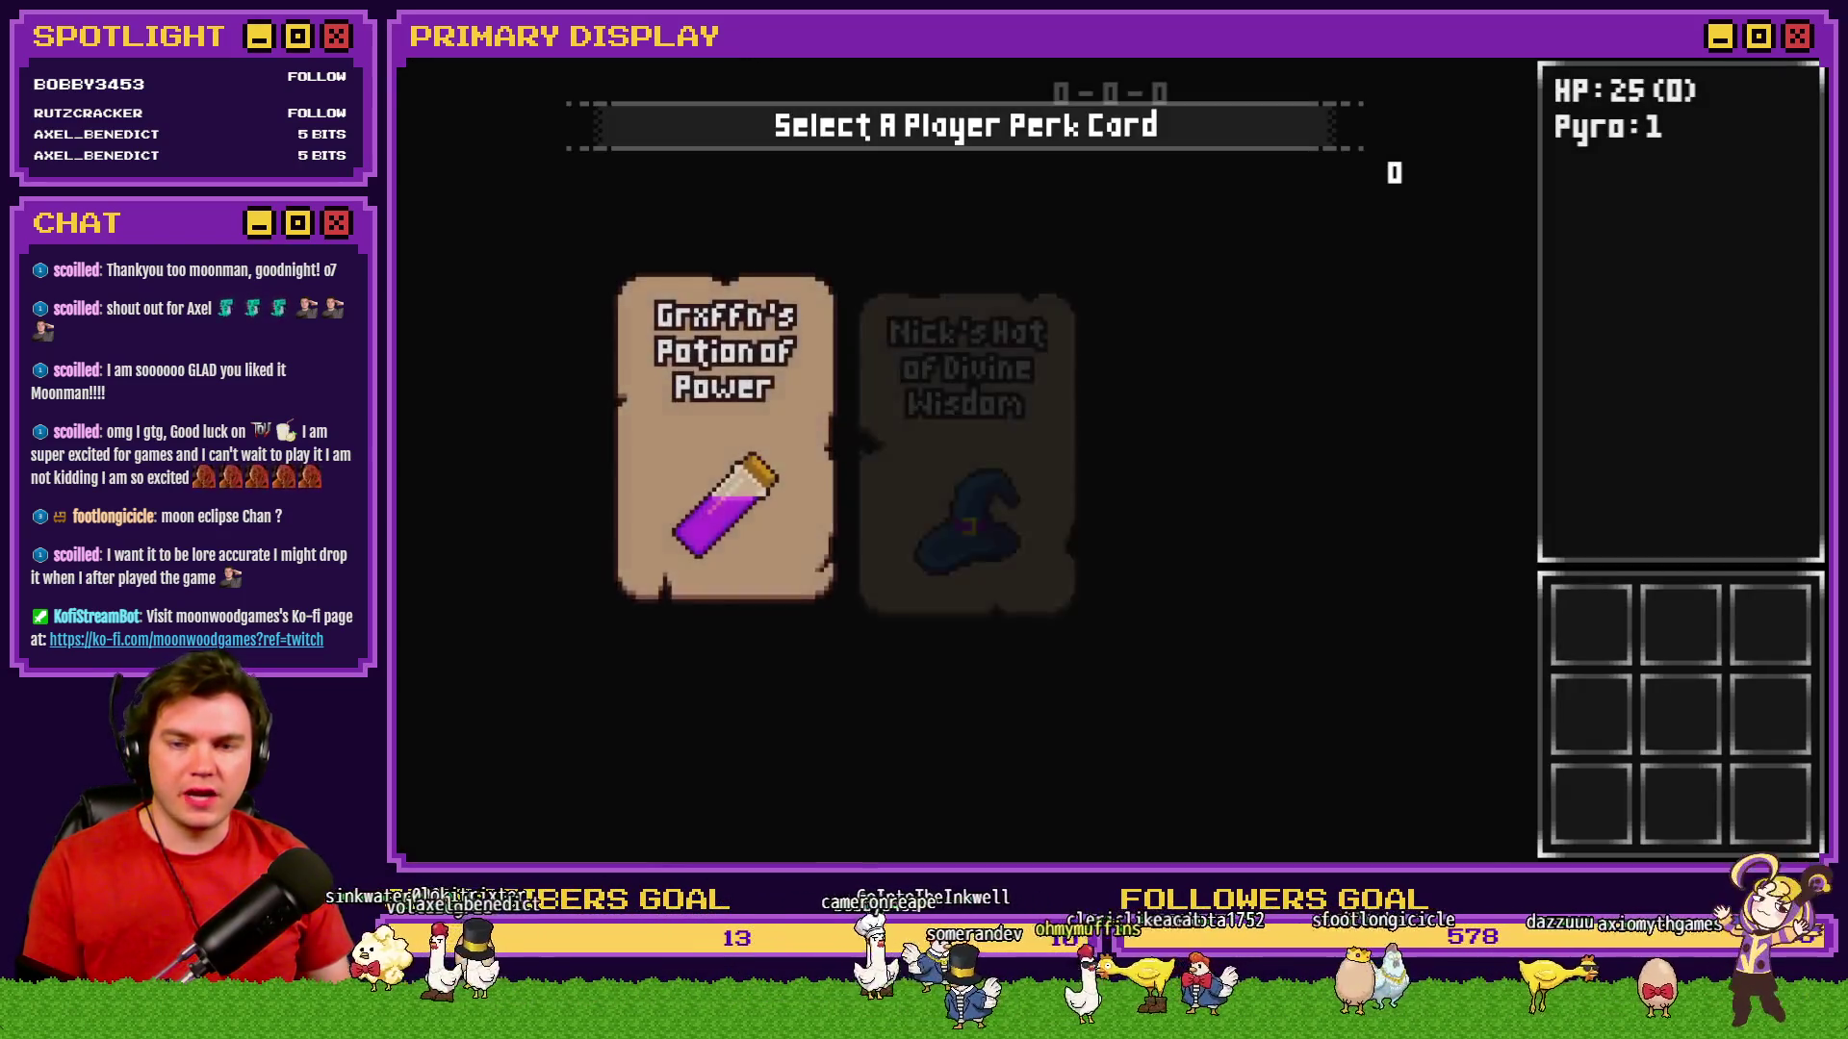
left_click(1204, 390)
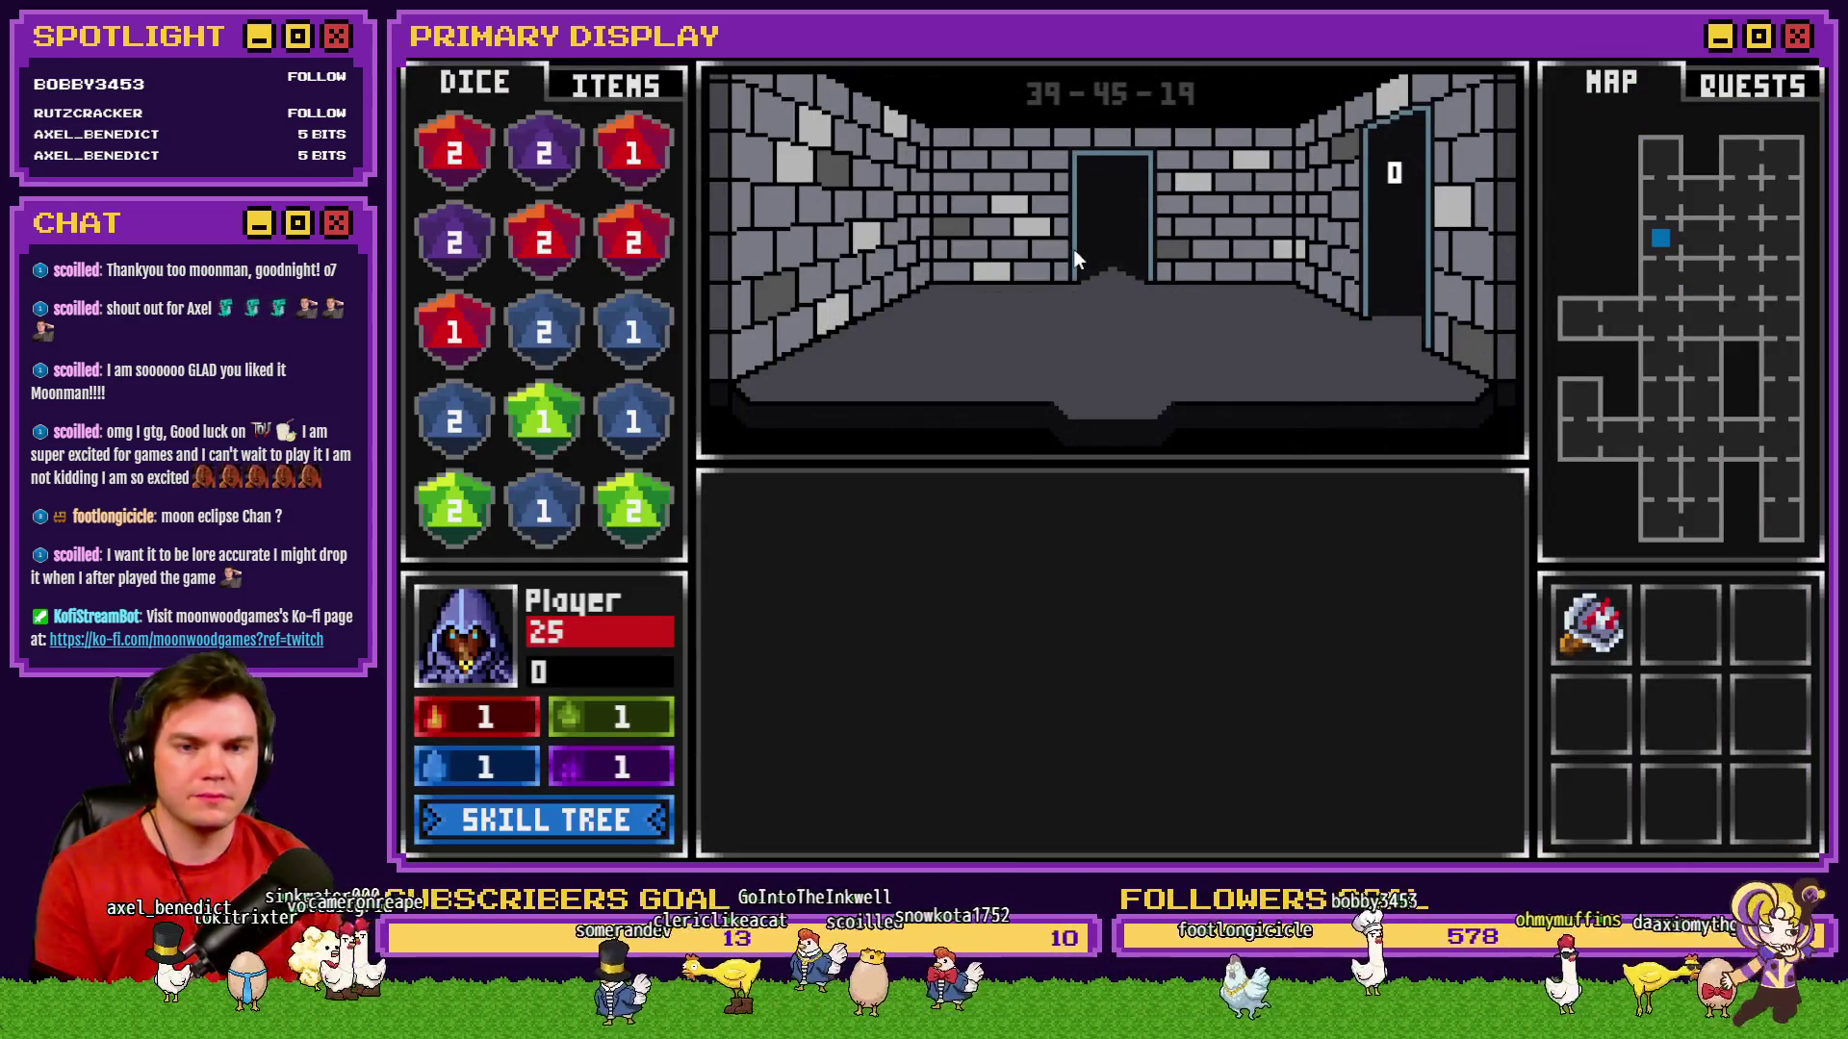
key("F9")
key("Up")
key("Up")
key("Up")
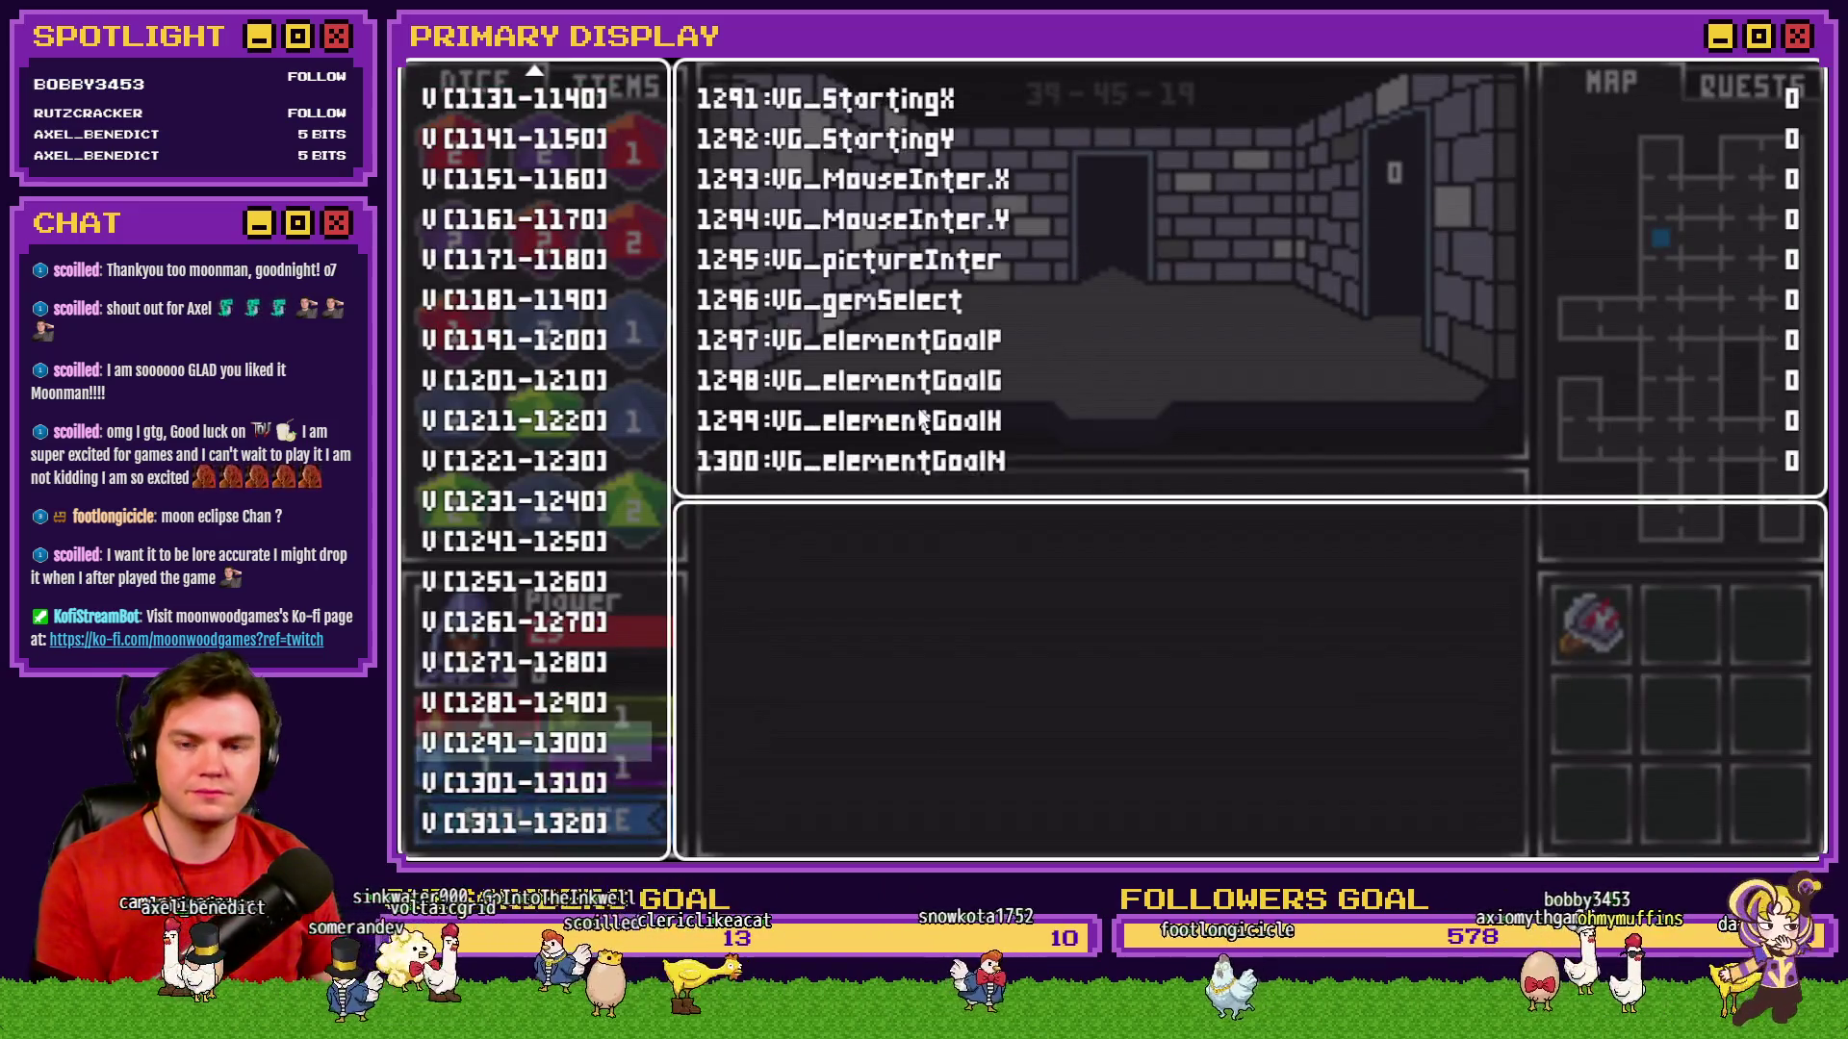
key("Up")
key("Up")
key("Up")
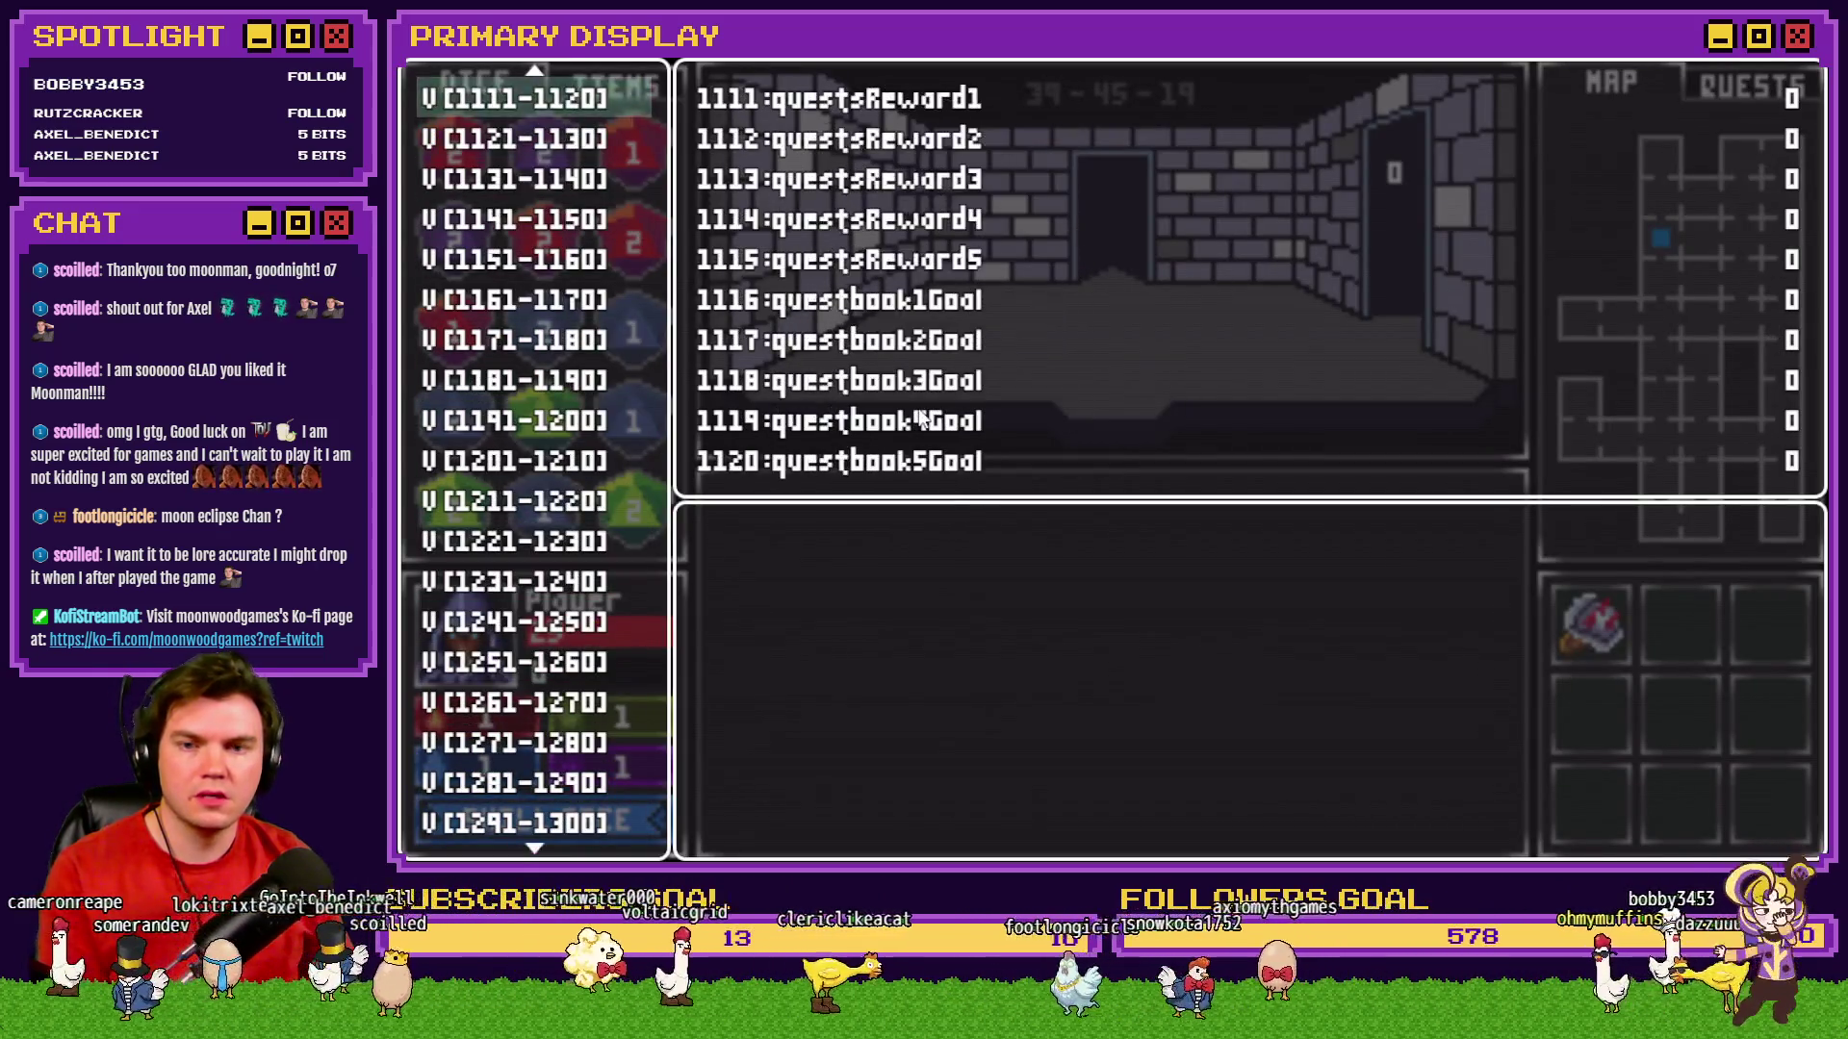
key("Up")
key("Up")
key("Up")
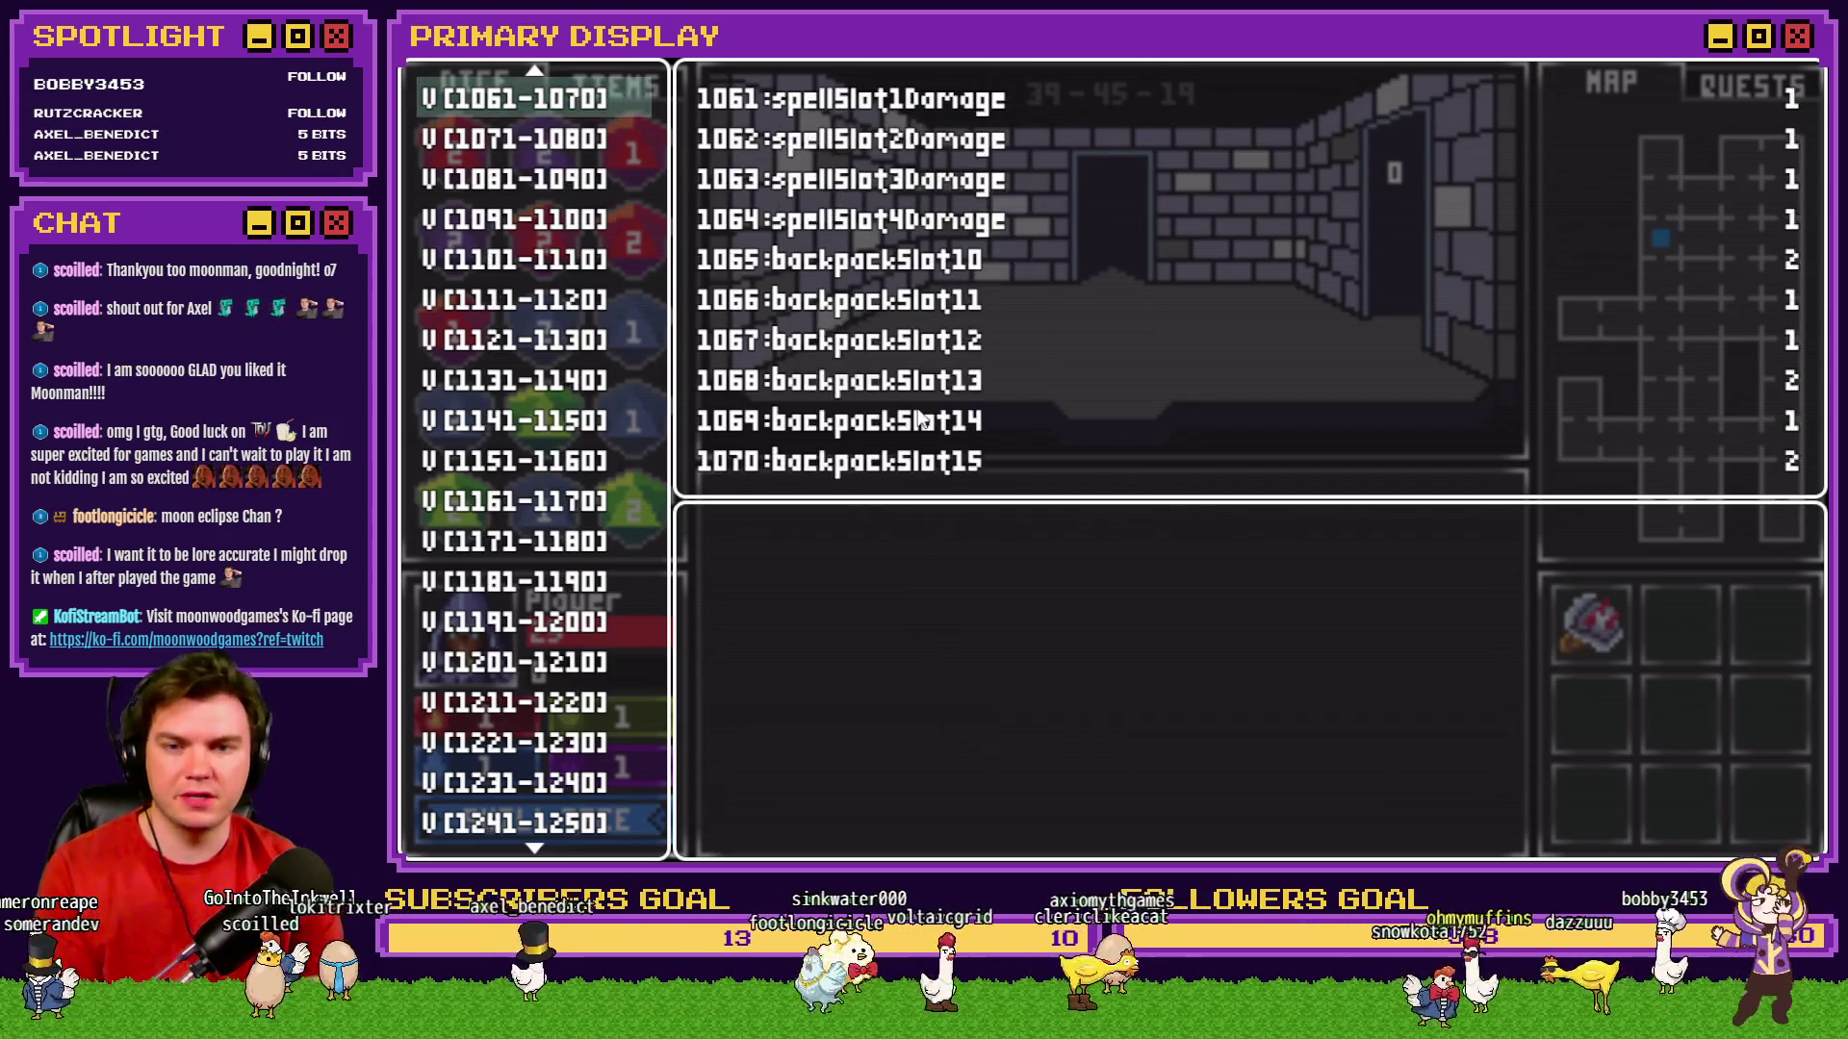
Raise variables 1061–1064 from 1 to 11, then walk forward into the next room.
key("Return")
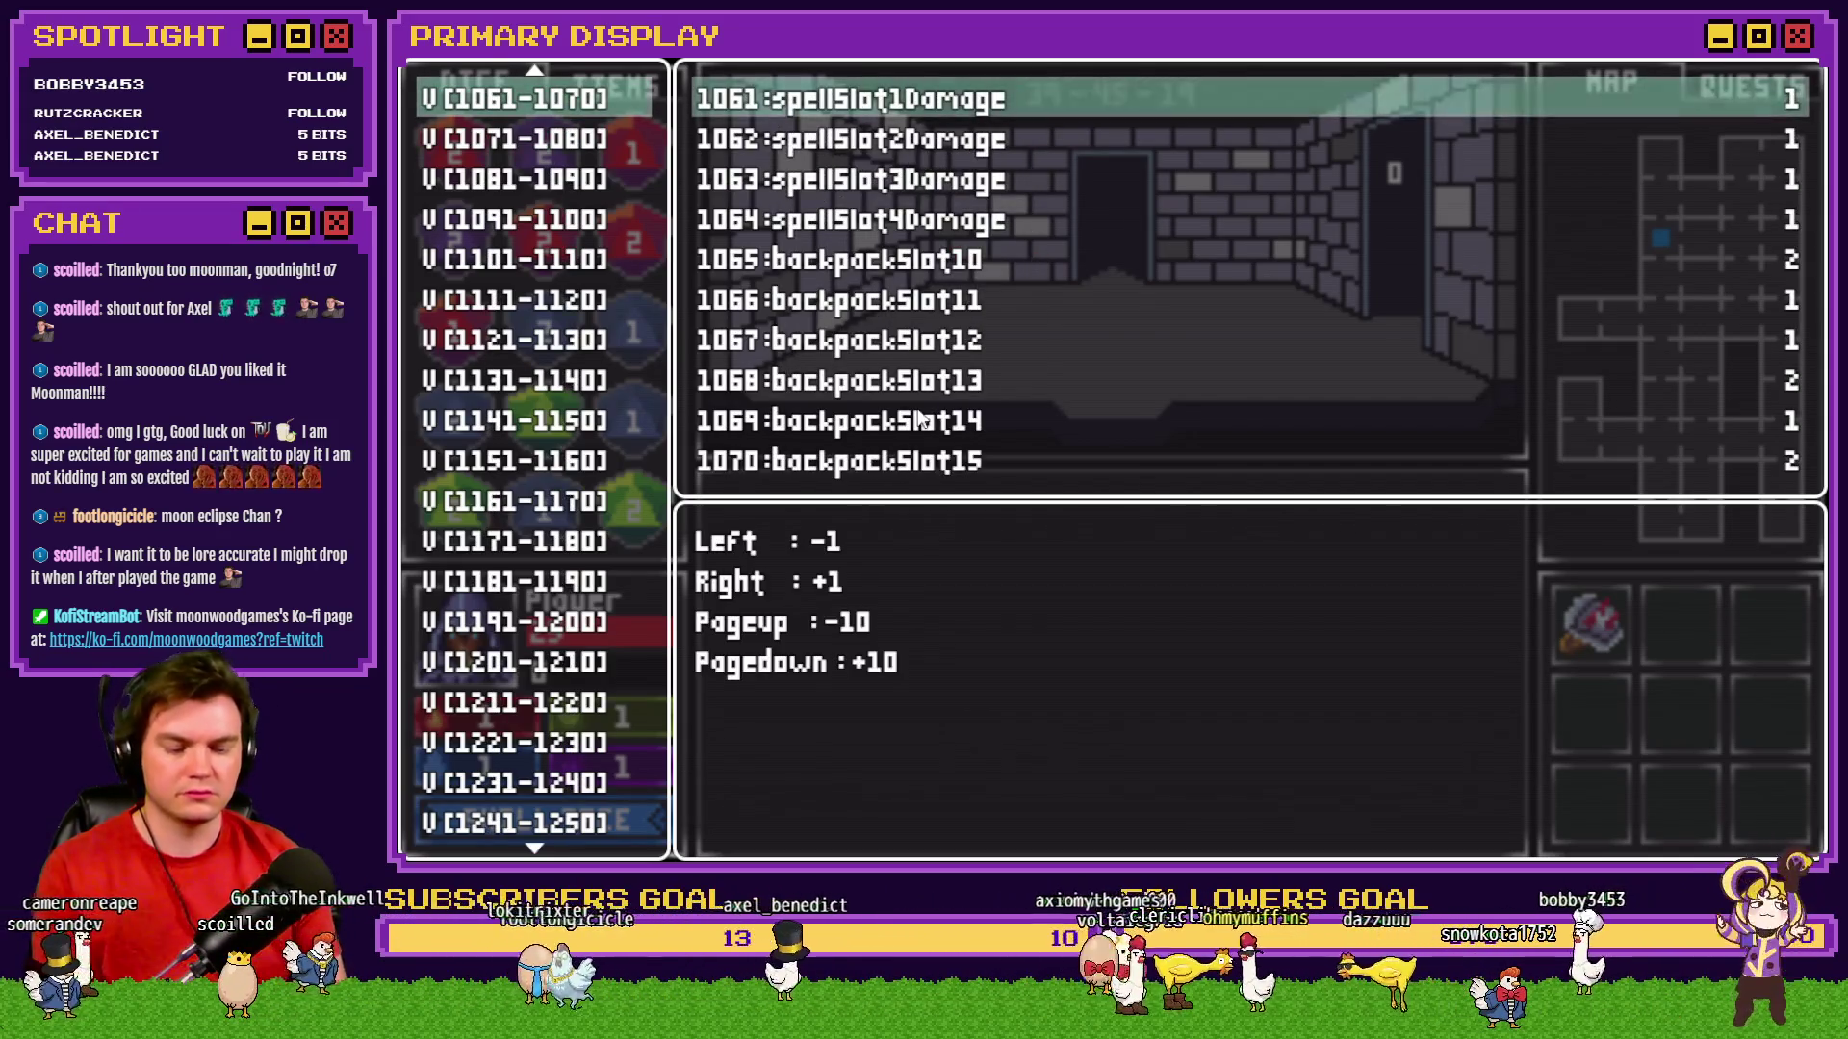
key("Page_Down")
key("Down")
key("Page_Down")
key("Down")
key("Page_Down")
key("Down")
key("Page_Down")
key("Escape")
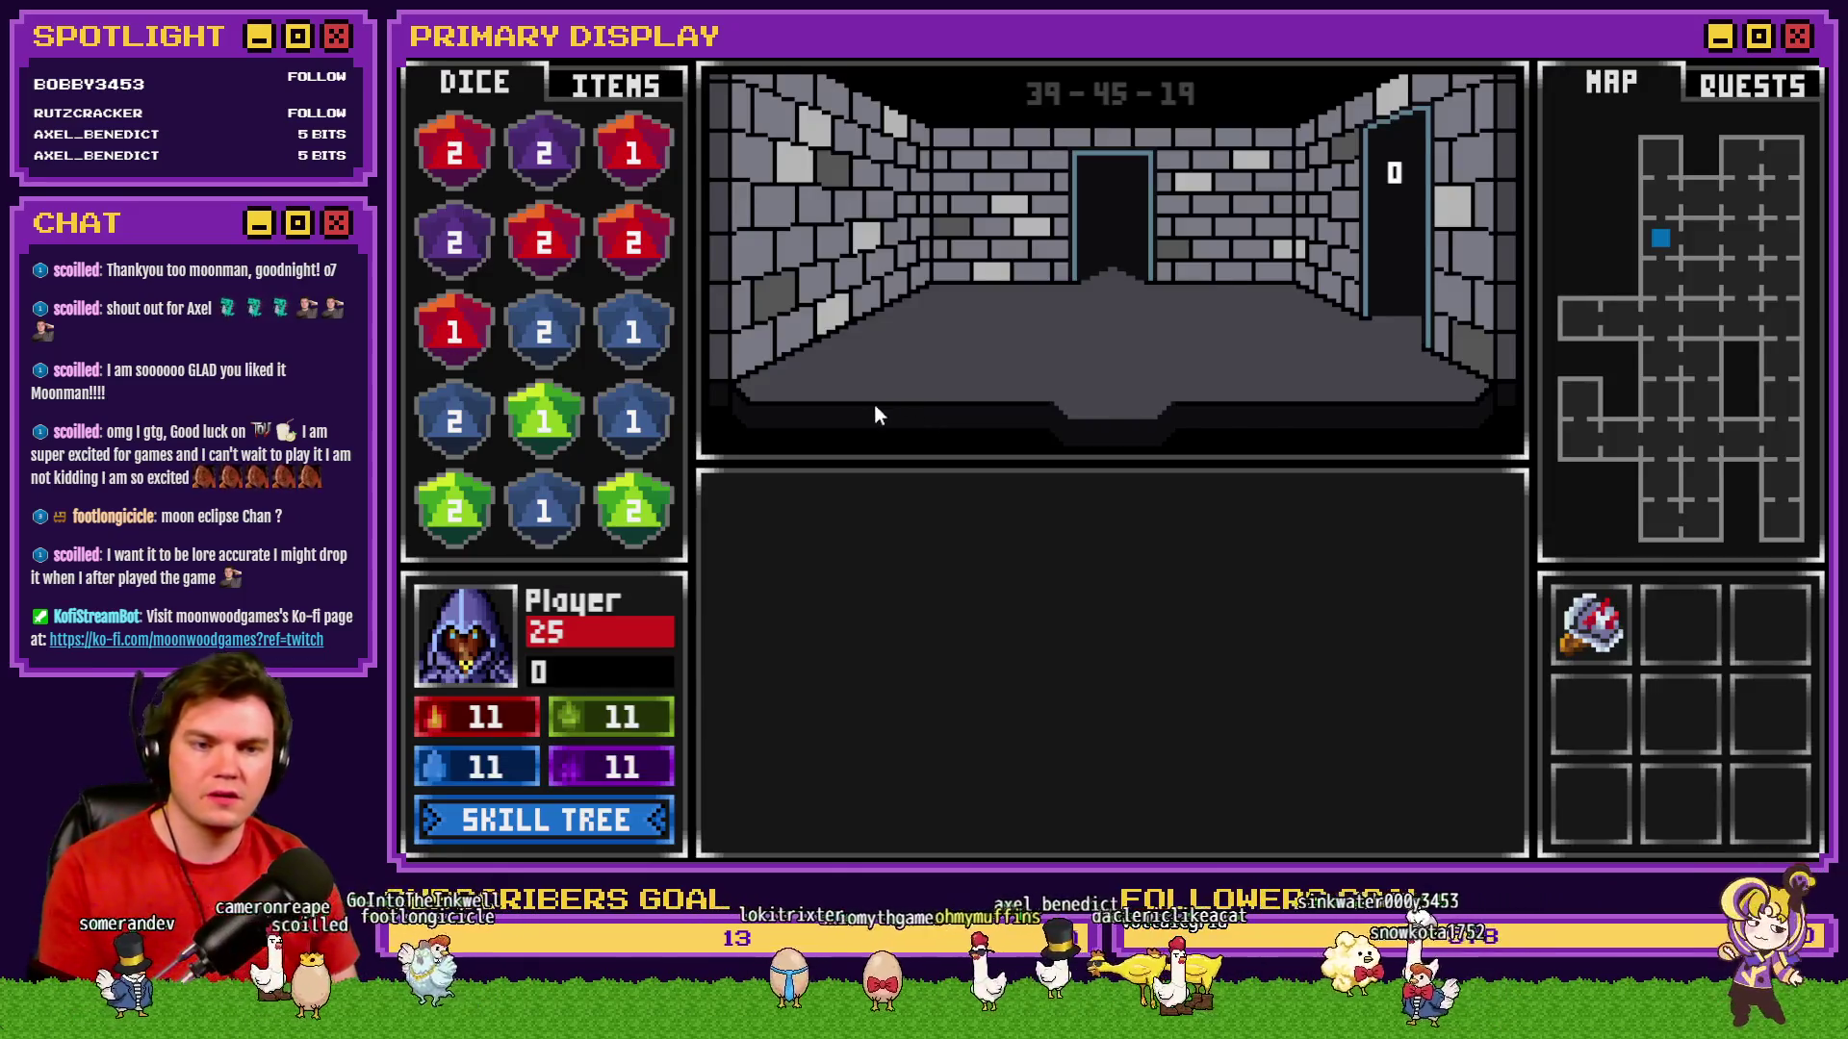
key("Up")
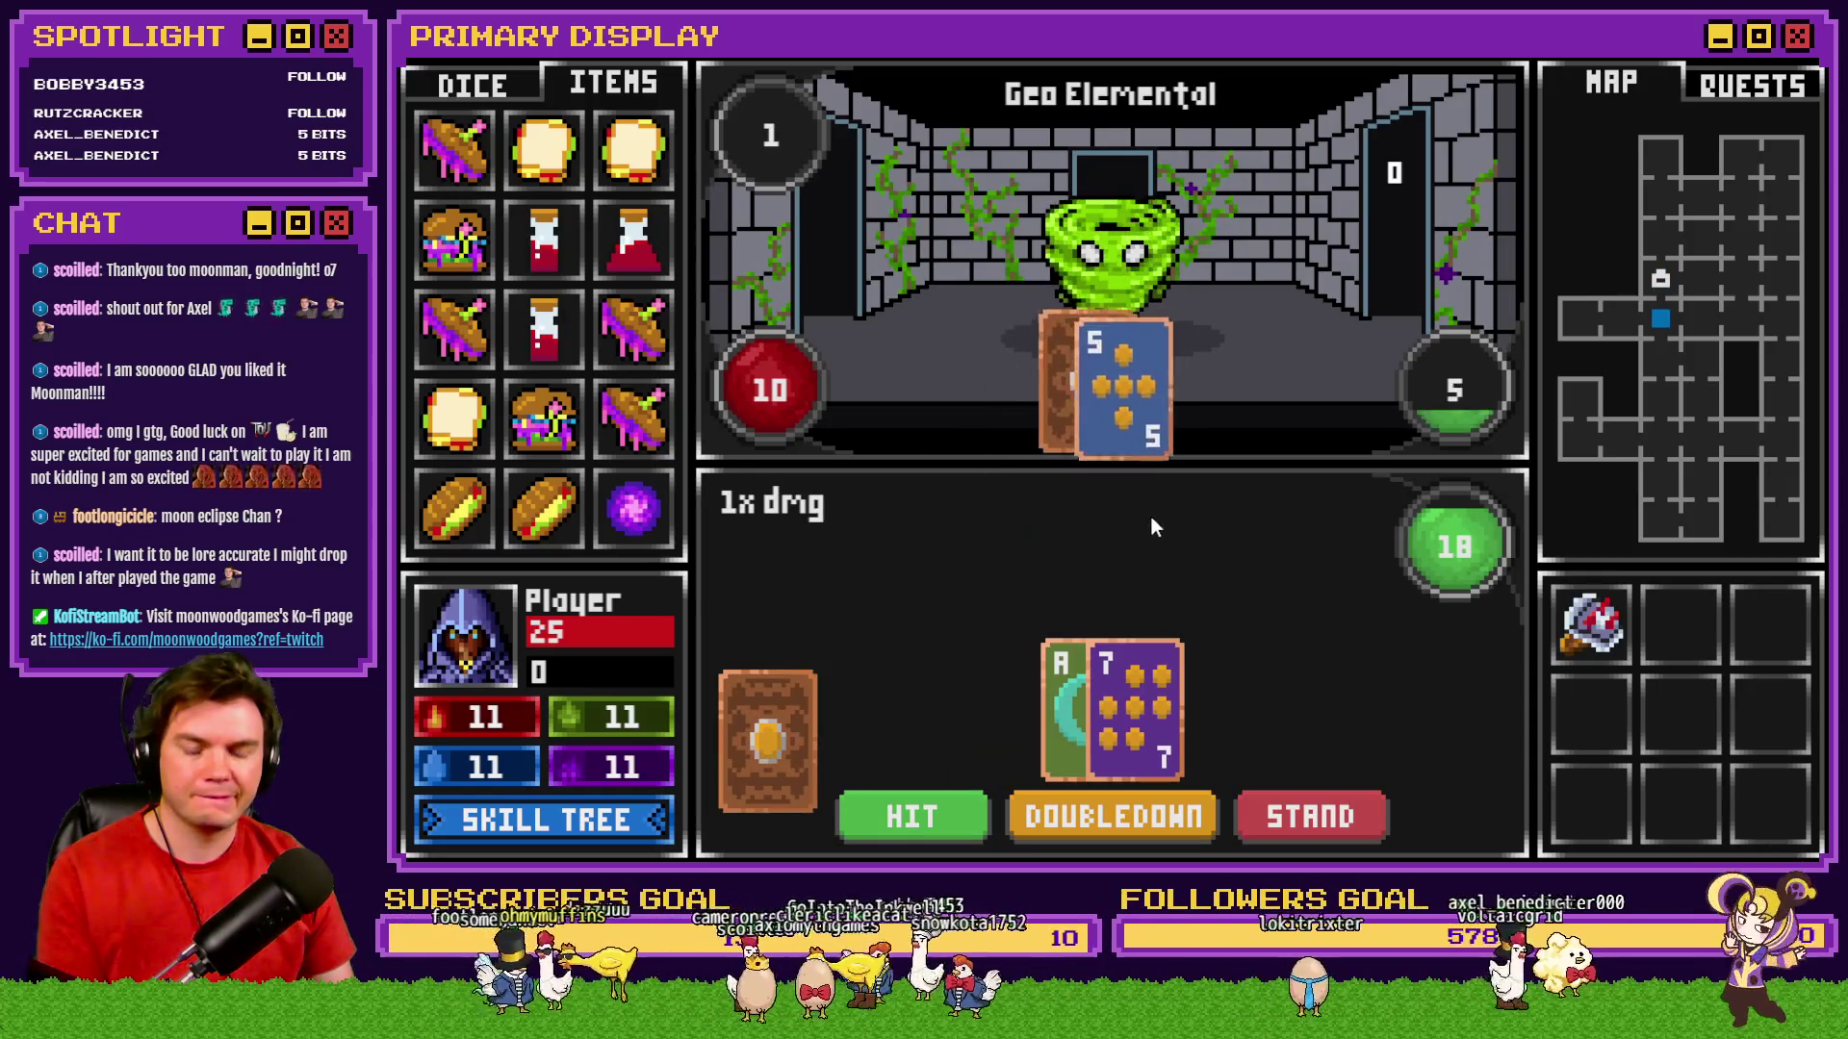
Win the Rubble Golem blackjack round using HIT and STAND.
left_click(1323, 820)
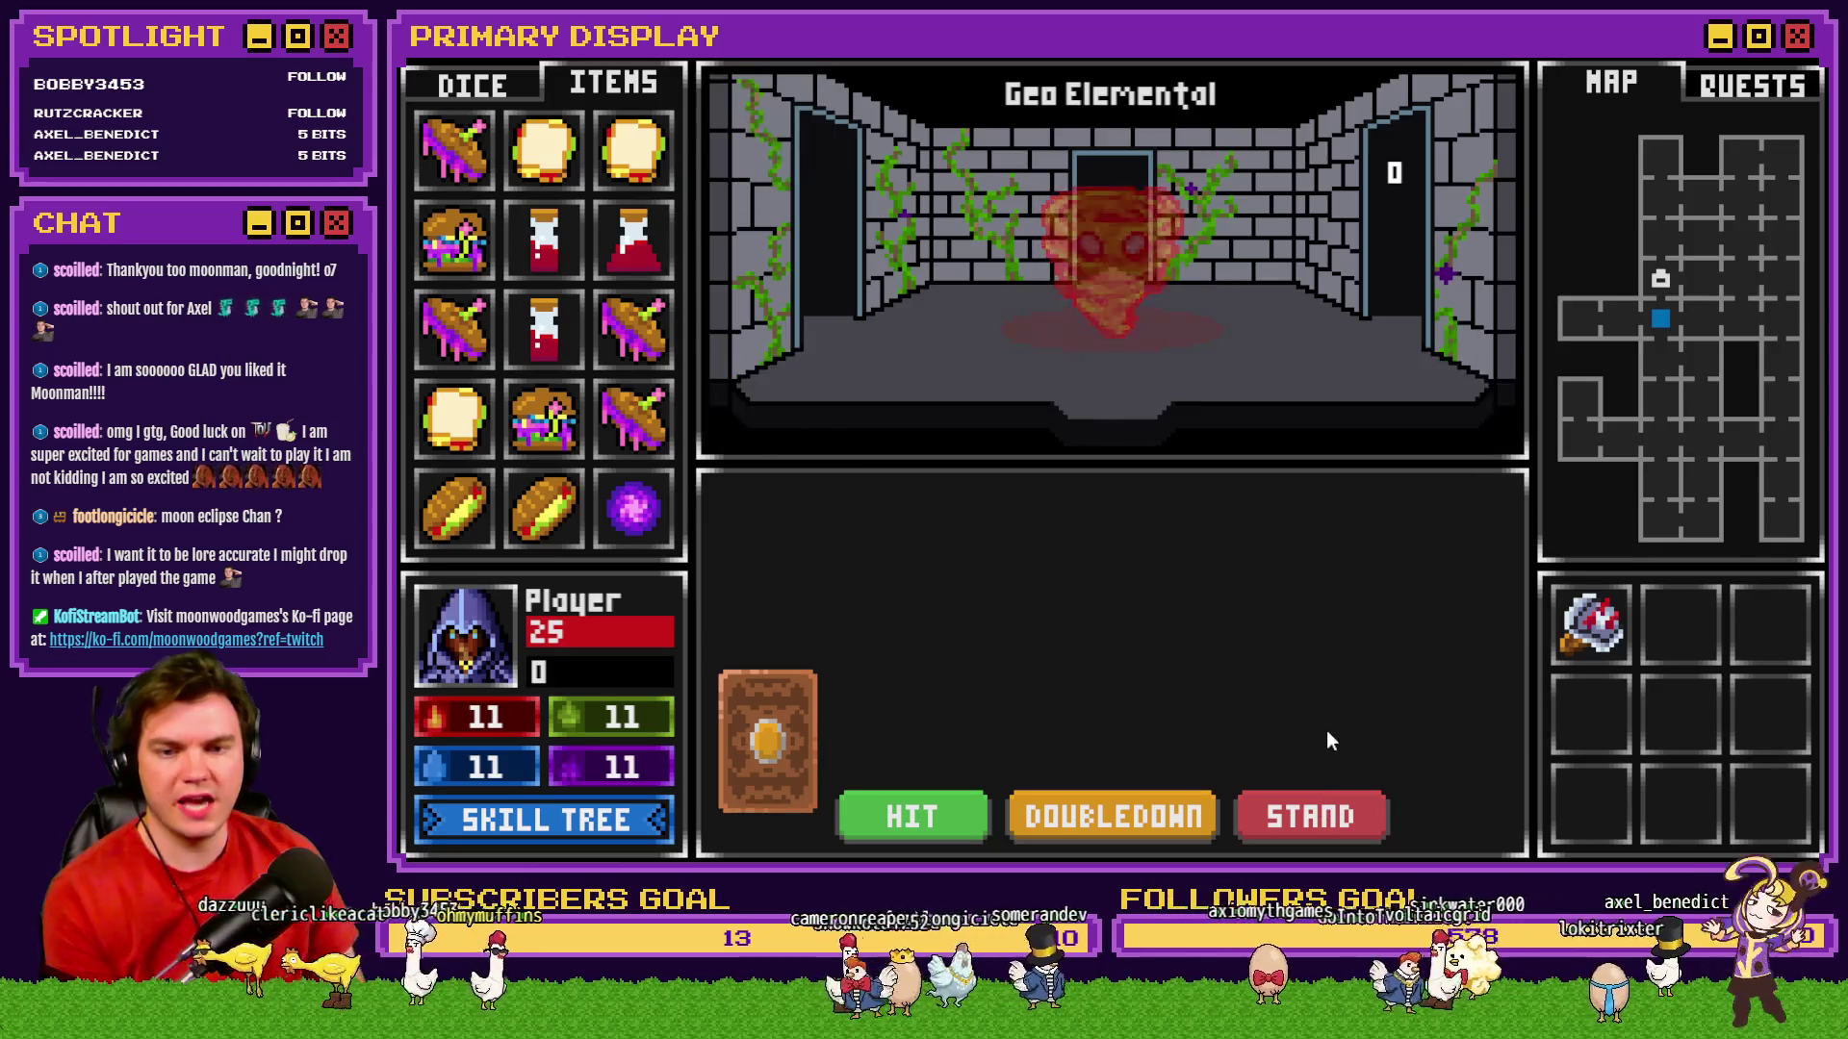
left_click(1074, 347)
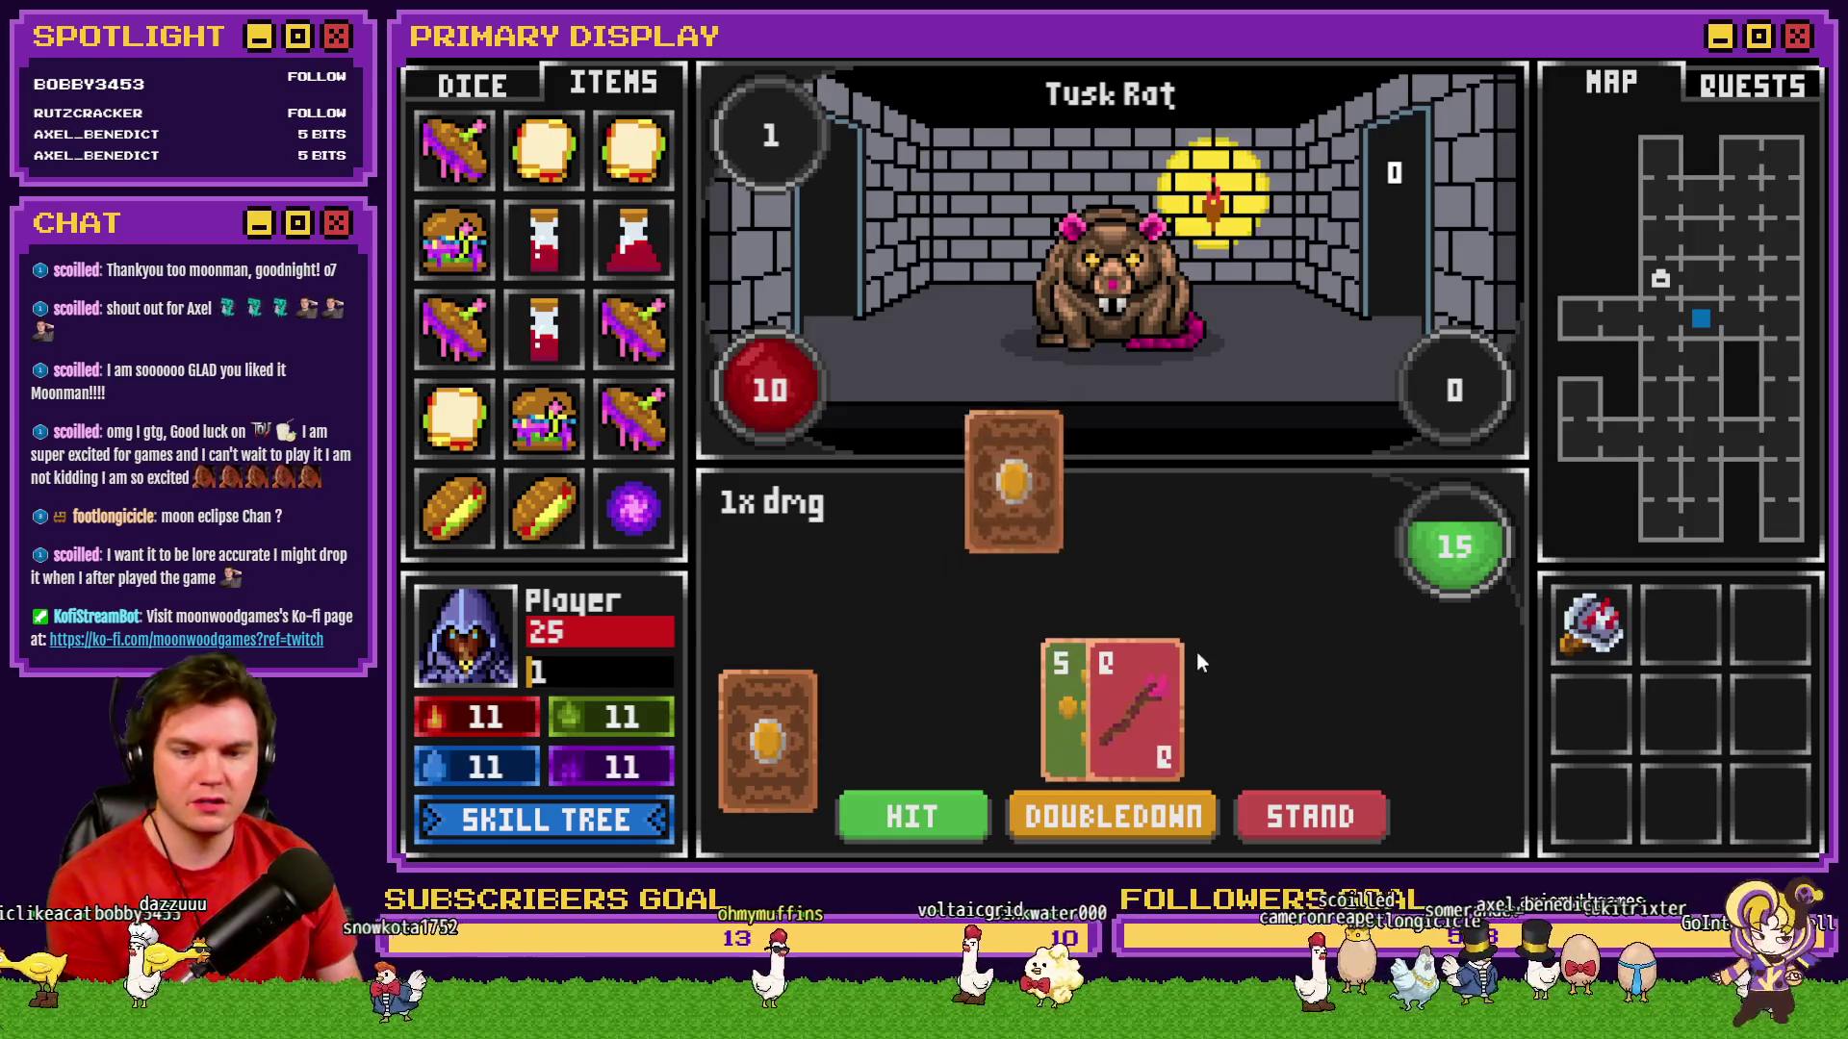
left_click(927, 809)
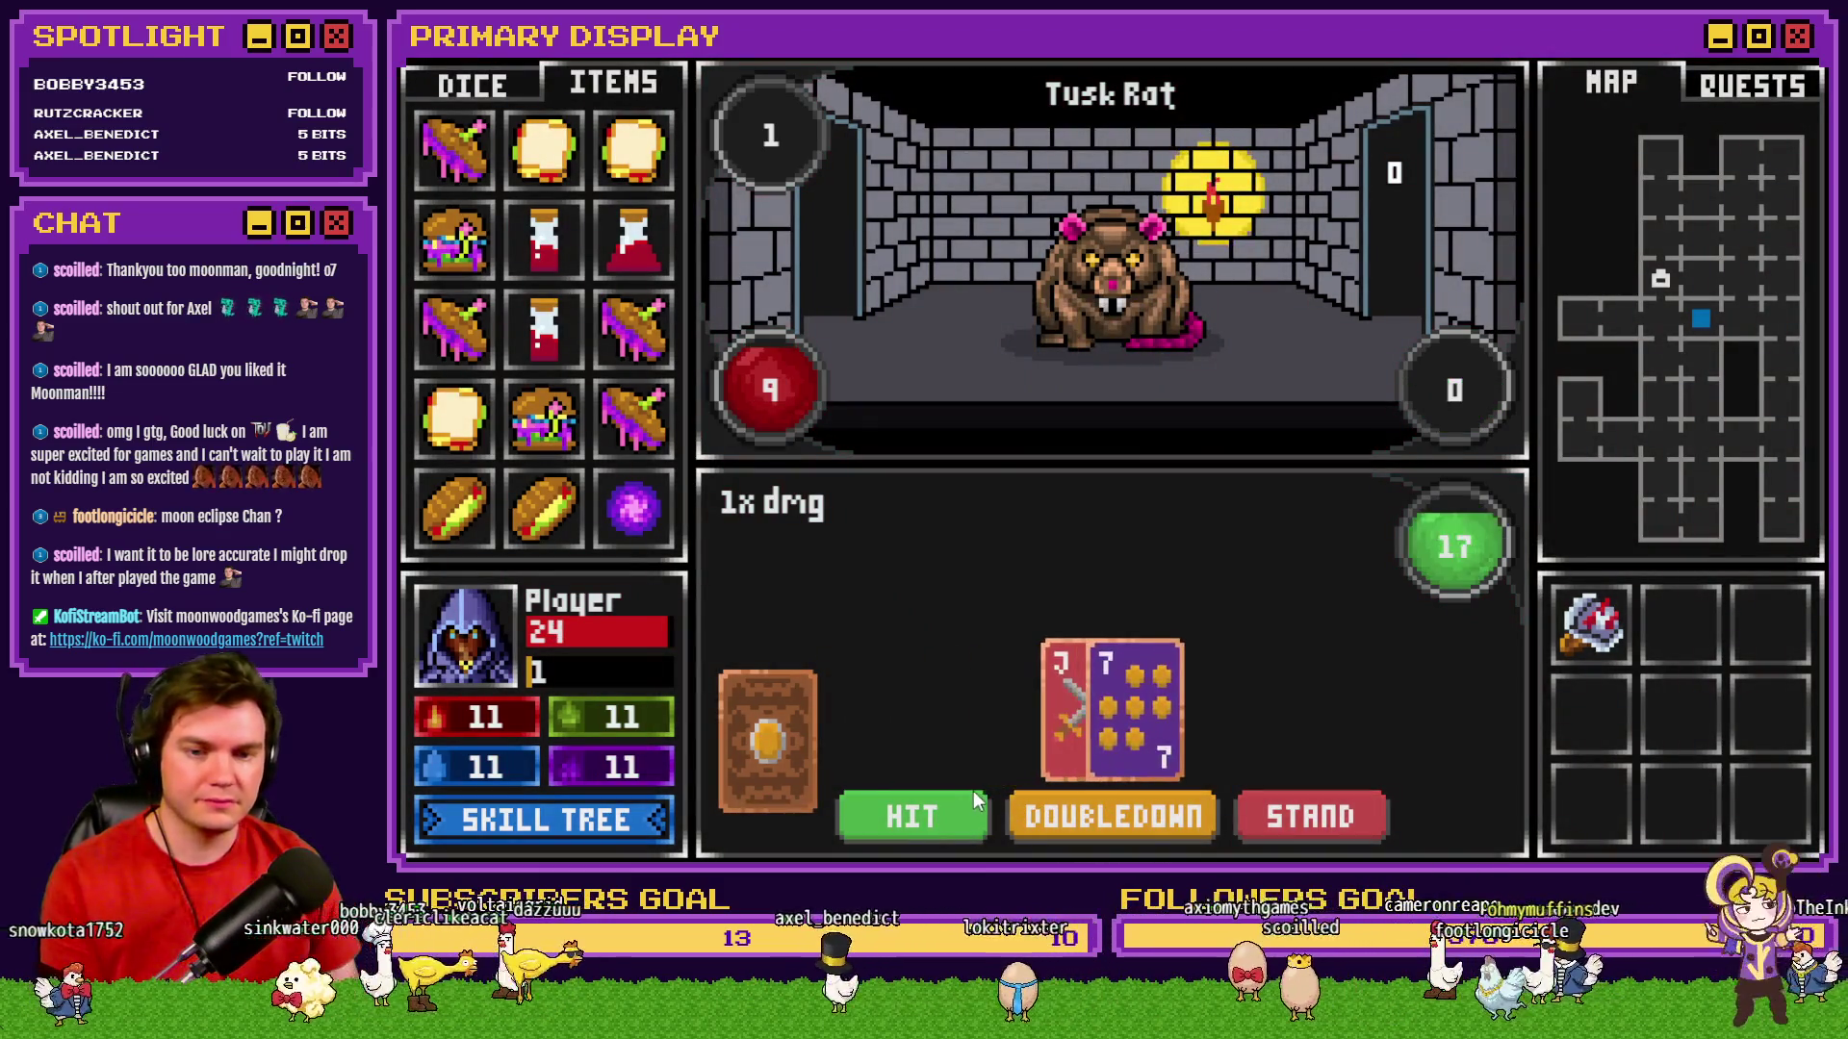
left_click(1319, 823)
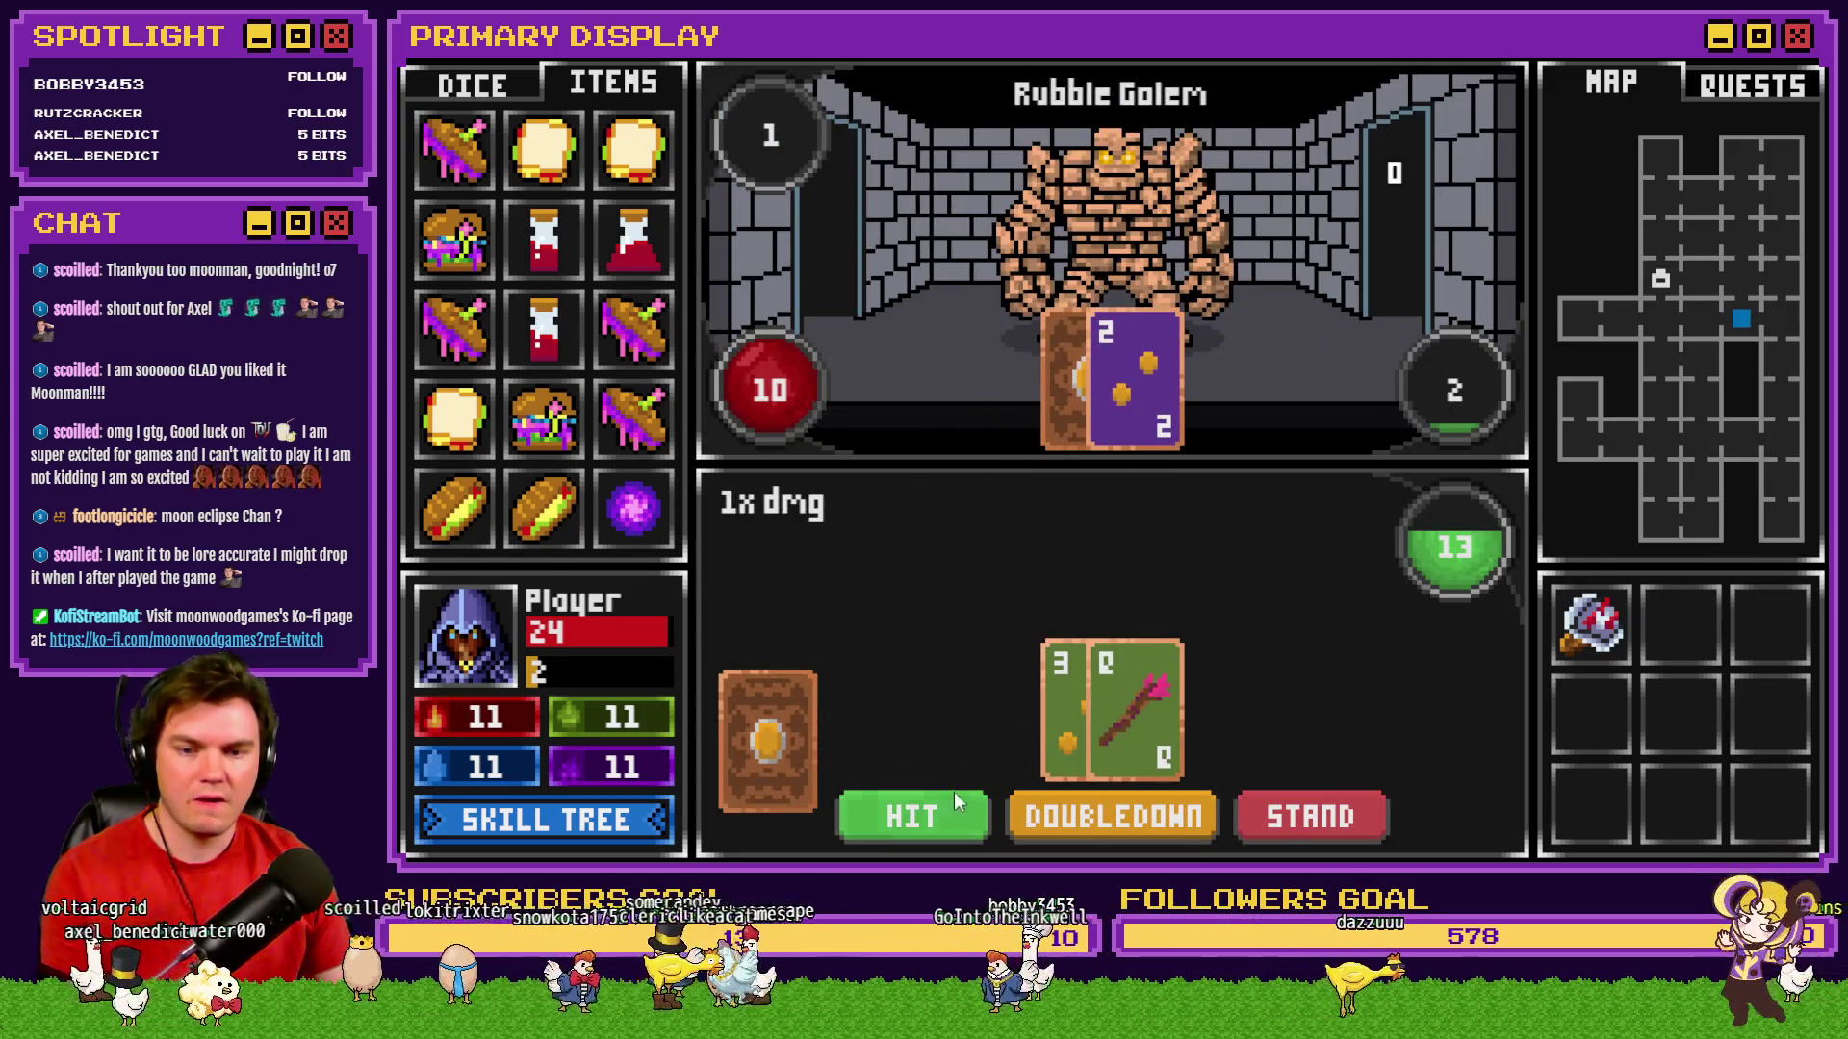
left_click(927, 811)
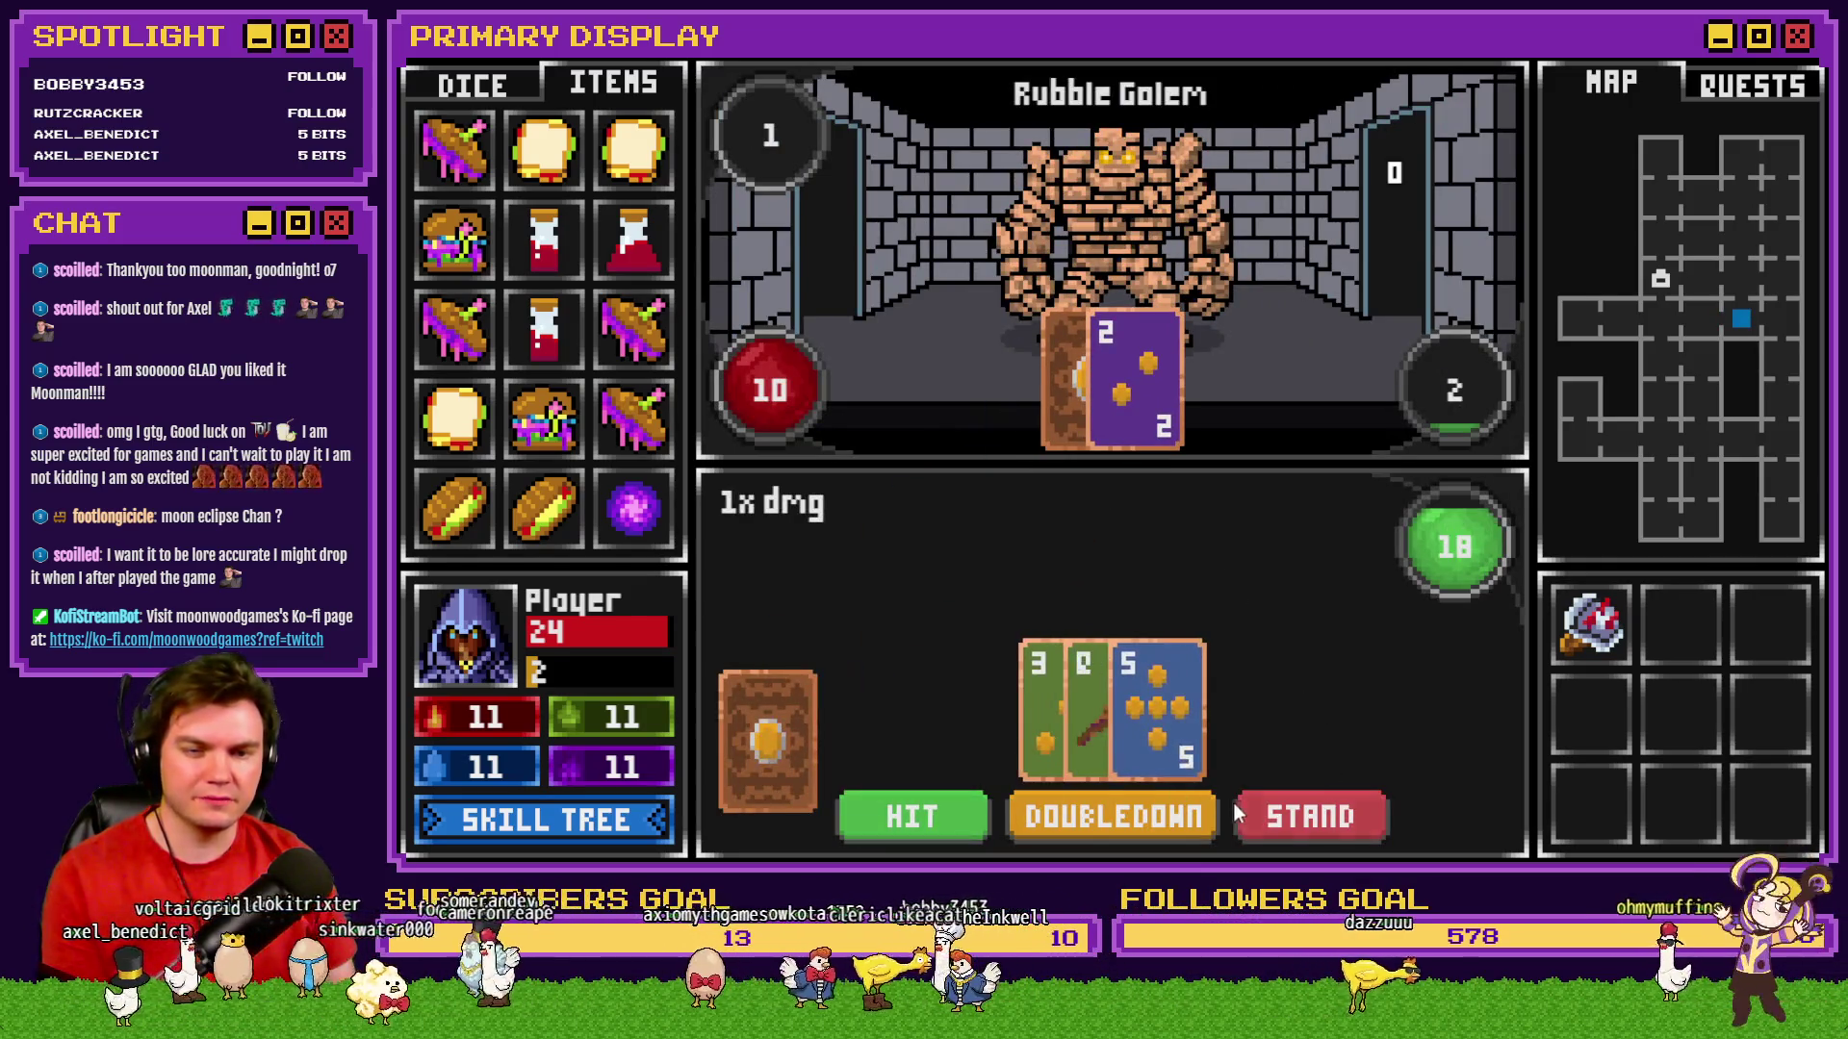
left_click(1309, 812)
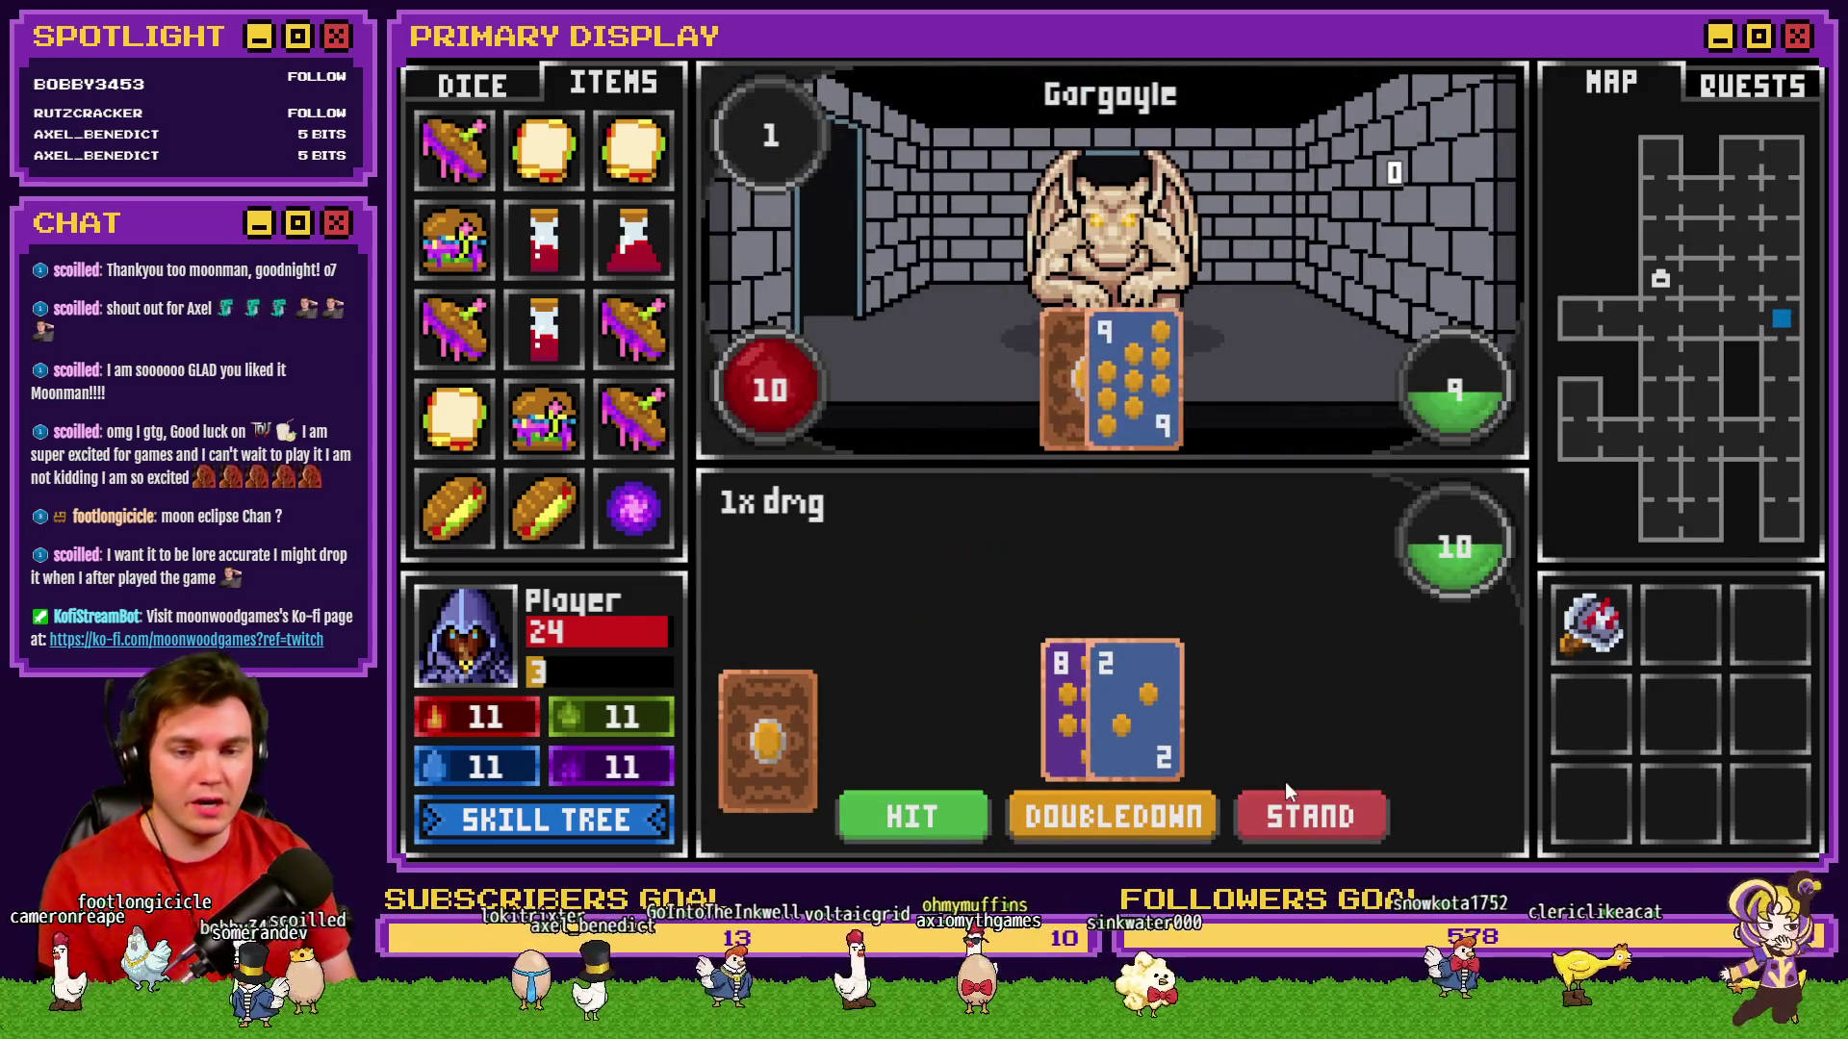
Beat the Gargoyle and Tusk Rat by standing on 20 and taking ODDS on tie-breaks.
left_click(926, 835)
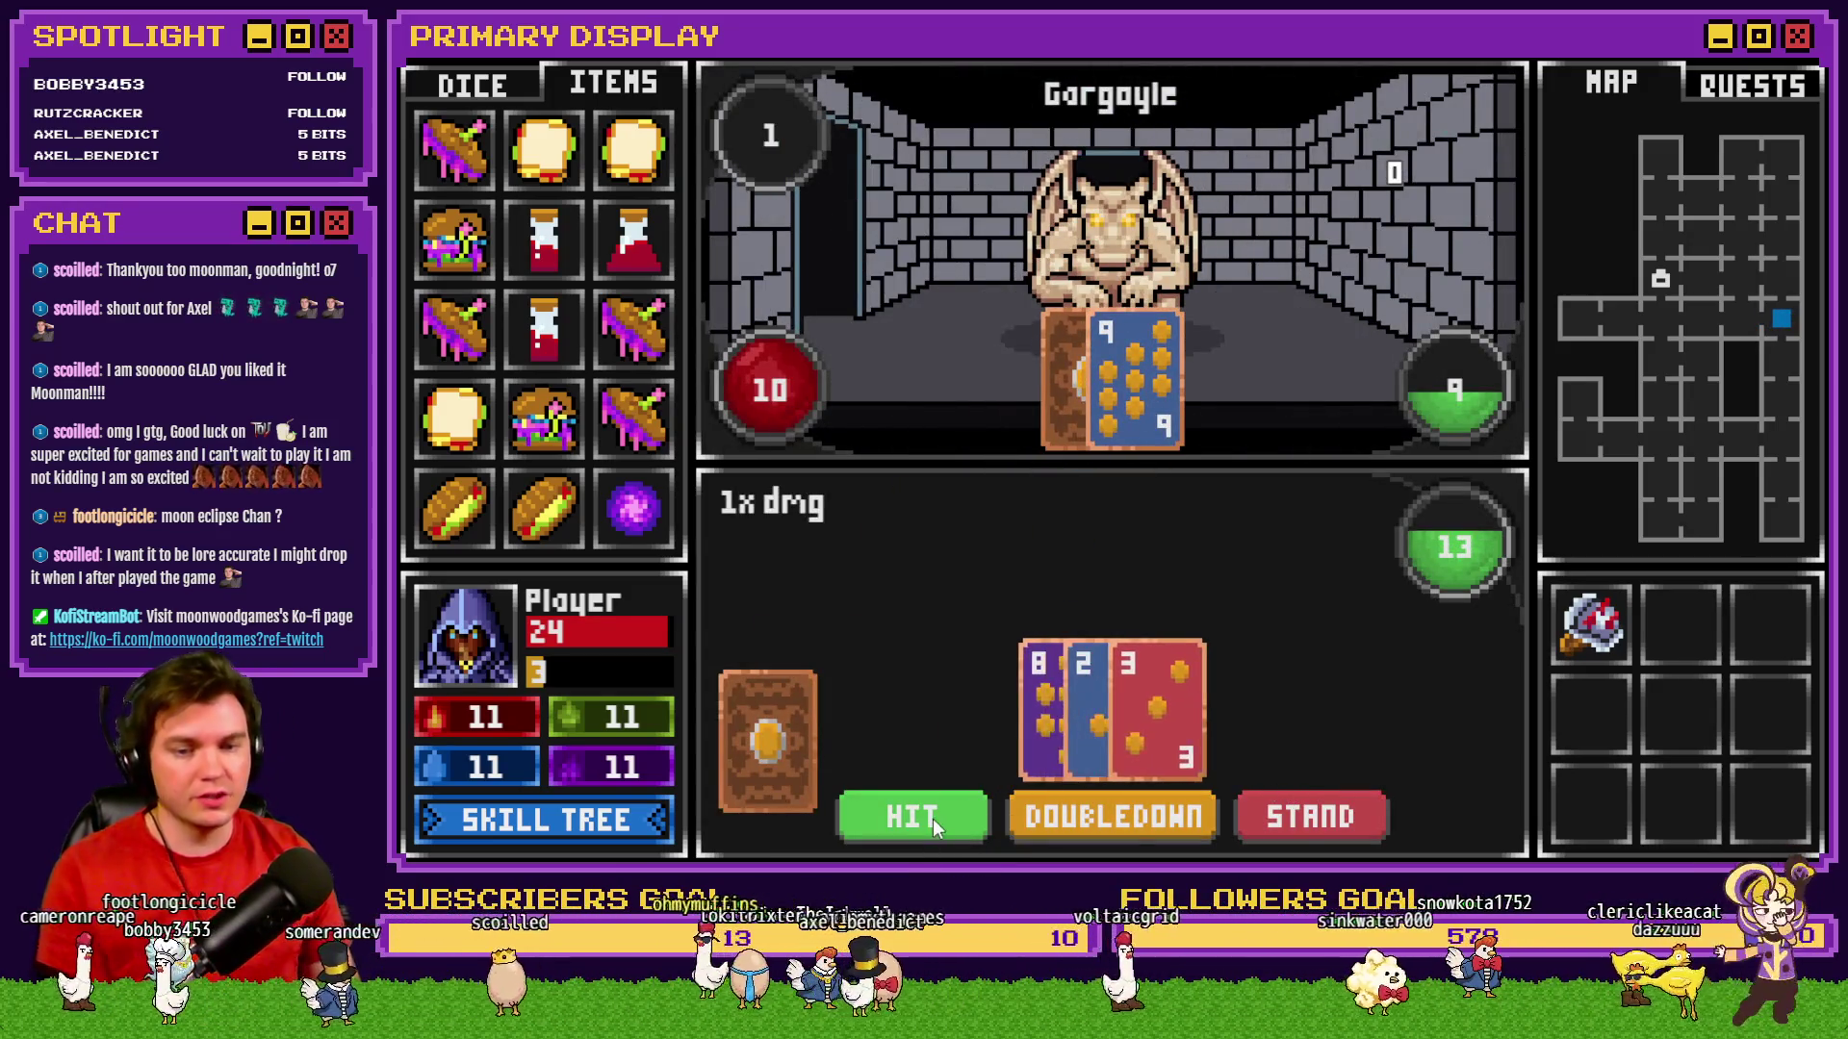
left_click(932, 819)
left_click(1273, 819)
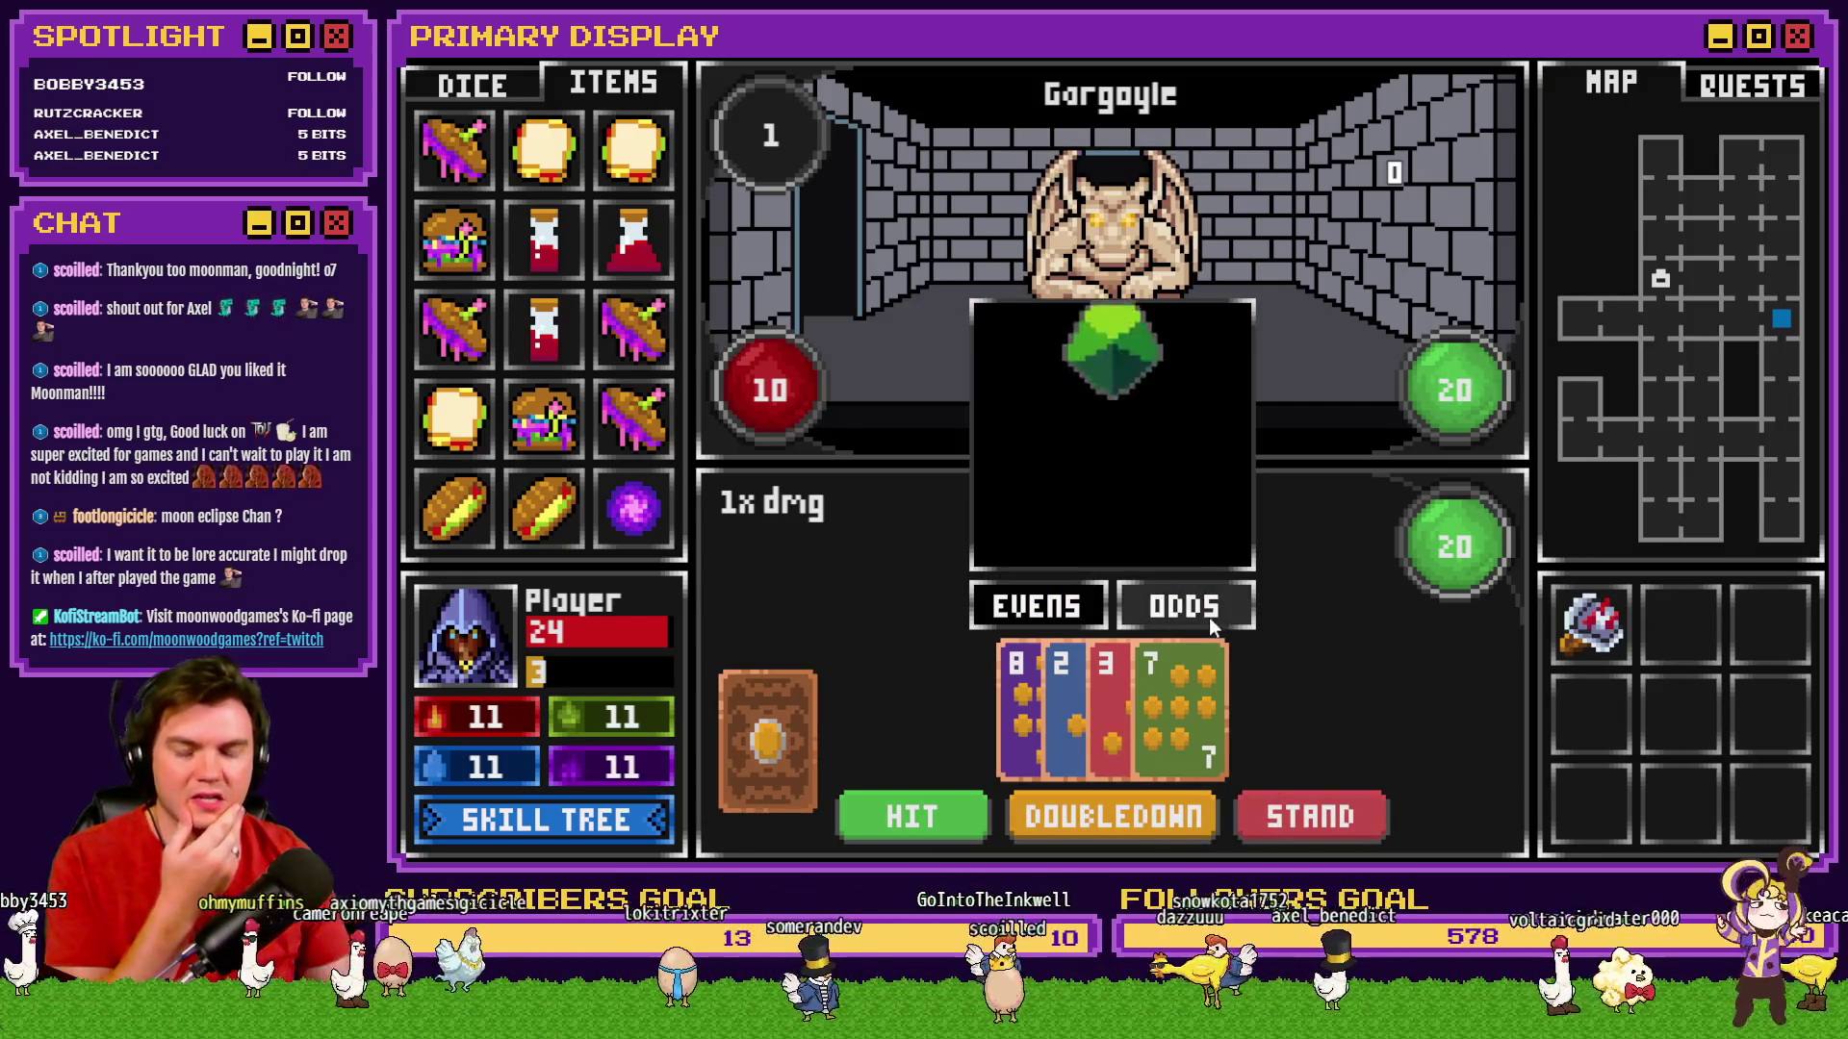
left_click(1209, 625)
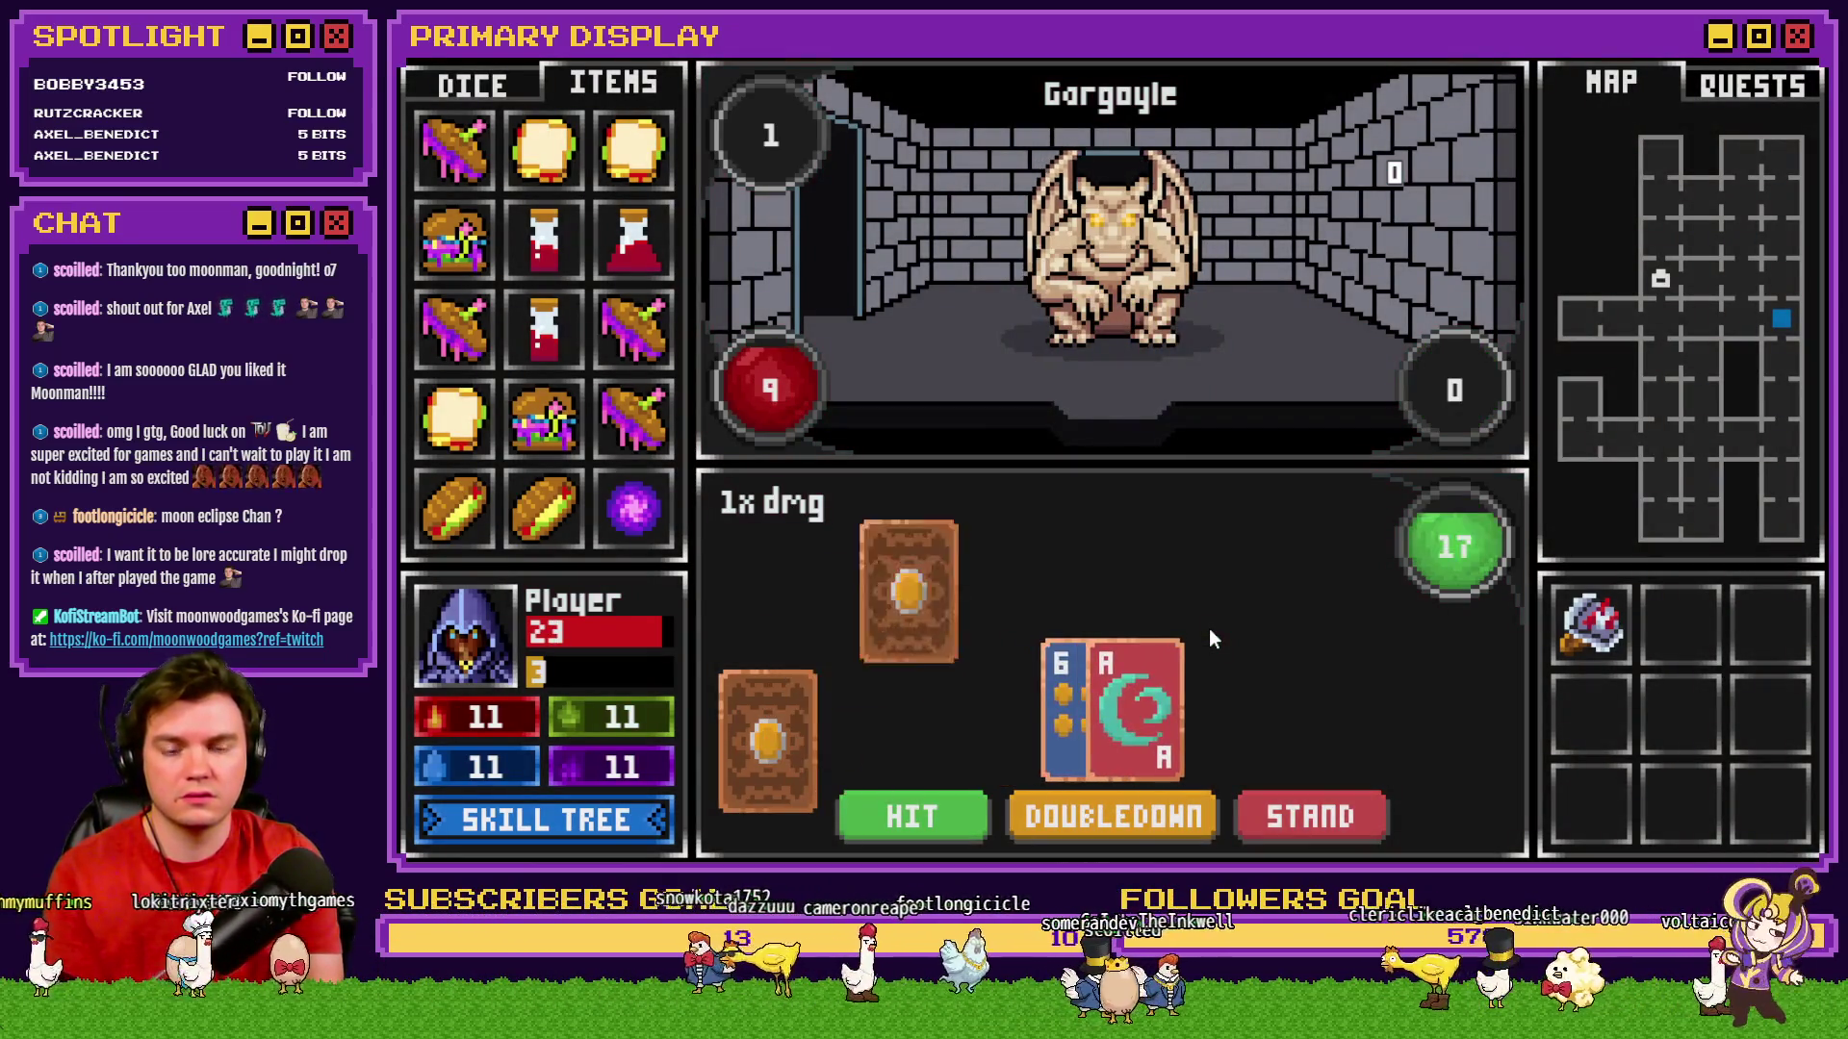
left_click(1301, 822)
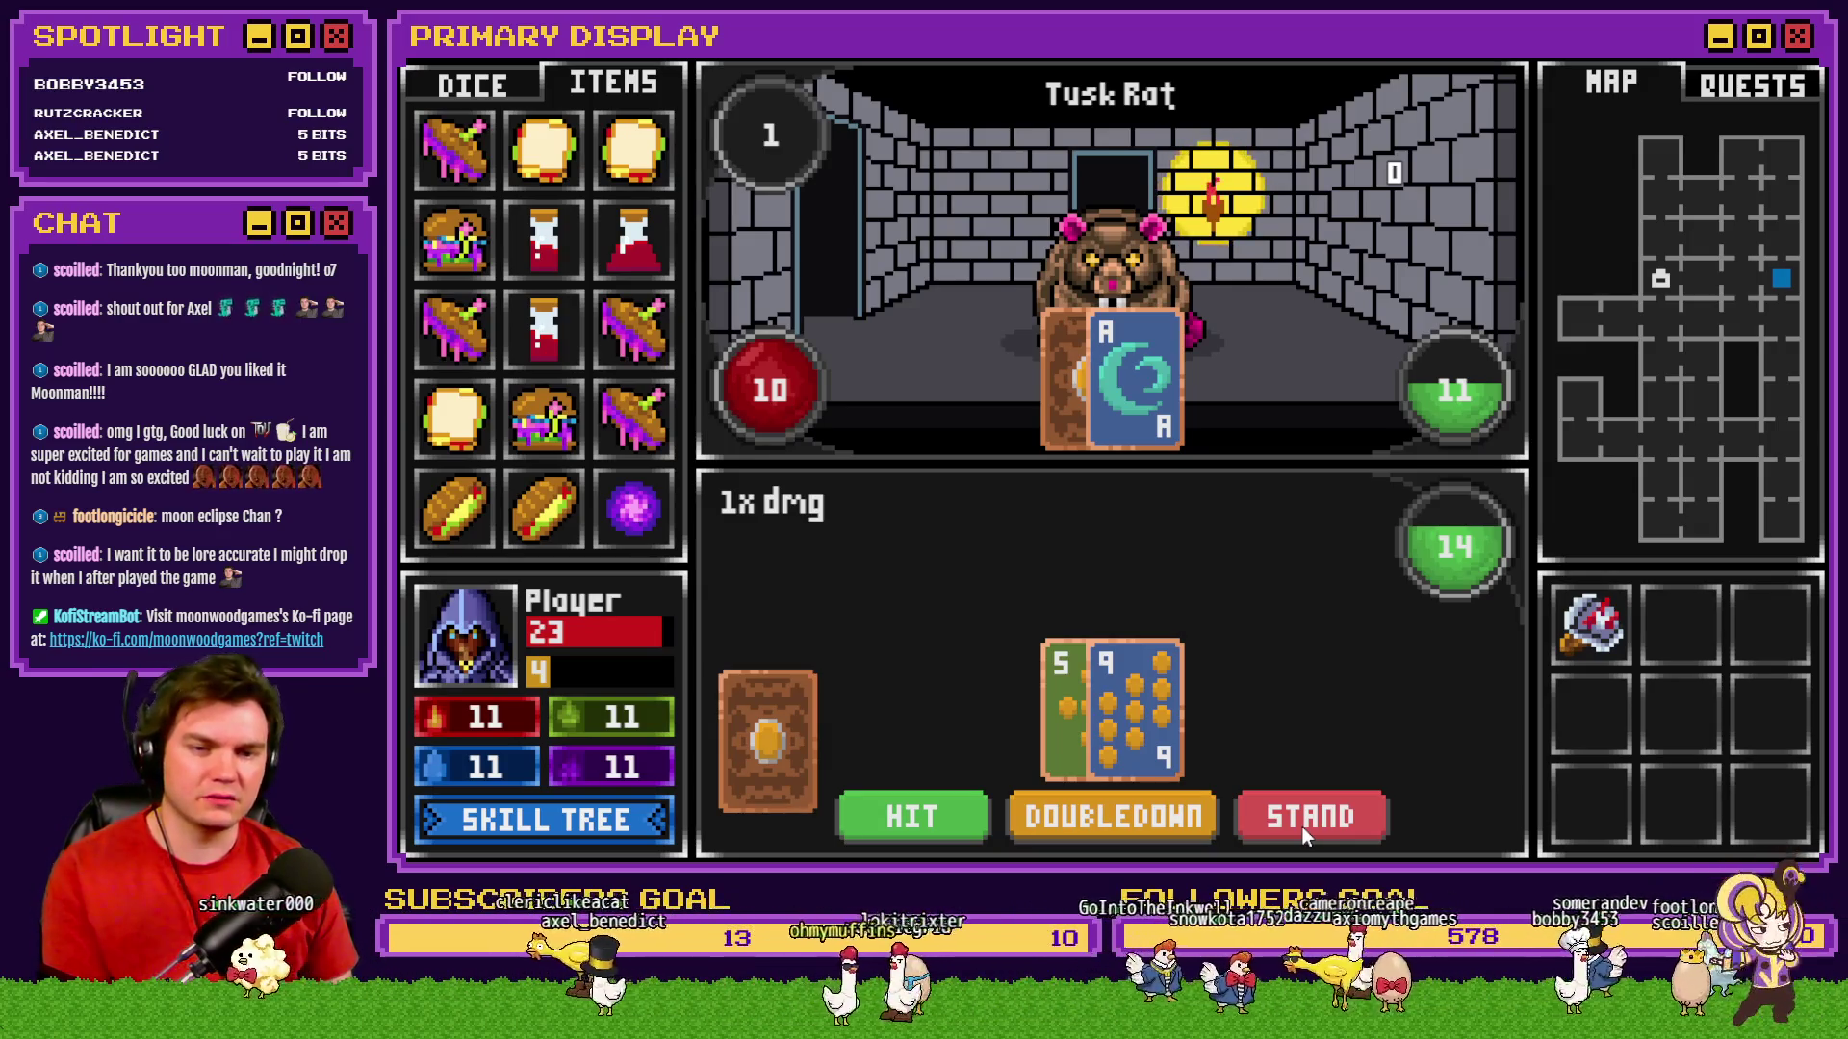
left_click(900, 827)
left_click(1283, 820)
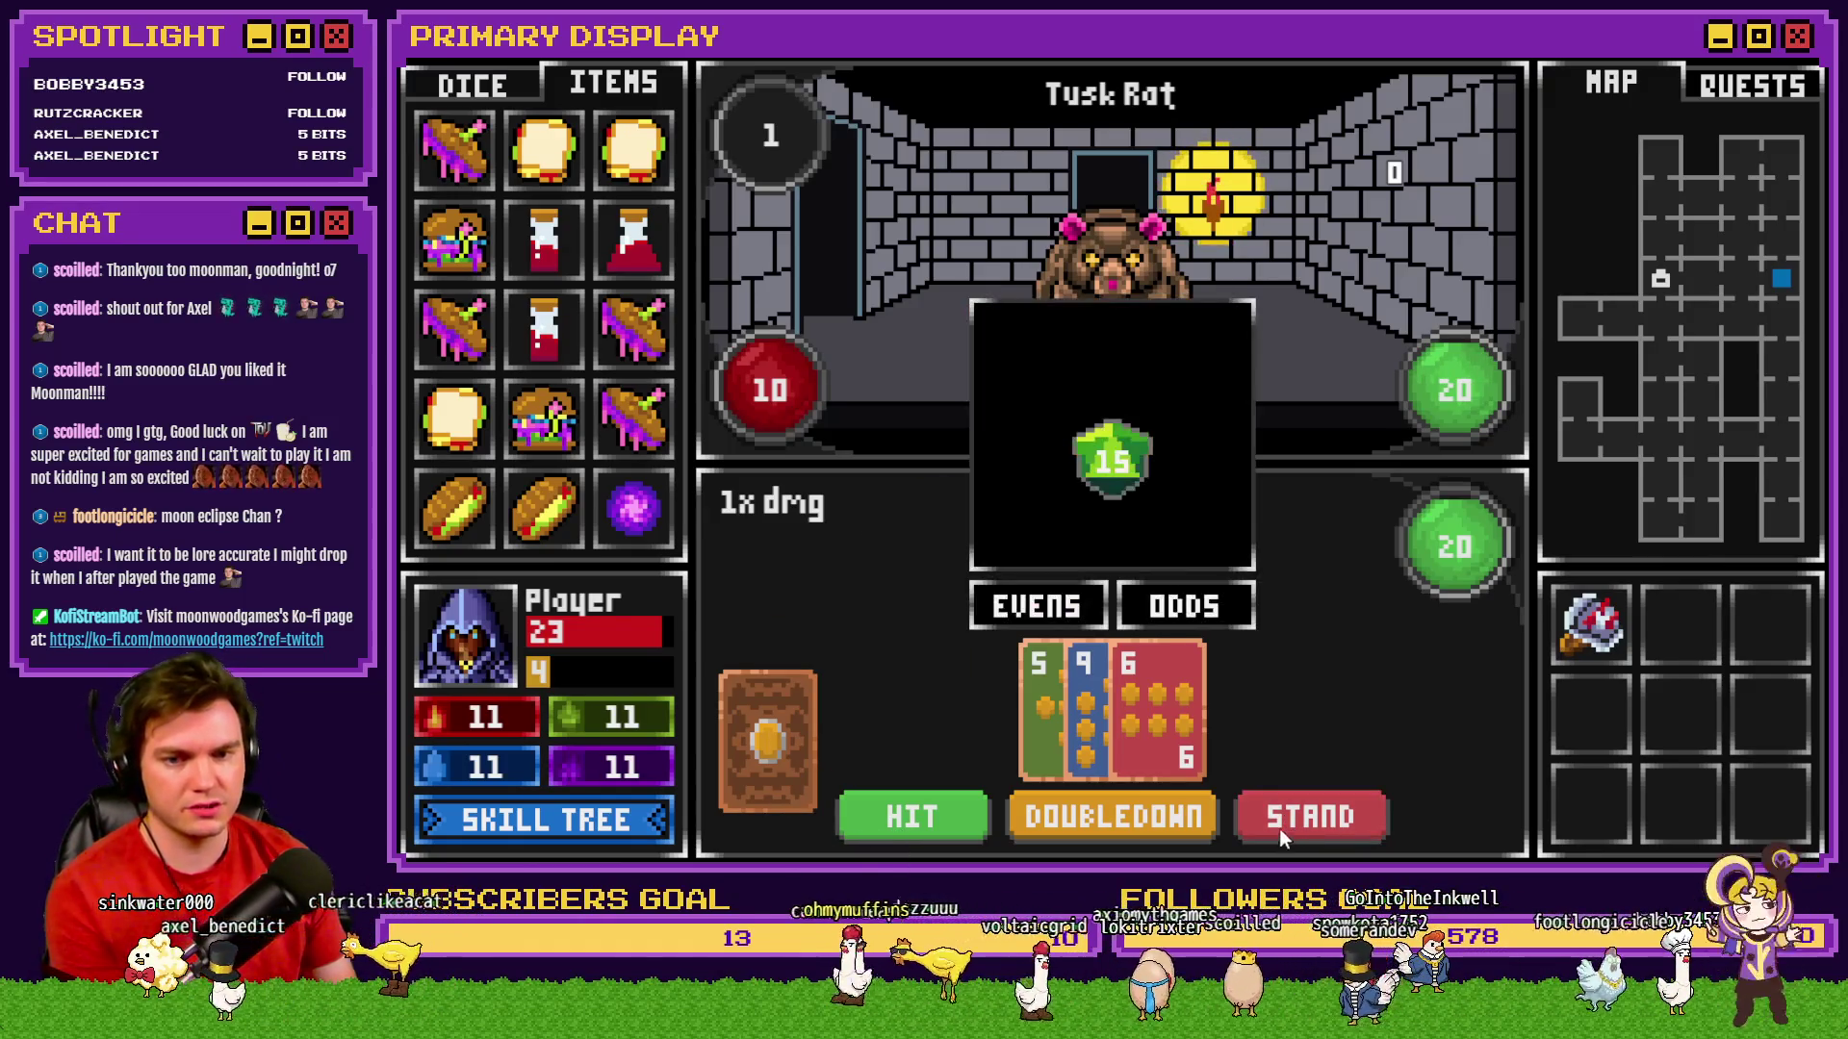
left_click(1203, 604)
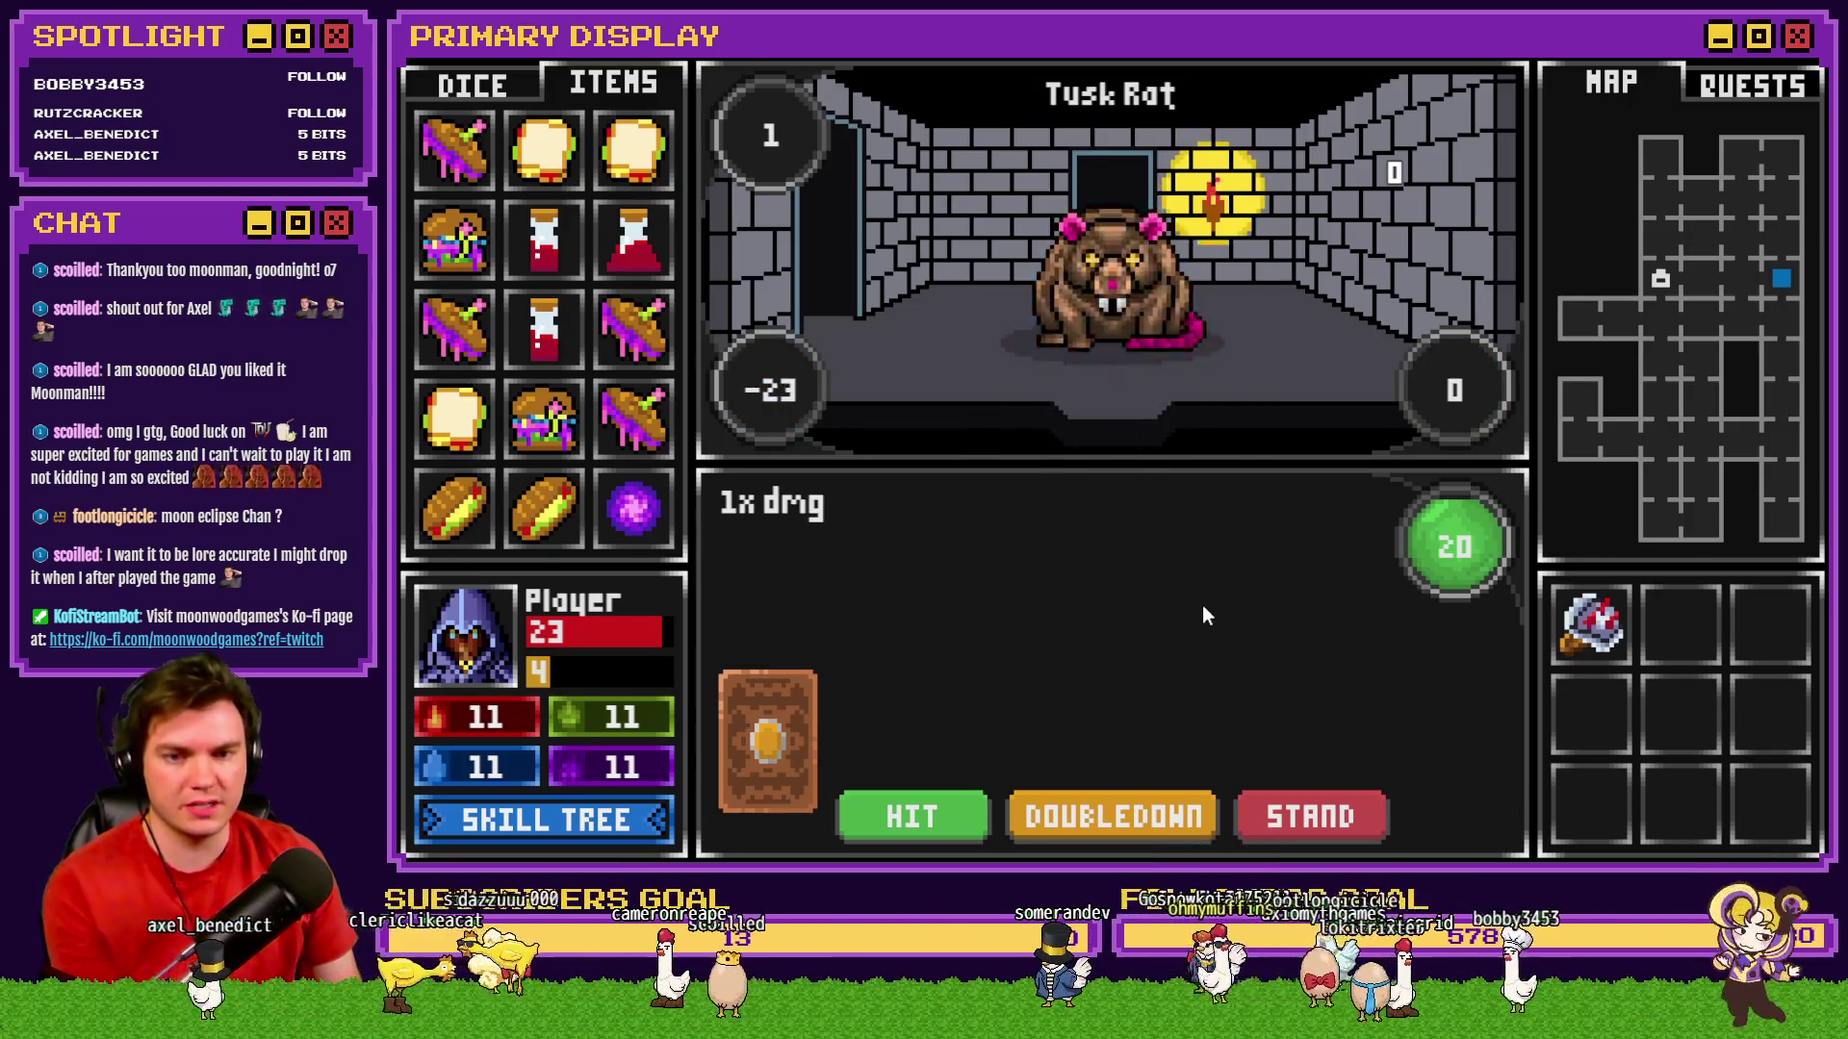
Stand against the Hydro Gargoyle, then hit twice and stand on 20 to beat the Elemental.
key("w")
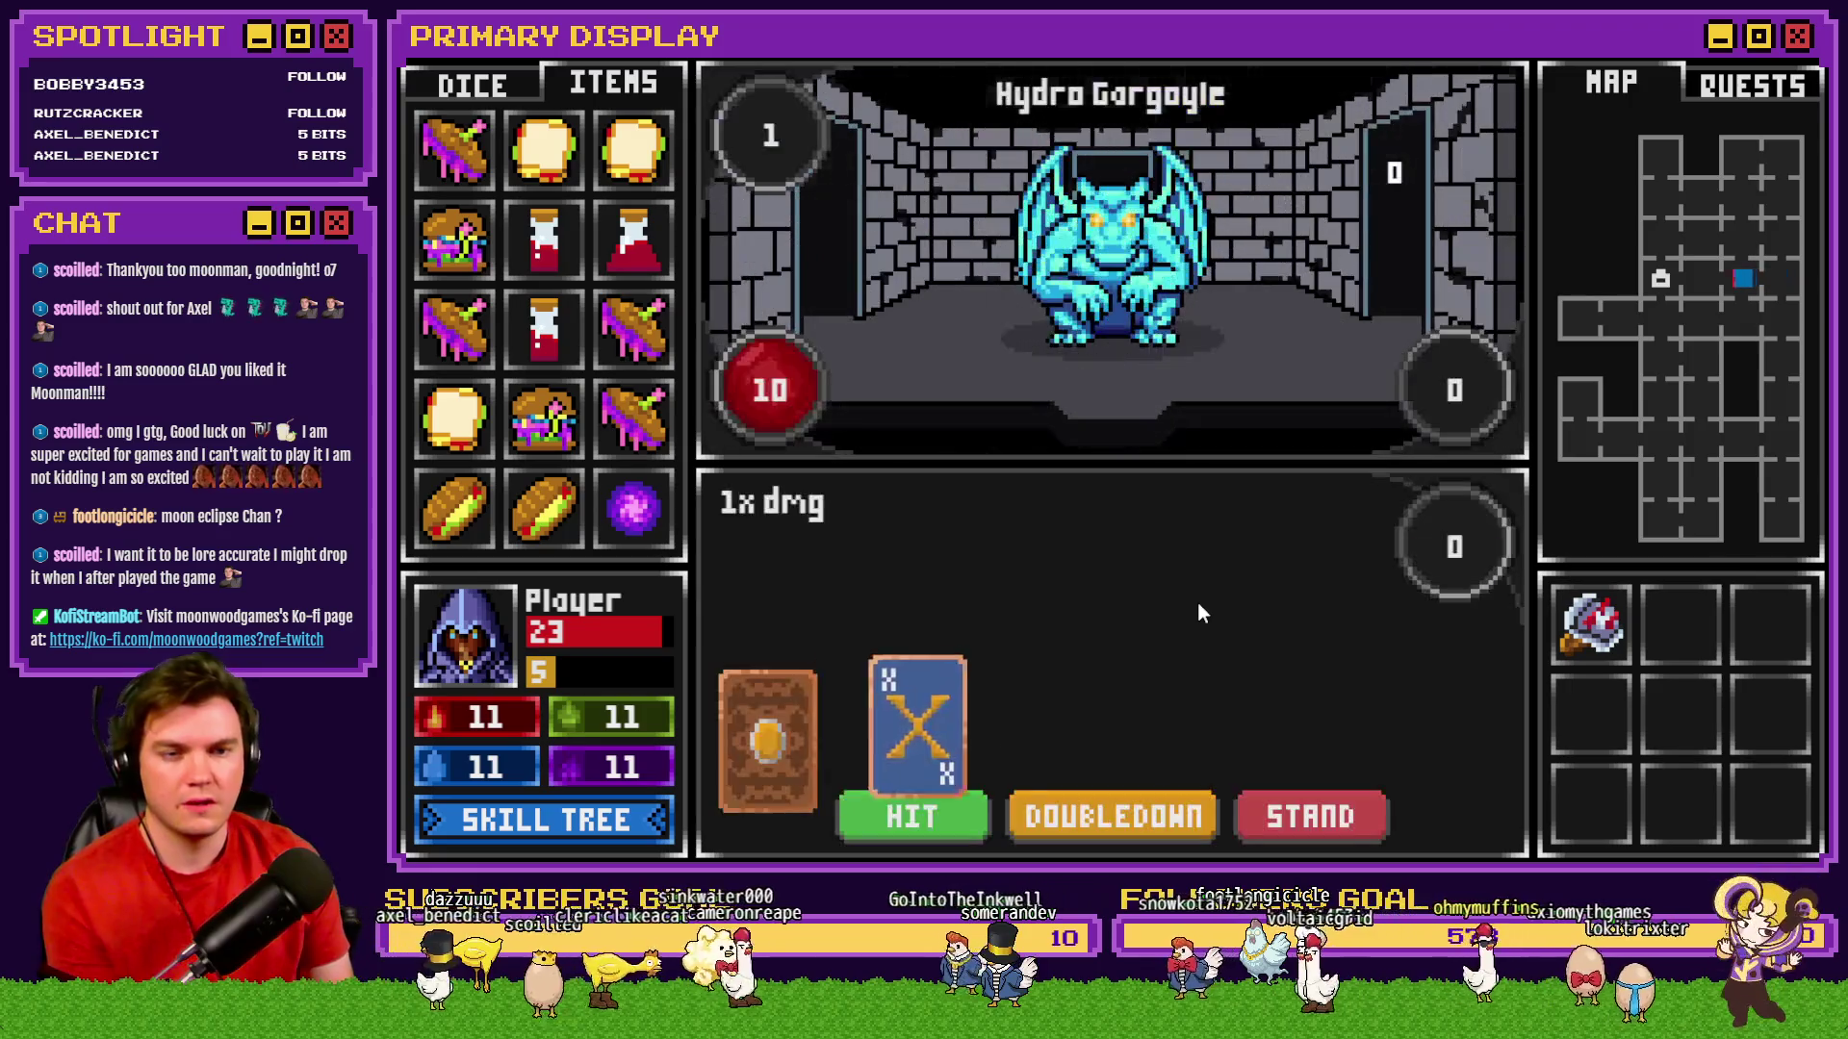
left_click(1292, 812)
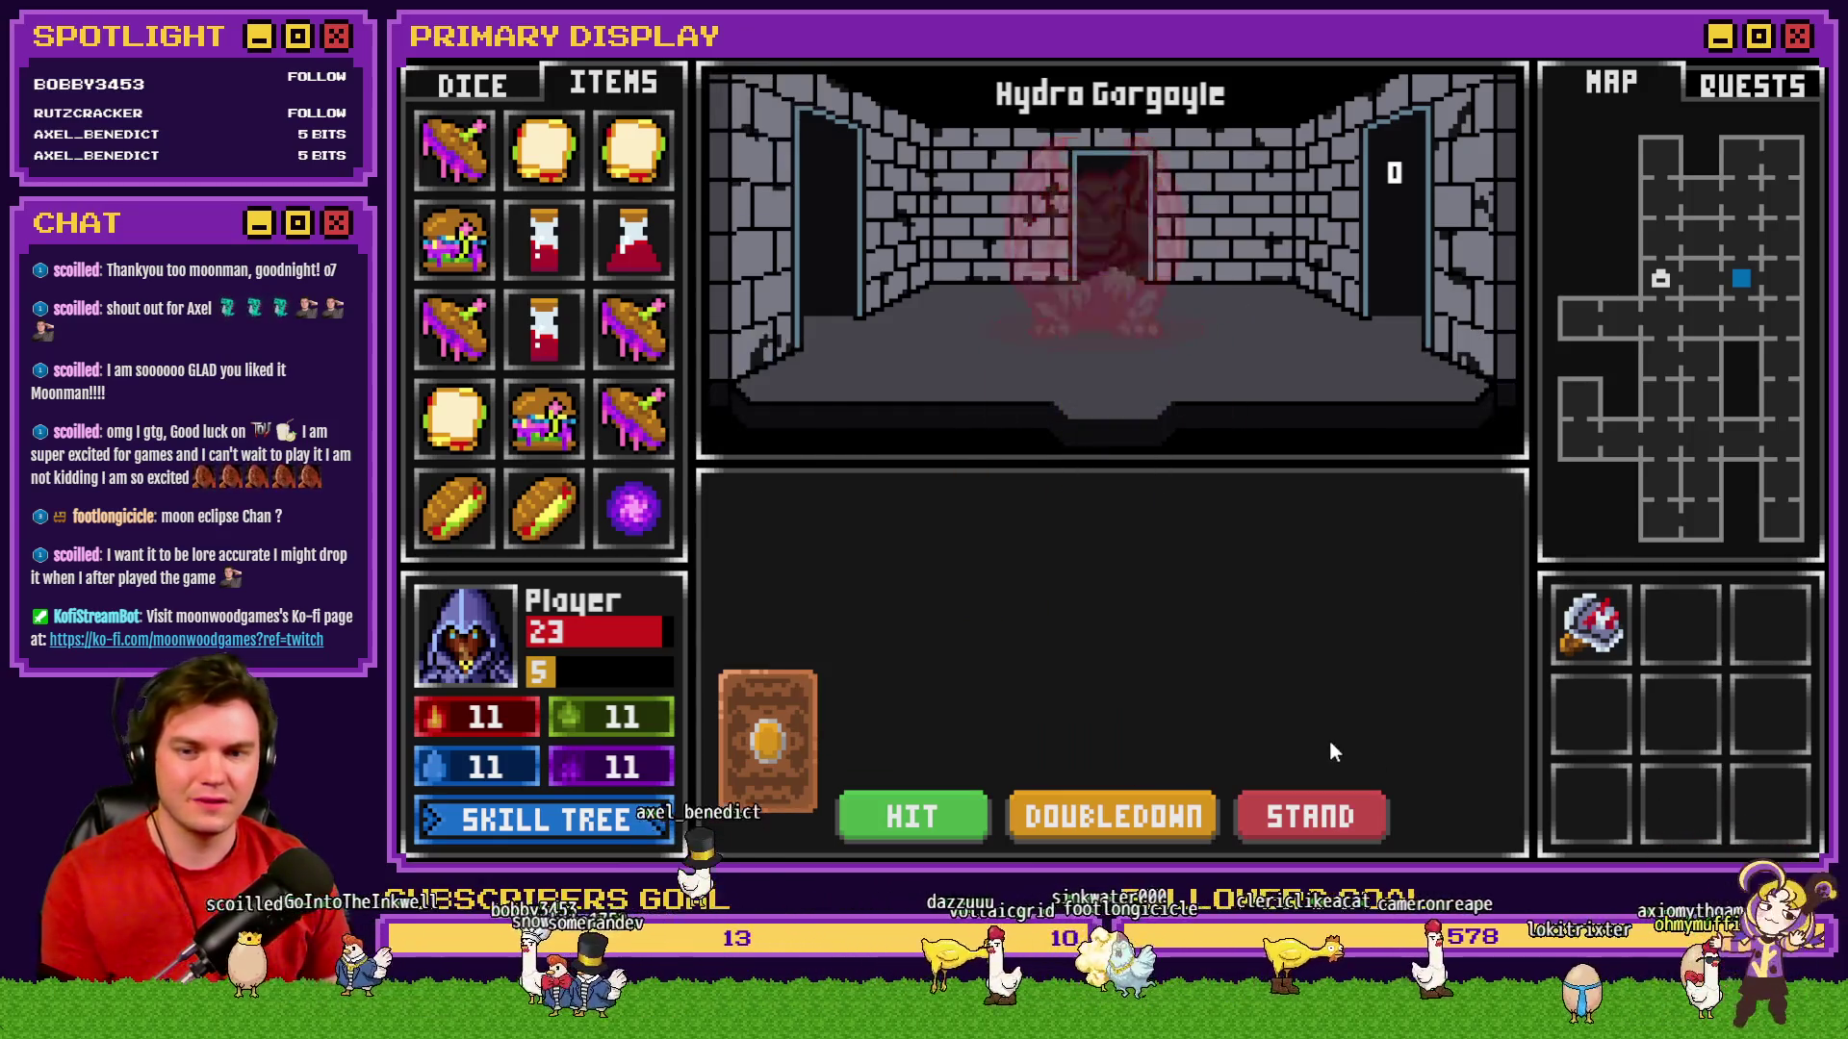
key("w")
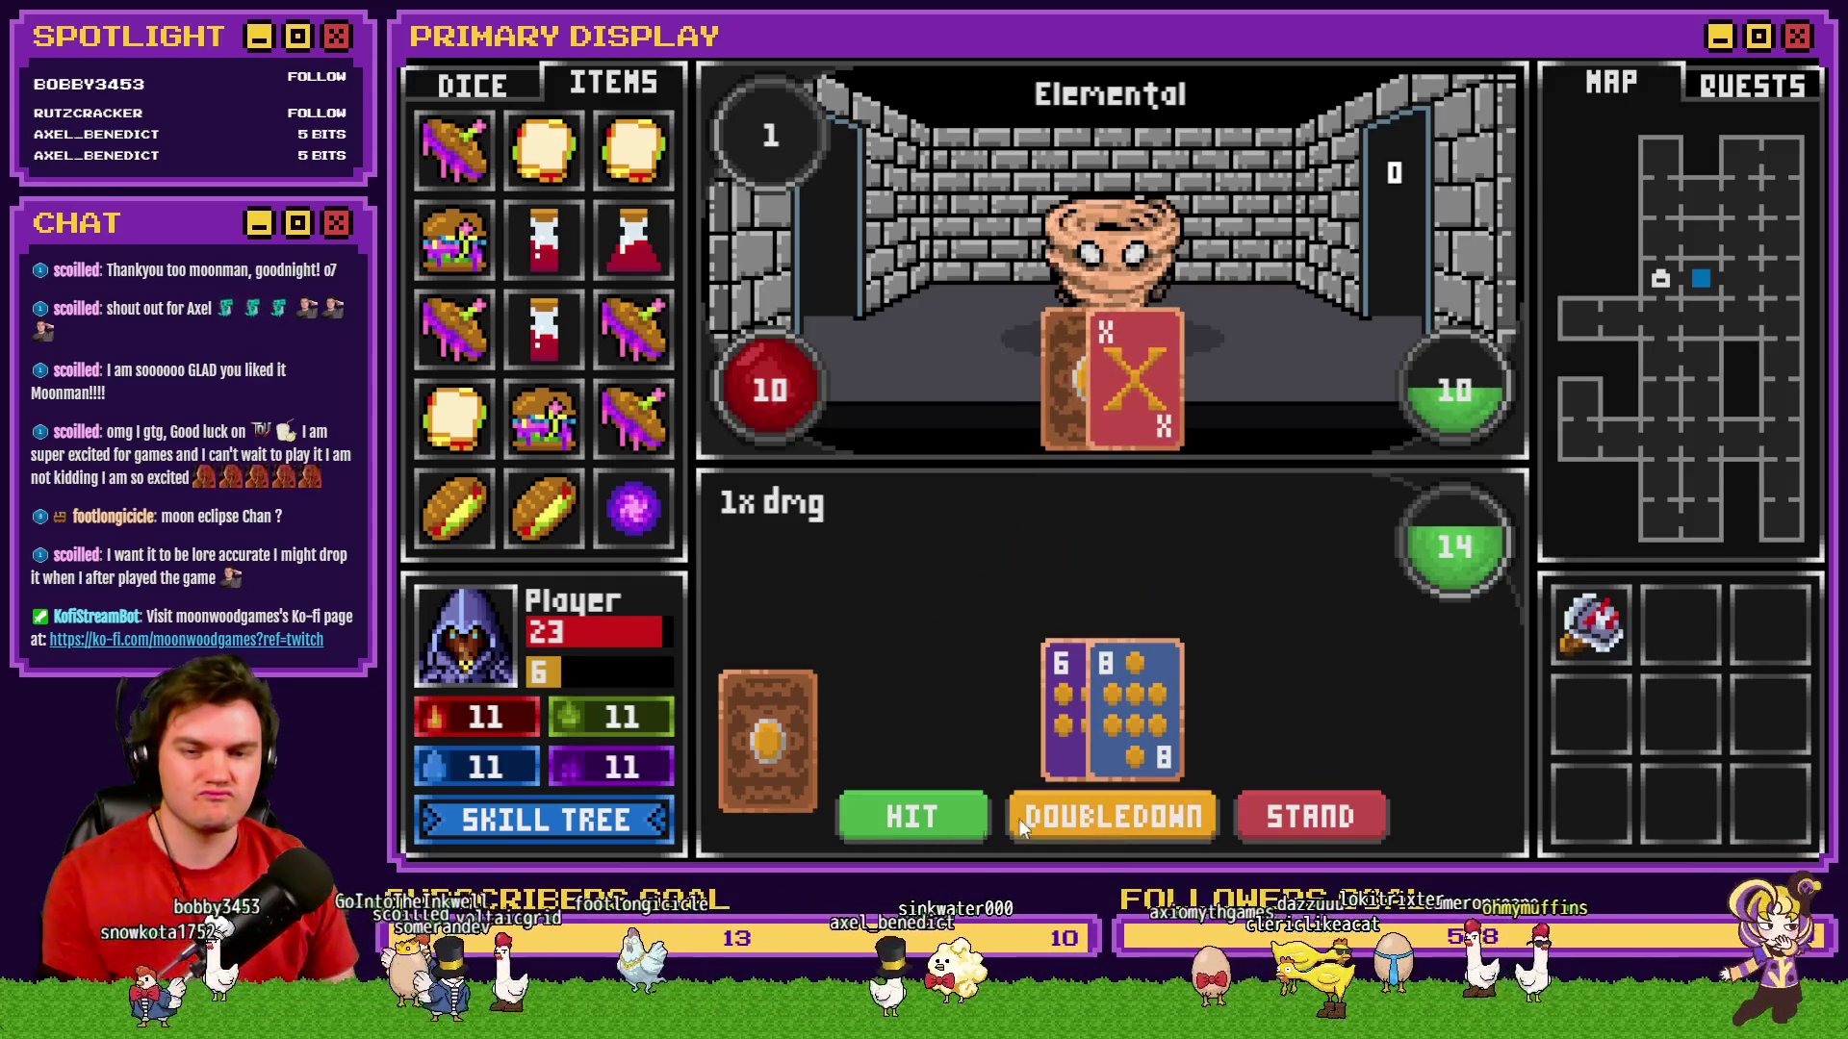
left_click(937, 816)
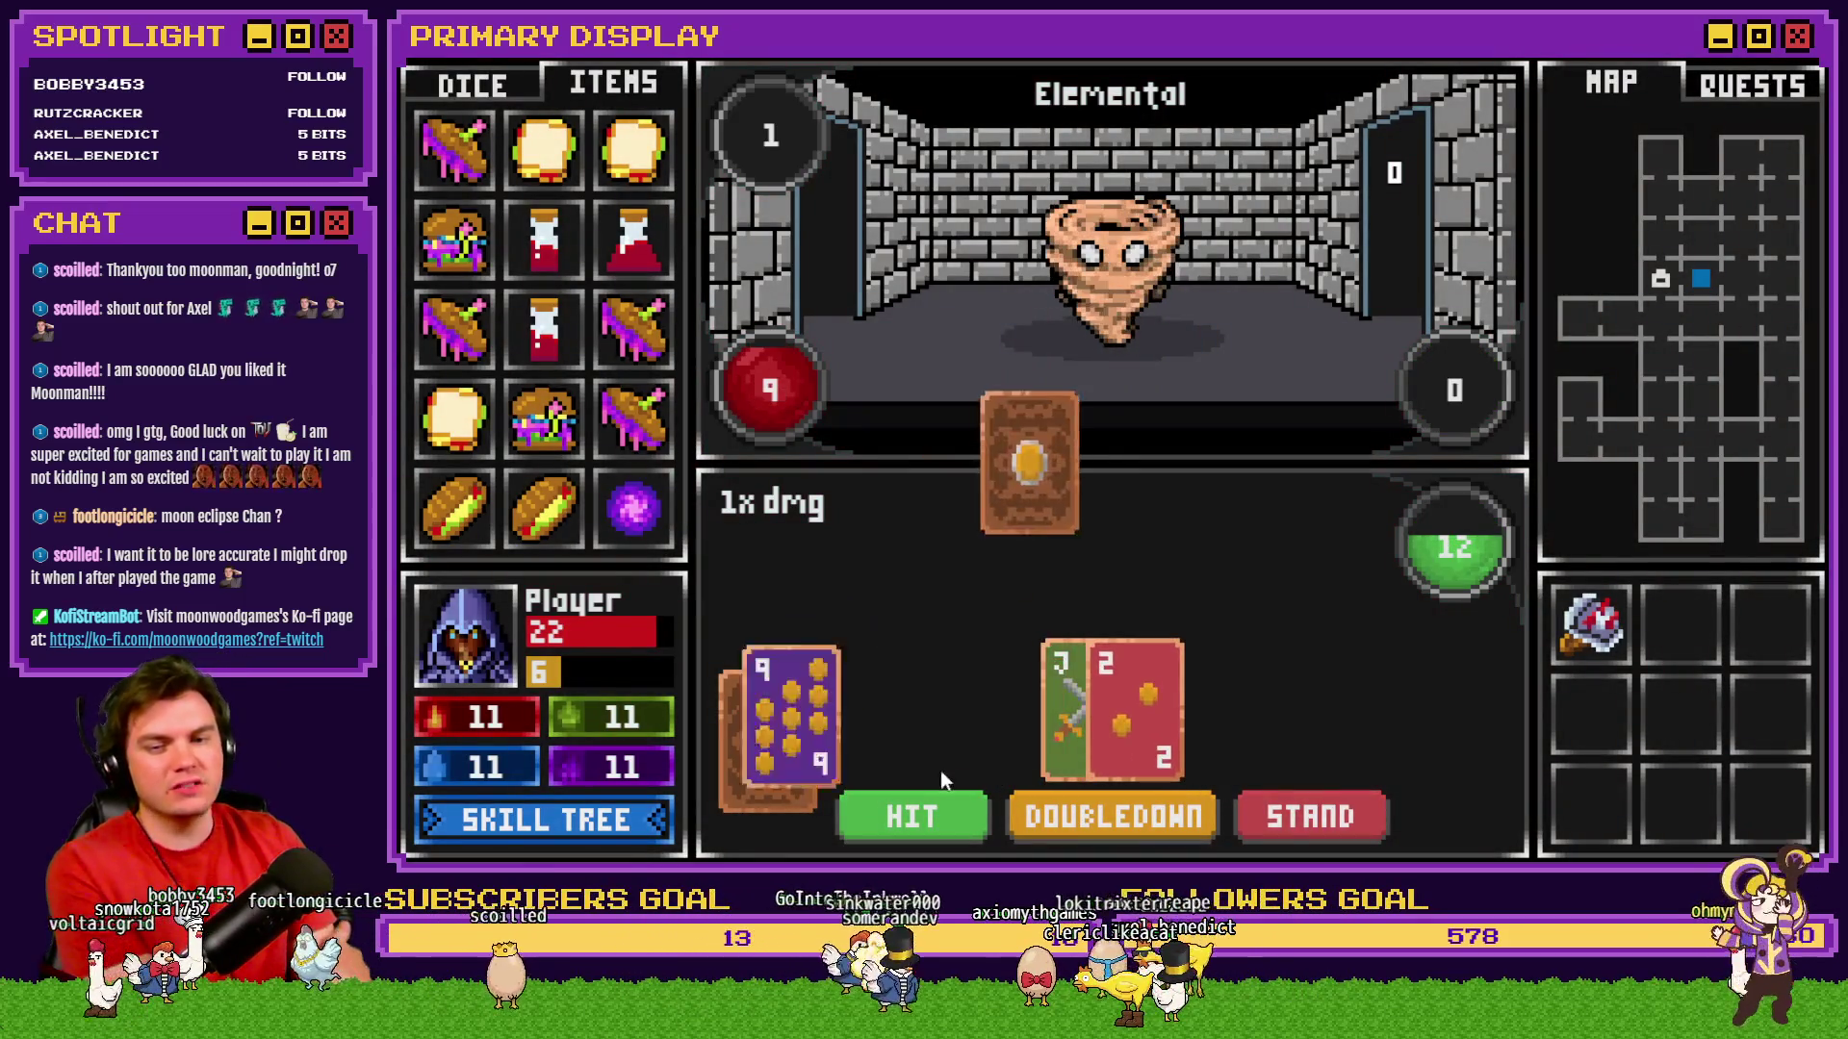
left_click(916, 808)
left_click(920, 813)
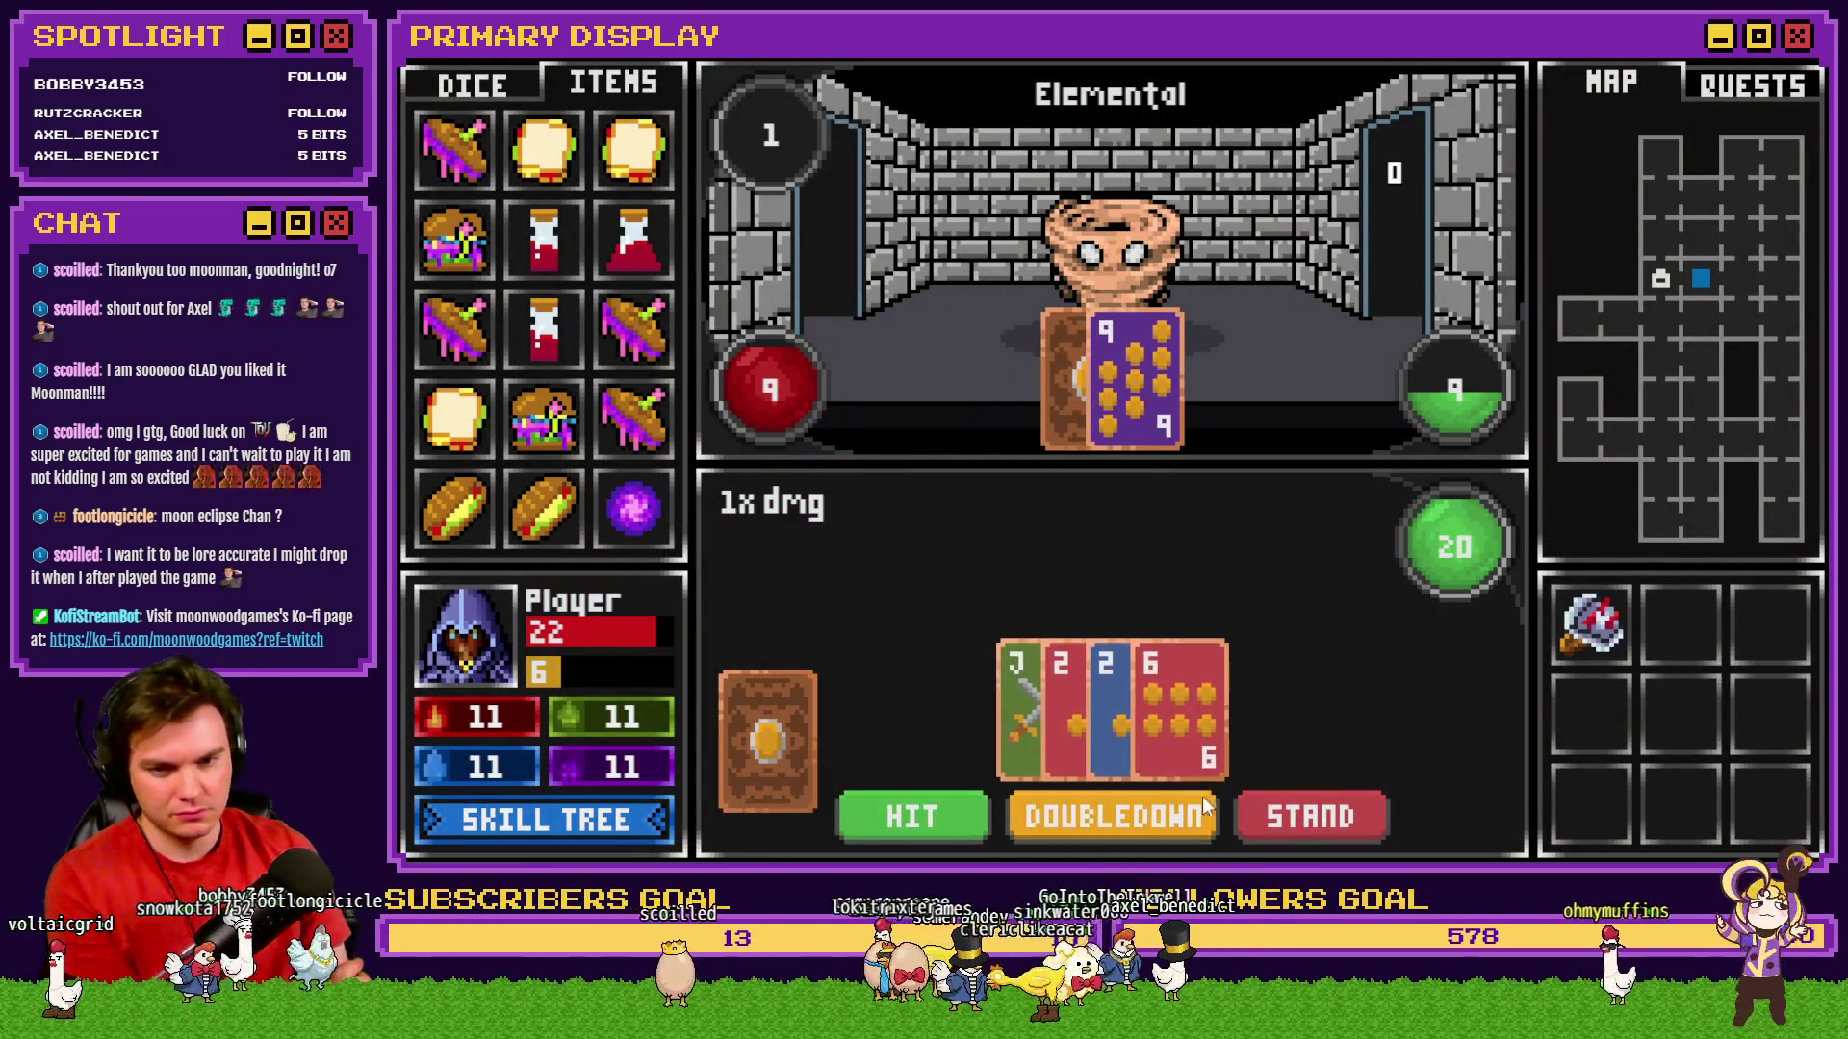
left_click(1299, 813)
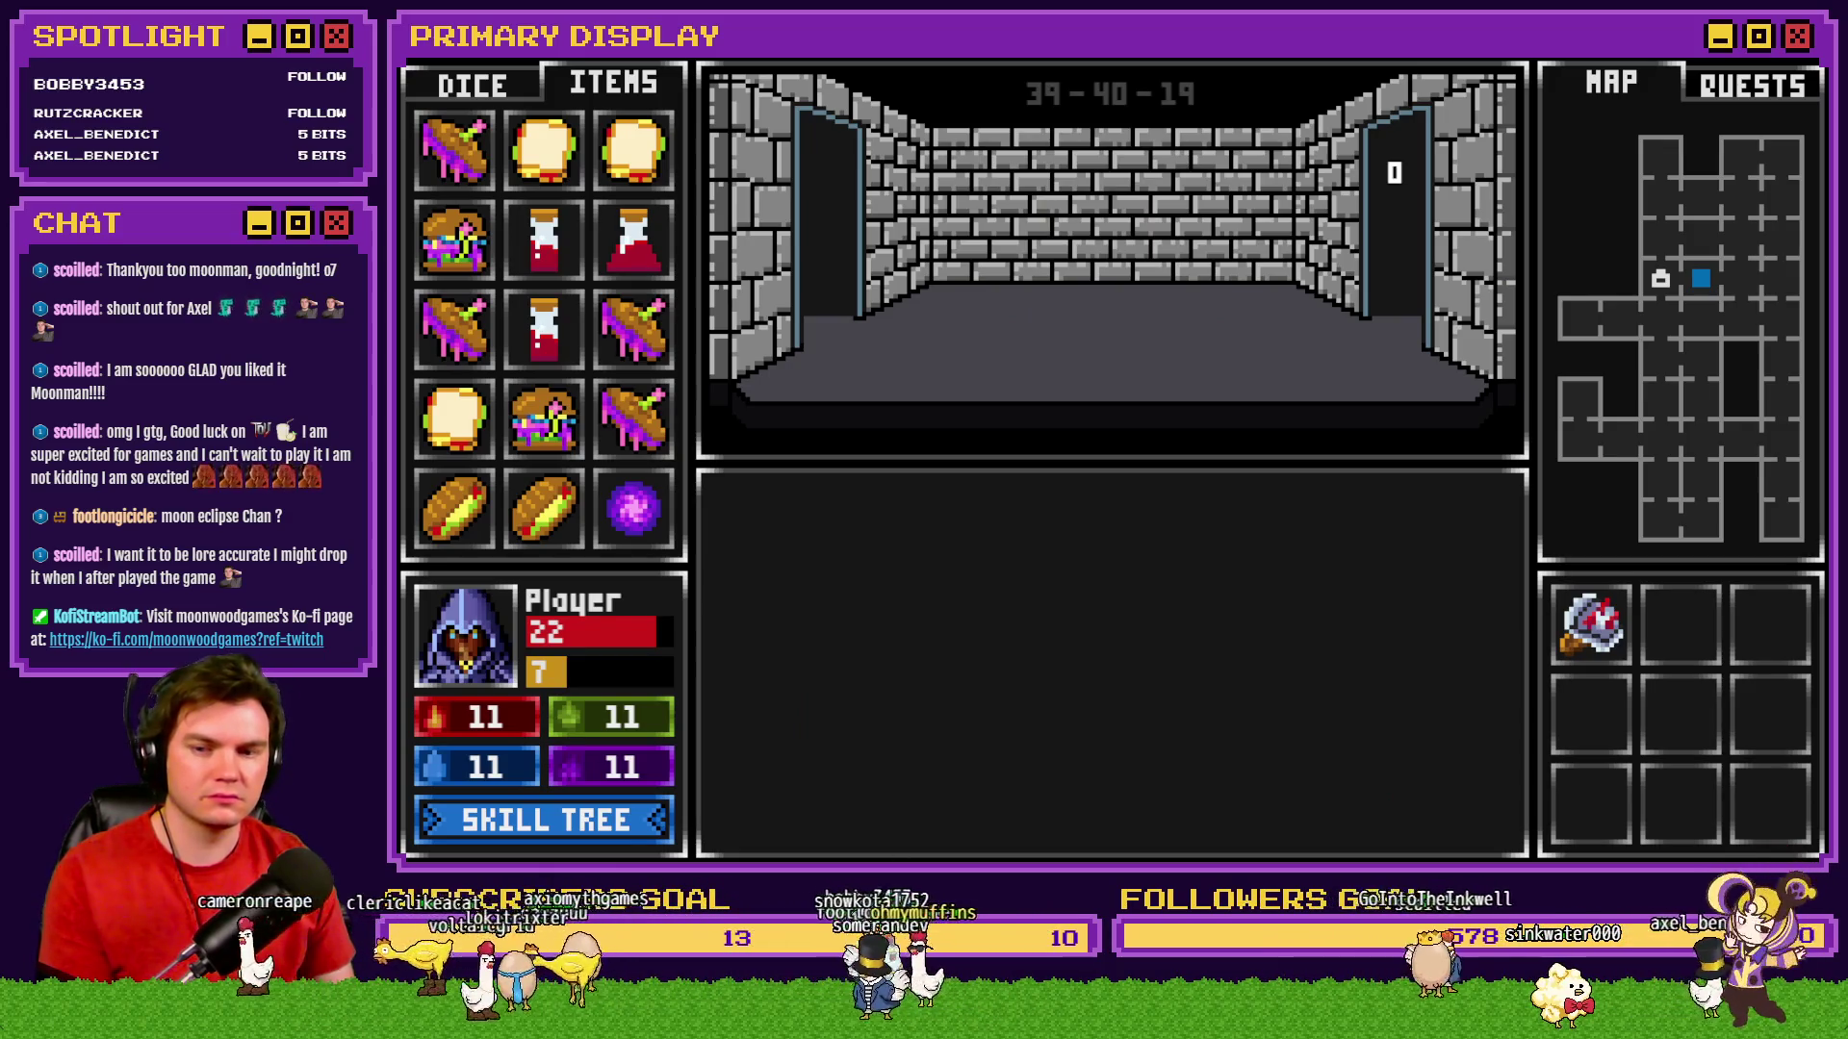
left_click(621, 834)
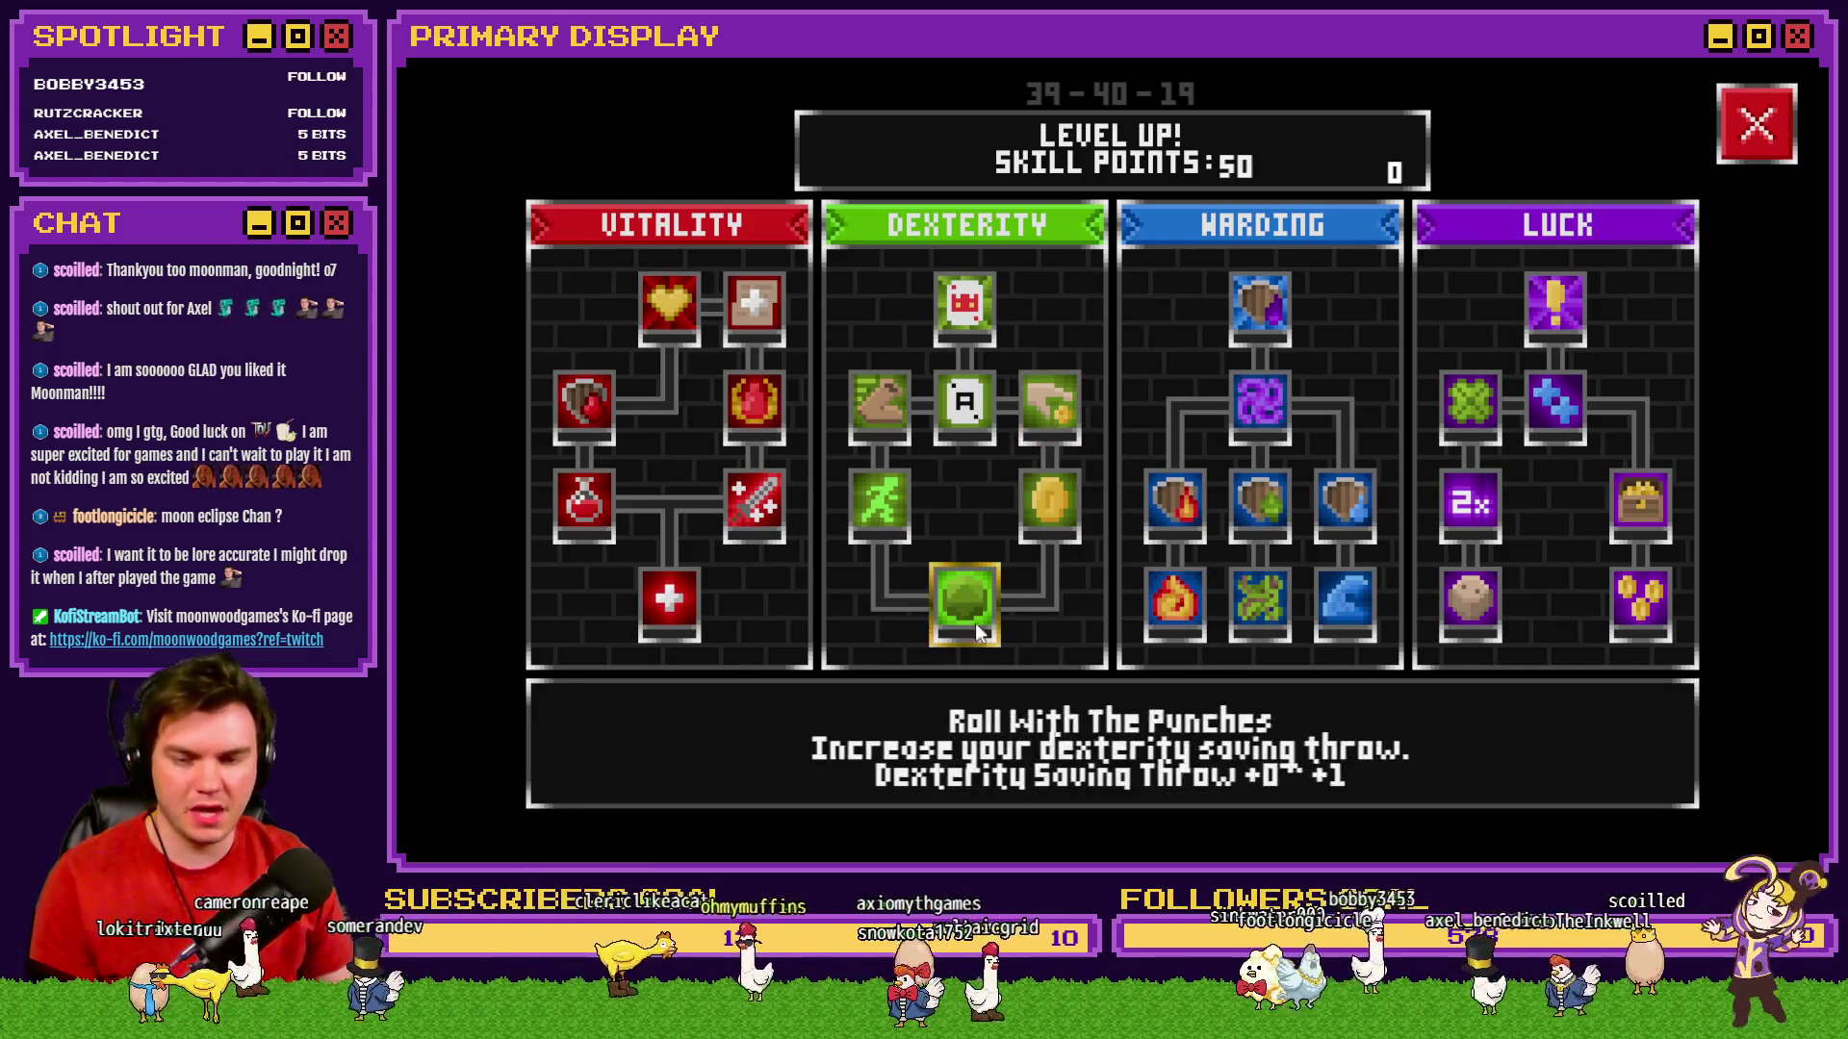
Unlock the gold coin skill and Sleight of Hand, then put several points into Sleight of Hand.
left_click(1058, 509)
left_click(1065, 424)
left_click(1064, 423)
left_click(1063, 423)
left_click(1062, 422)
left_click(1060, 421)
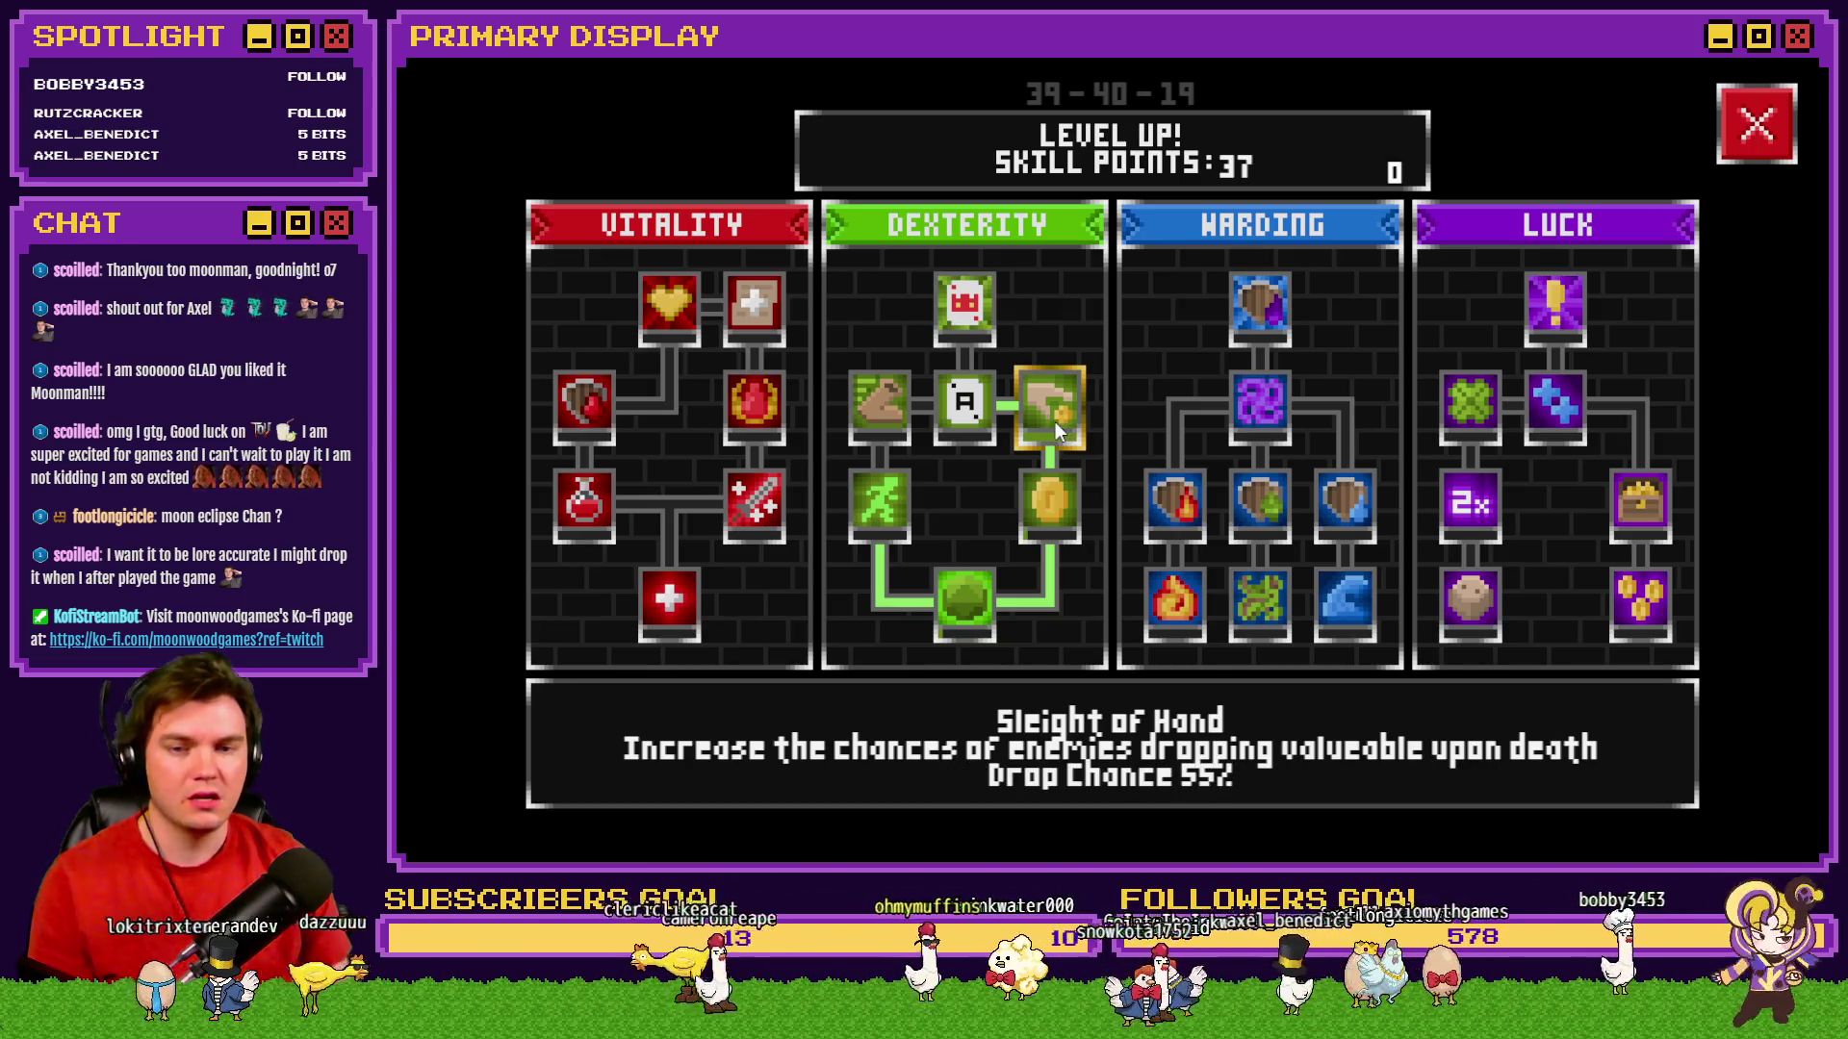
Raise Sleight of Hand to a 100% drop chance and close the skill tree.
left_click(1053, 418)
left_click(1053, 418)
left_click(1053, 416)
left_click(1053, 414)
left_click(1053, 414)
left_click(1053, 414)
left_click(1053, 414)
left_click(1052, 414)
left_click(1058, 411)
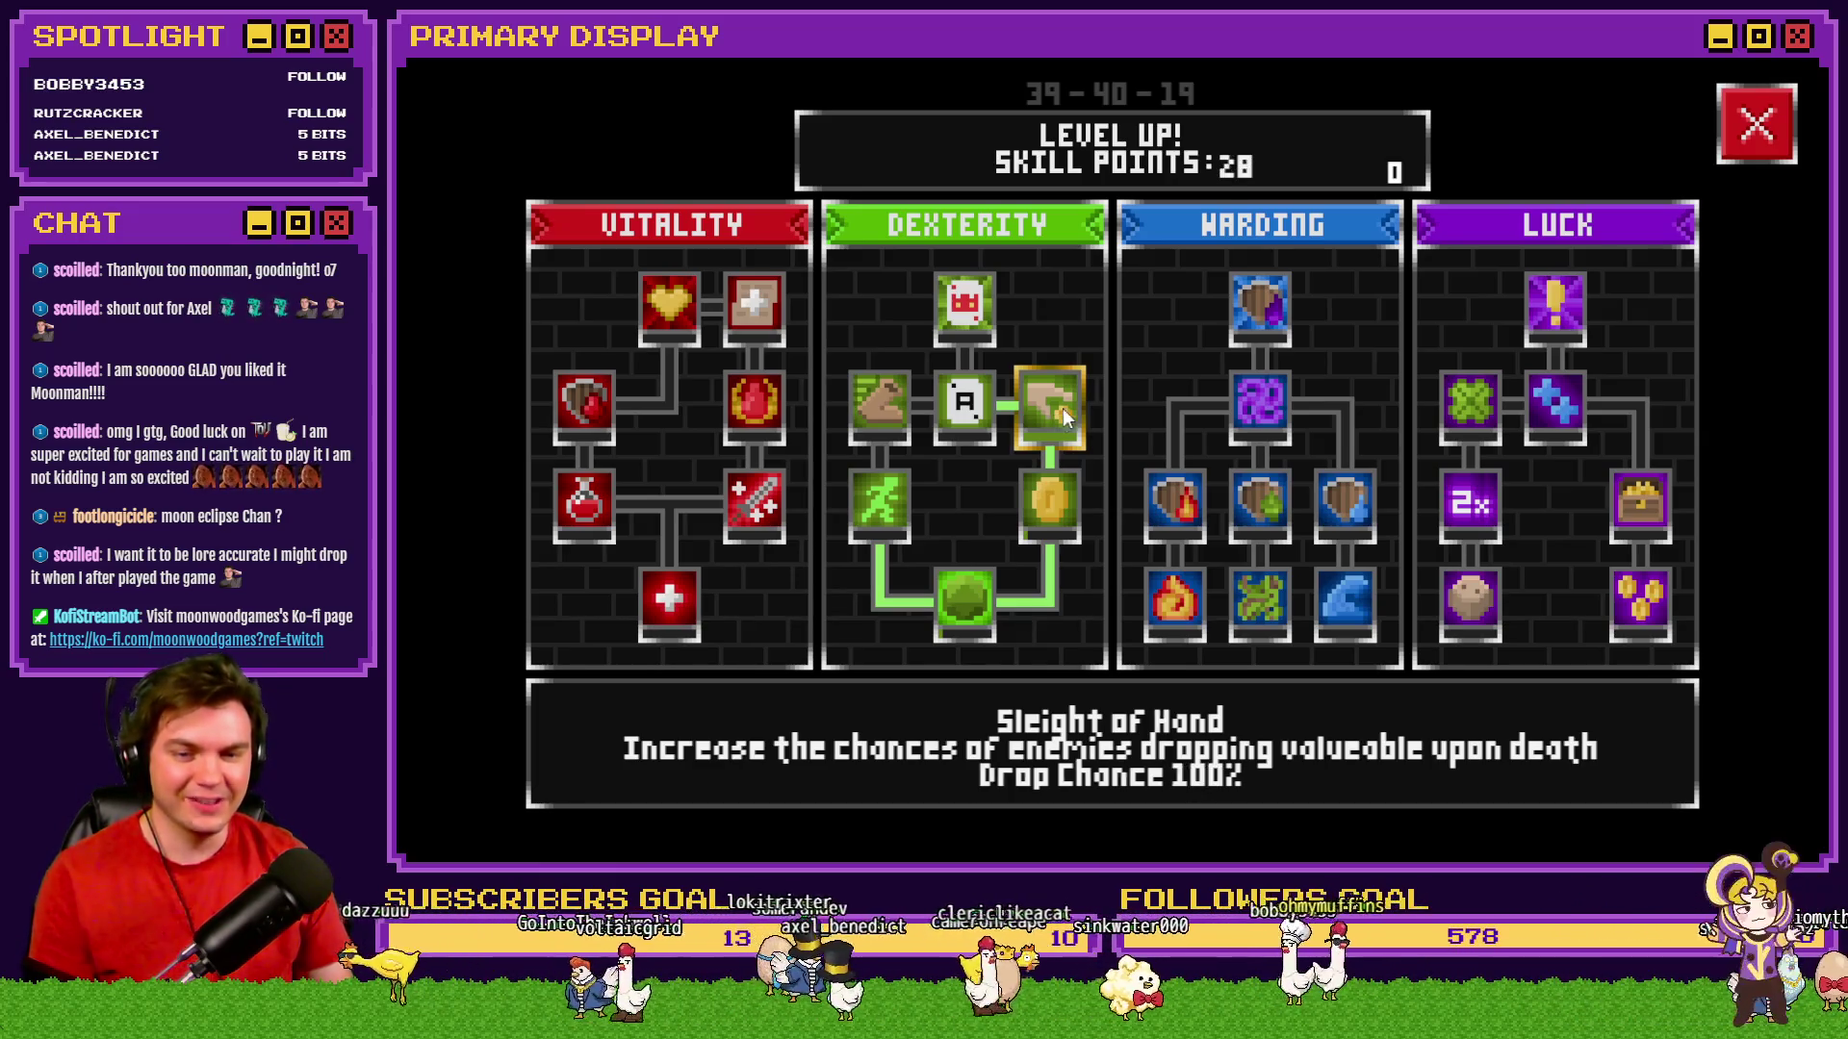
left_click(1769, 144)
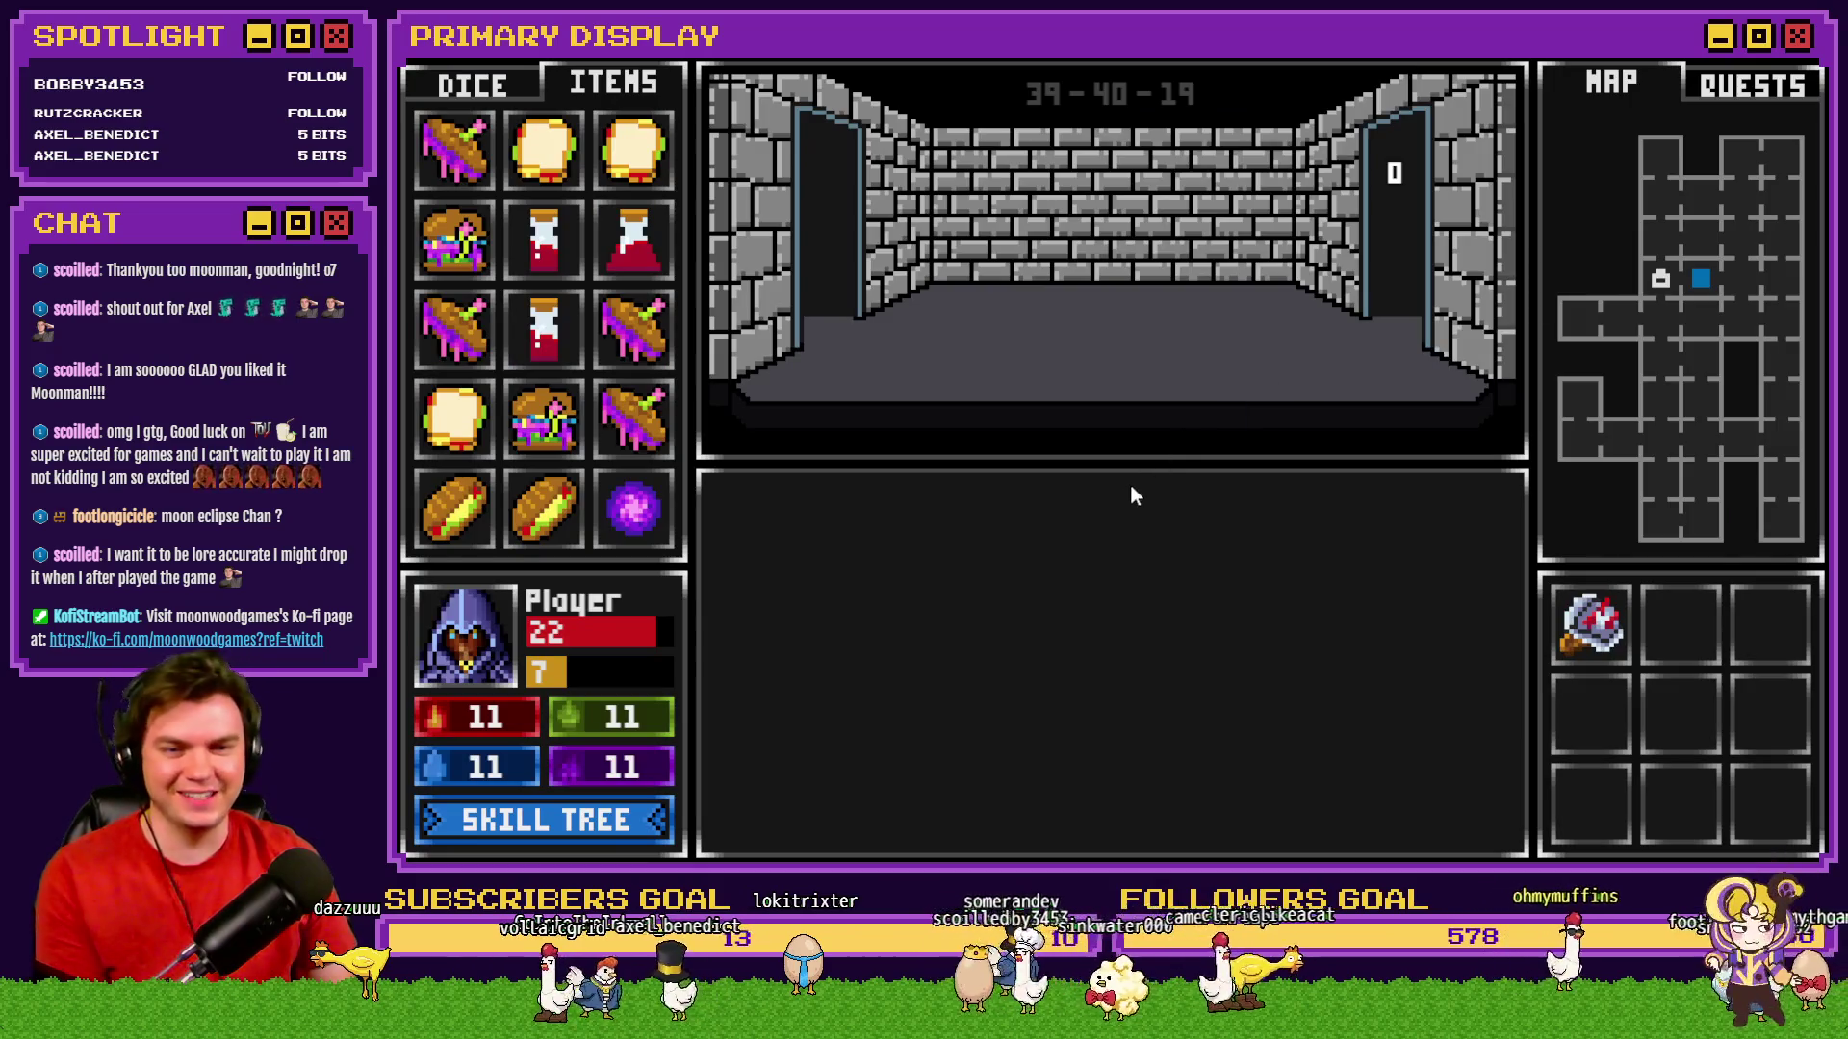
Walk forward and beat the Glob by drawing a card, then standing on 20.
key("w")
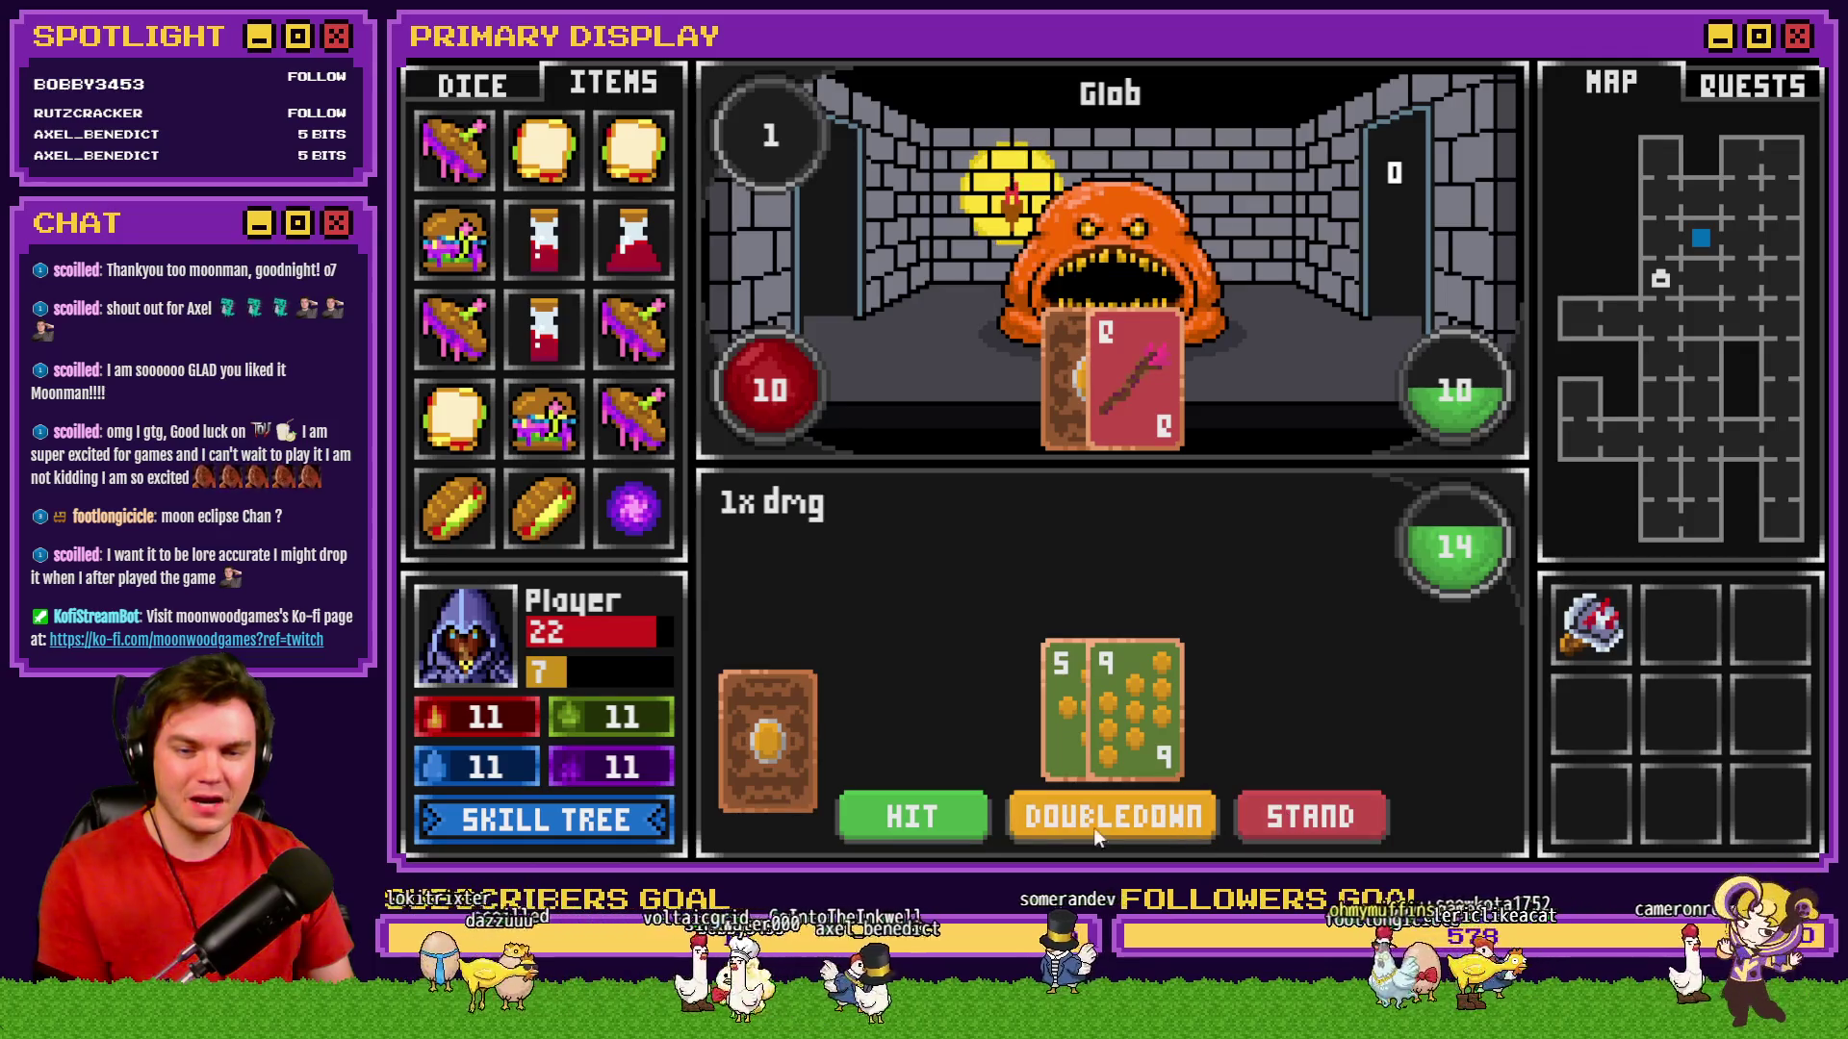
left_click(970, 811)
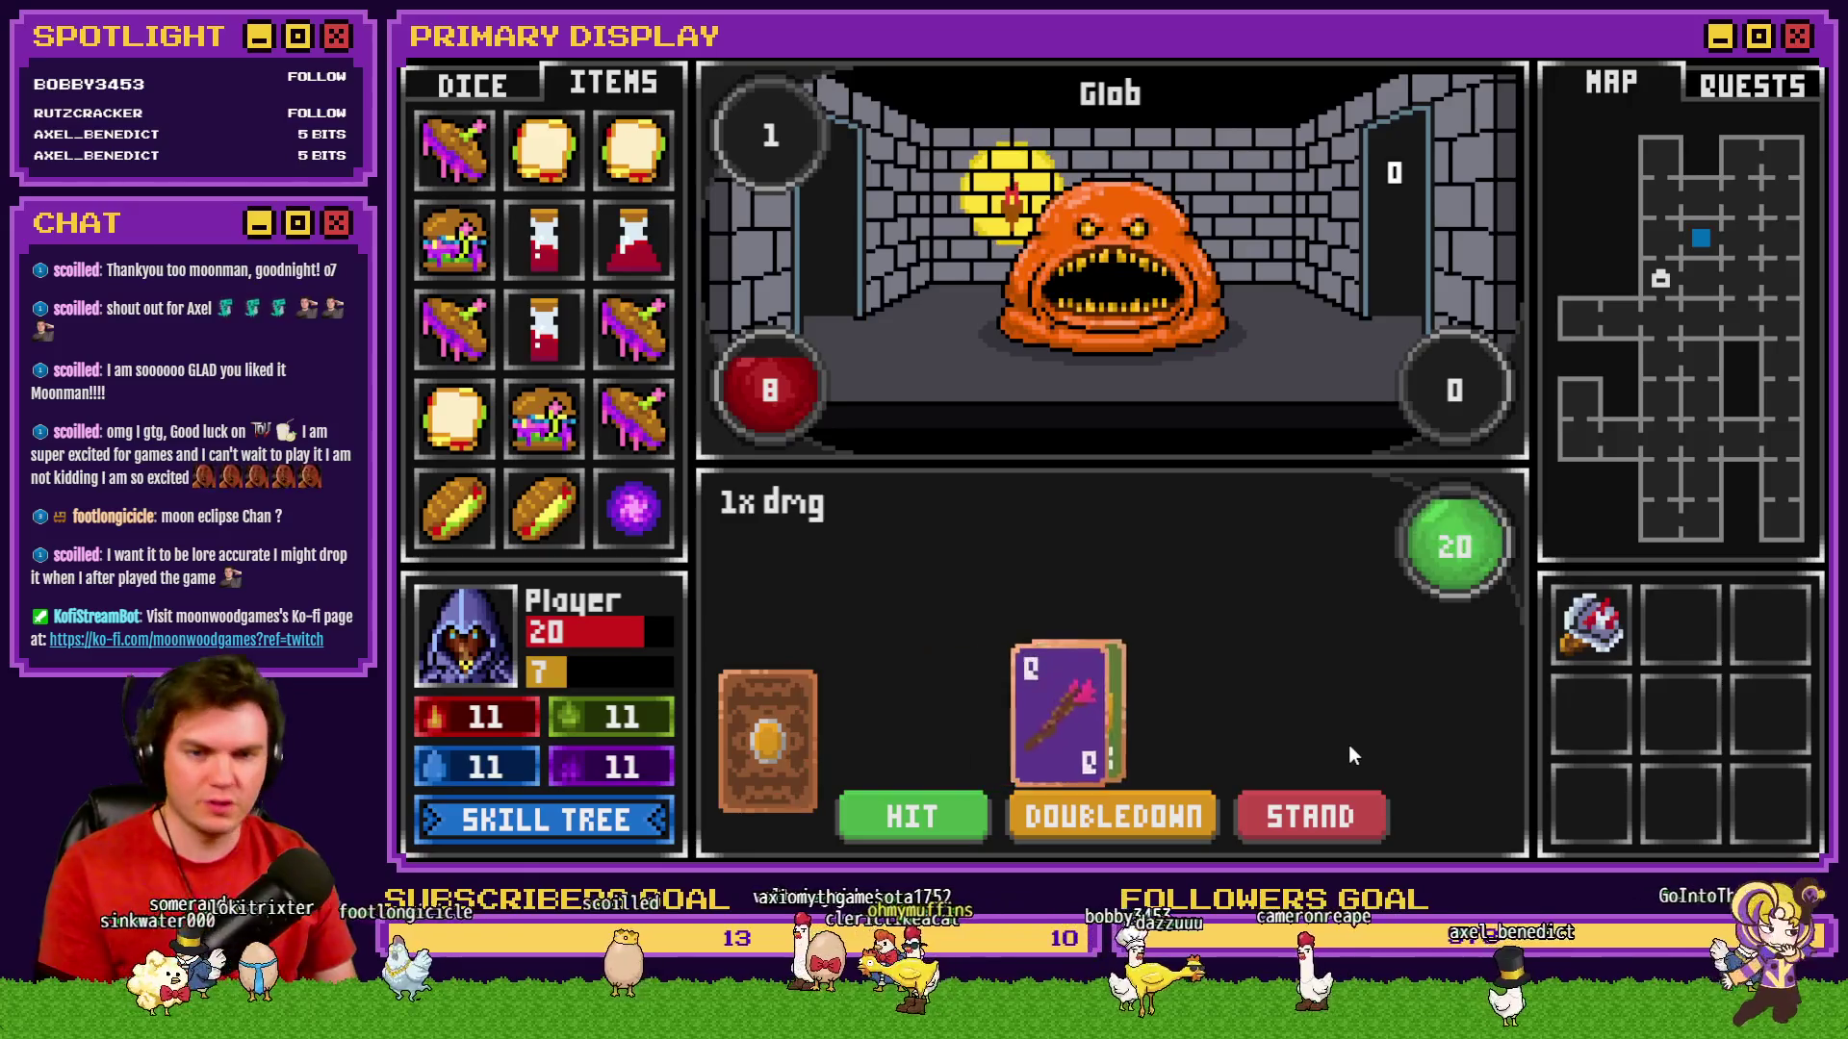
left_click(1312, 816)
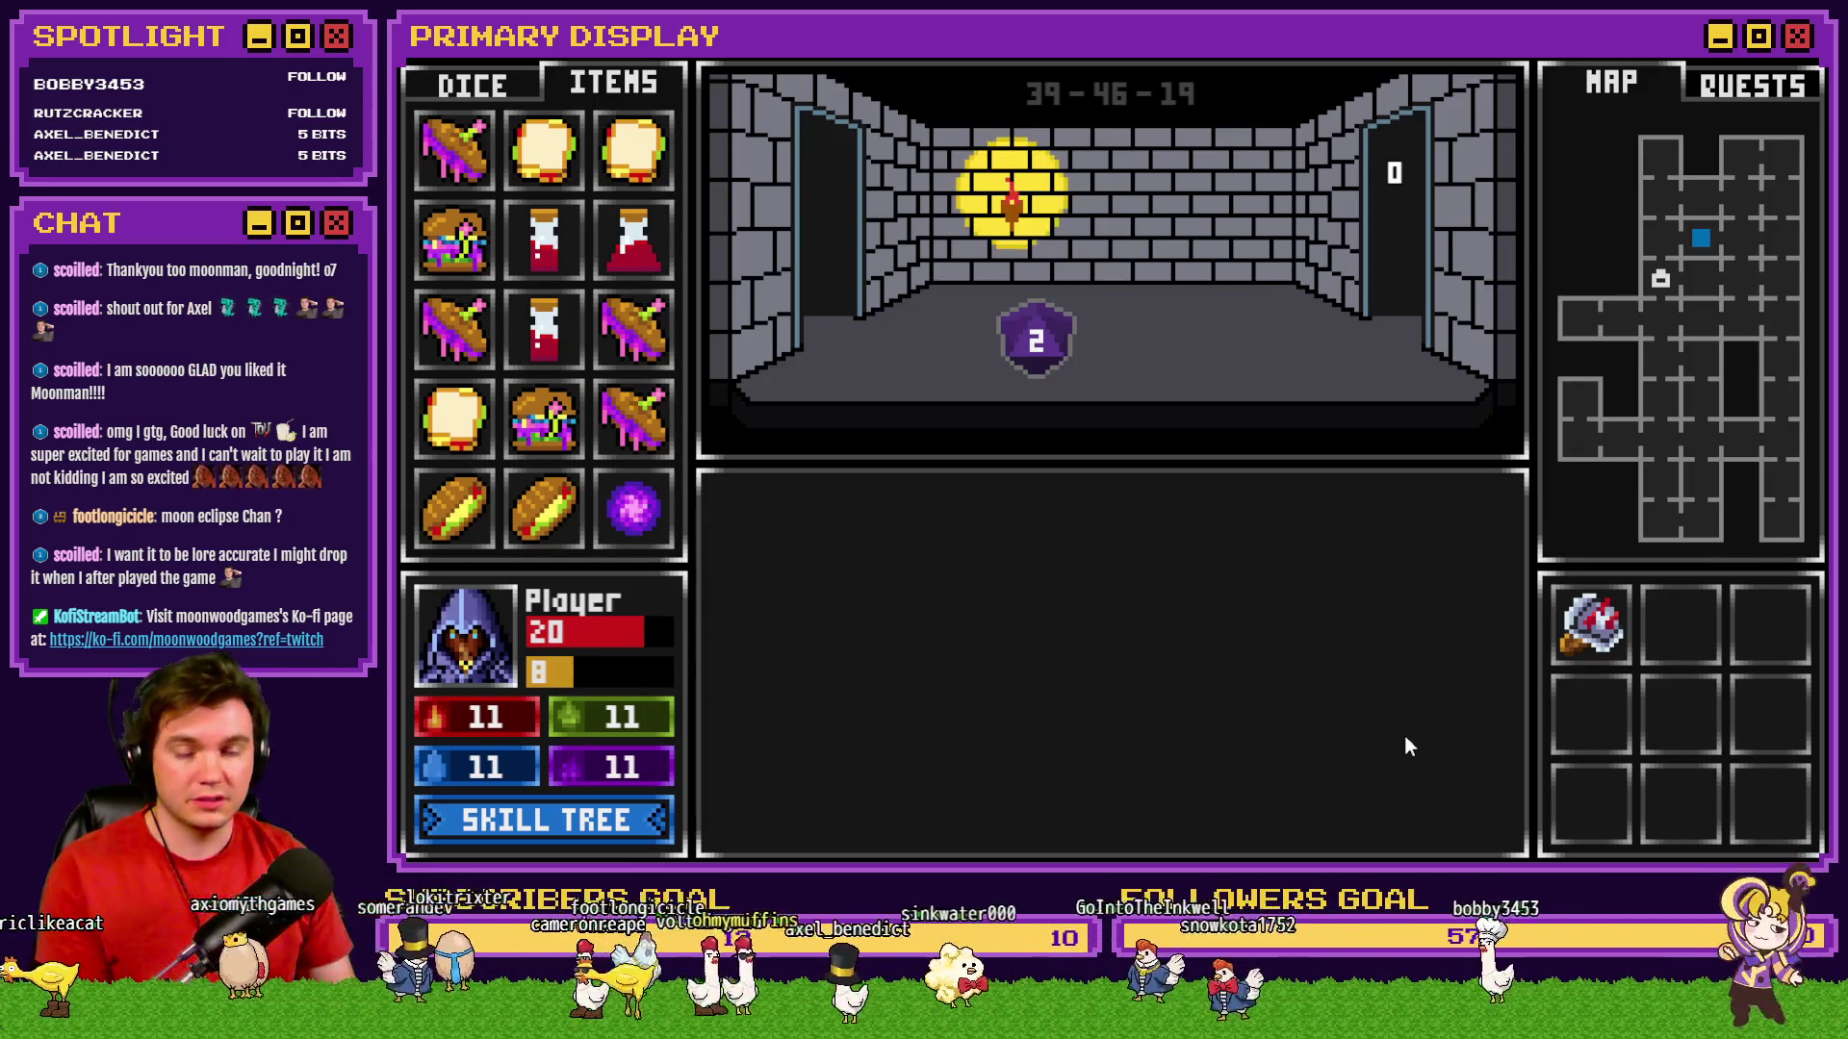
Advance two rooms and fight the Pyro Elemental, standing and then drawing a card.
key("w")
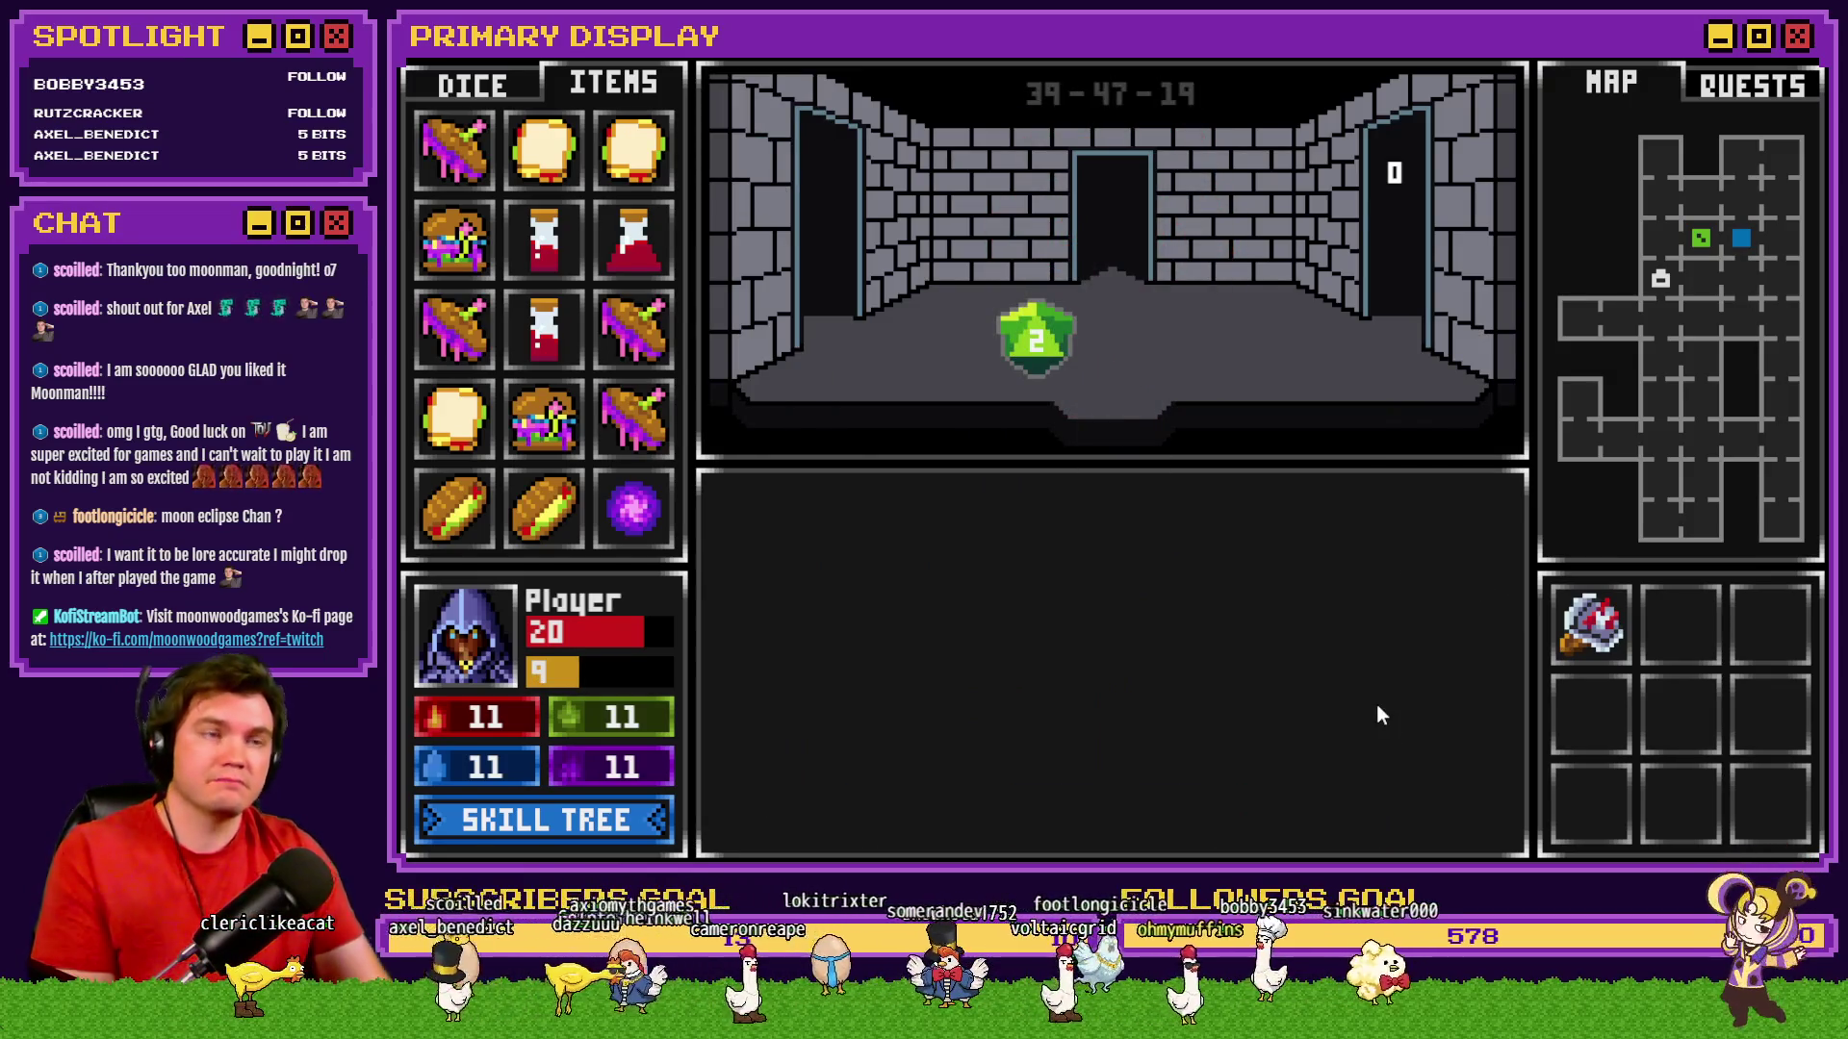
key("w")
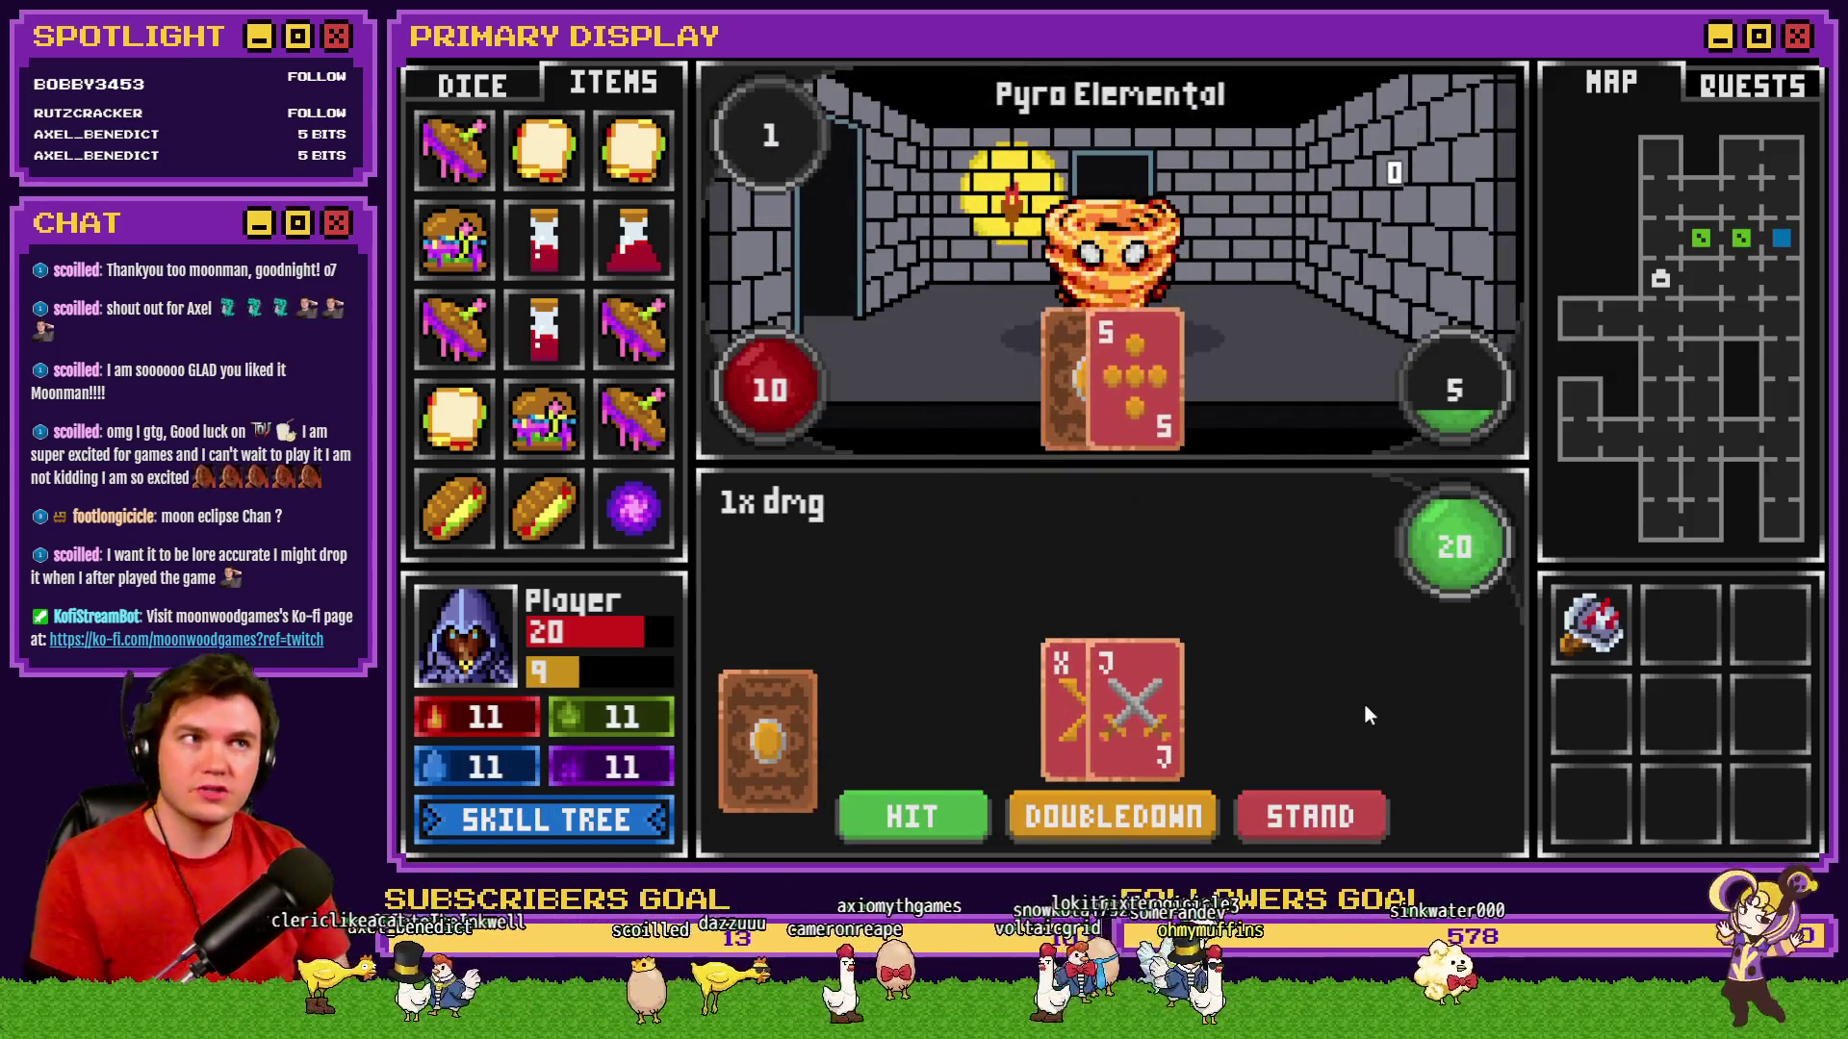
left_click(1293, 829)
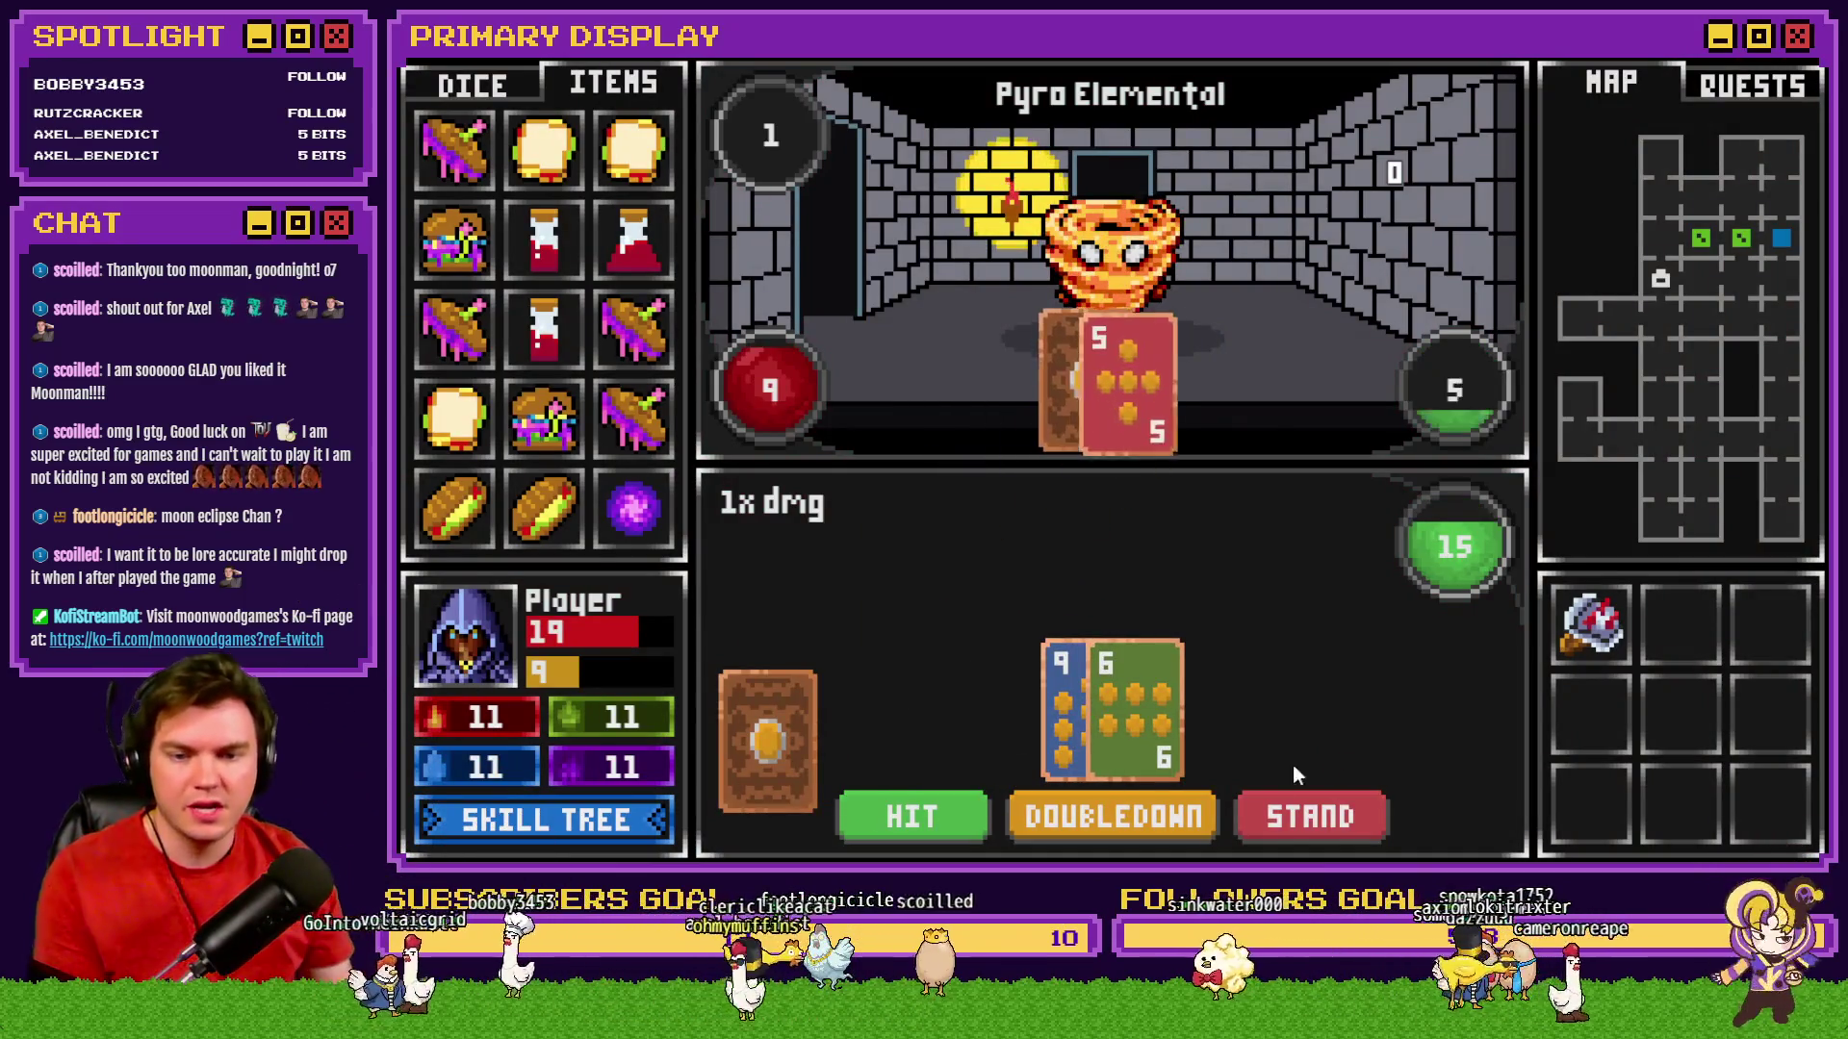
left_click(900, 826)
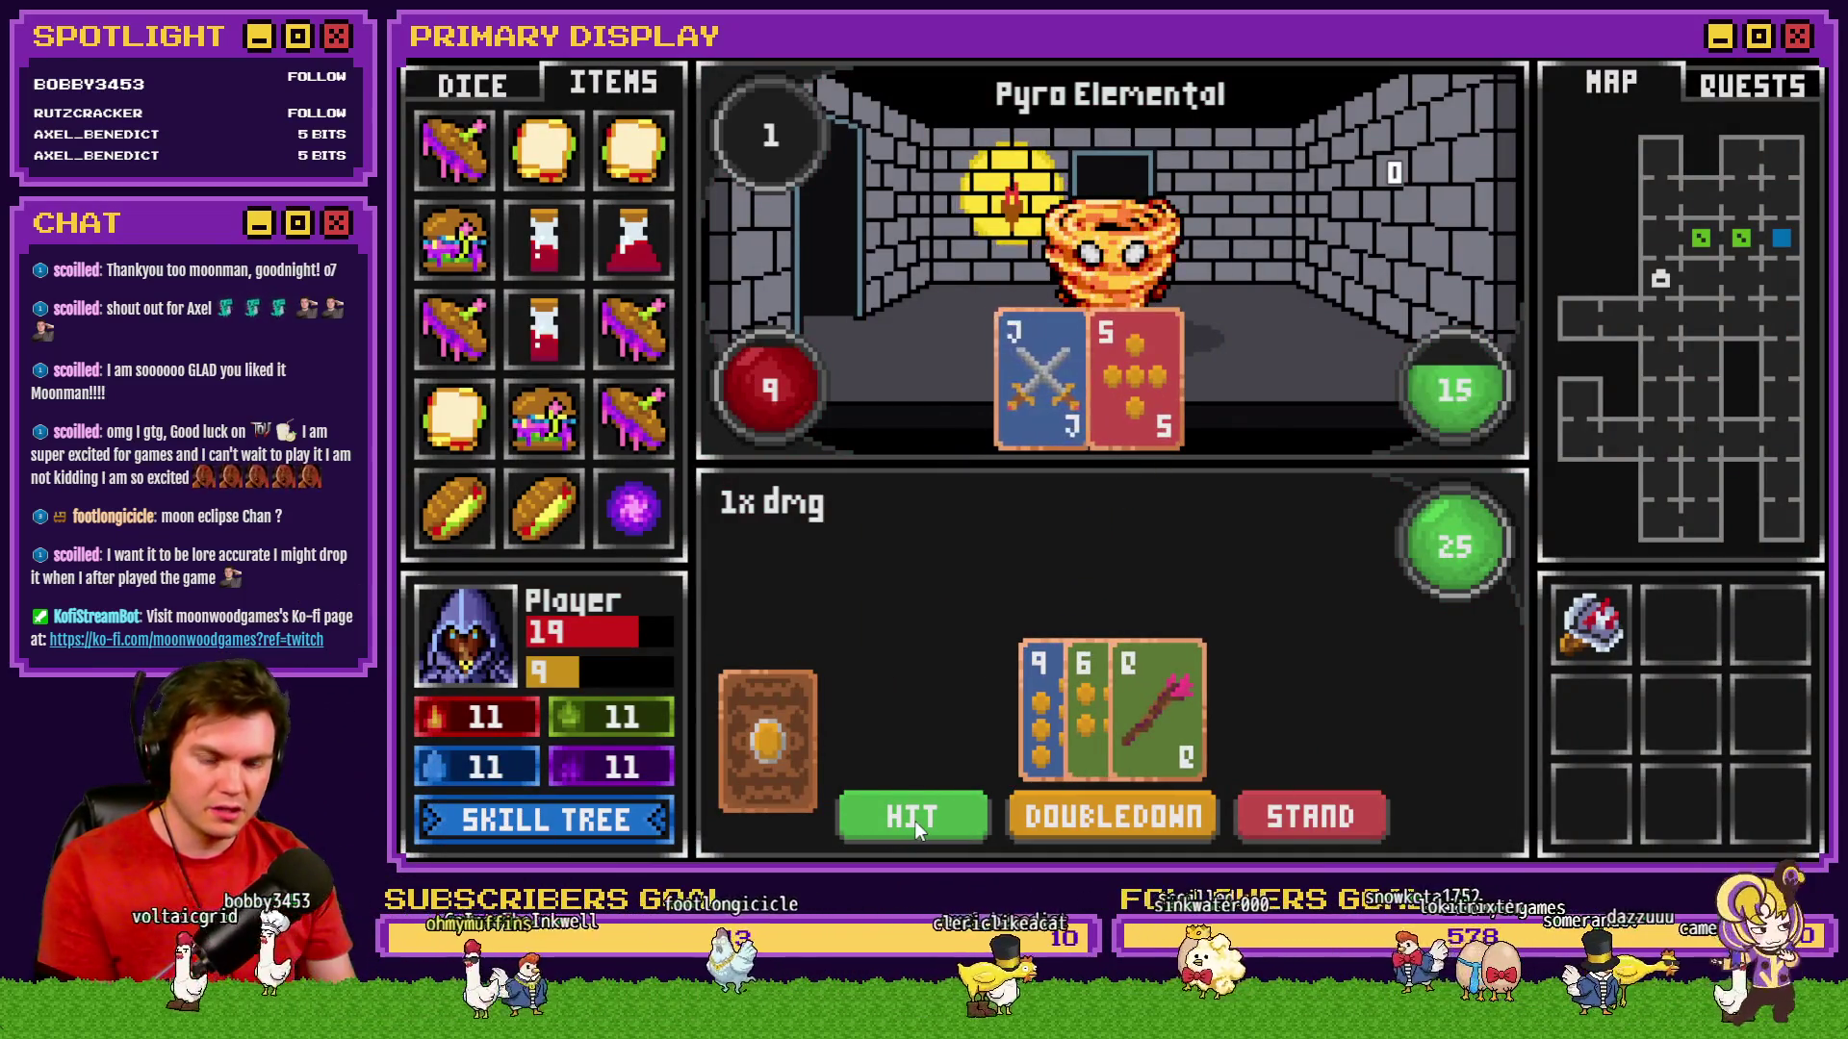
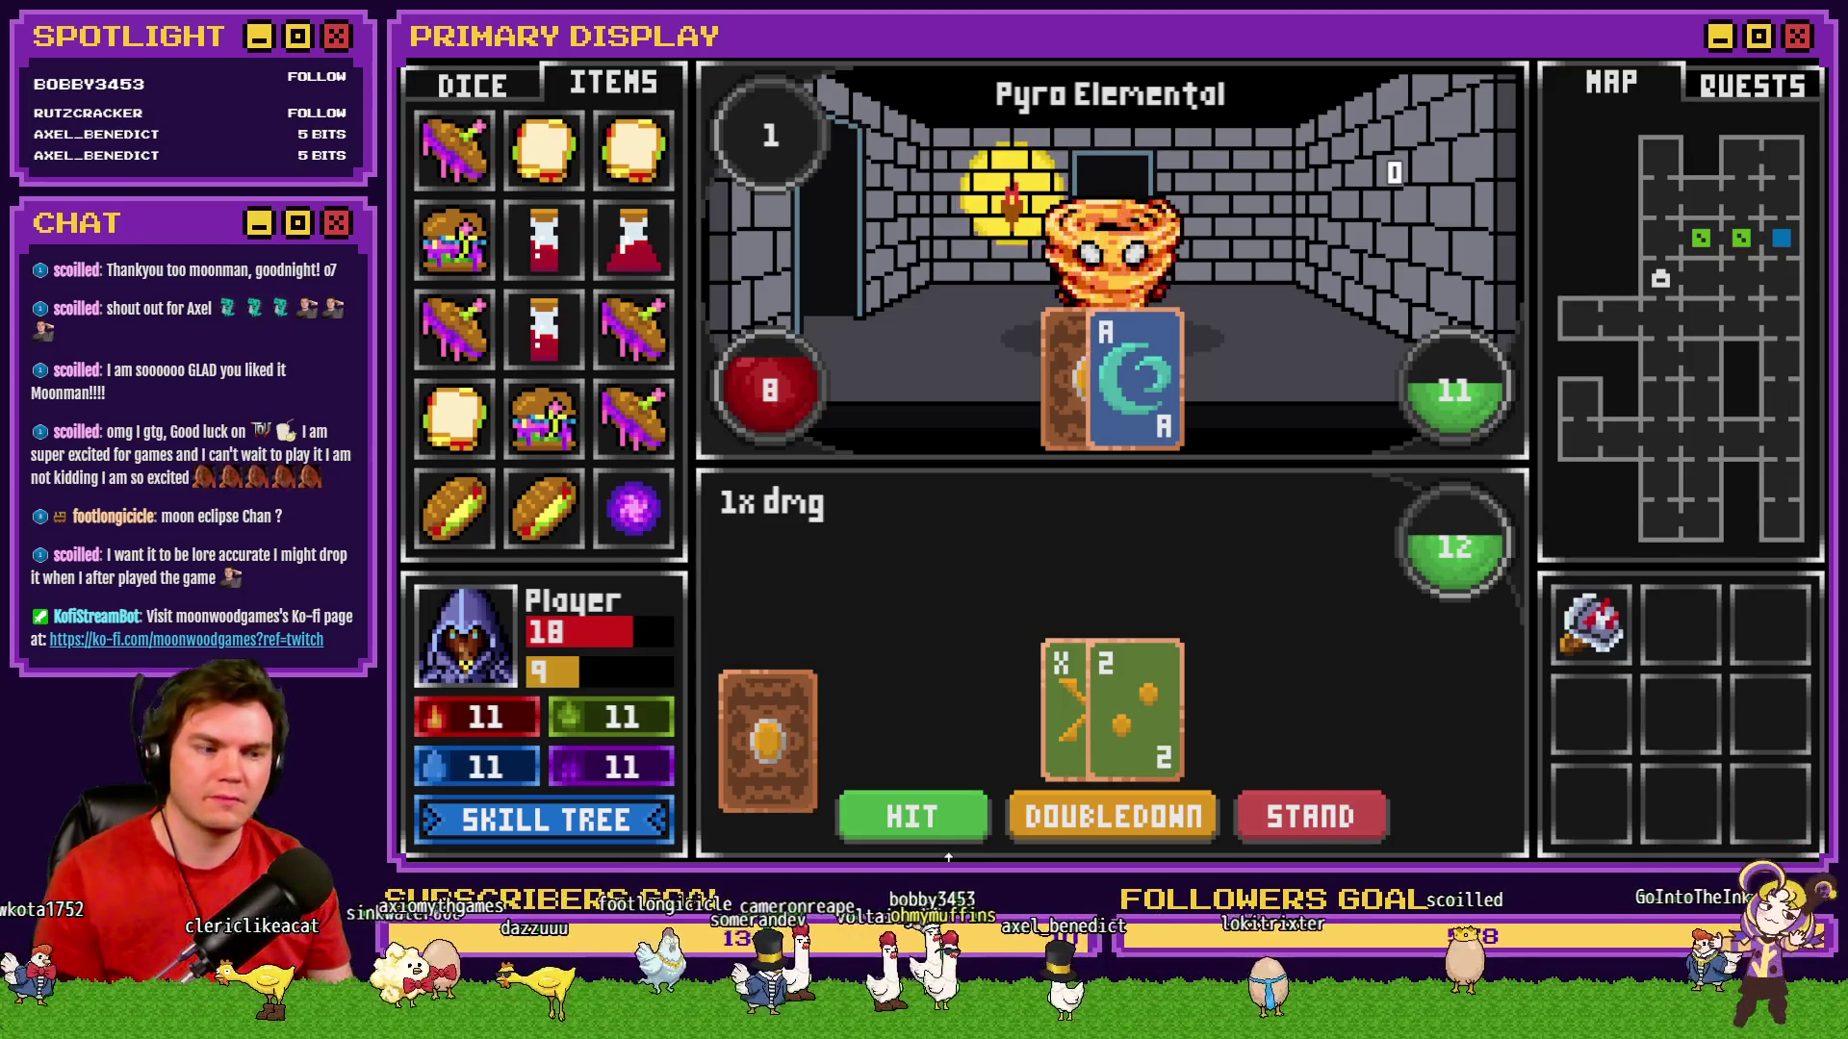
Hit to 18, stand, bet evens on the tie roll, then close the playtest.
left_click(949, 830)
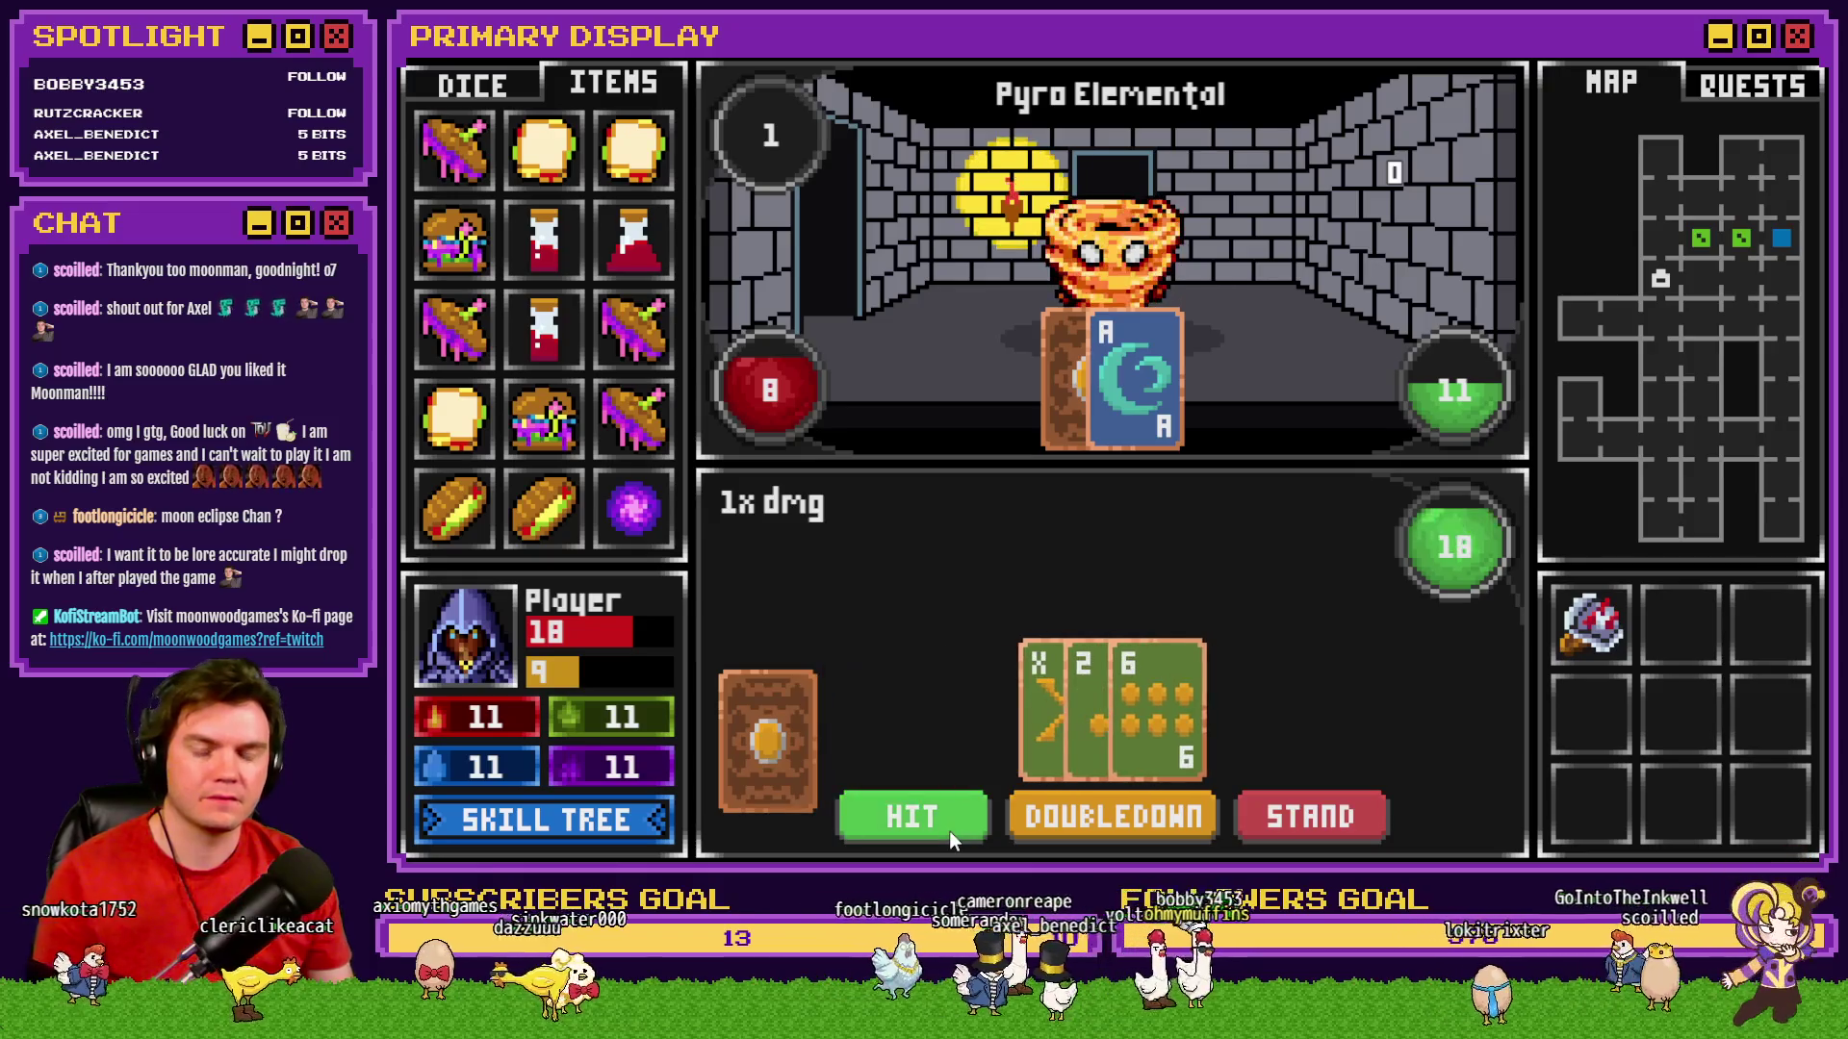
left_click(1303, 816)
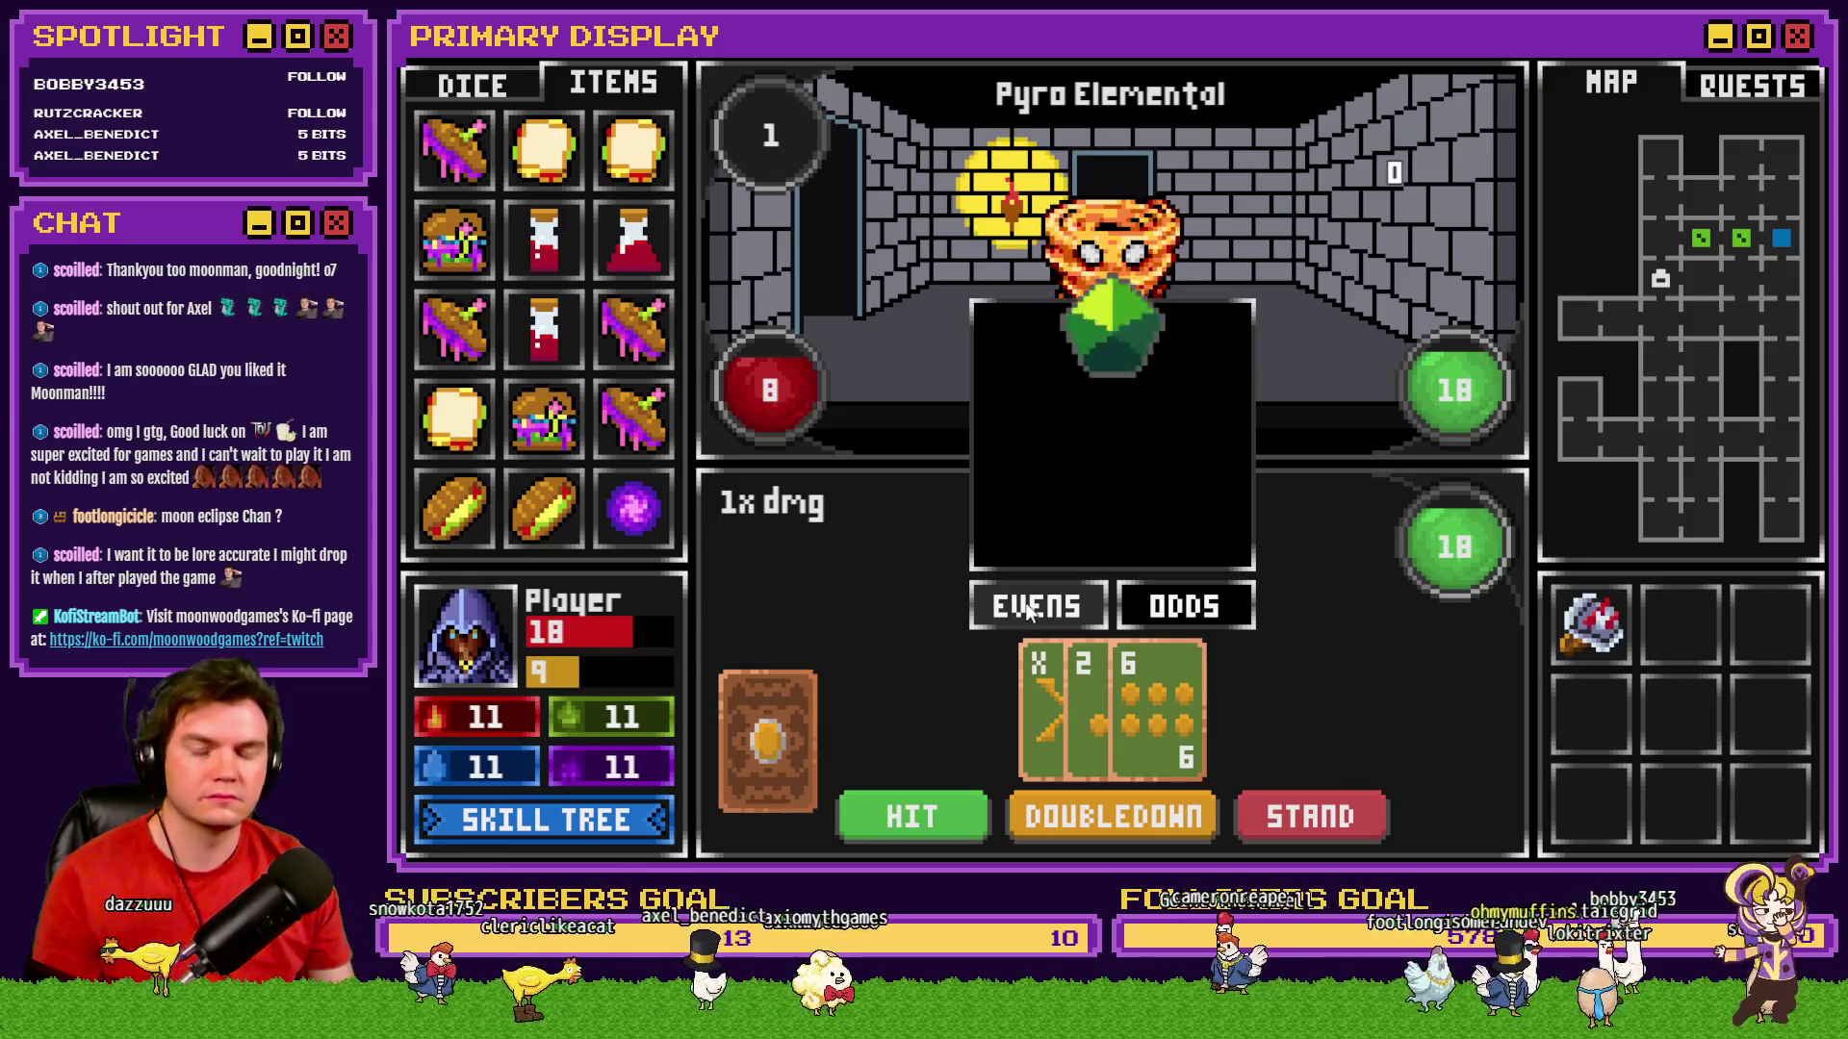
left_click(1027, 606)
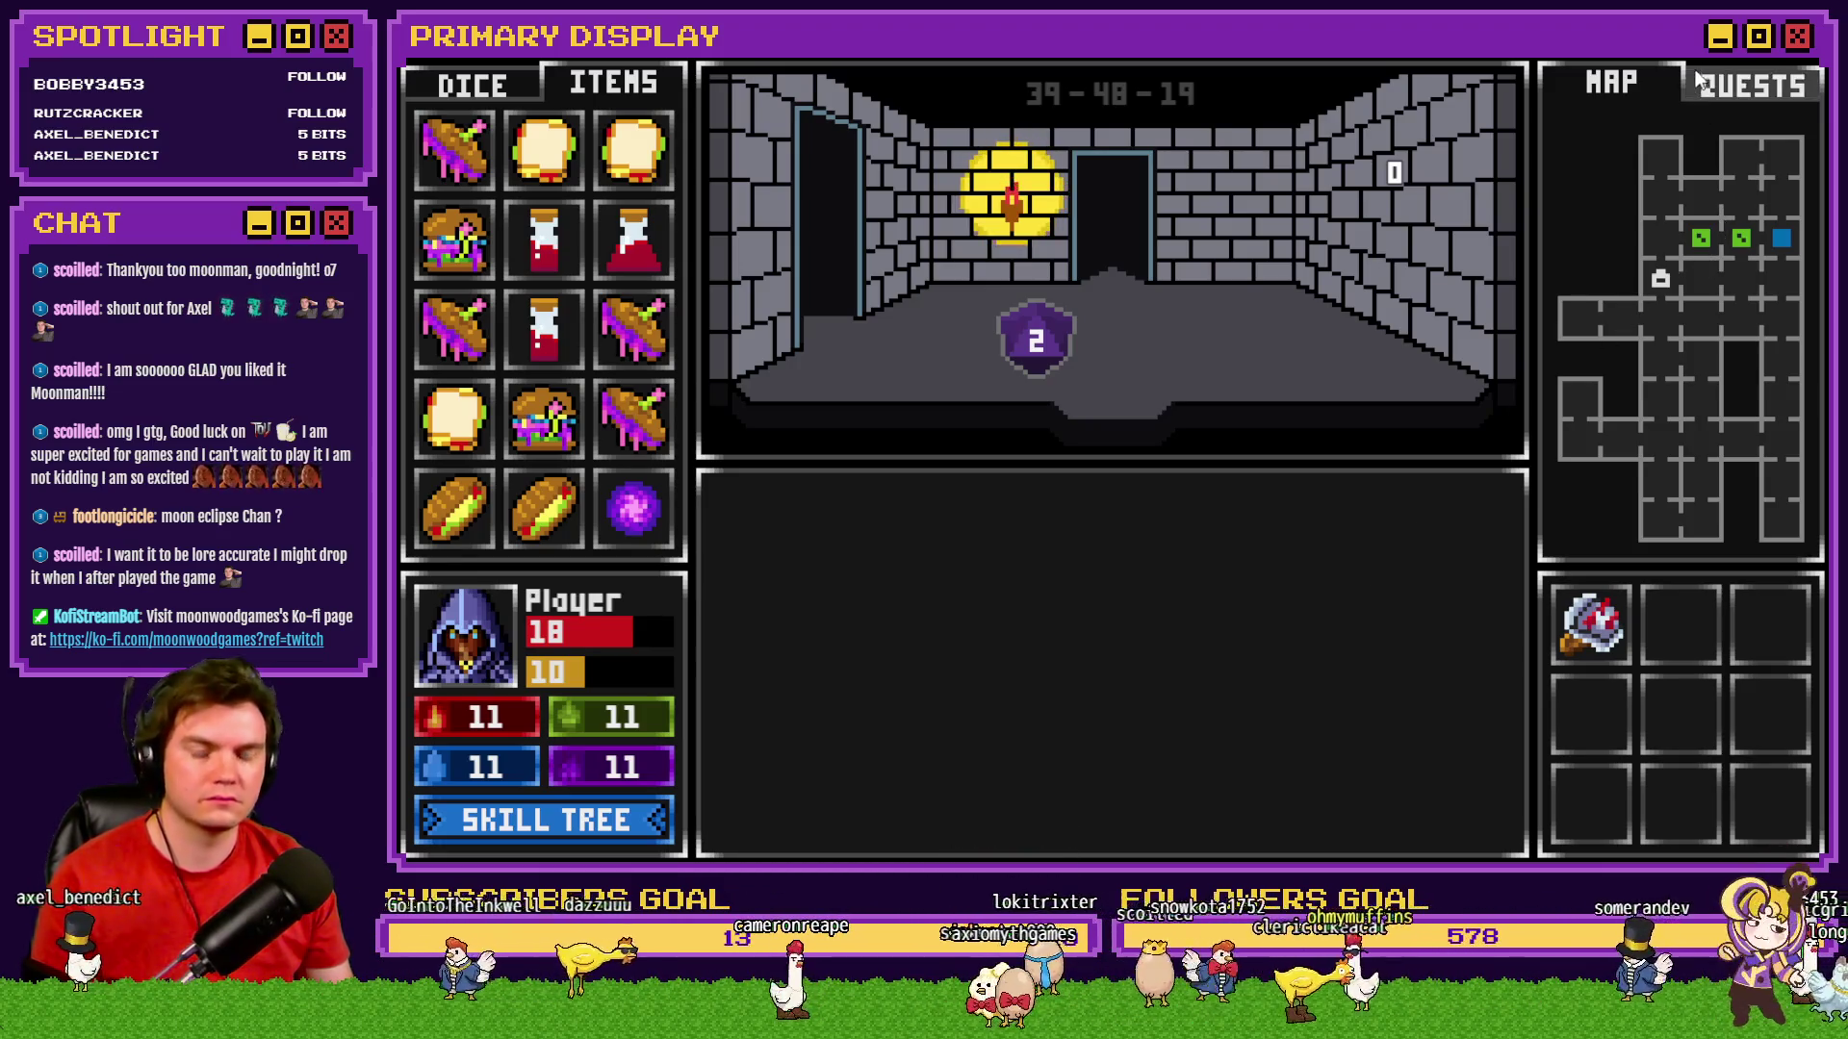
left_click(1805, 48)
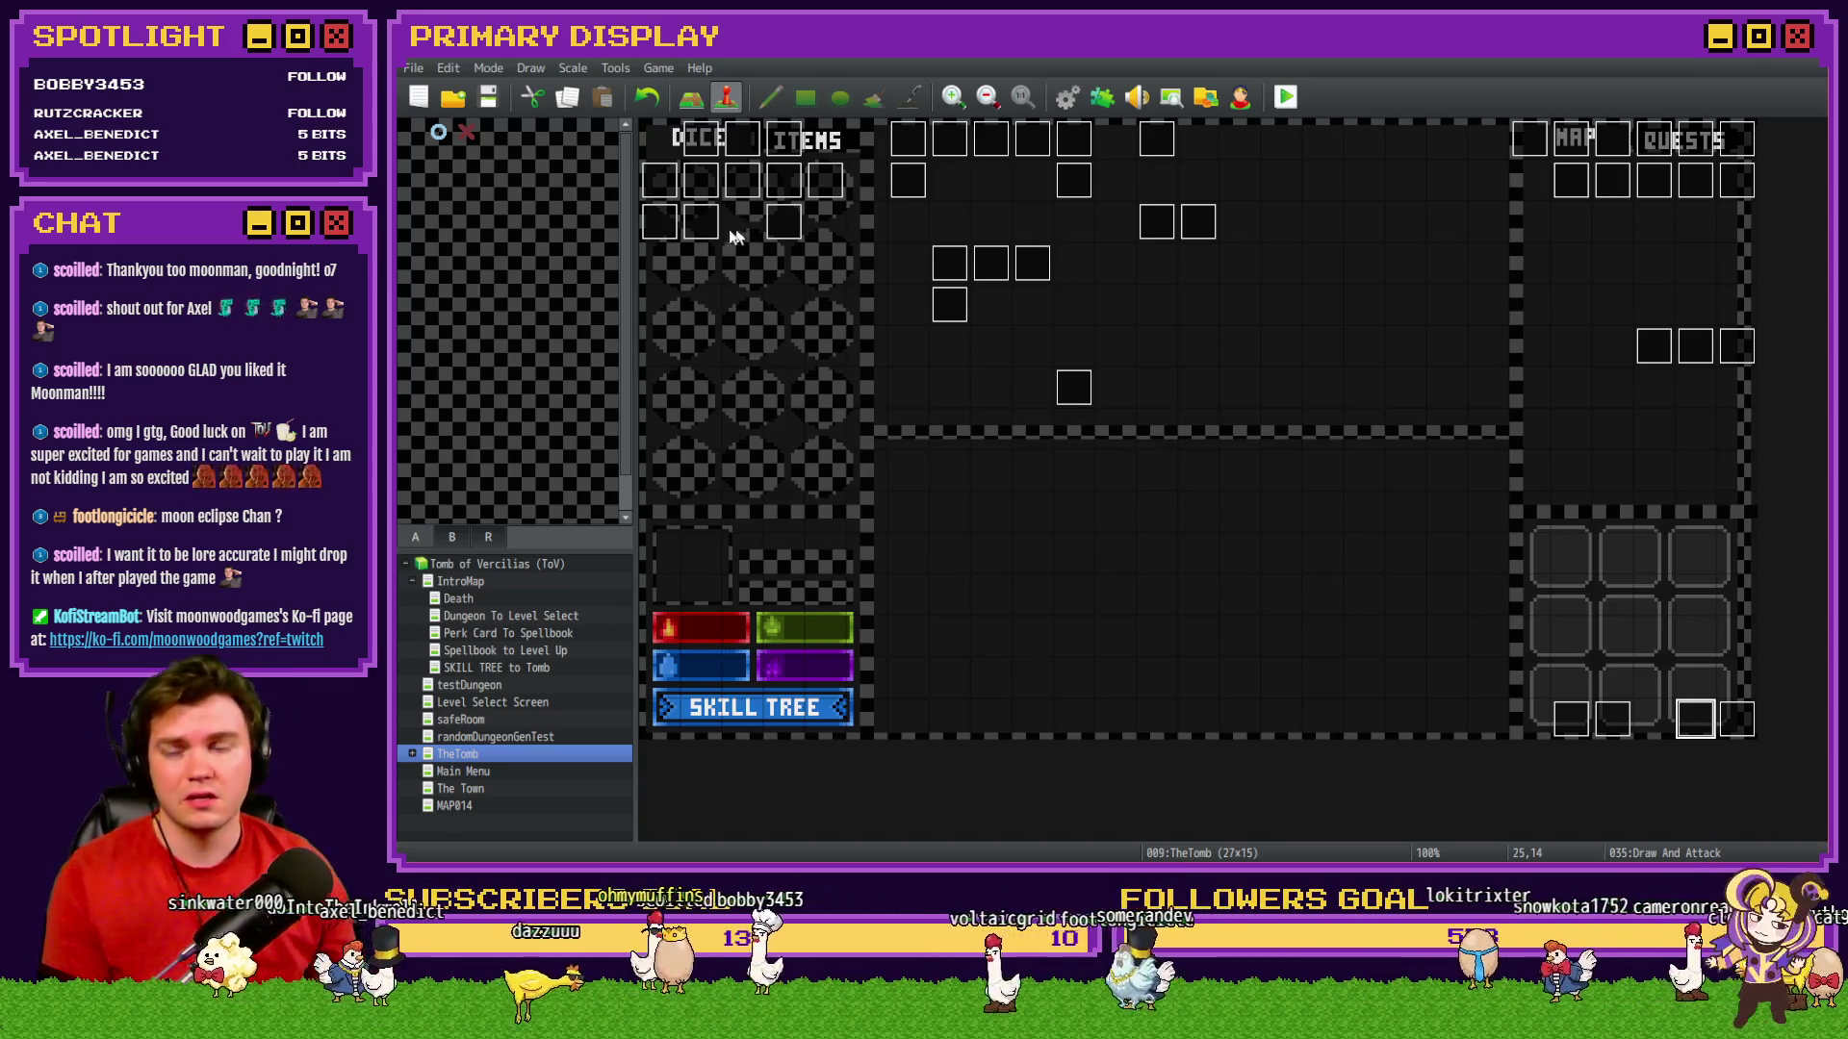
Open page 2 of the menuItems/skillTree event and scroll to the Dexterity Skill 5 Sleight of Hand code.
double_click(743, 183)
left_click(720, 223)
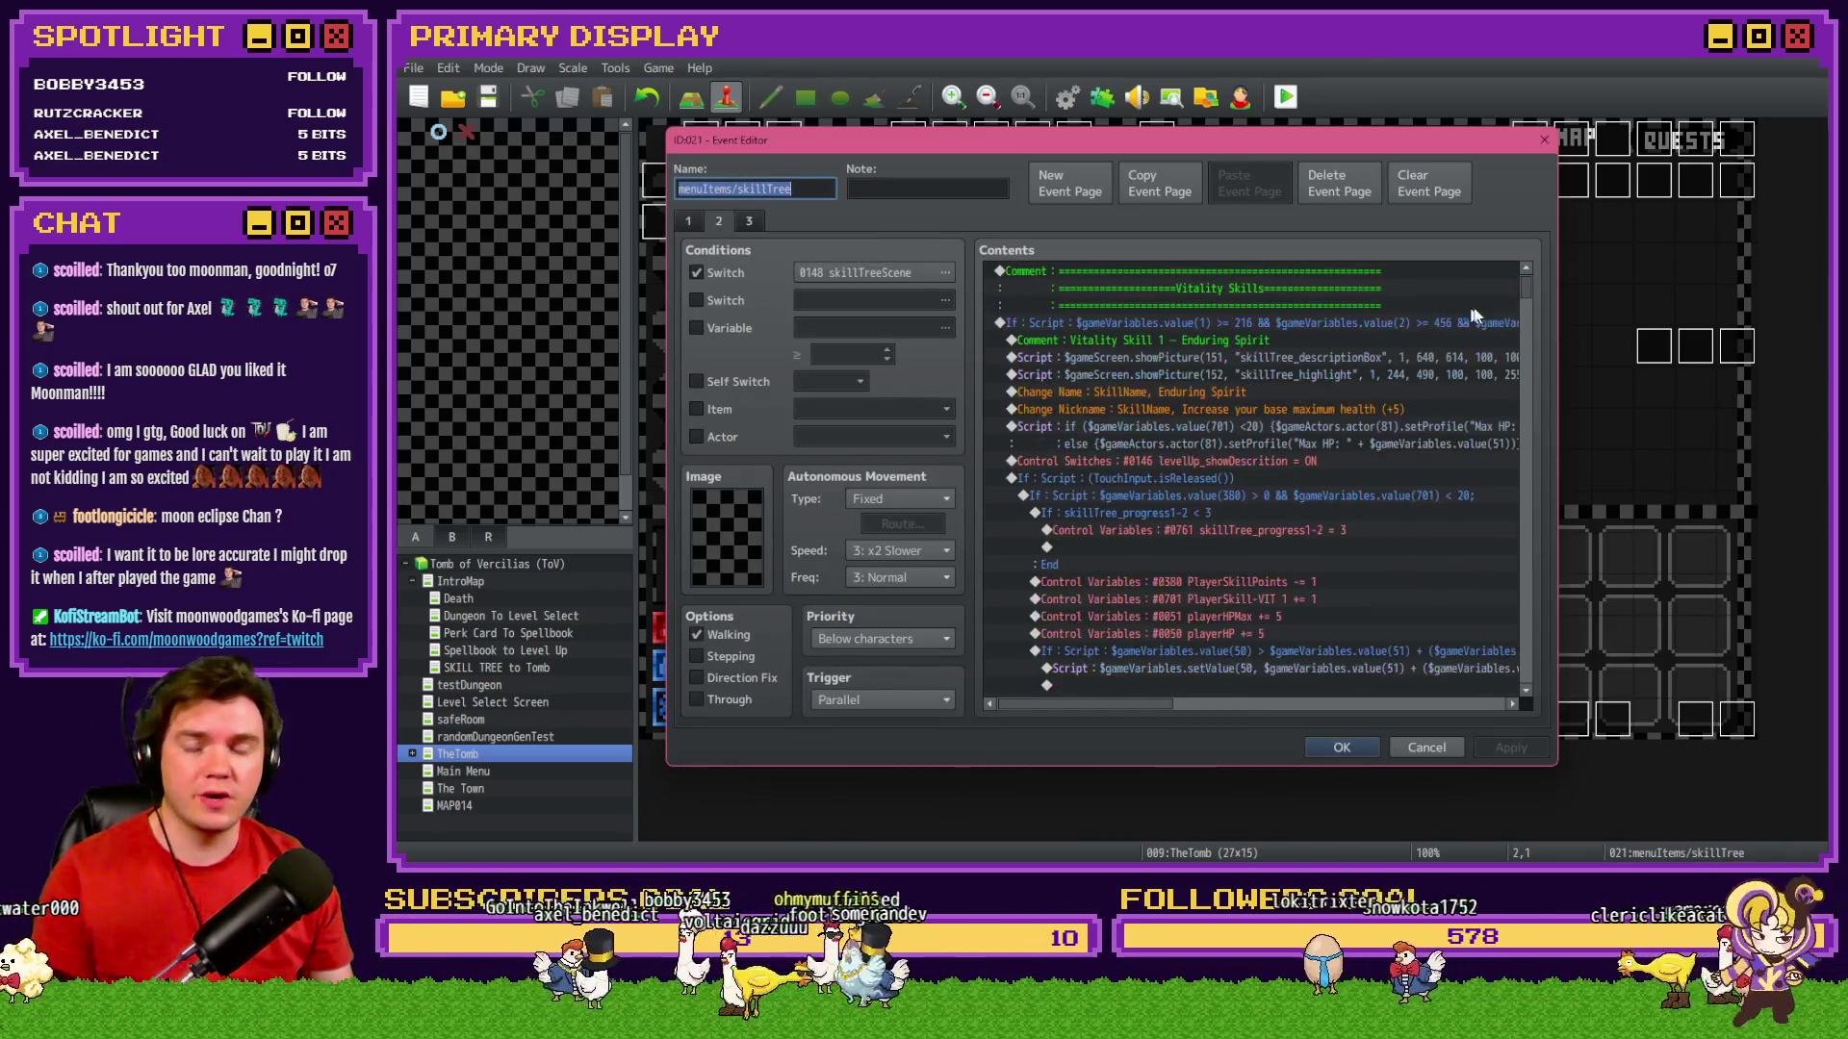
left_click_drag(1522, 288, 1515, 579)
left_click_drag(1146, 709, 1207, 712)
scroll(1195, 639, "up", 10)
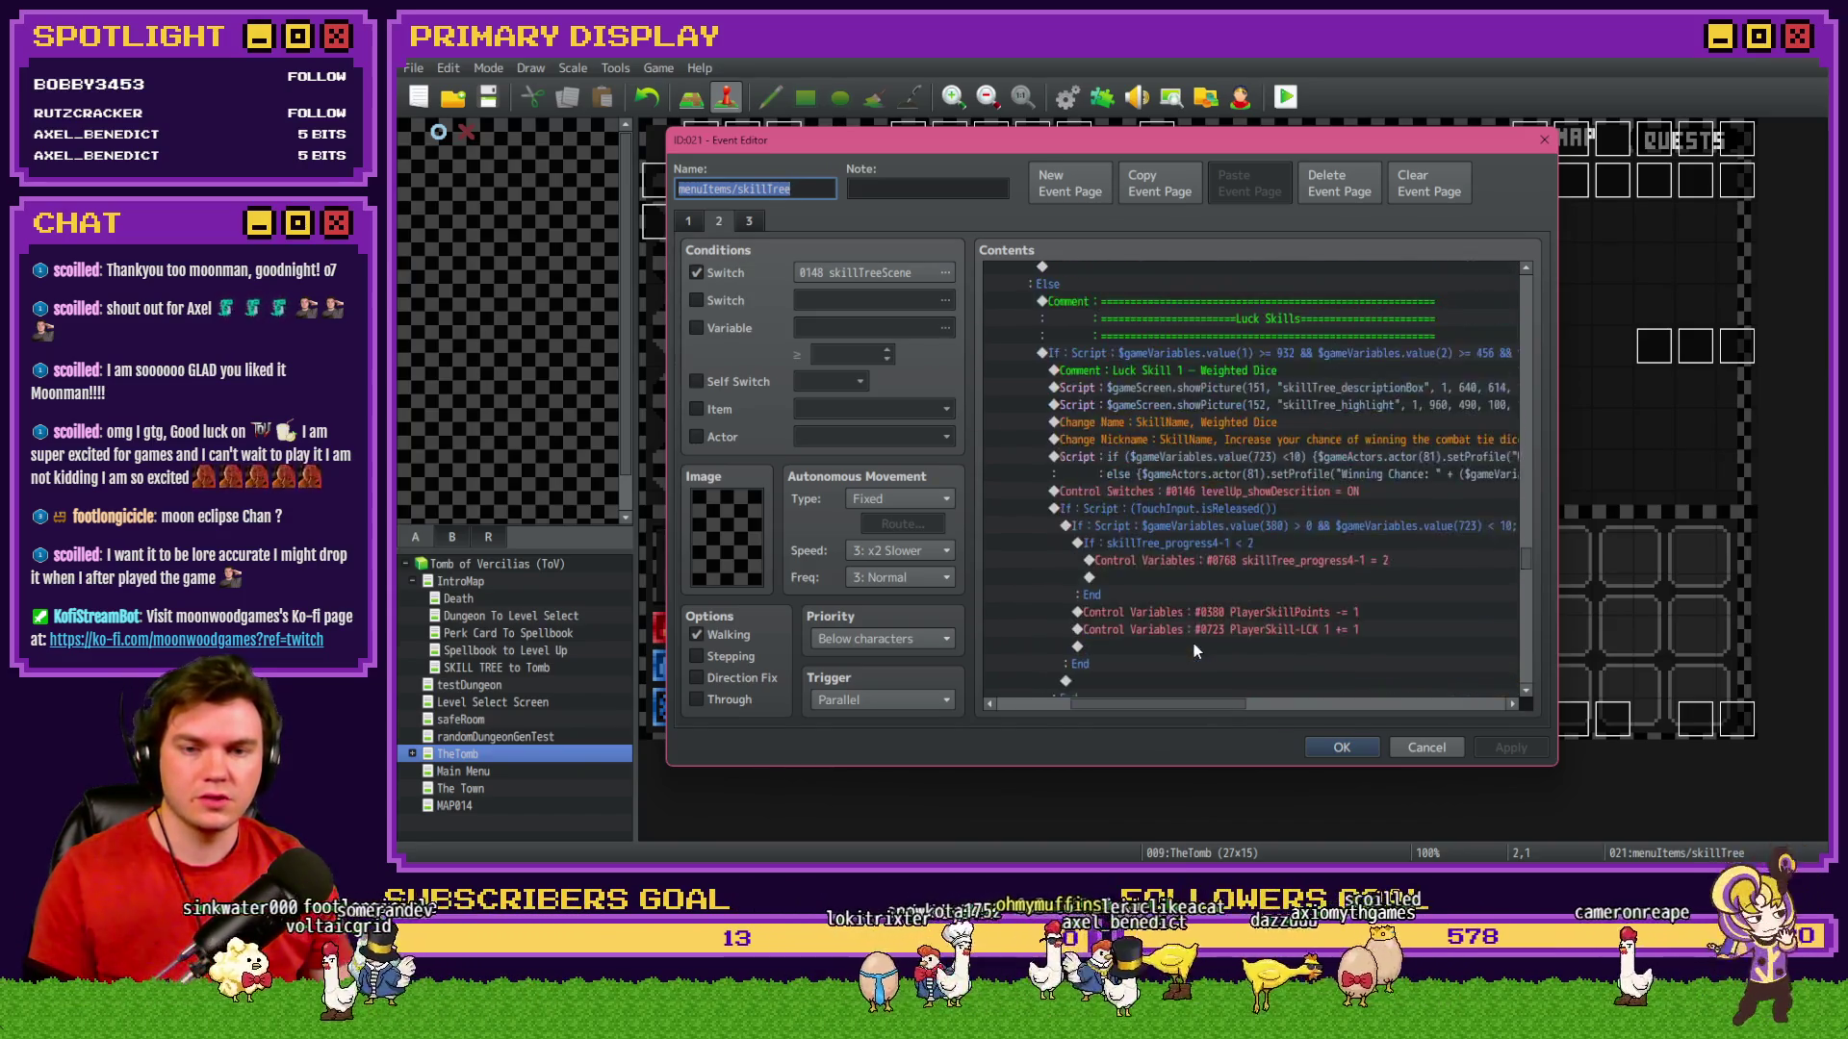
left_click_drag(1526, 552, 1544, 423)
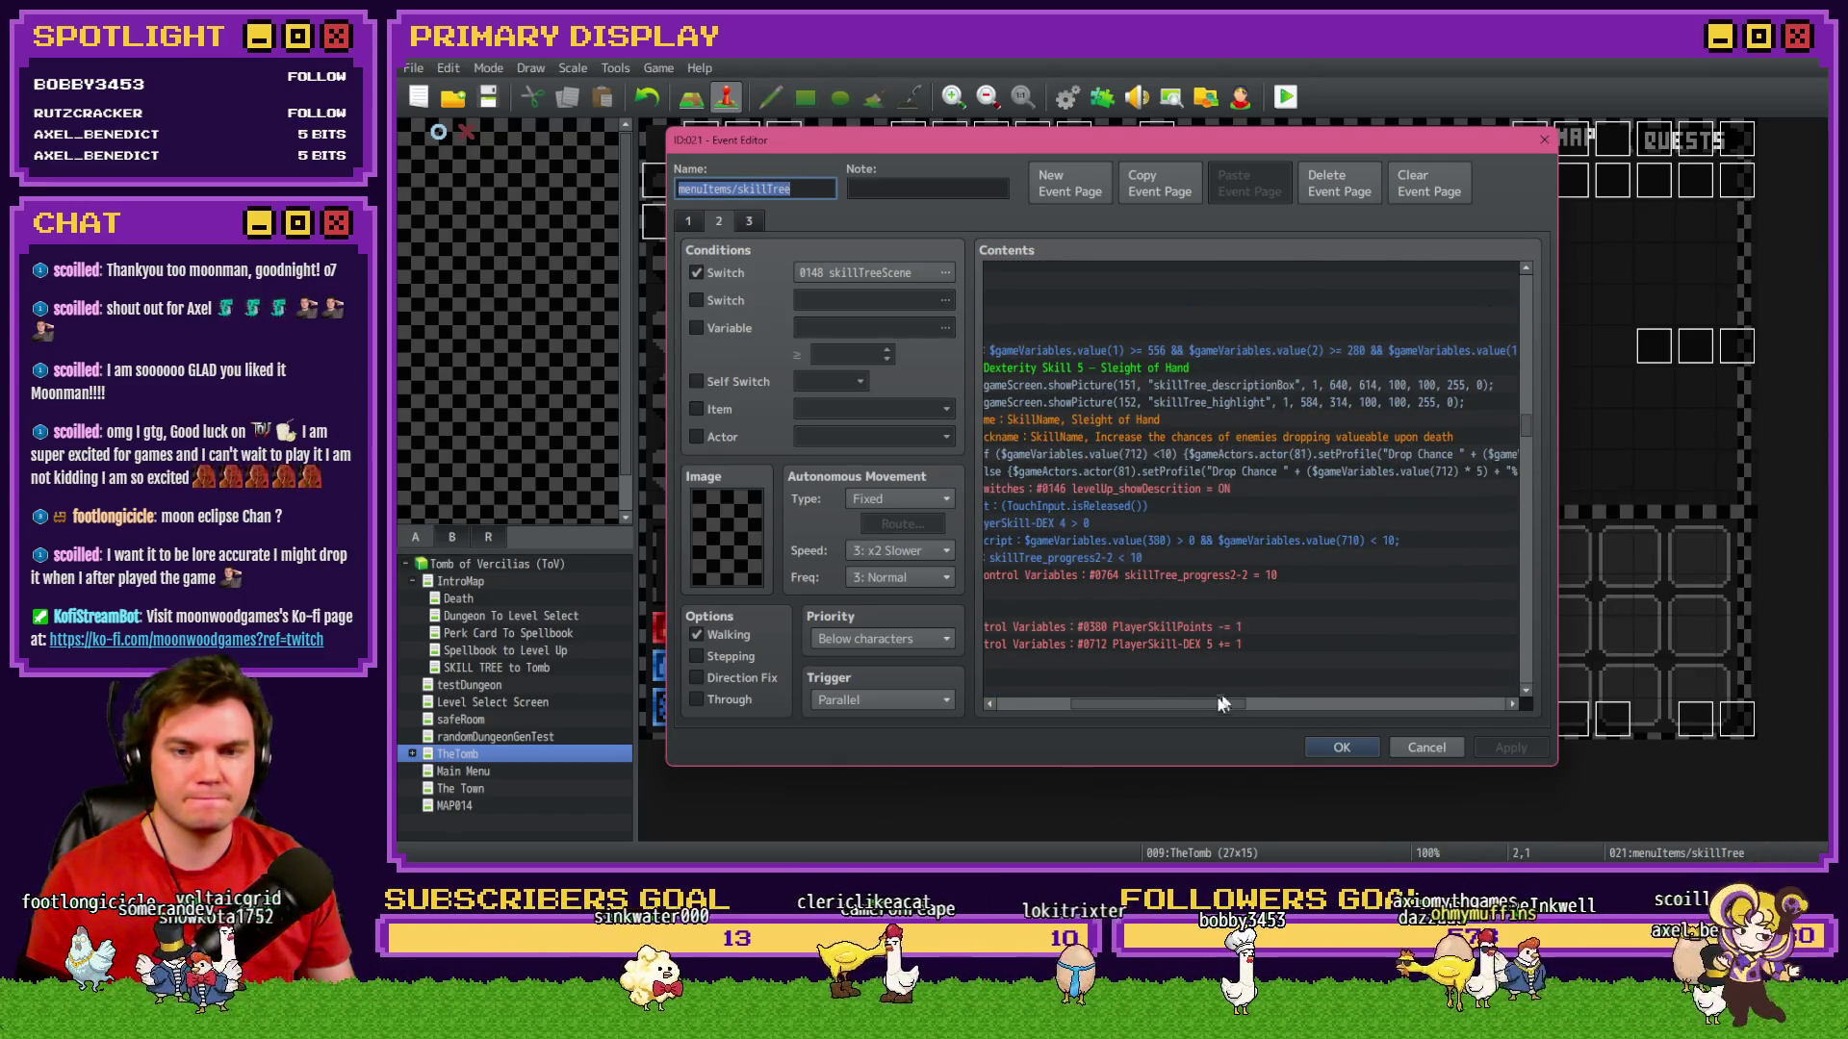
mouse_move(1181, 707)
left_mouse_down()
mouse_move(1158, 707)
mouse_move(1319, 708)
mouse_move(1124, 705)
mouse_move(1151, 702)
left_mouse_up()
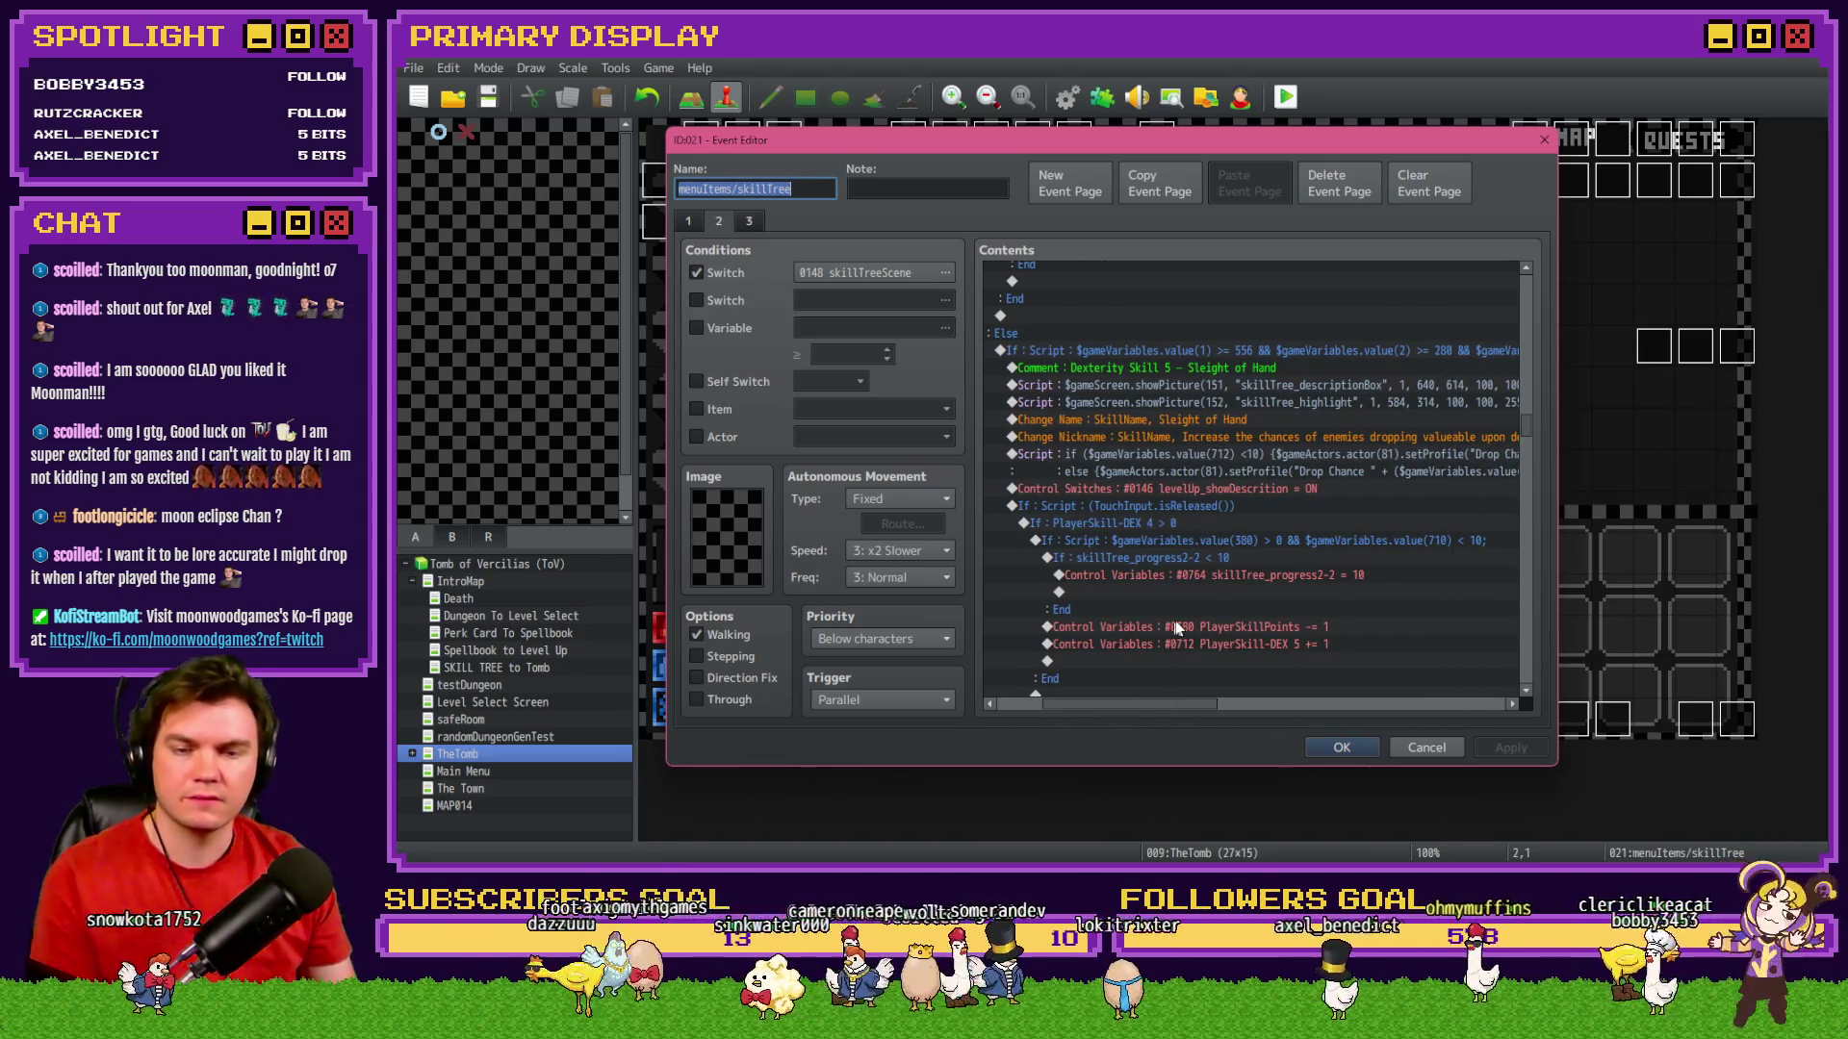
scroll(1164, 529, "down", 2)
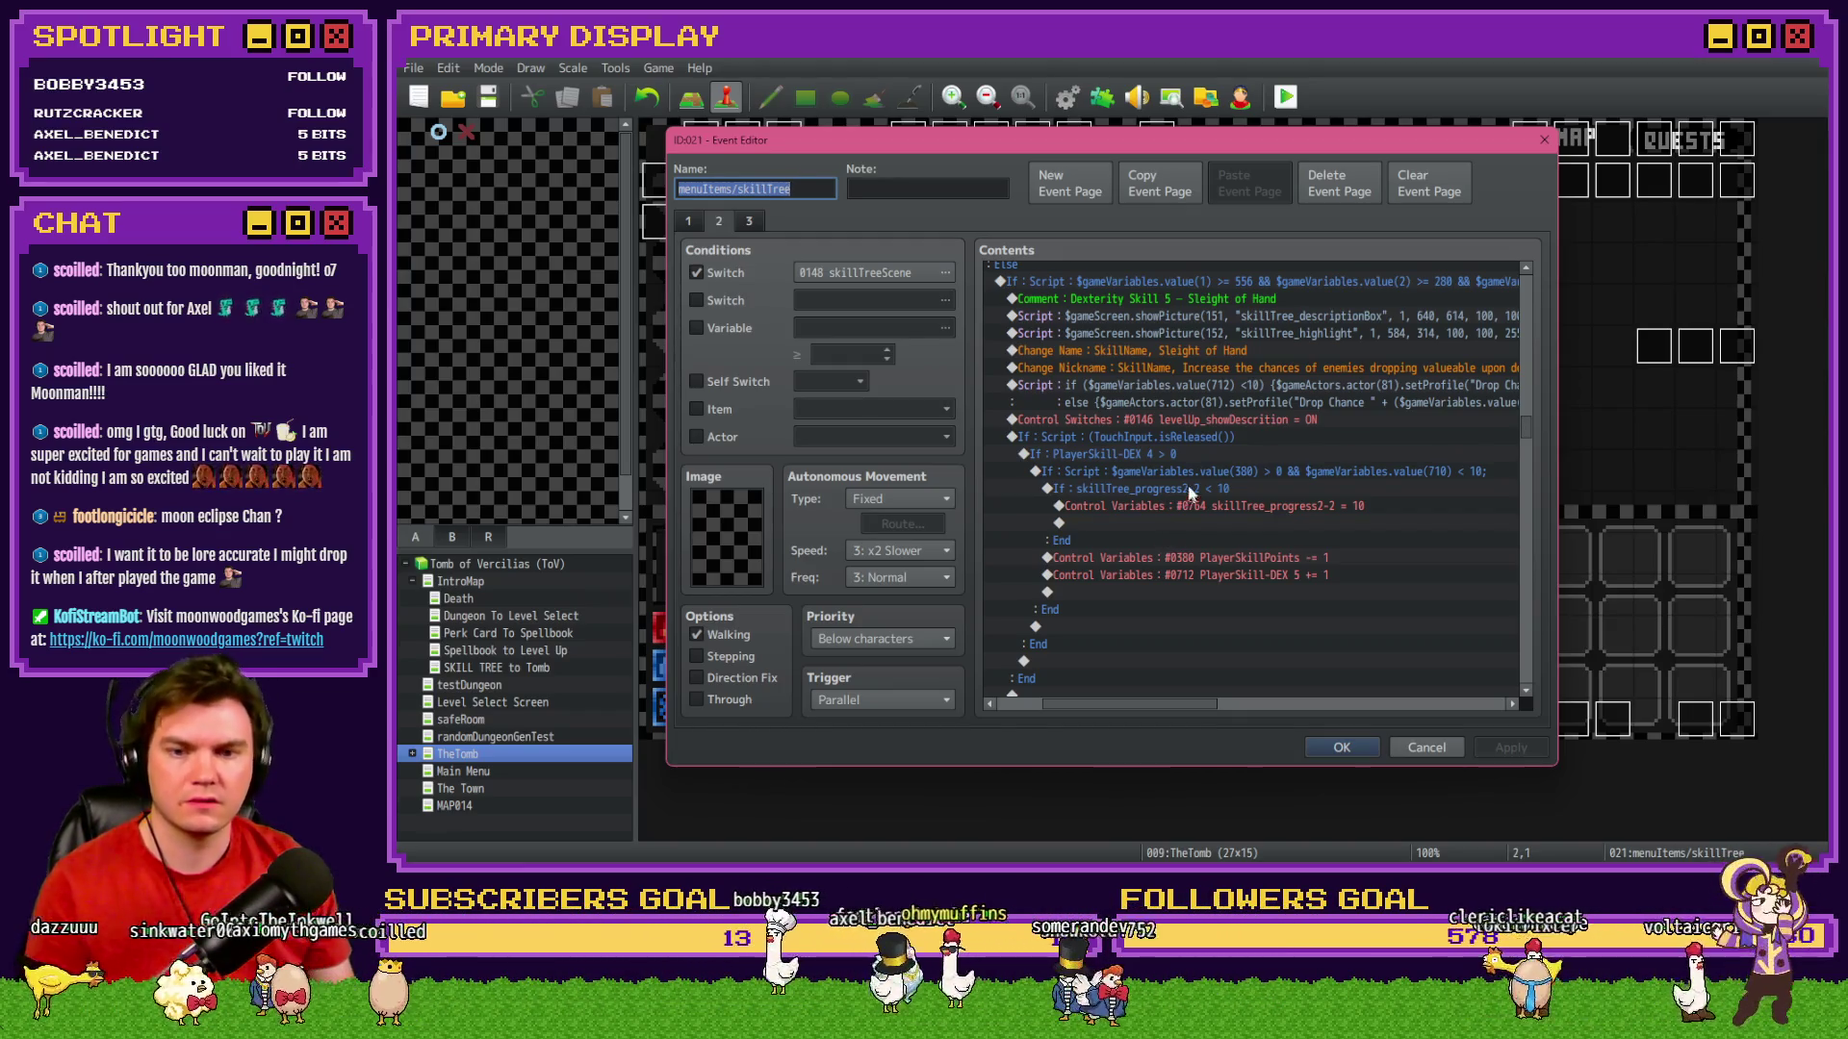
left_click(1193, 454)
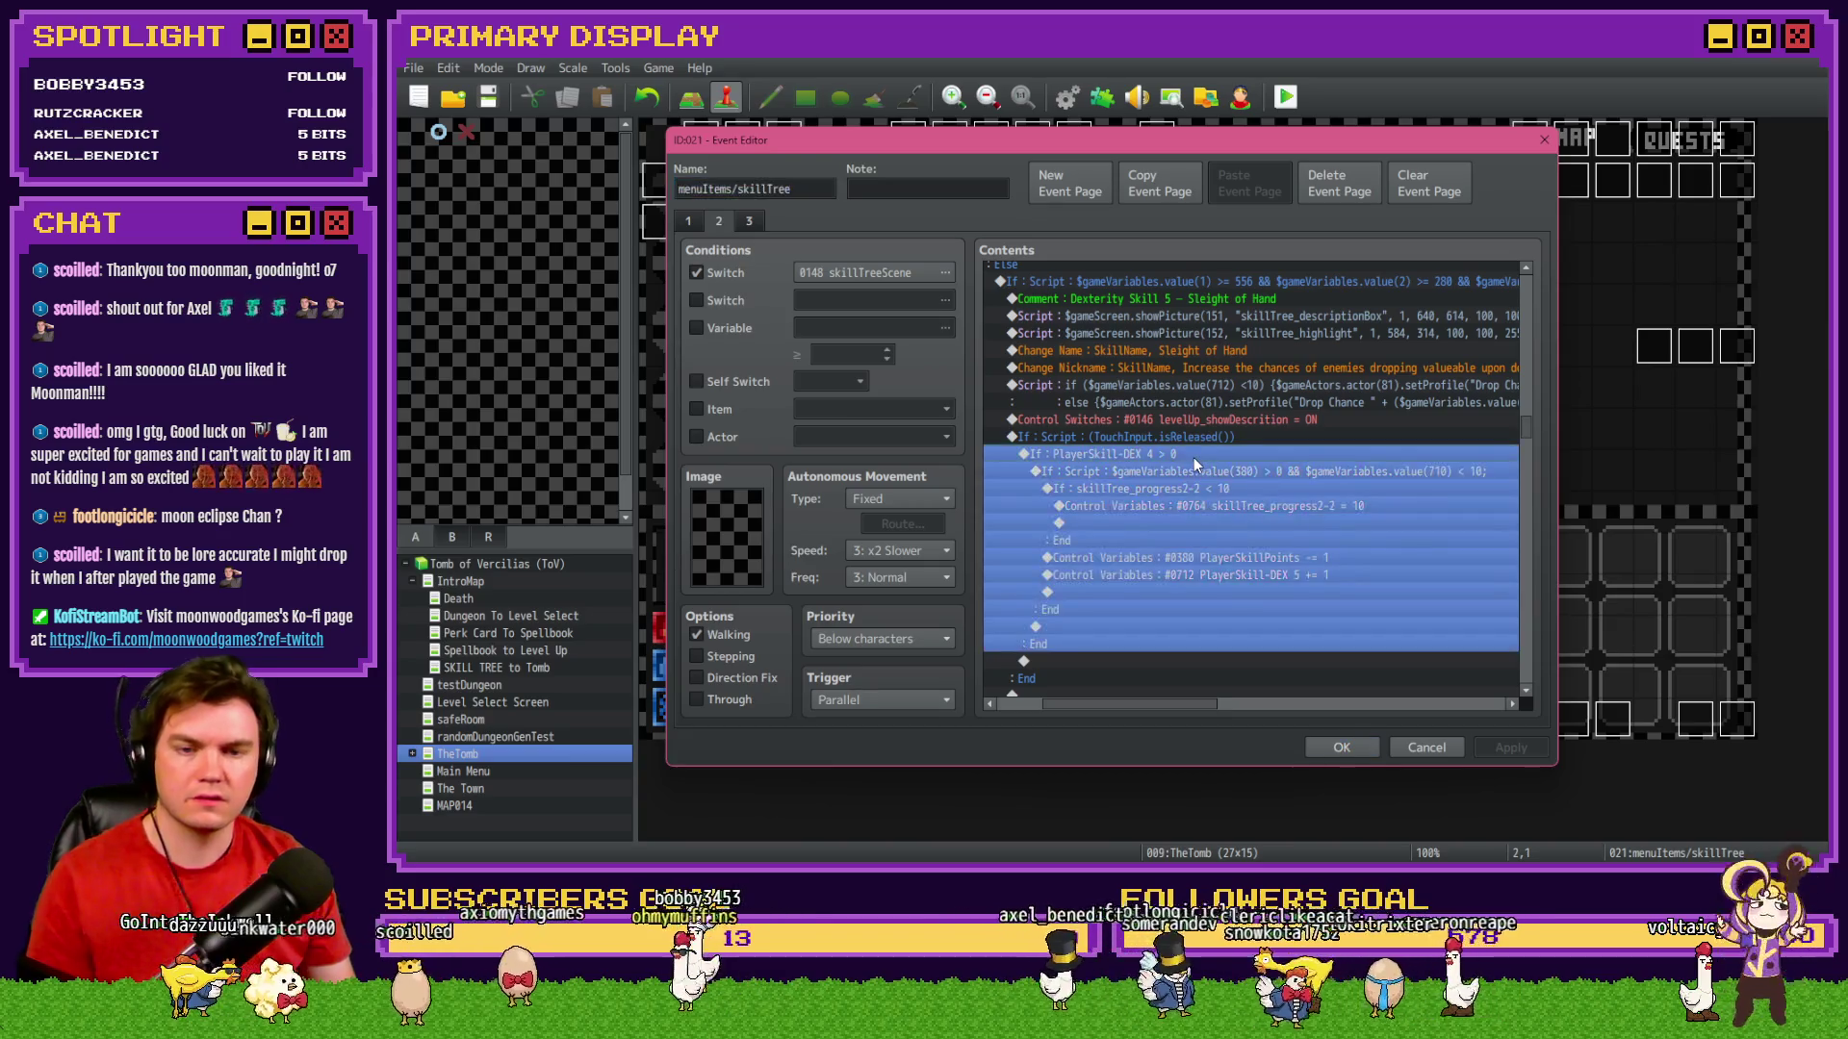
double_click(1193, 456)
key("Escape")
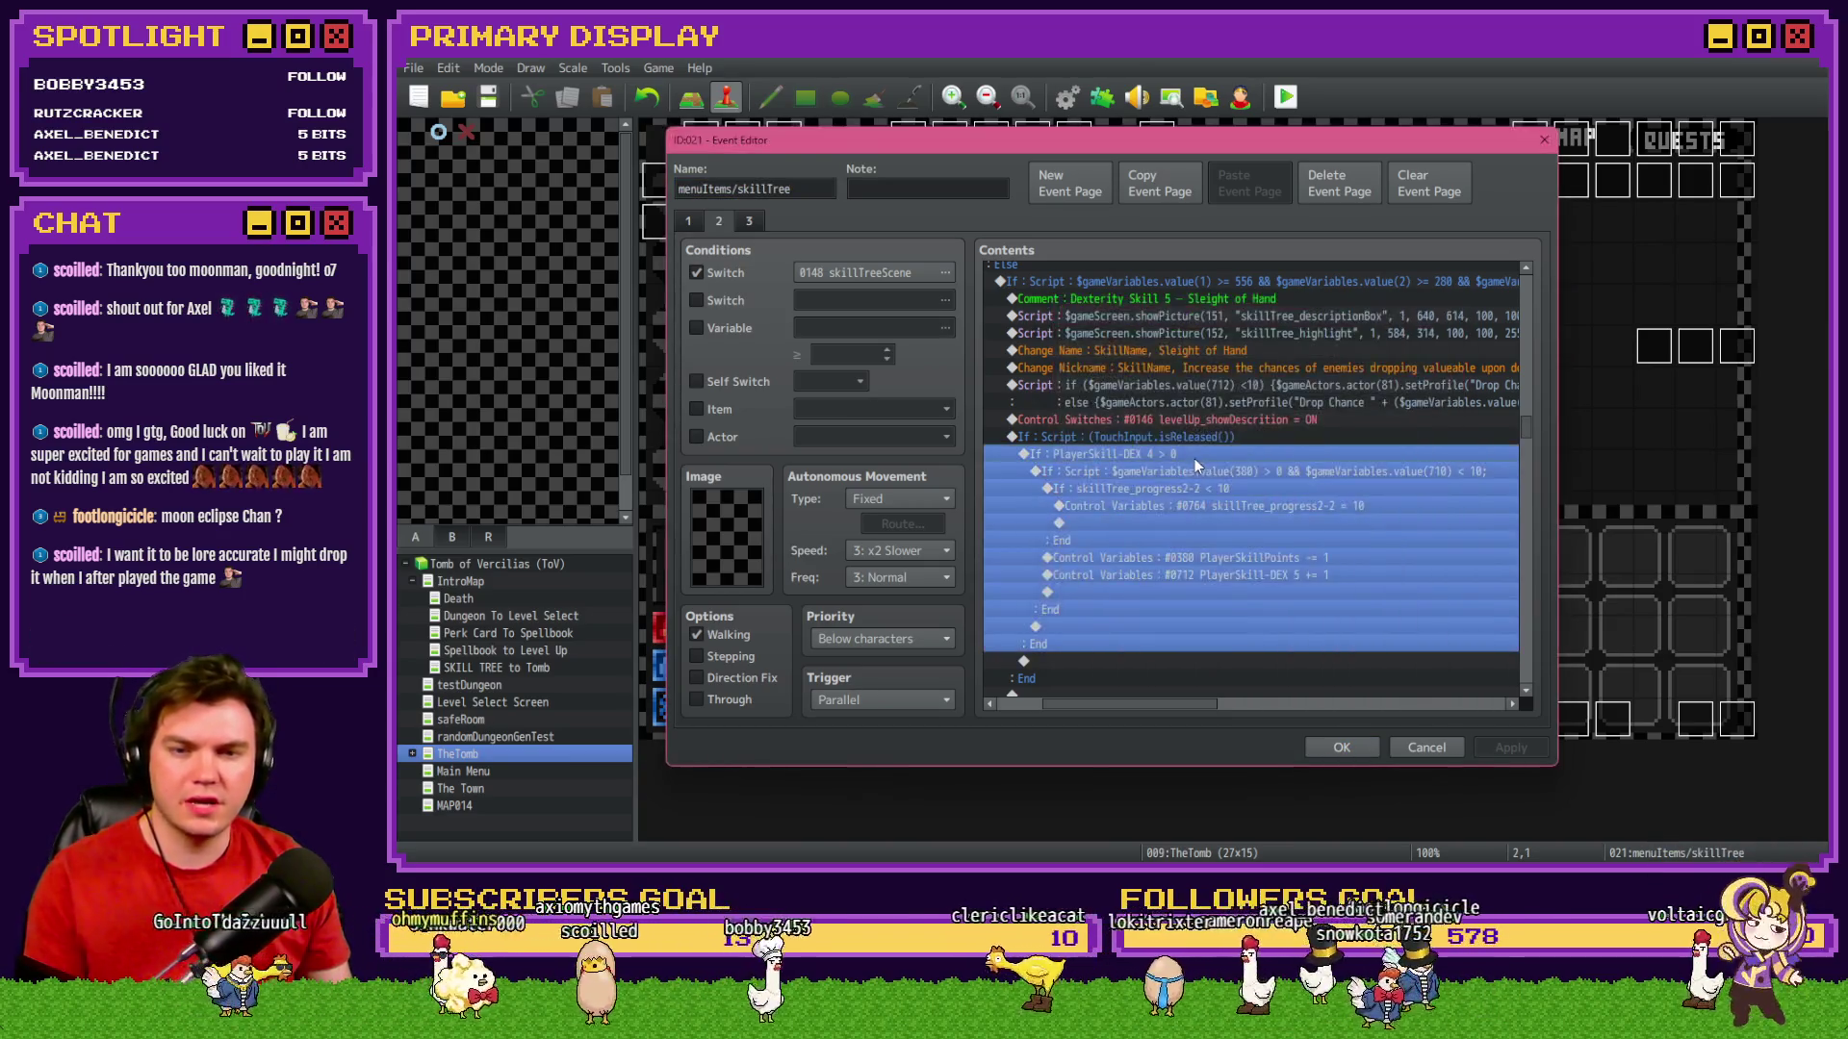
scroll(1195, 465, "up", 2)
scroll(1181, 545, "down", 2)
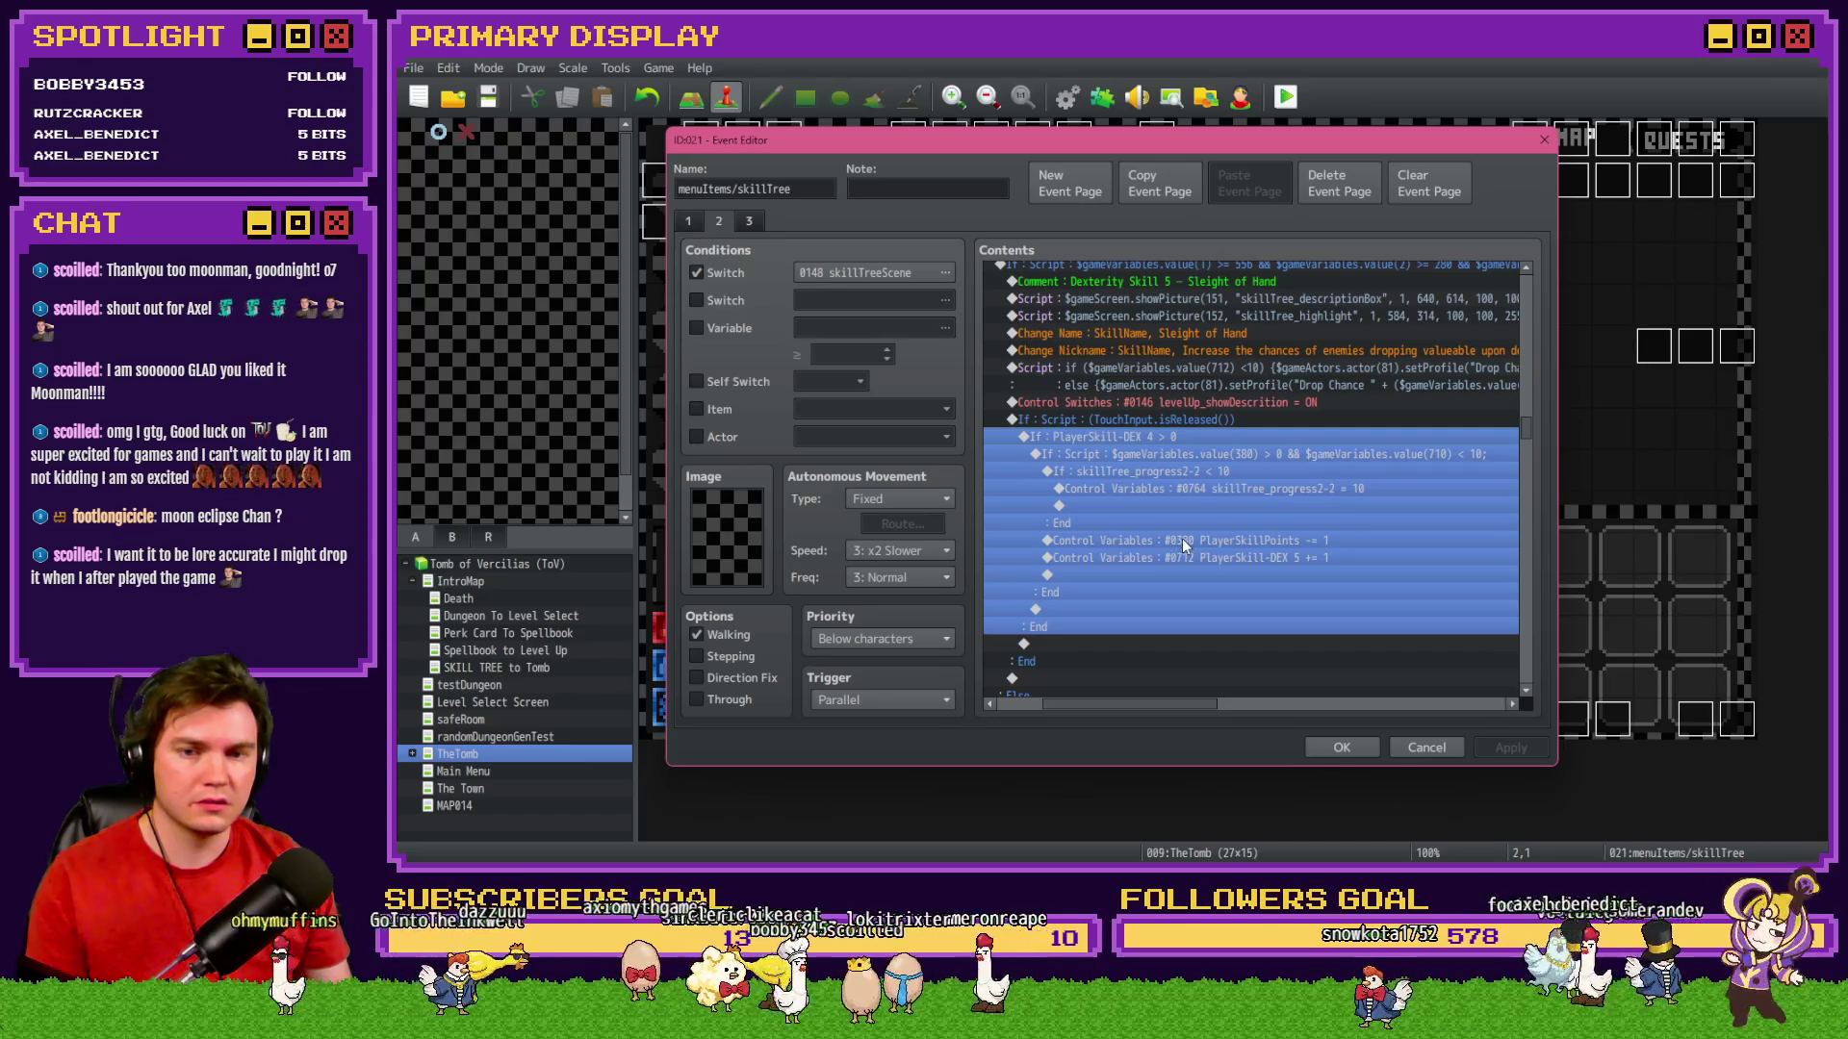
scroll(1174, 436, "down", 5)
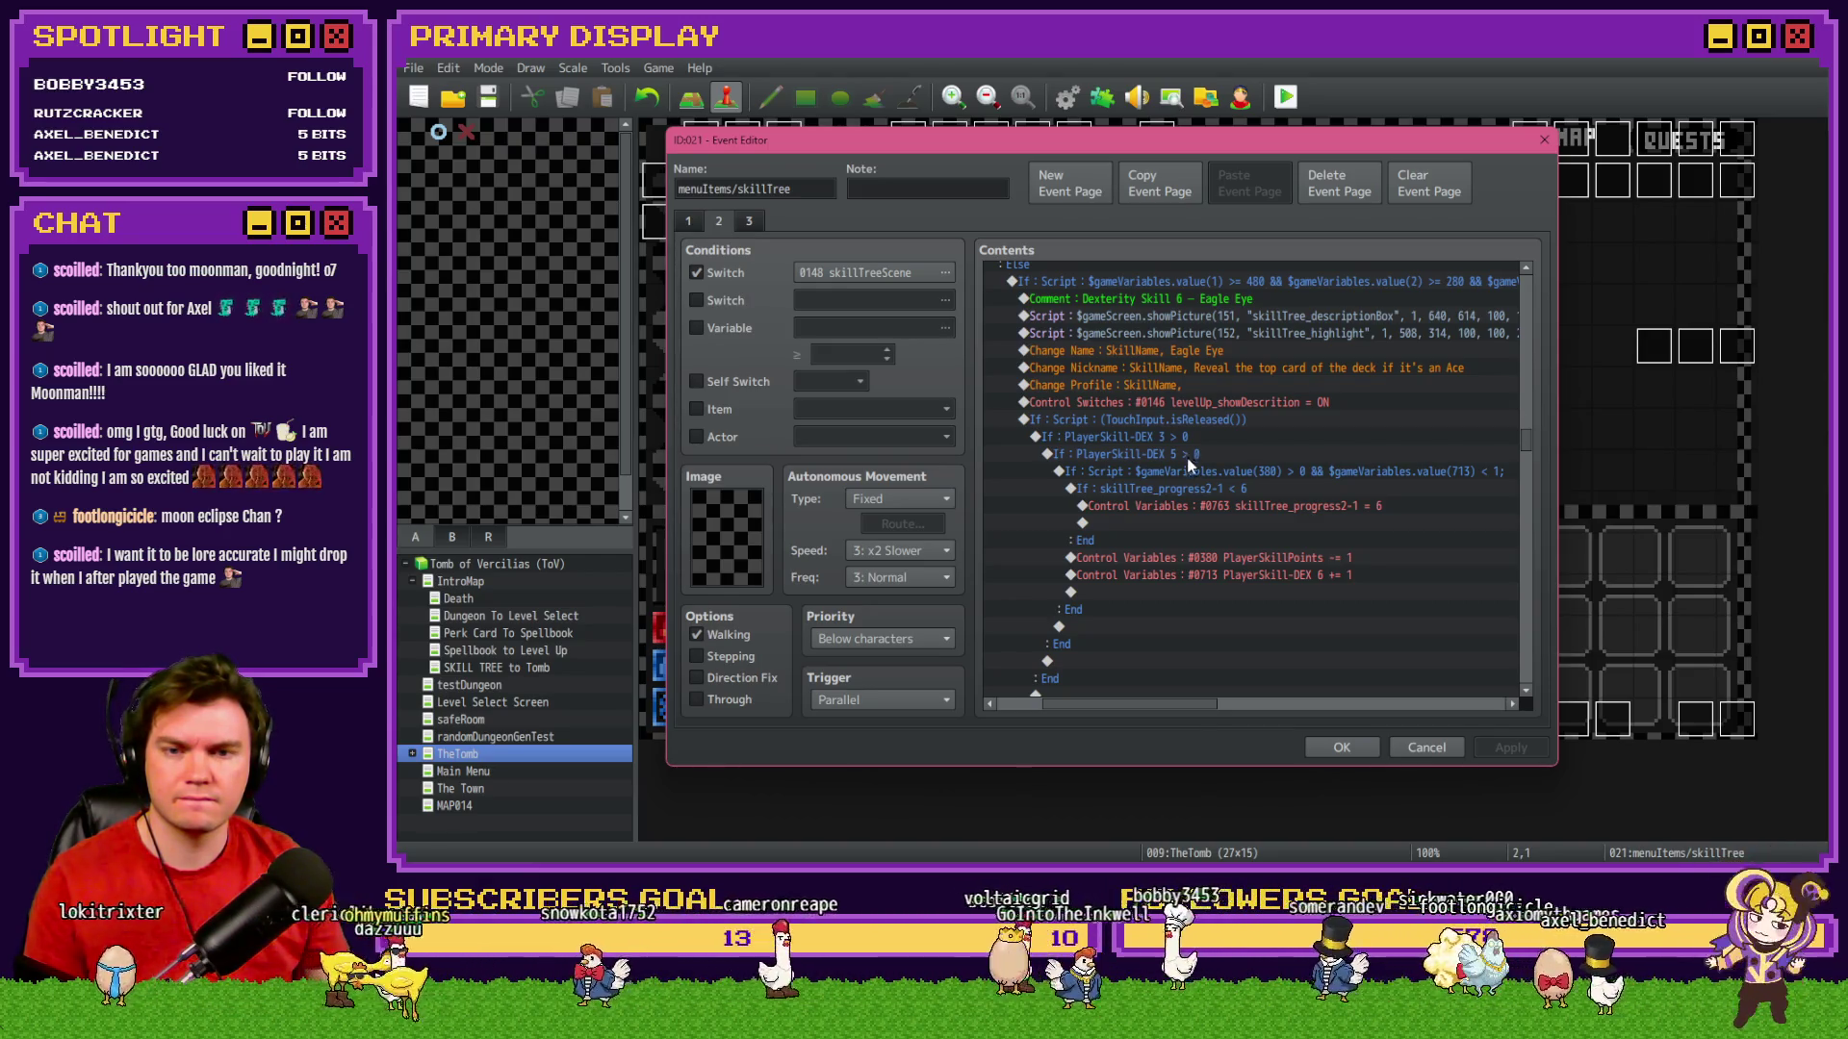
scroll(1185, 468, "up", 5)
scroll(1186, 470, "down", 3)
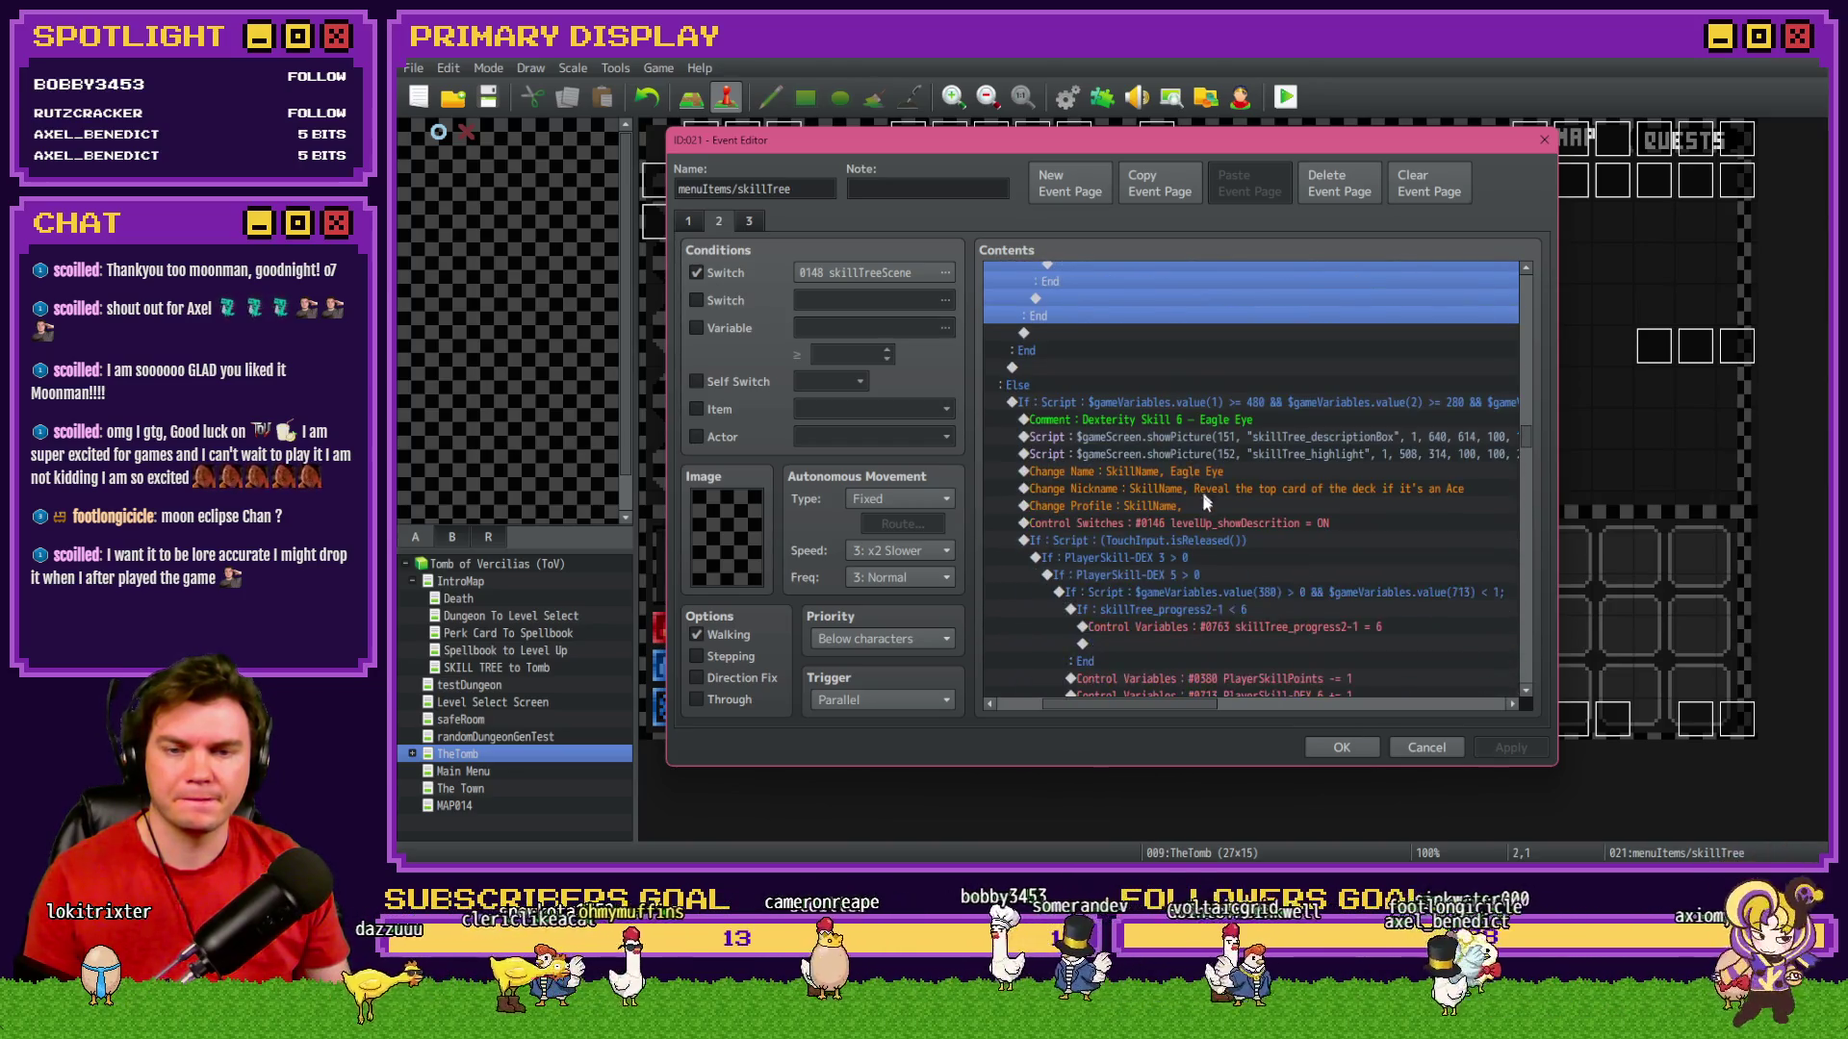
double_click(1198, 574)
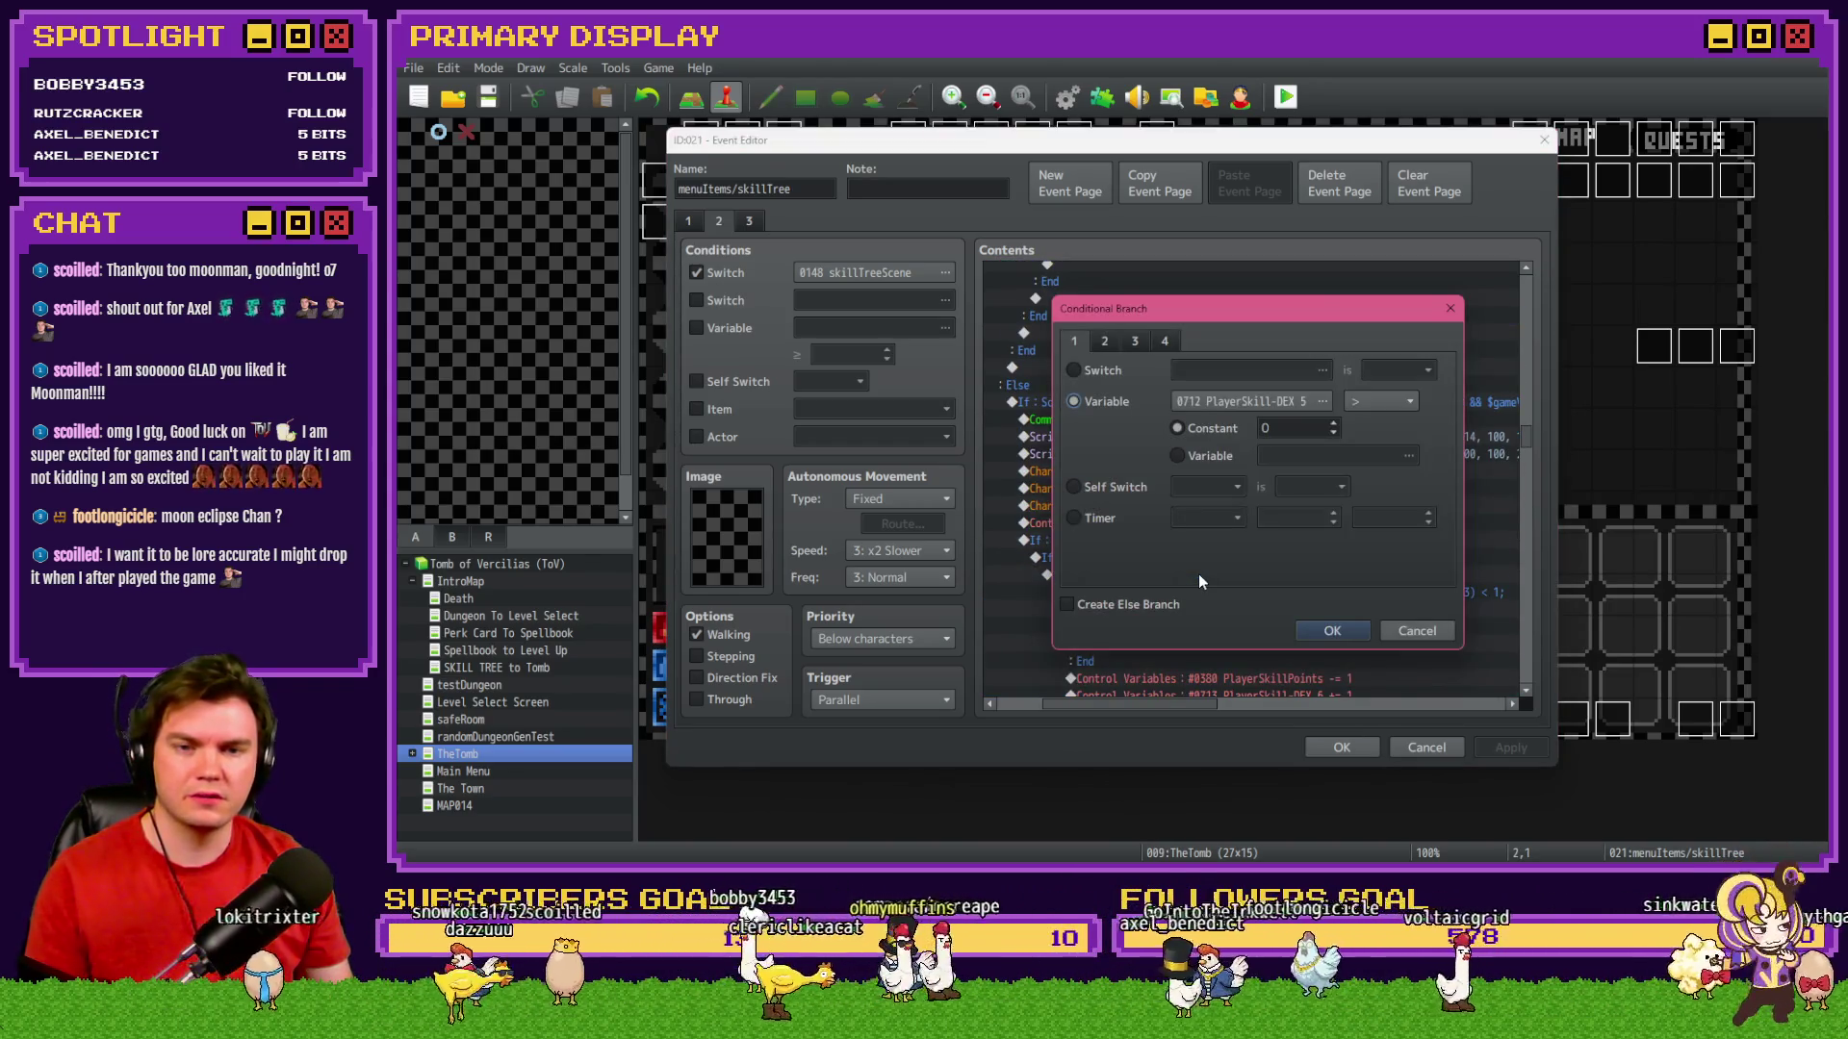
key("Escape")
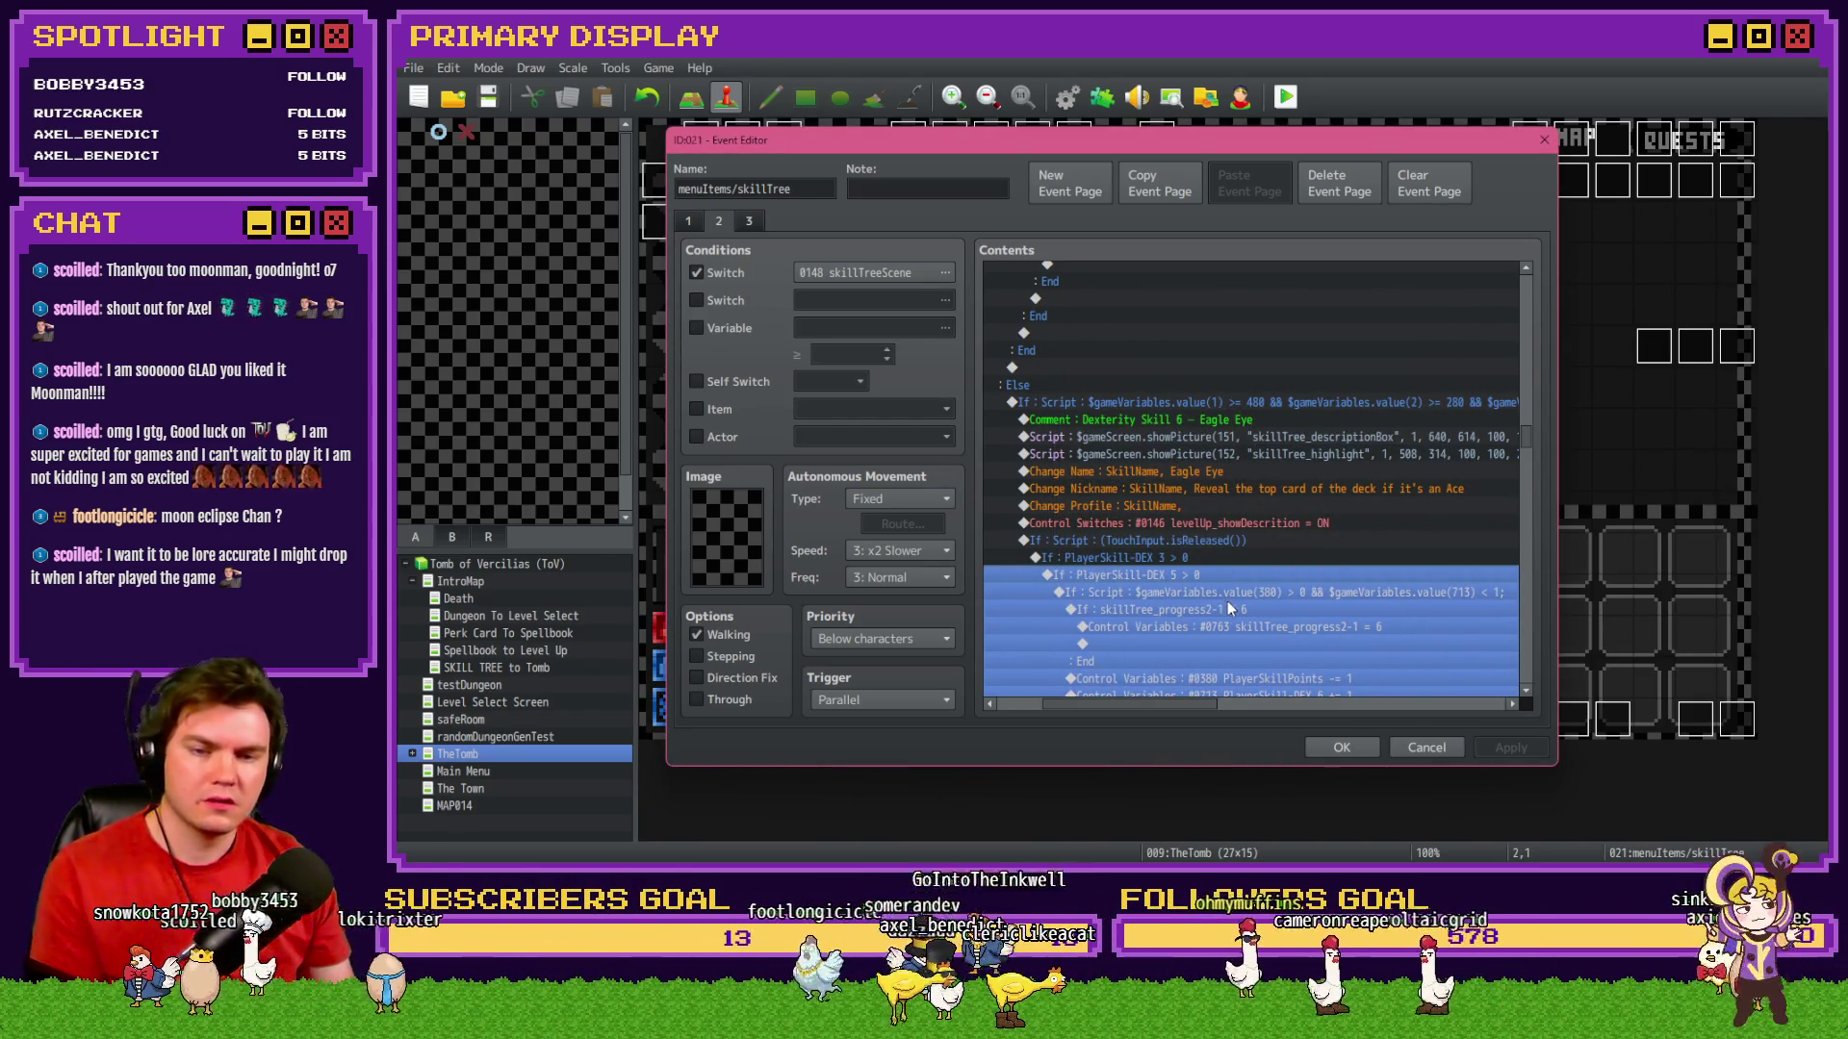
left_click(1236, 594)
left_click(1245, 608)
left_click(1252, 625)
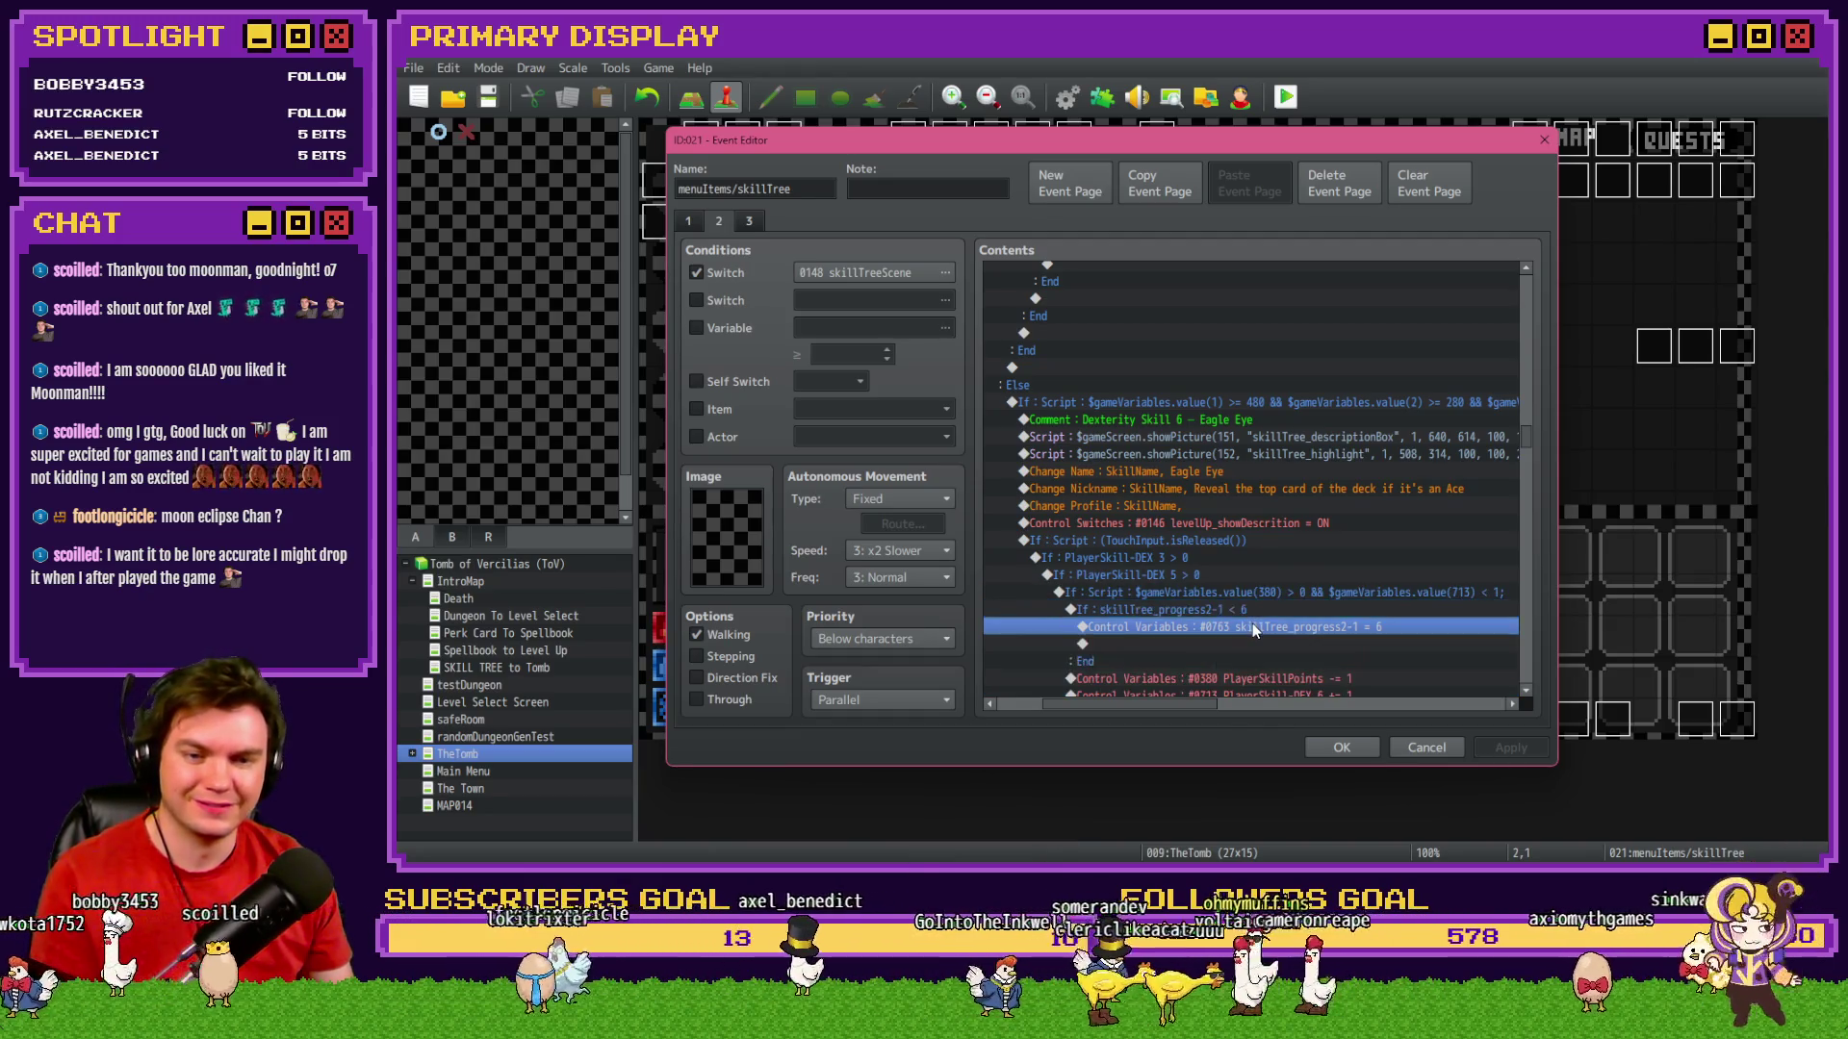
scroll(1251, 626, "down", 2)
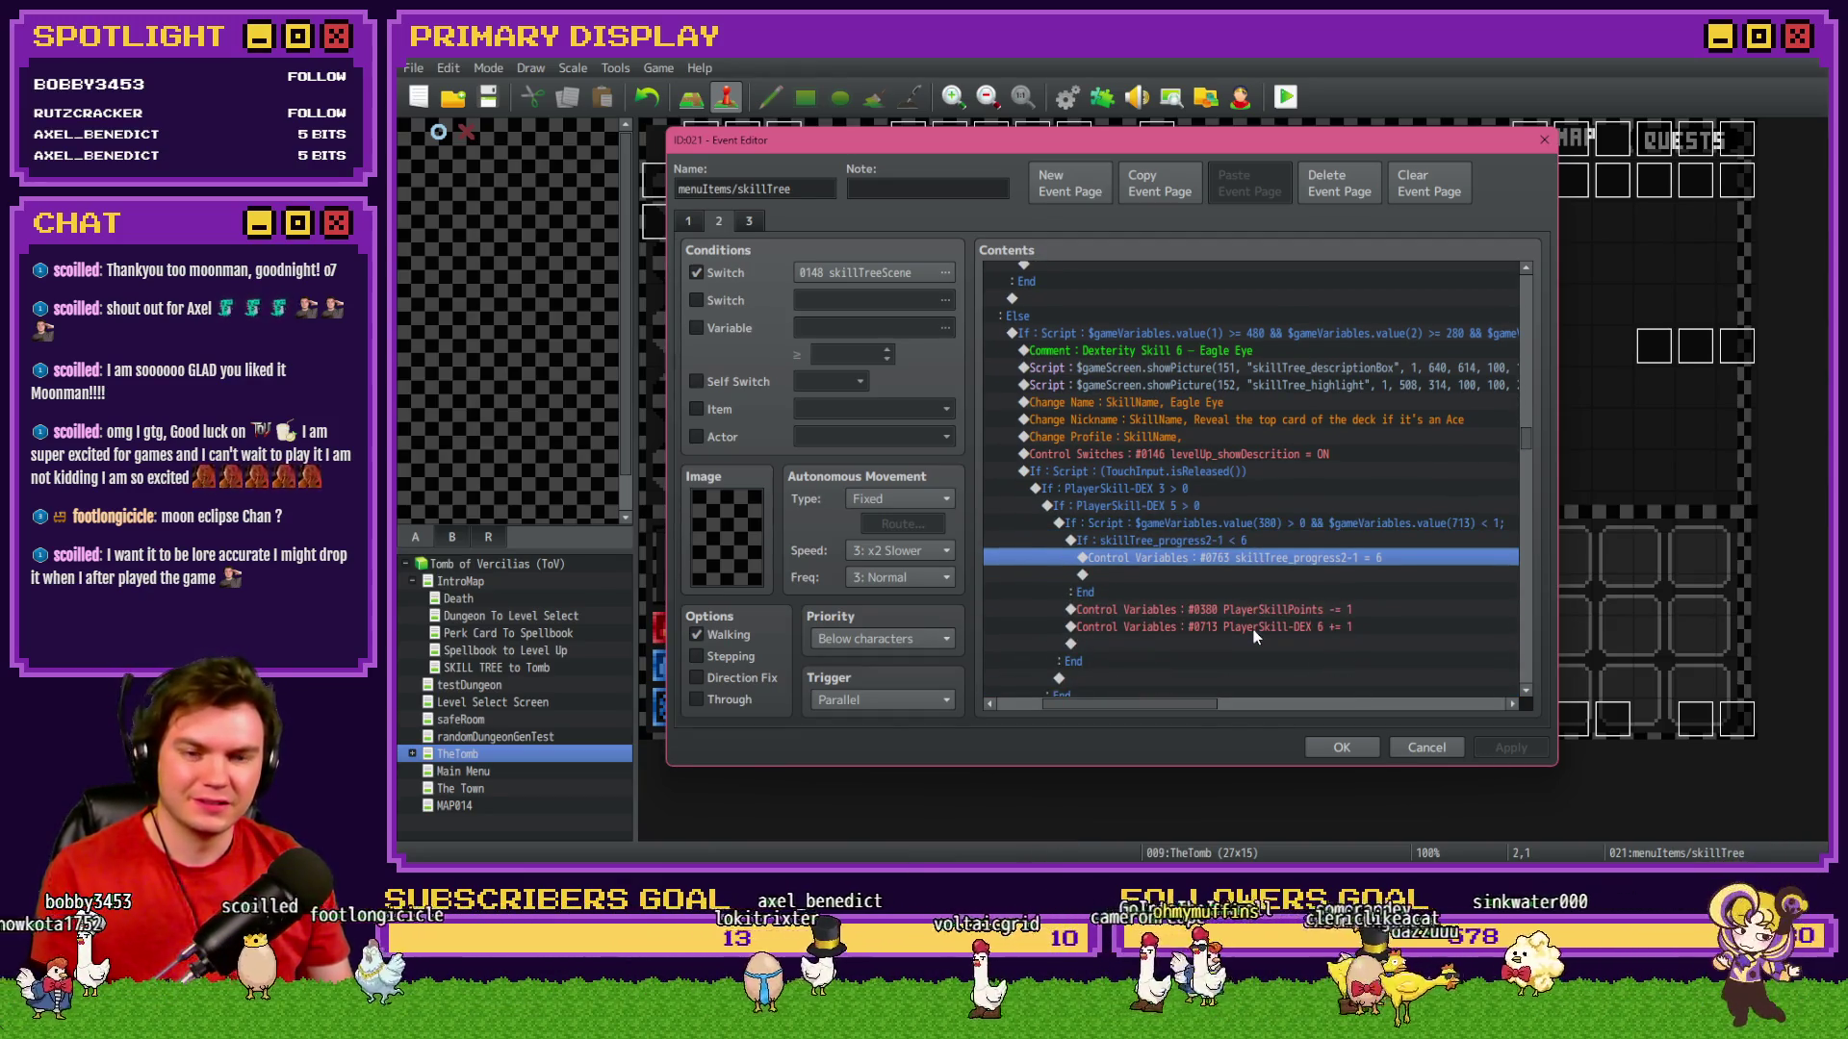
scroll(1251, 624, "down", 7)
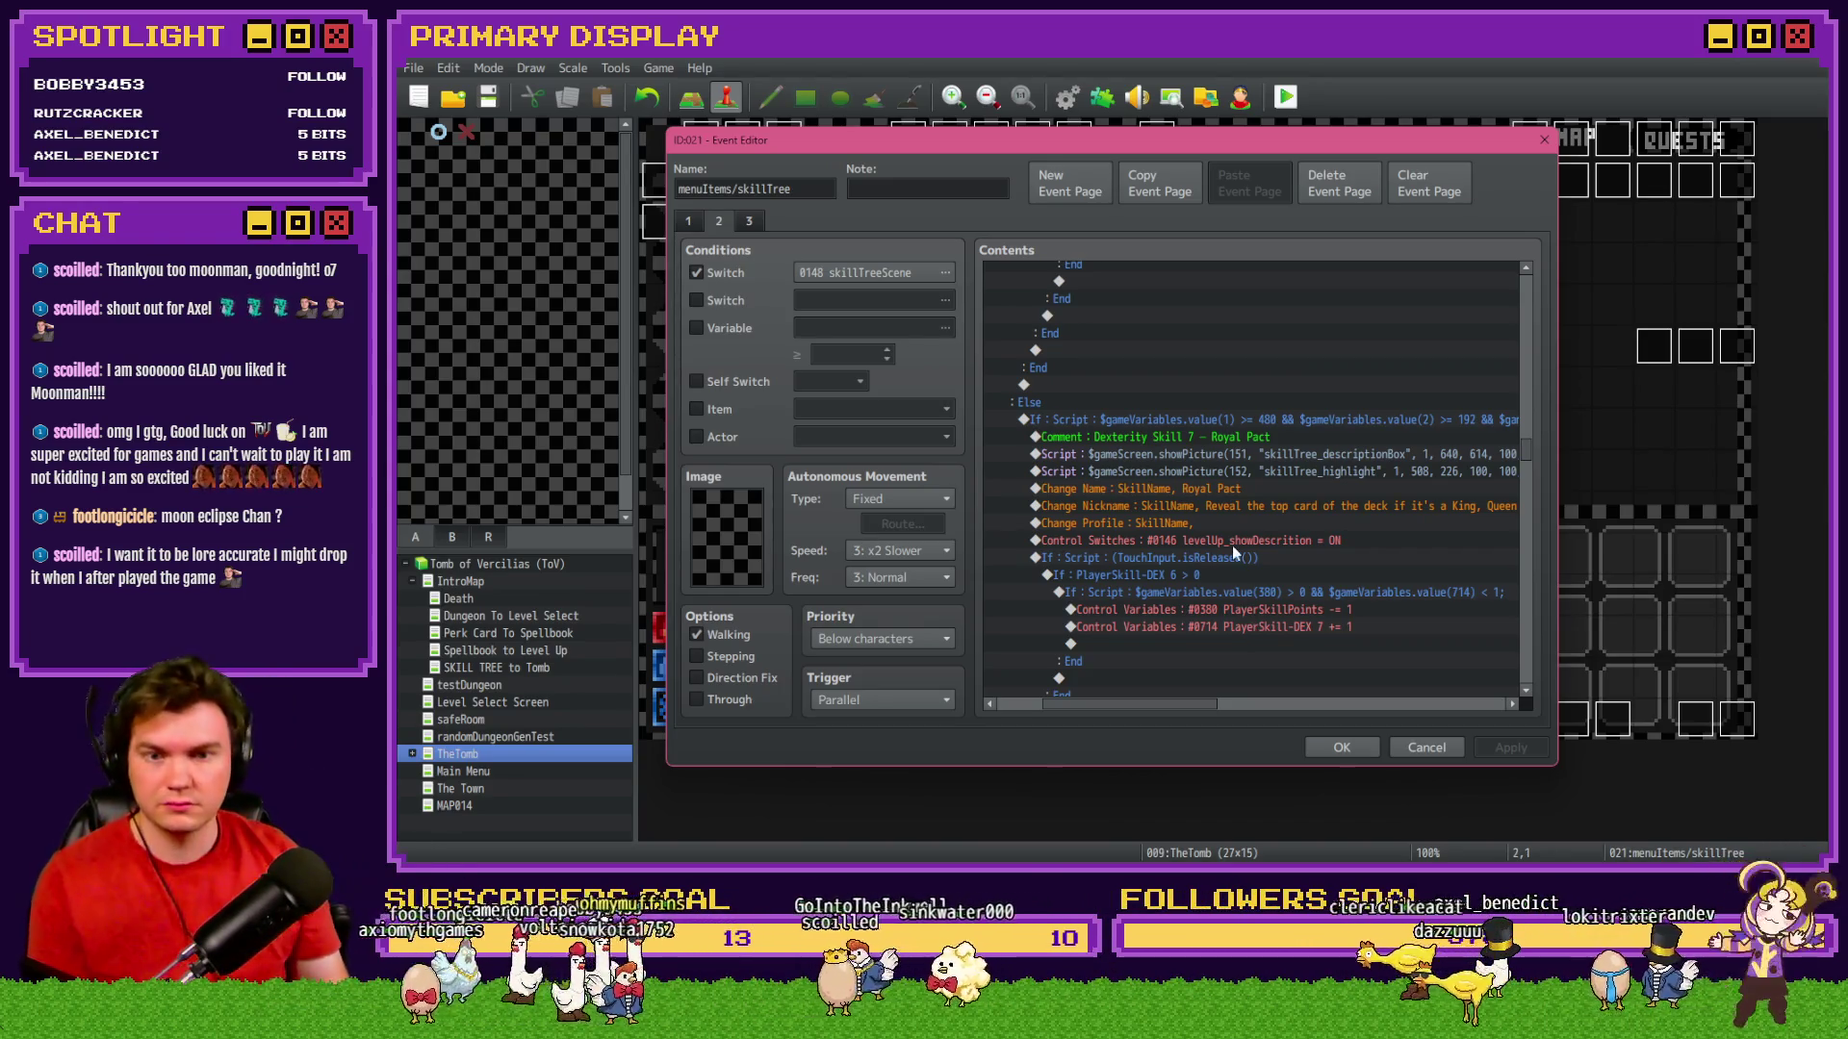
Inspect Royal Pact's PlayerSkill-DEX 6 > 0 condition and its skill-point lines without changing them.
scroll(1231, 553, "down", 2)
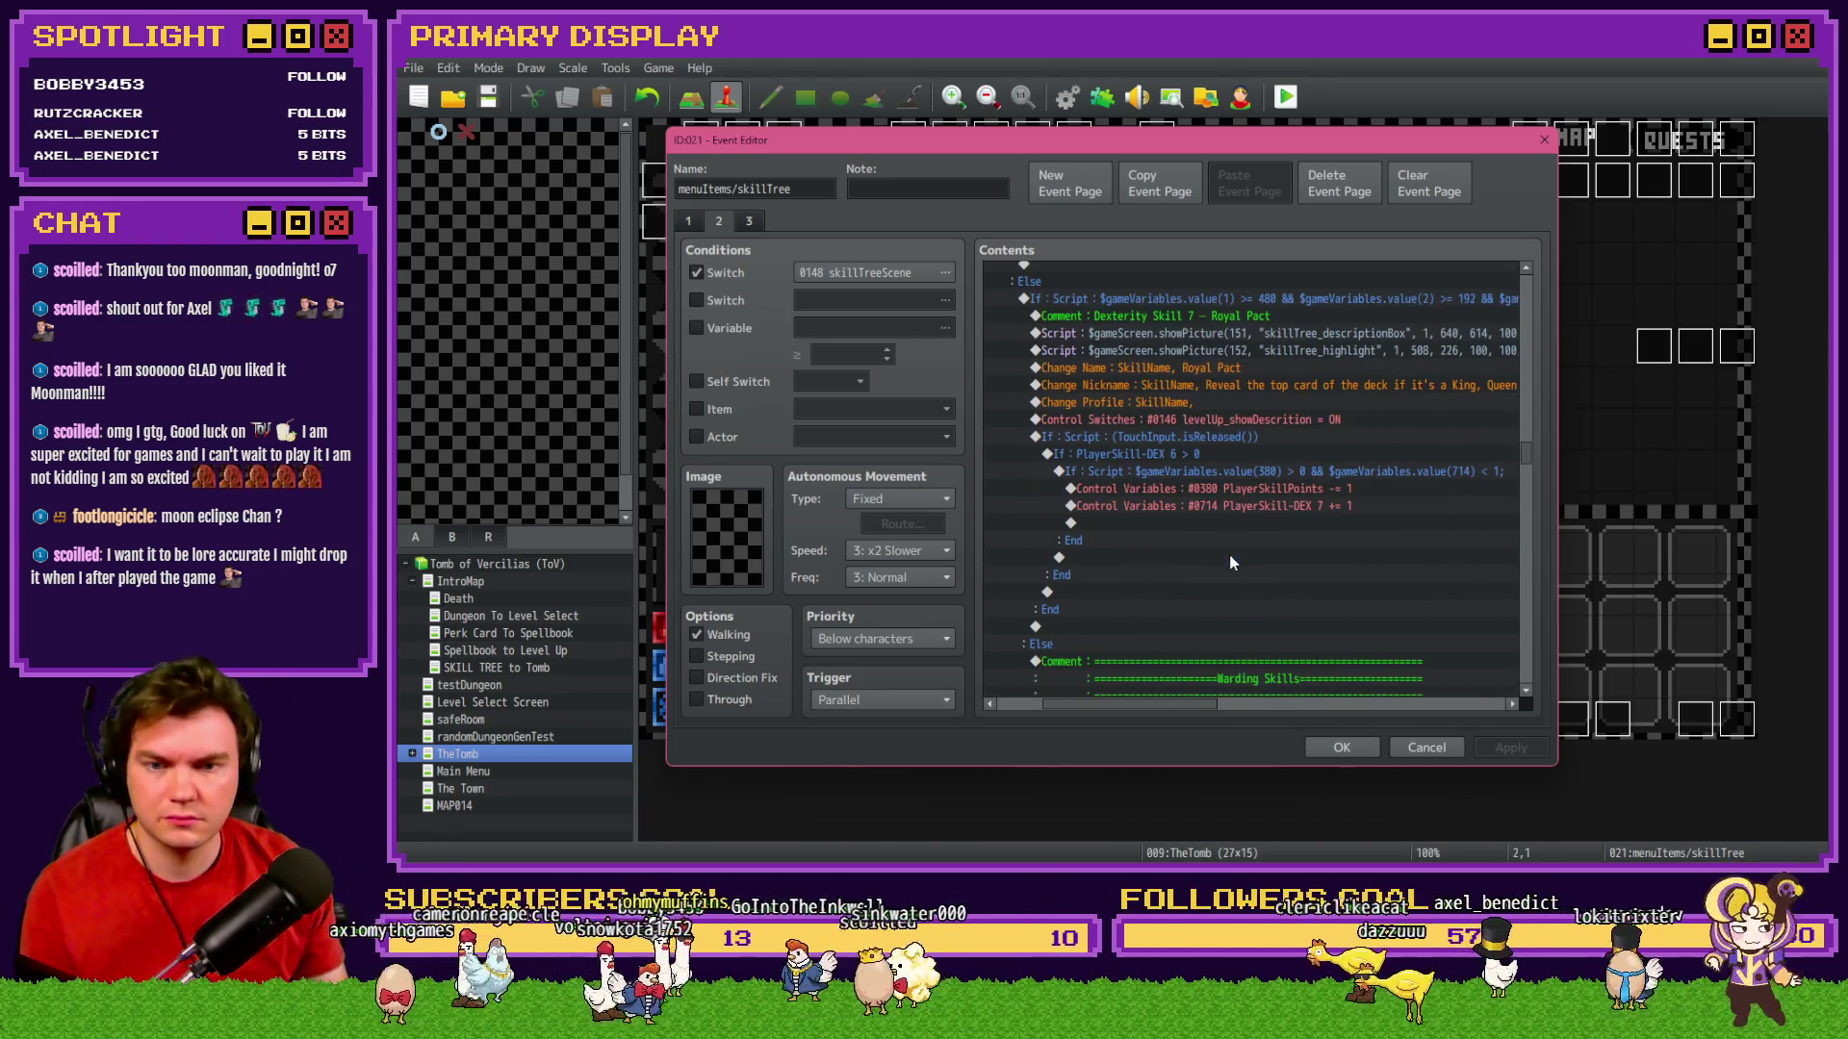
double_click(1222, 458)
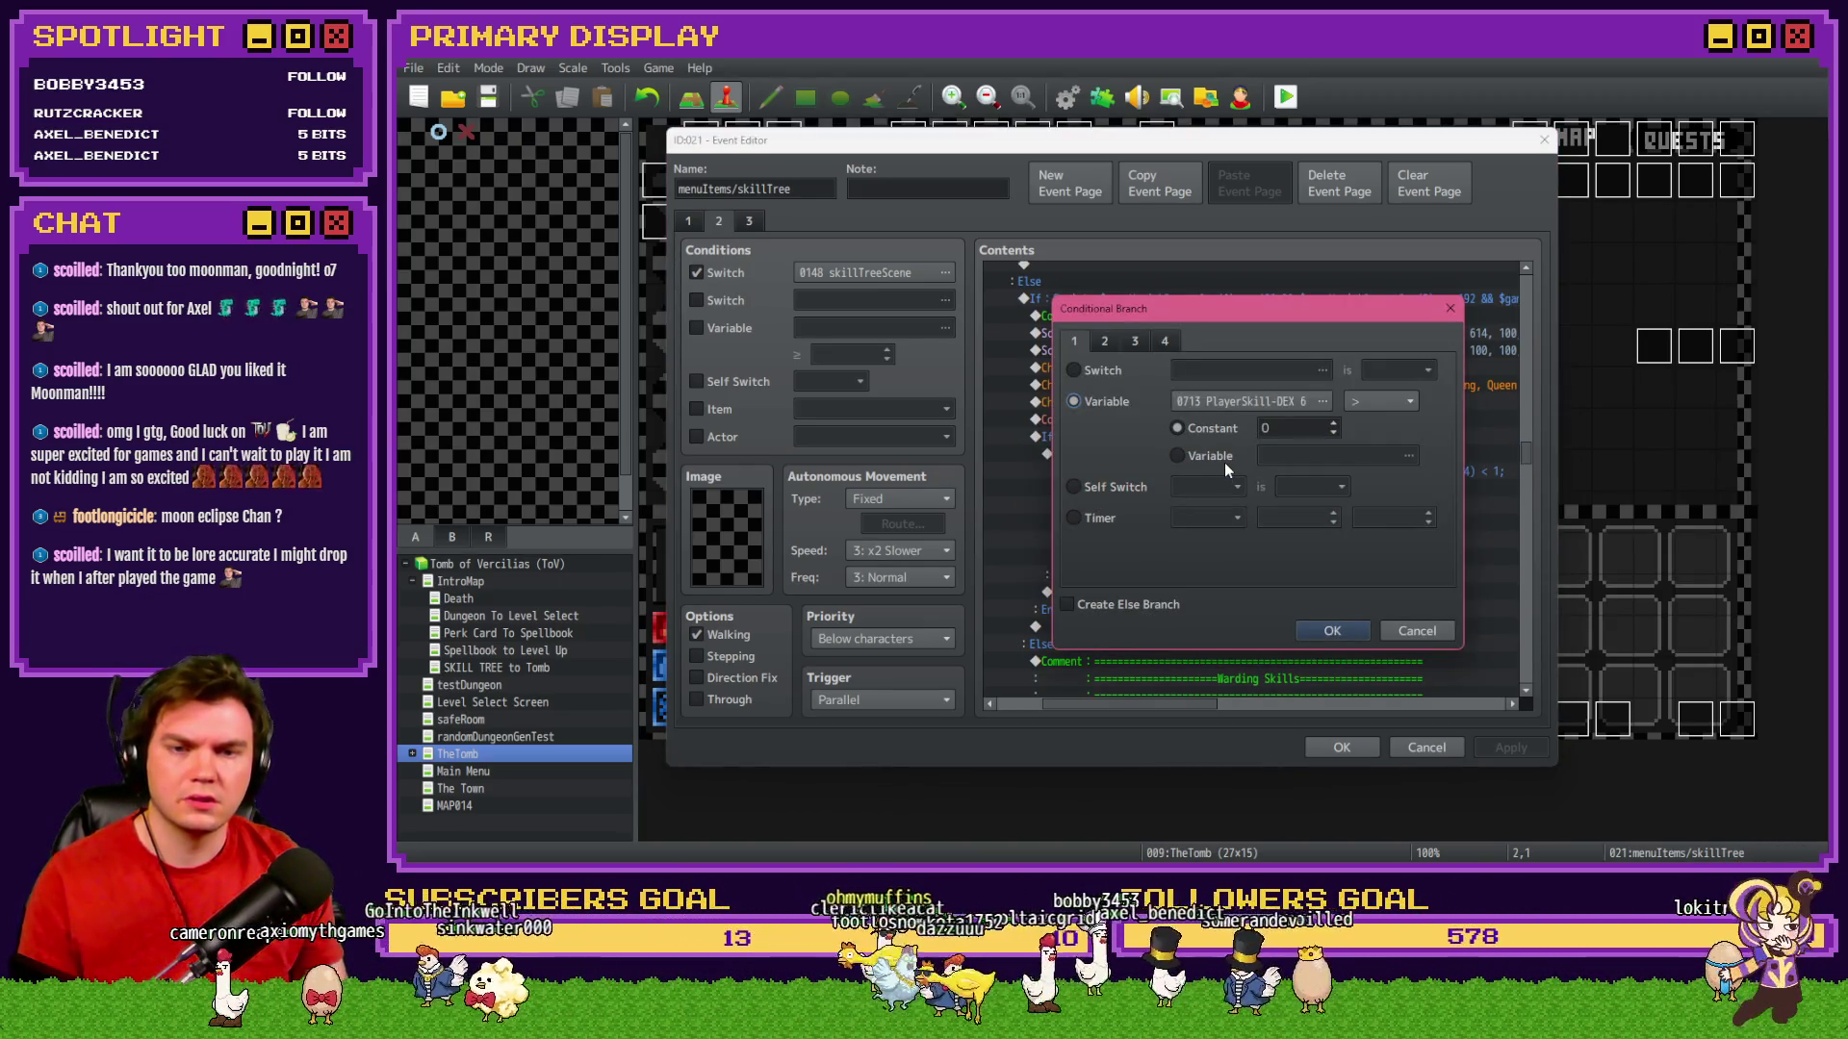
key("Escape")
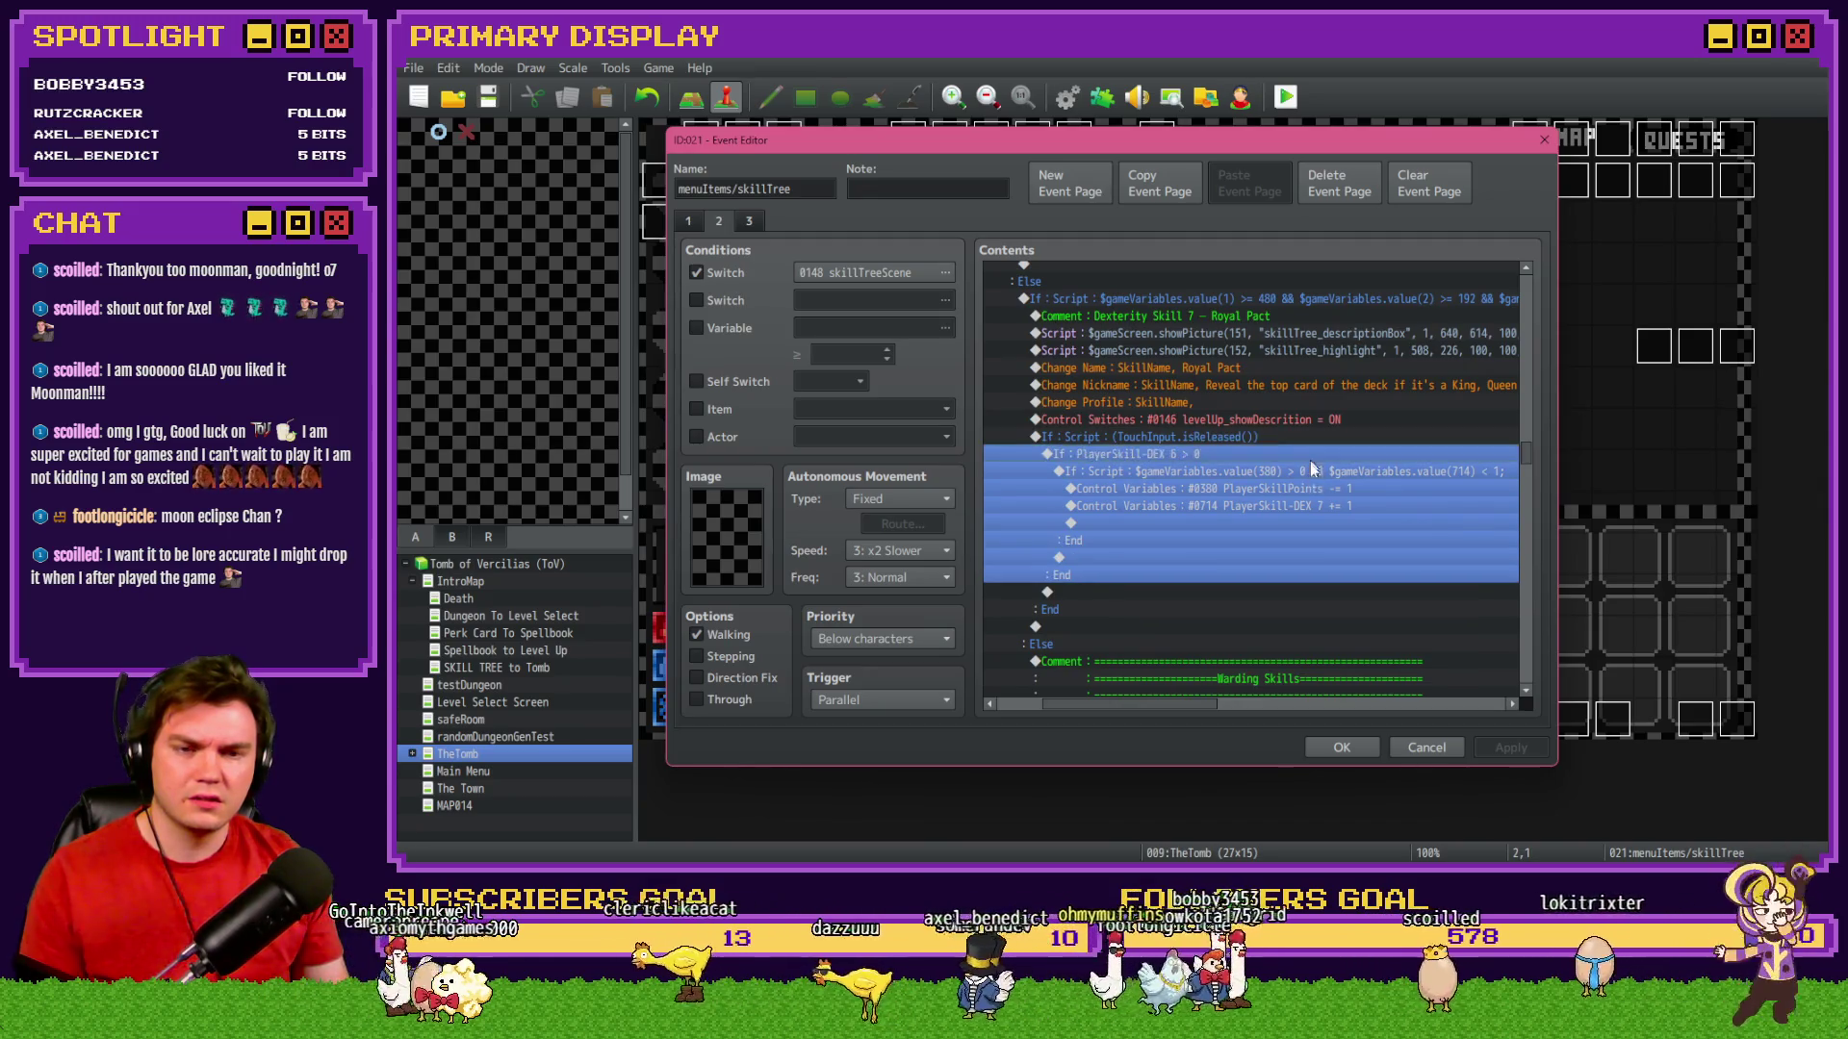
left_click(1305, 489)
left_click(1315, 473)
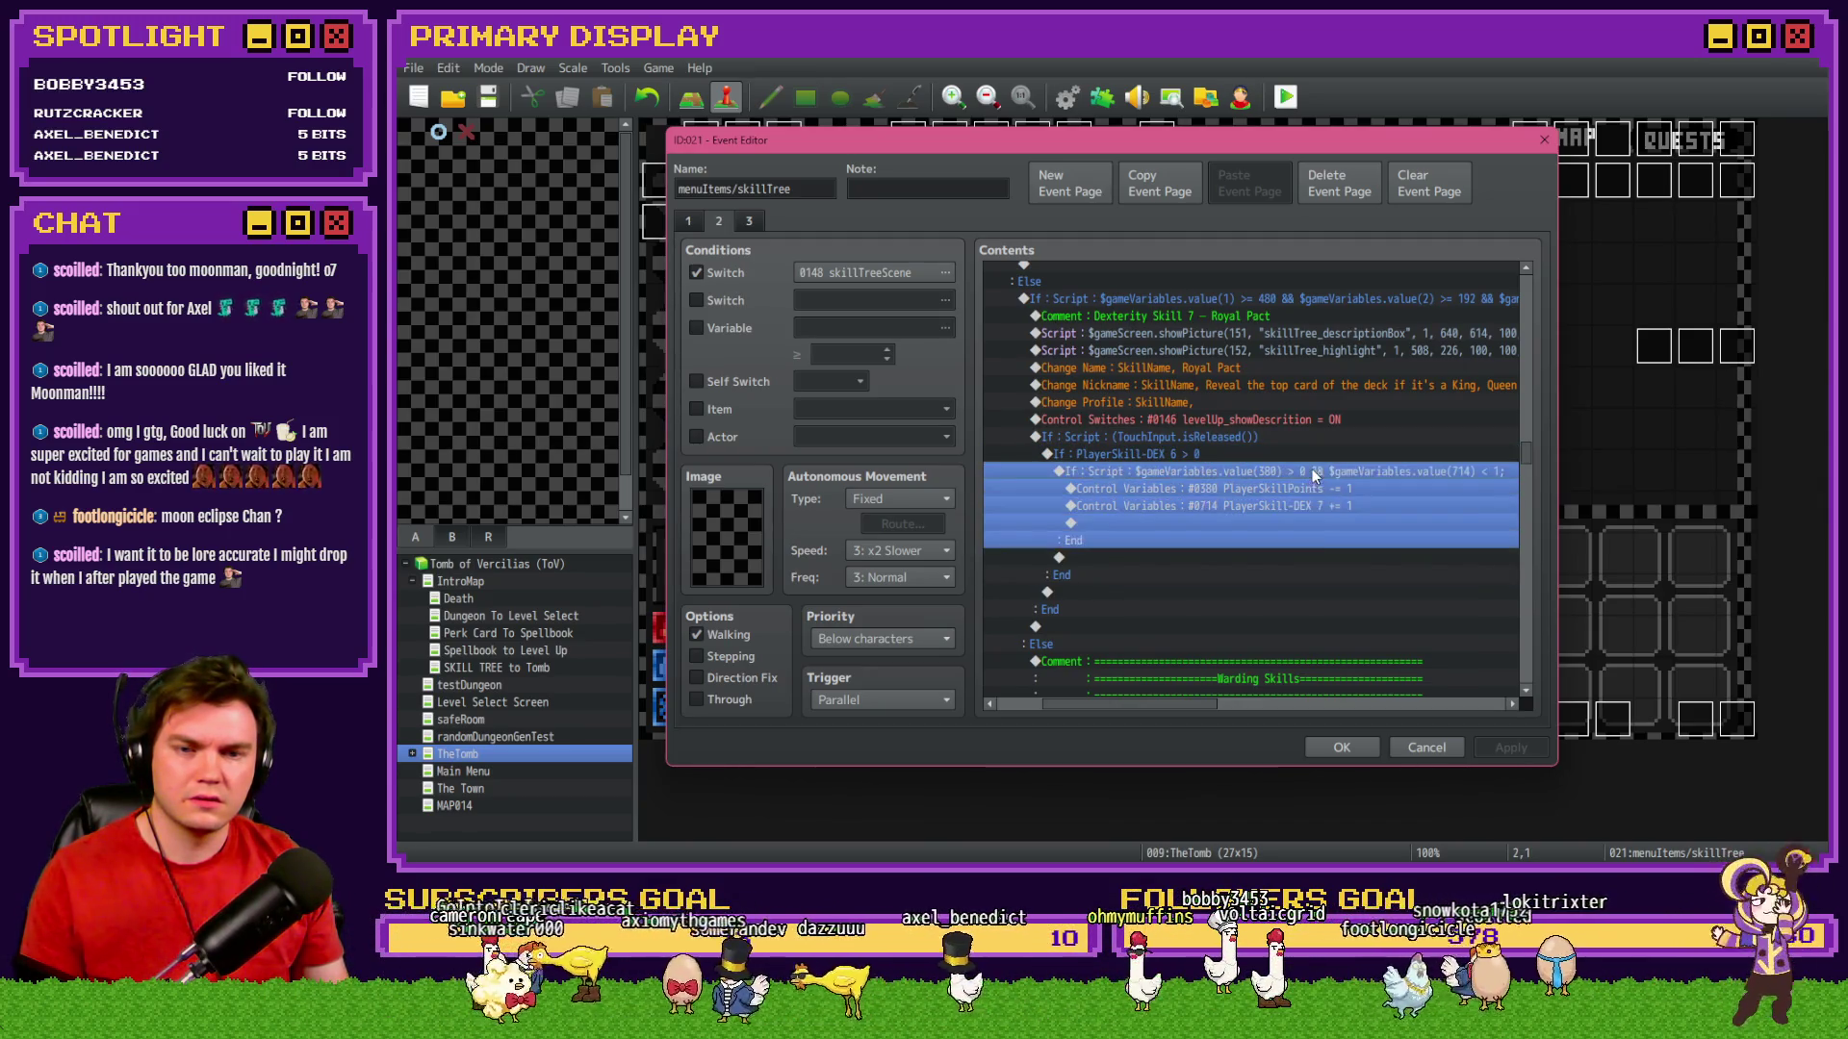
left_click(1318, 523)
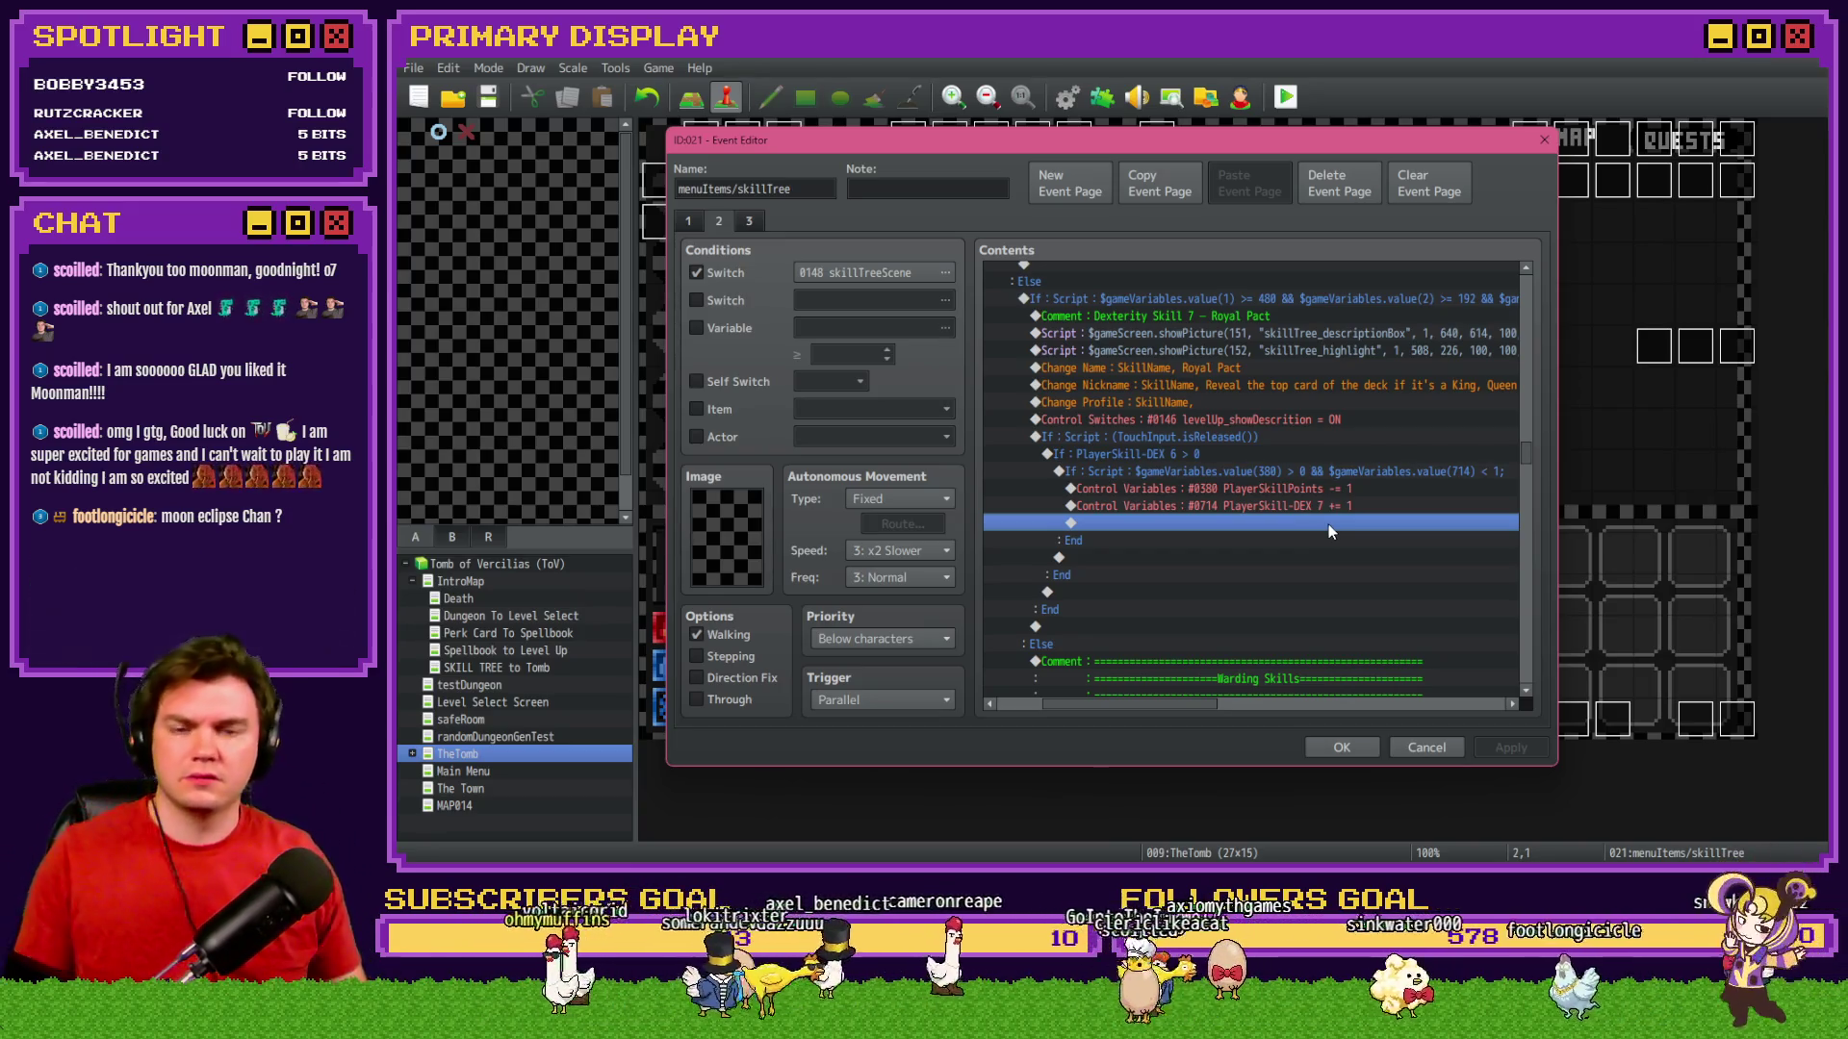
double_click(1198, 460)
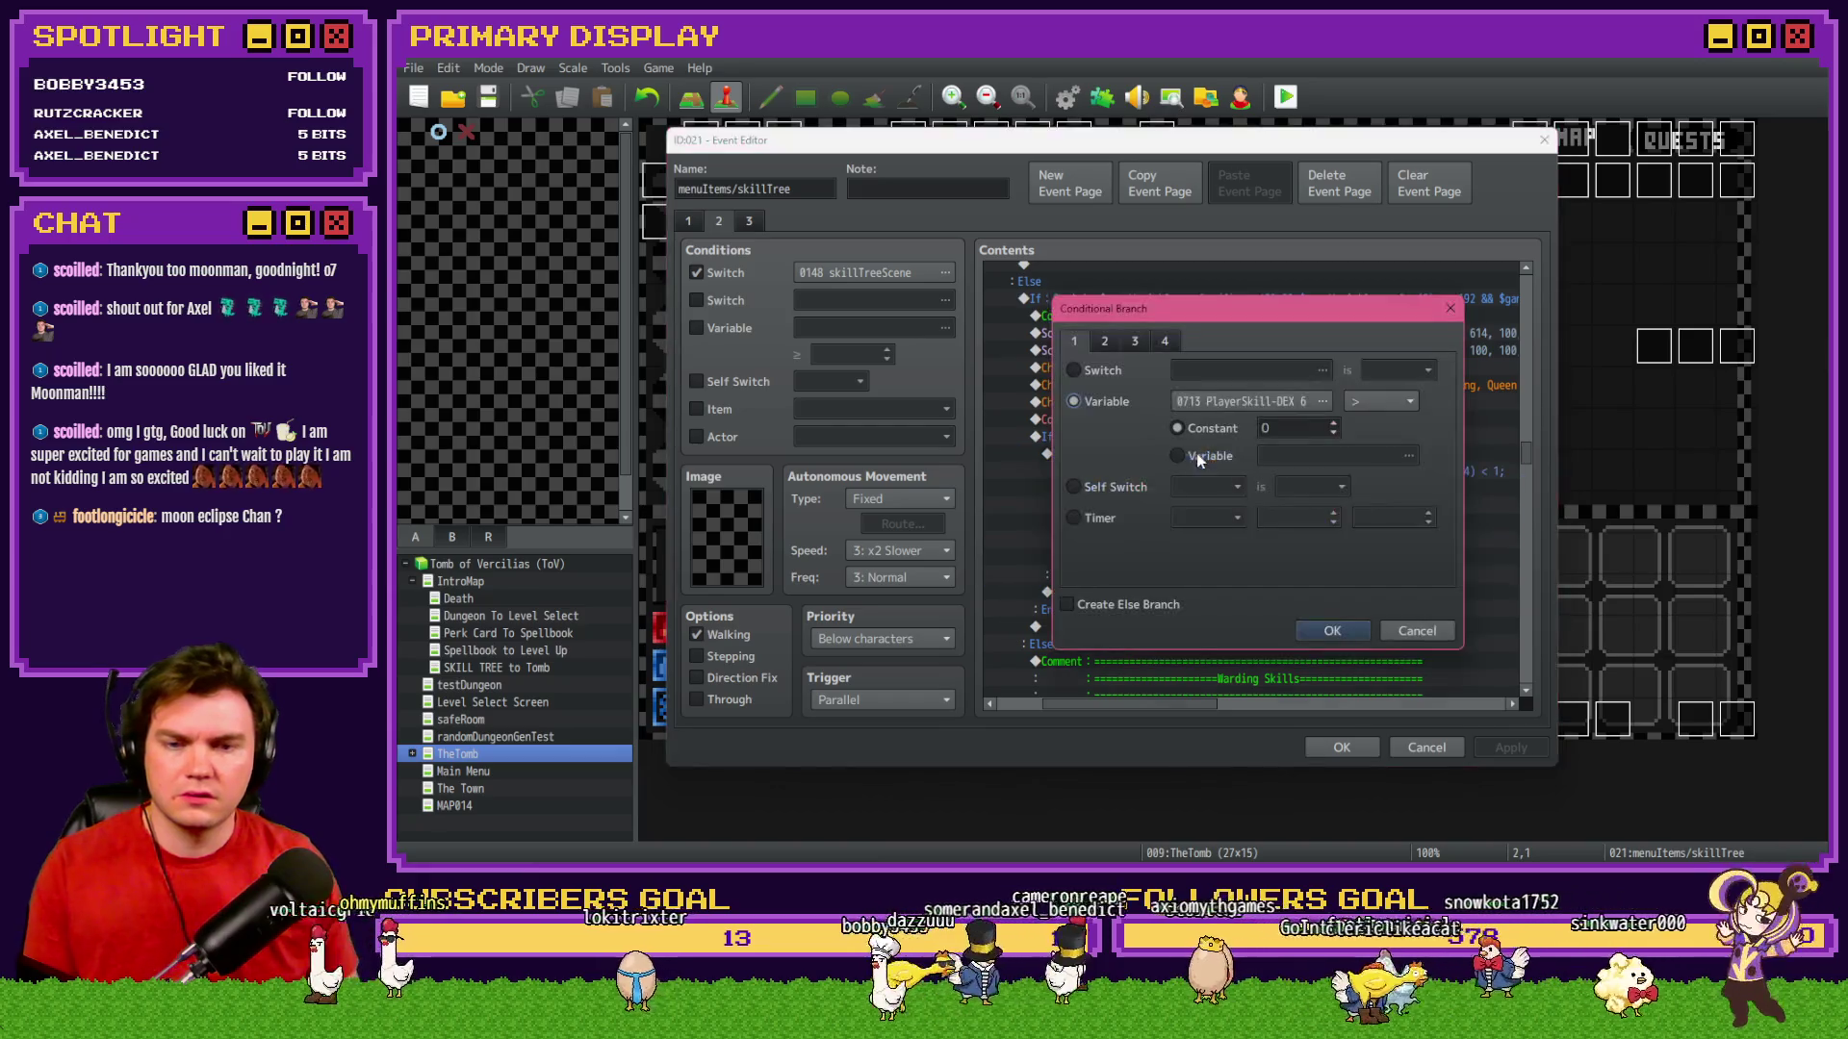
key("Escape")
scroll(1187, 560, "up", 5)
scroll(1189, 563, "down", 6)
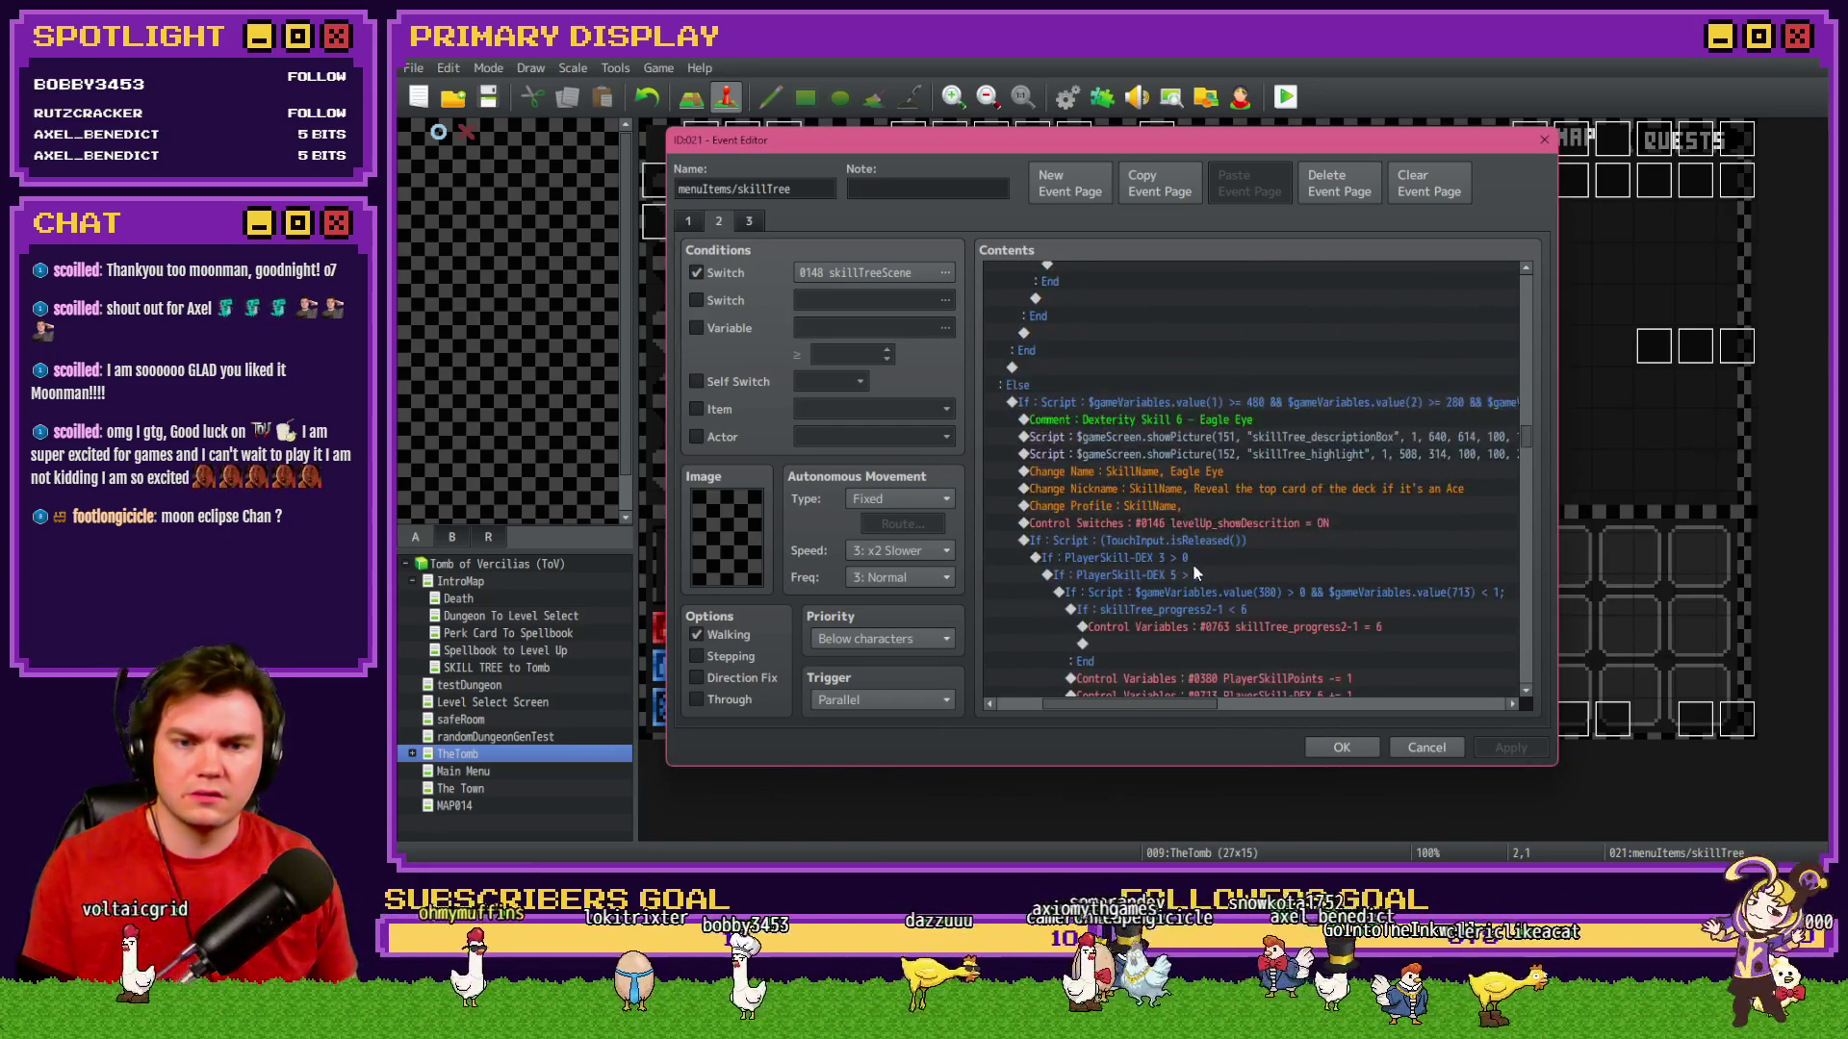
scroll(1192, 564, "up", 10)
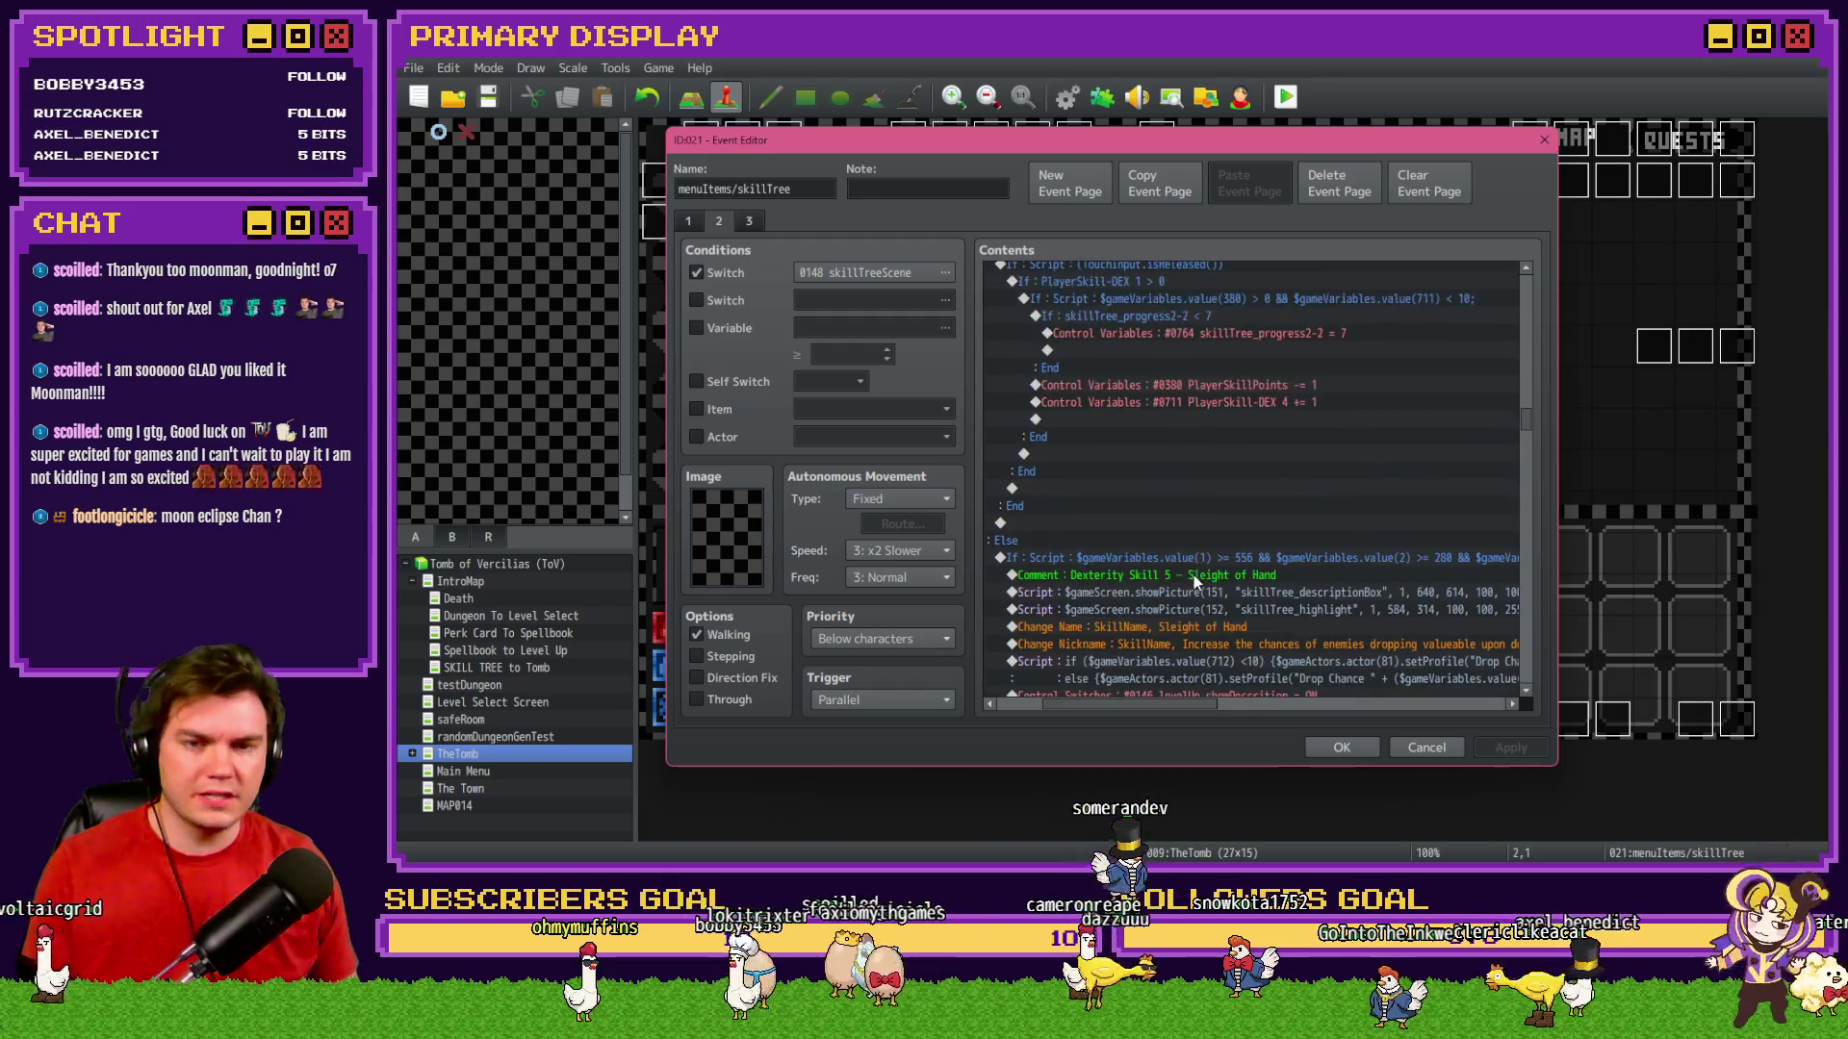
scroll(1199, 568, "up", 15)
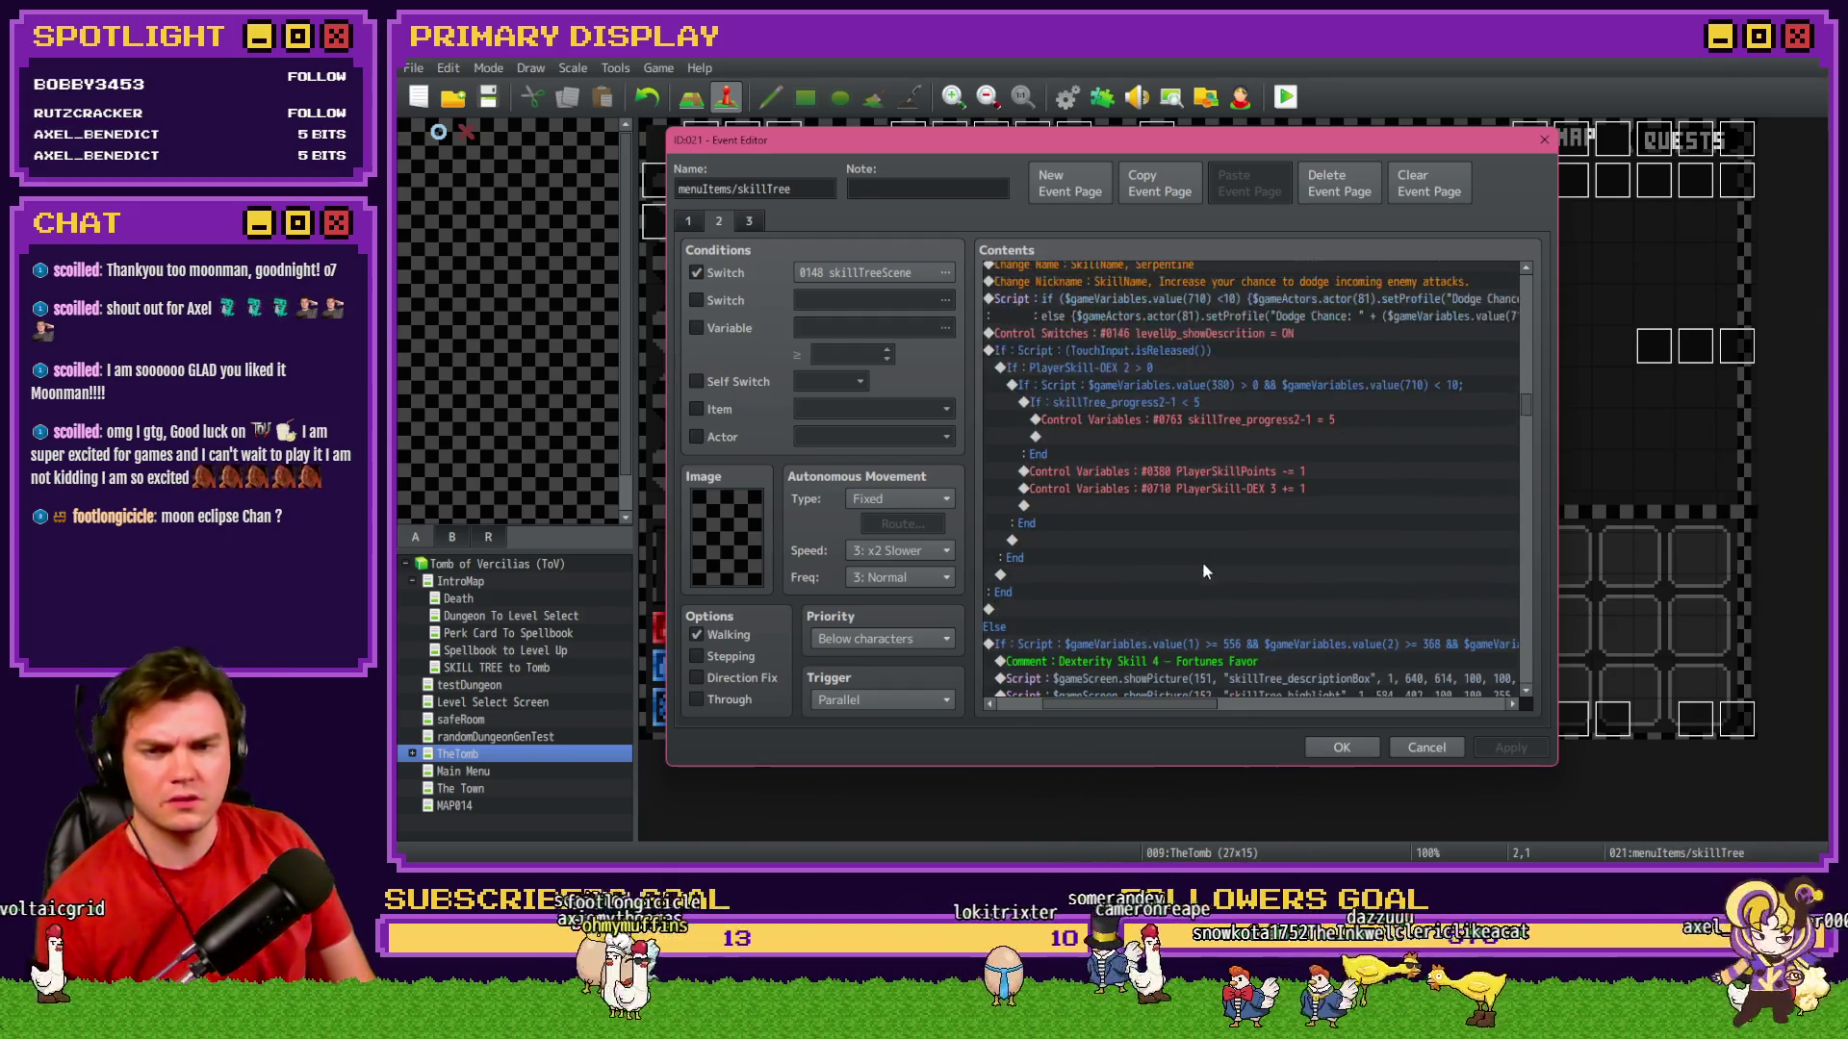
scroll(1199, 567, "up", 10)
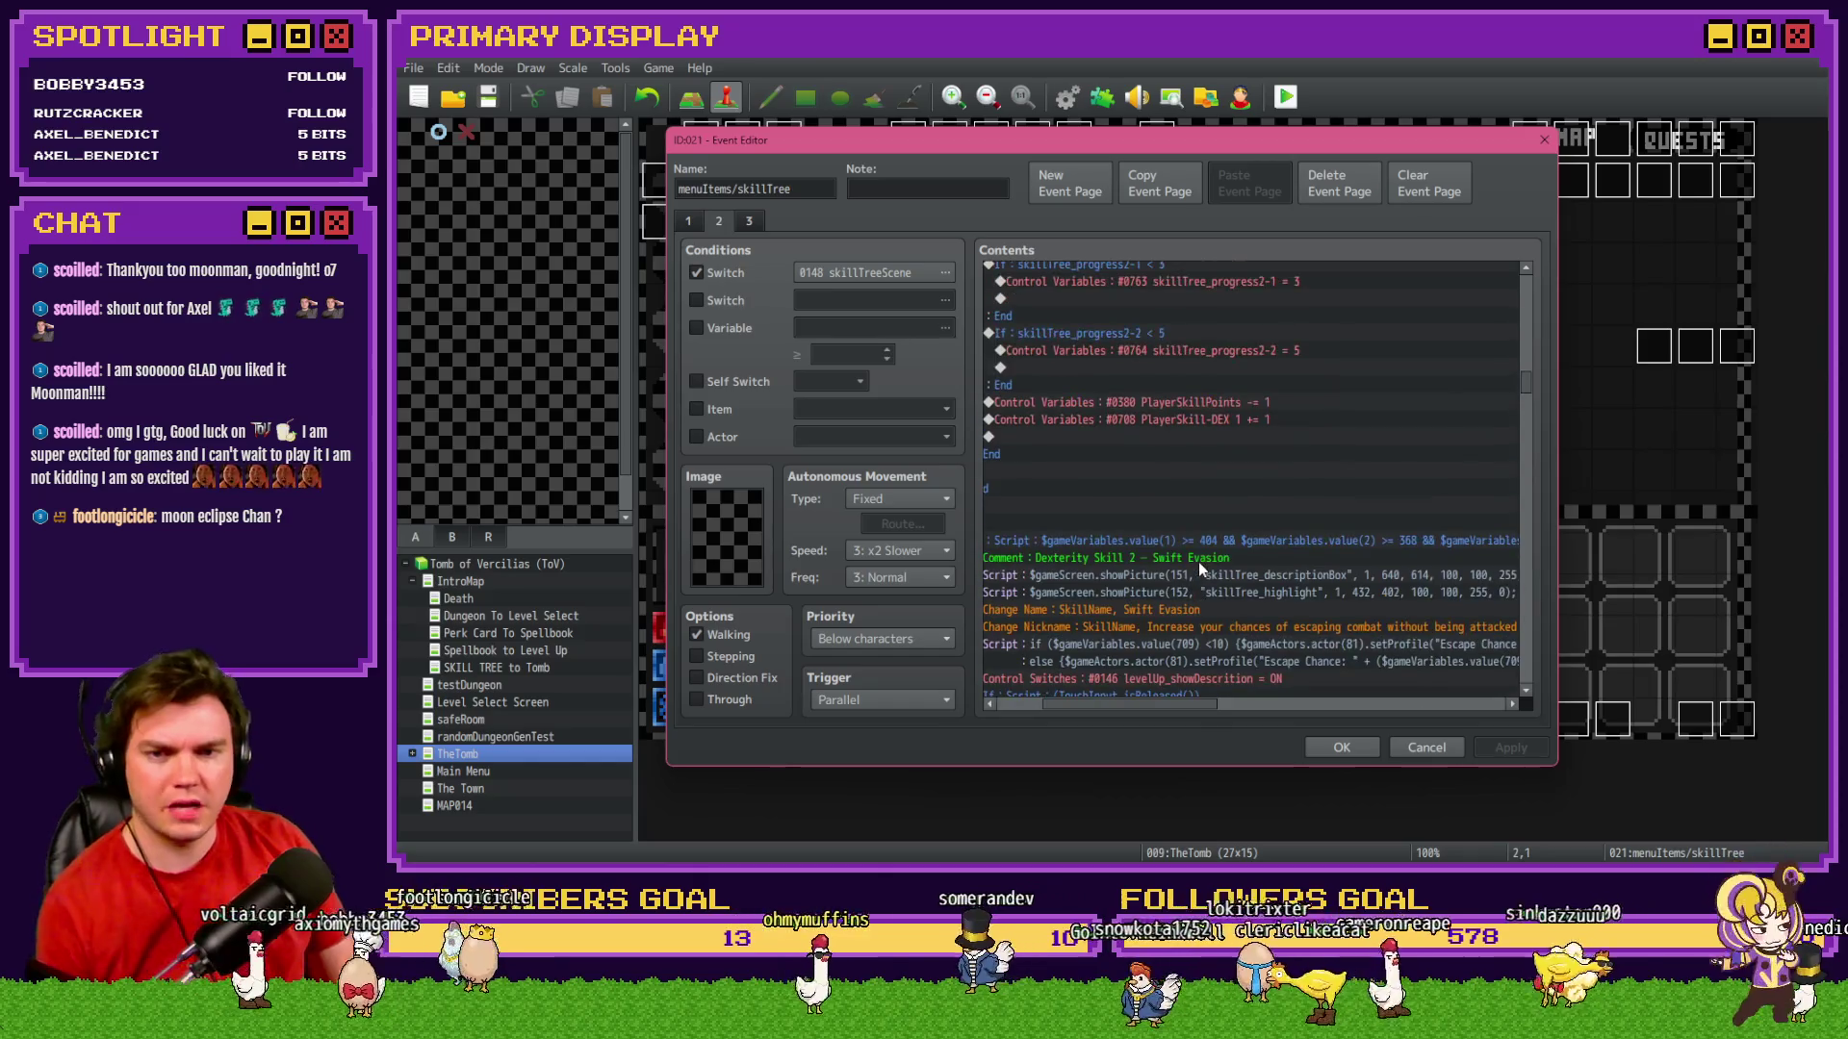
scroll(1202, 574, "down", 2)
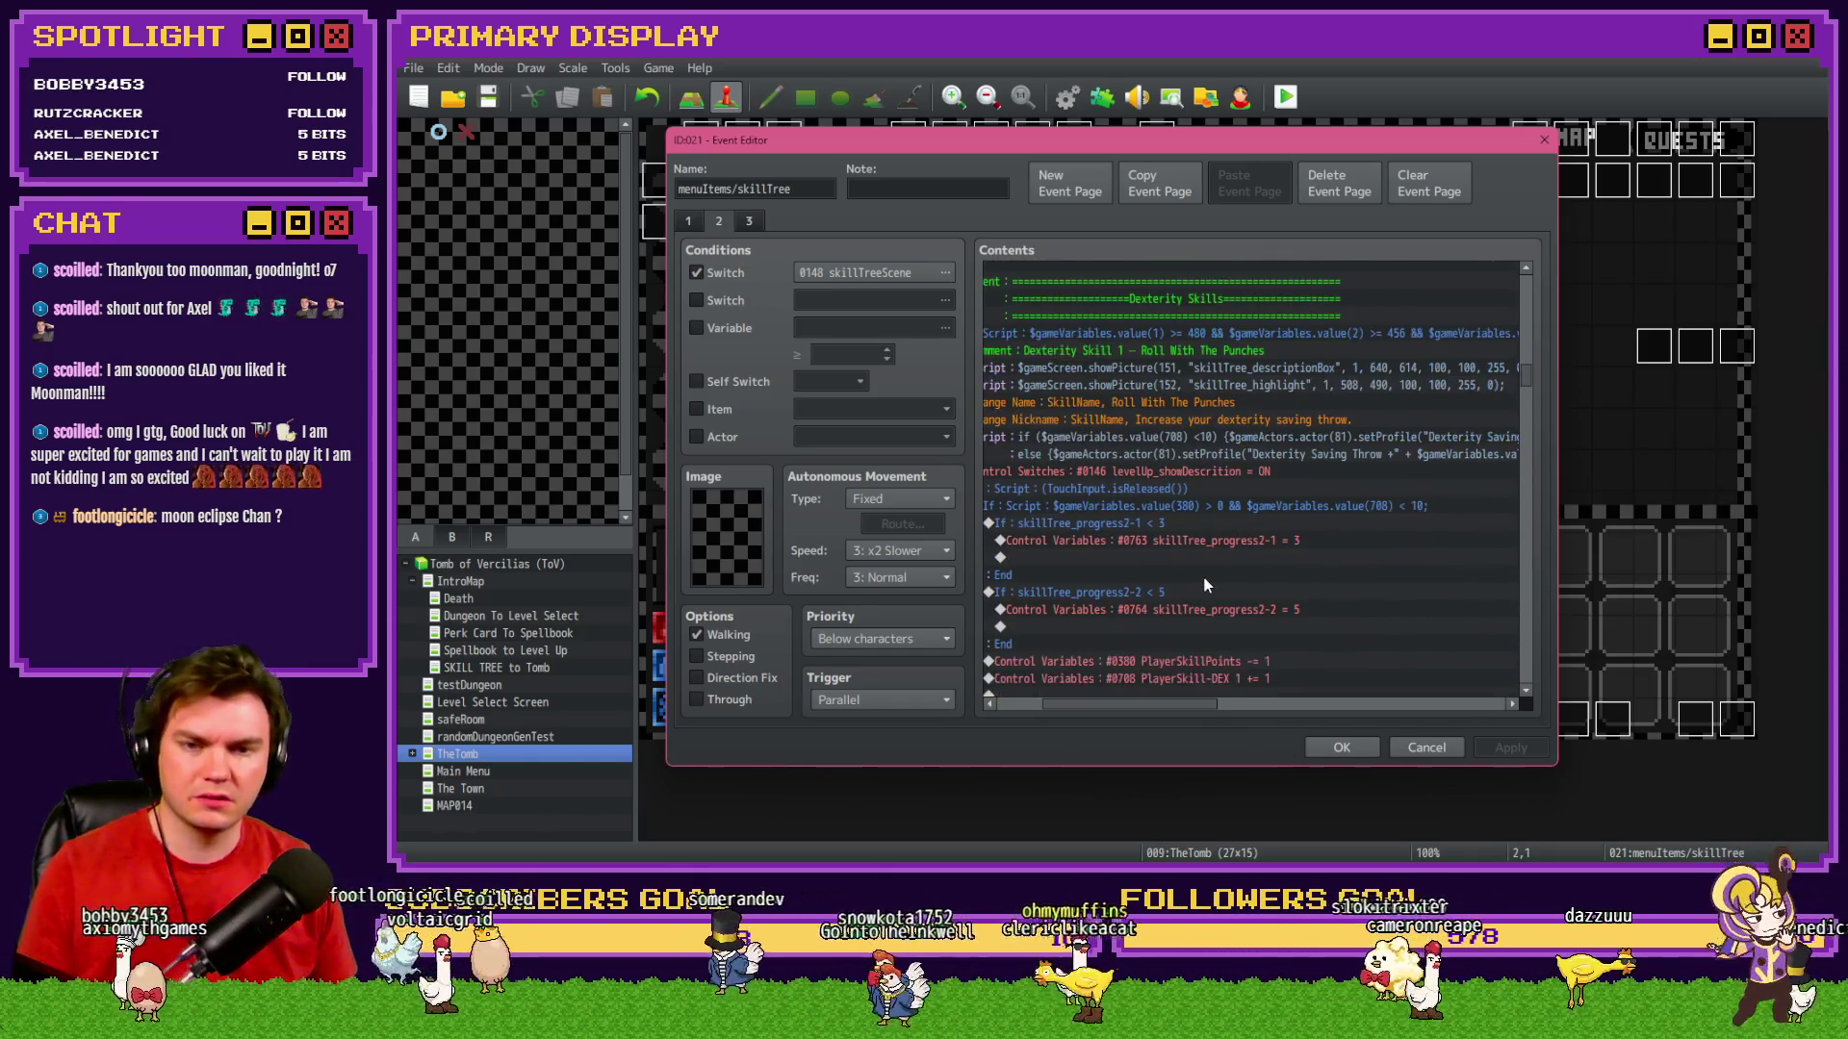
scroll(1204, 584, "down", 2)
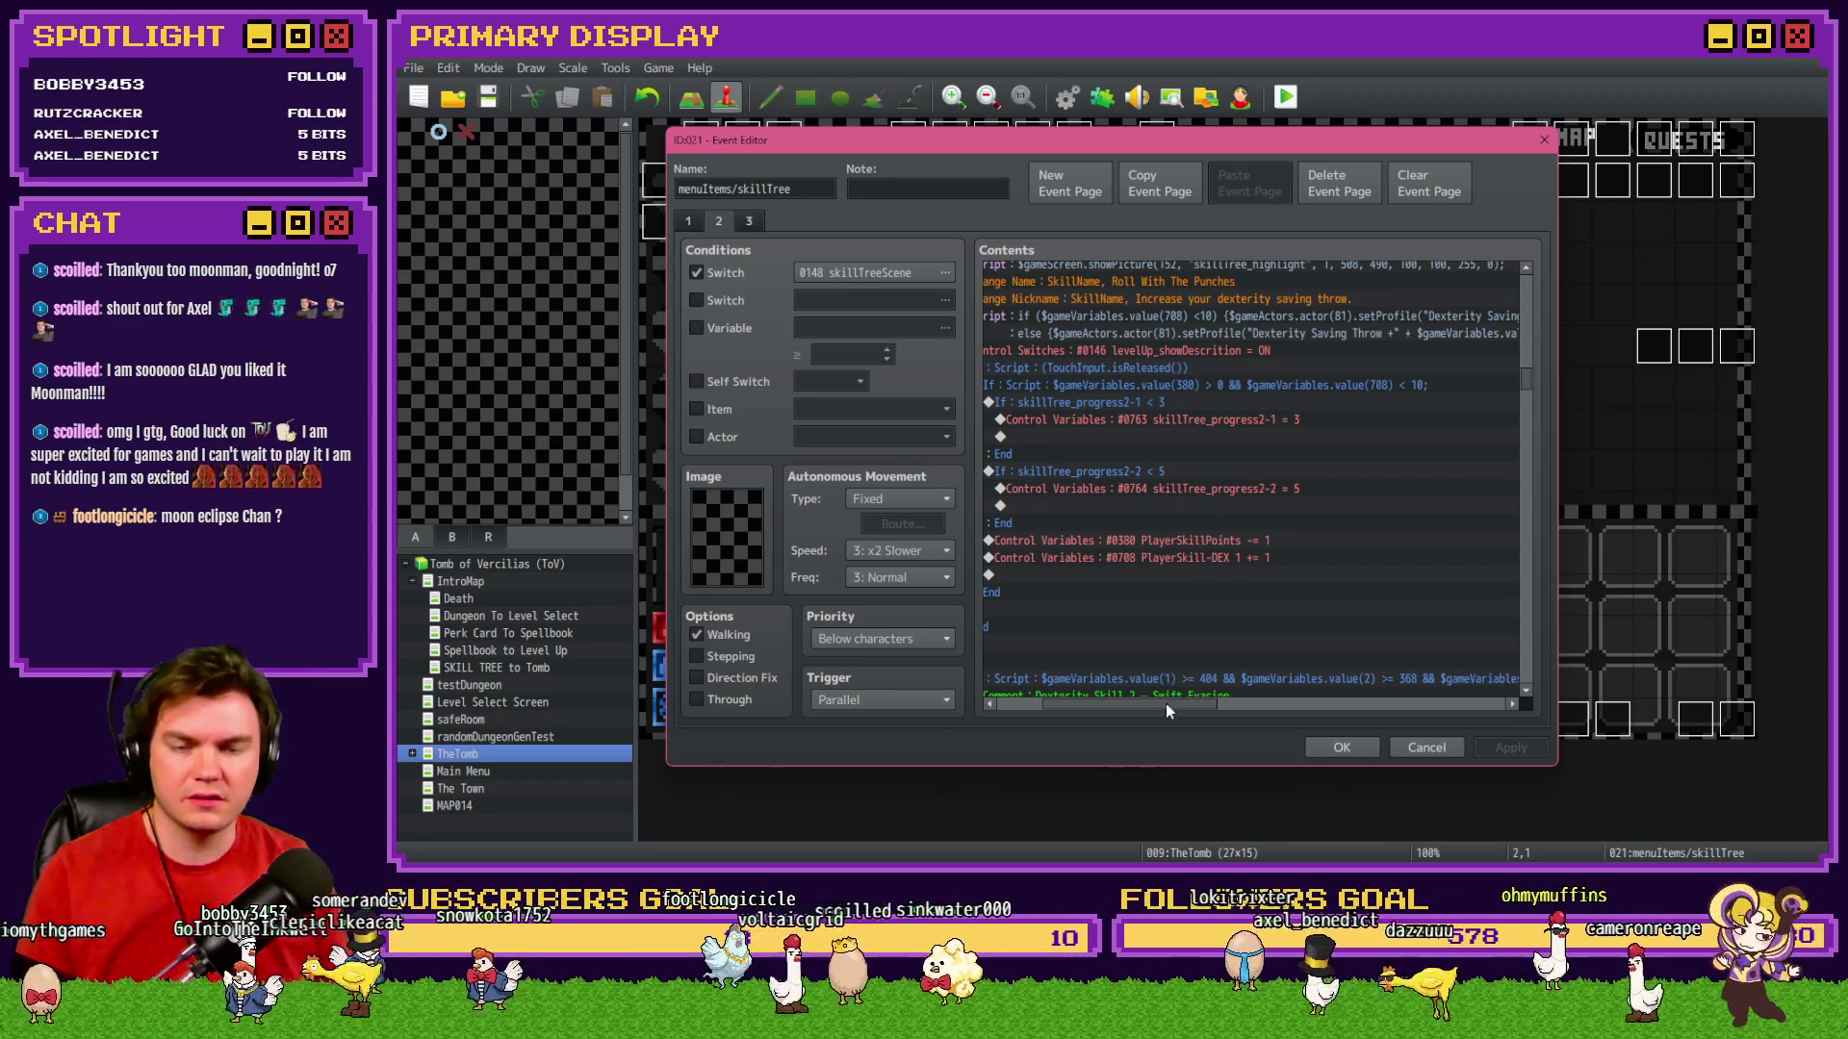
left_click_drag(1166, 702, 1154, 712)
scroll(1209, 582, "up", 2)
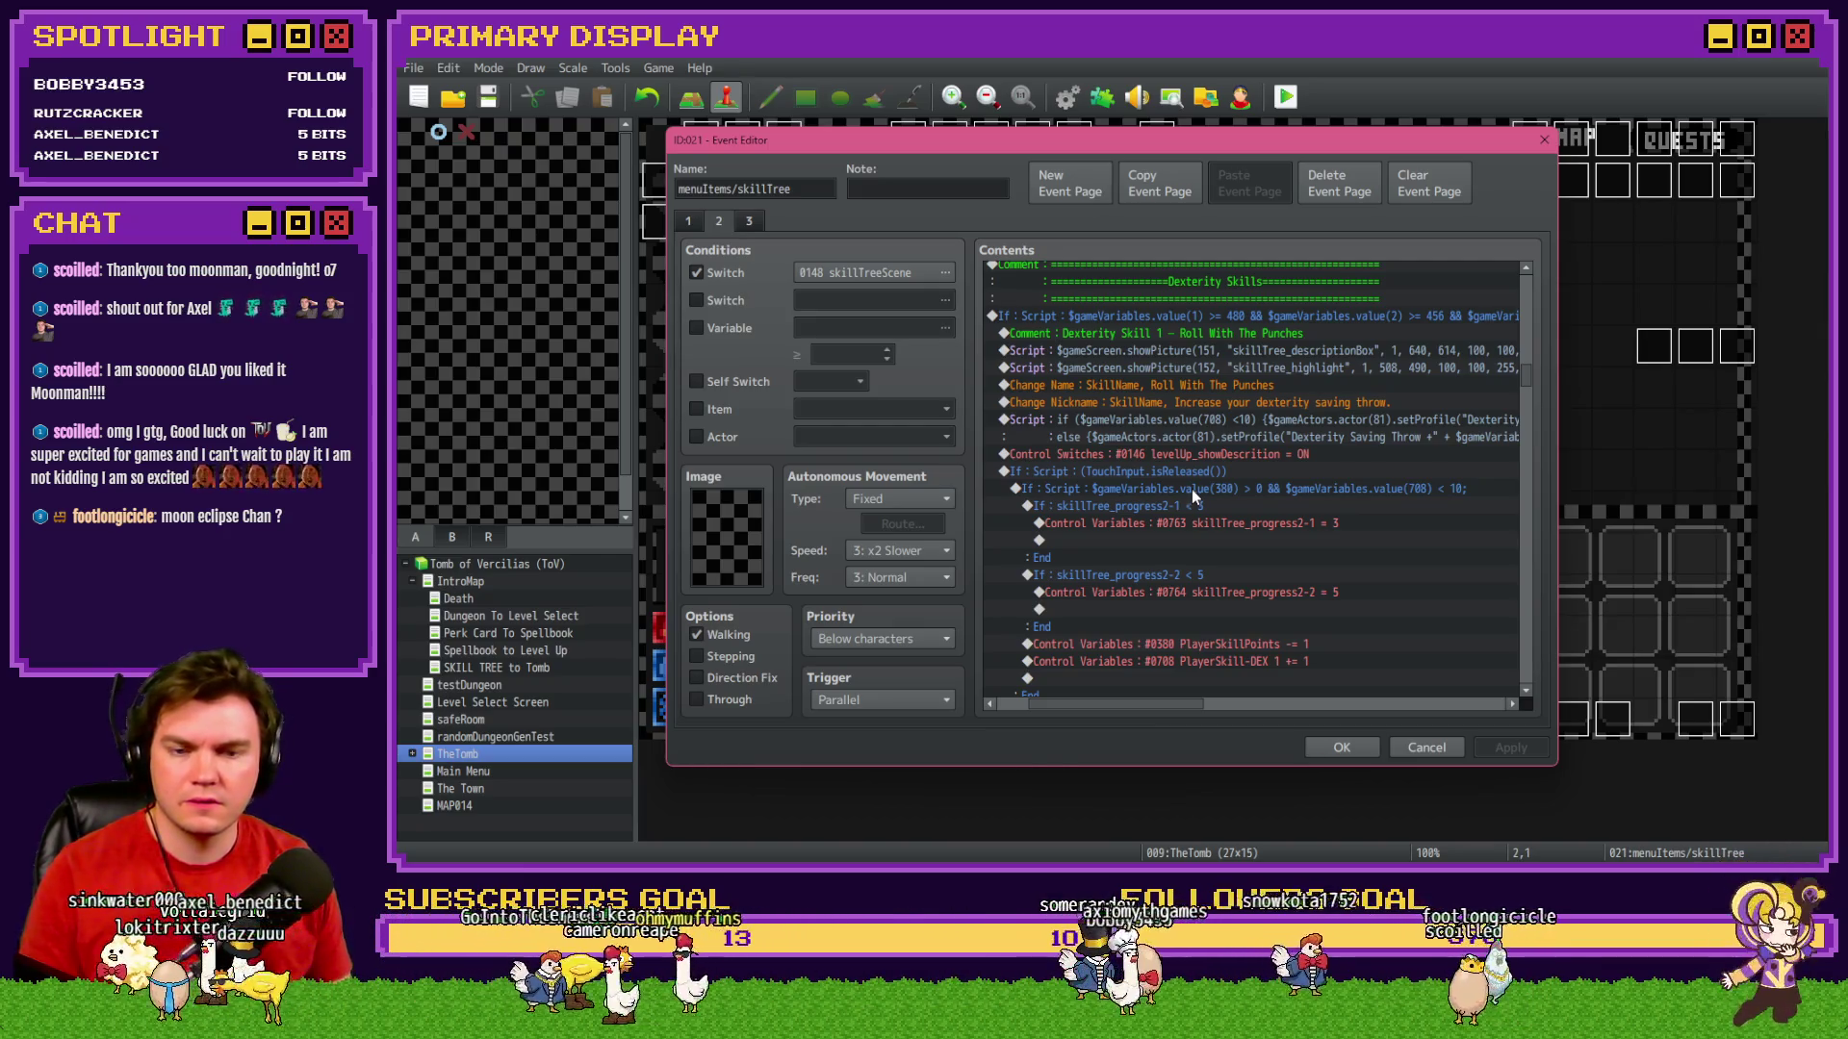
scroll(1192, 488, "down", 1)
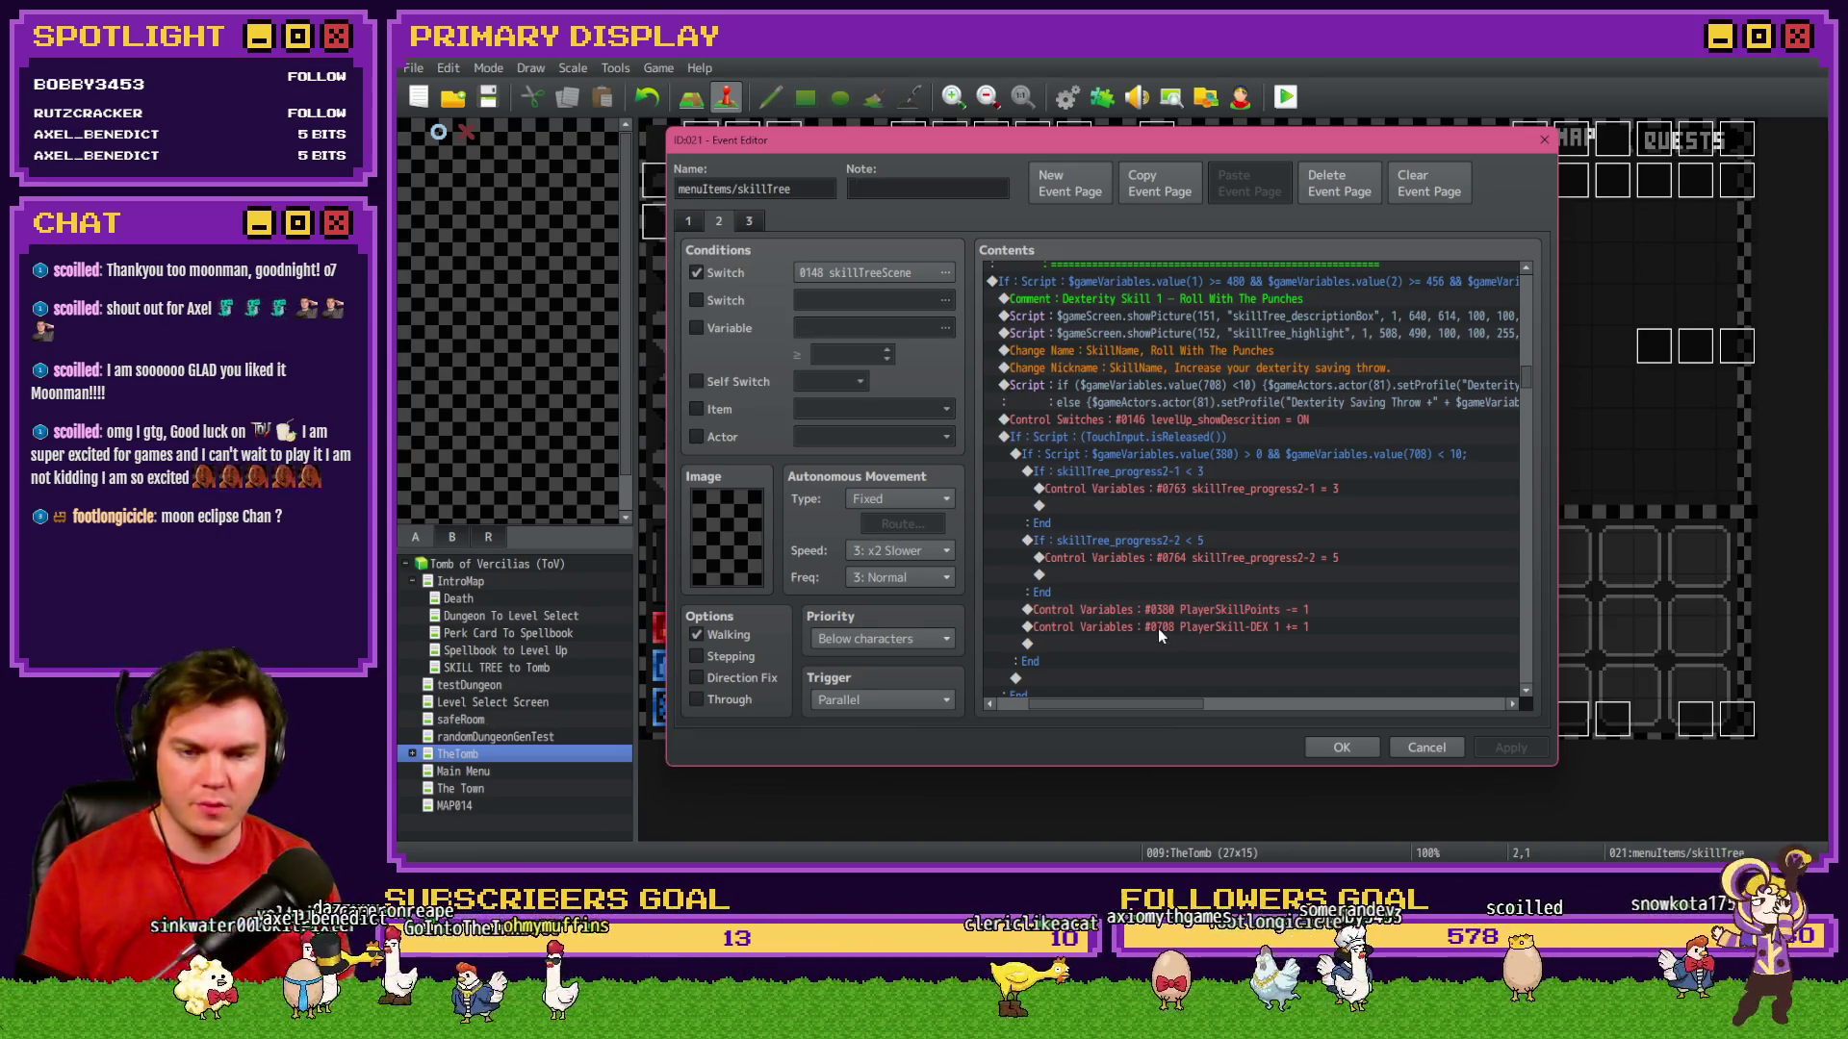
scroll(1161, 626, "down", 8)
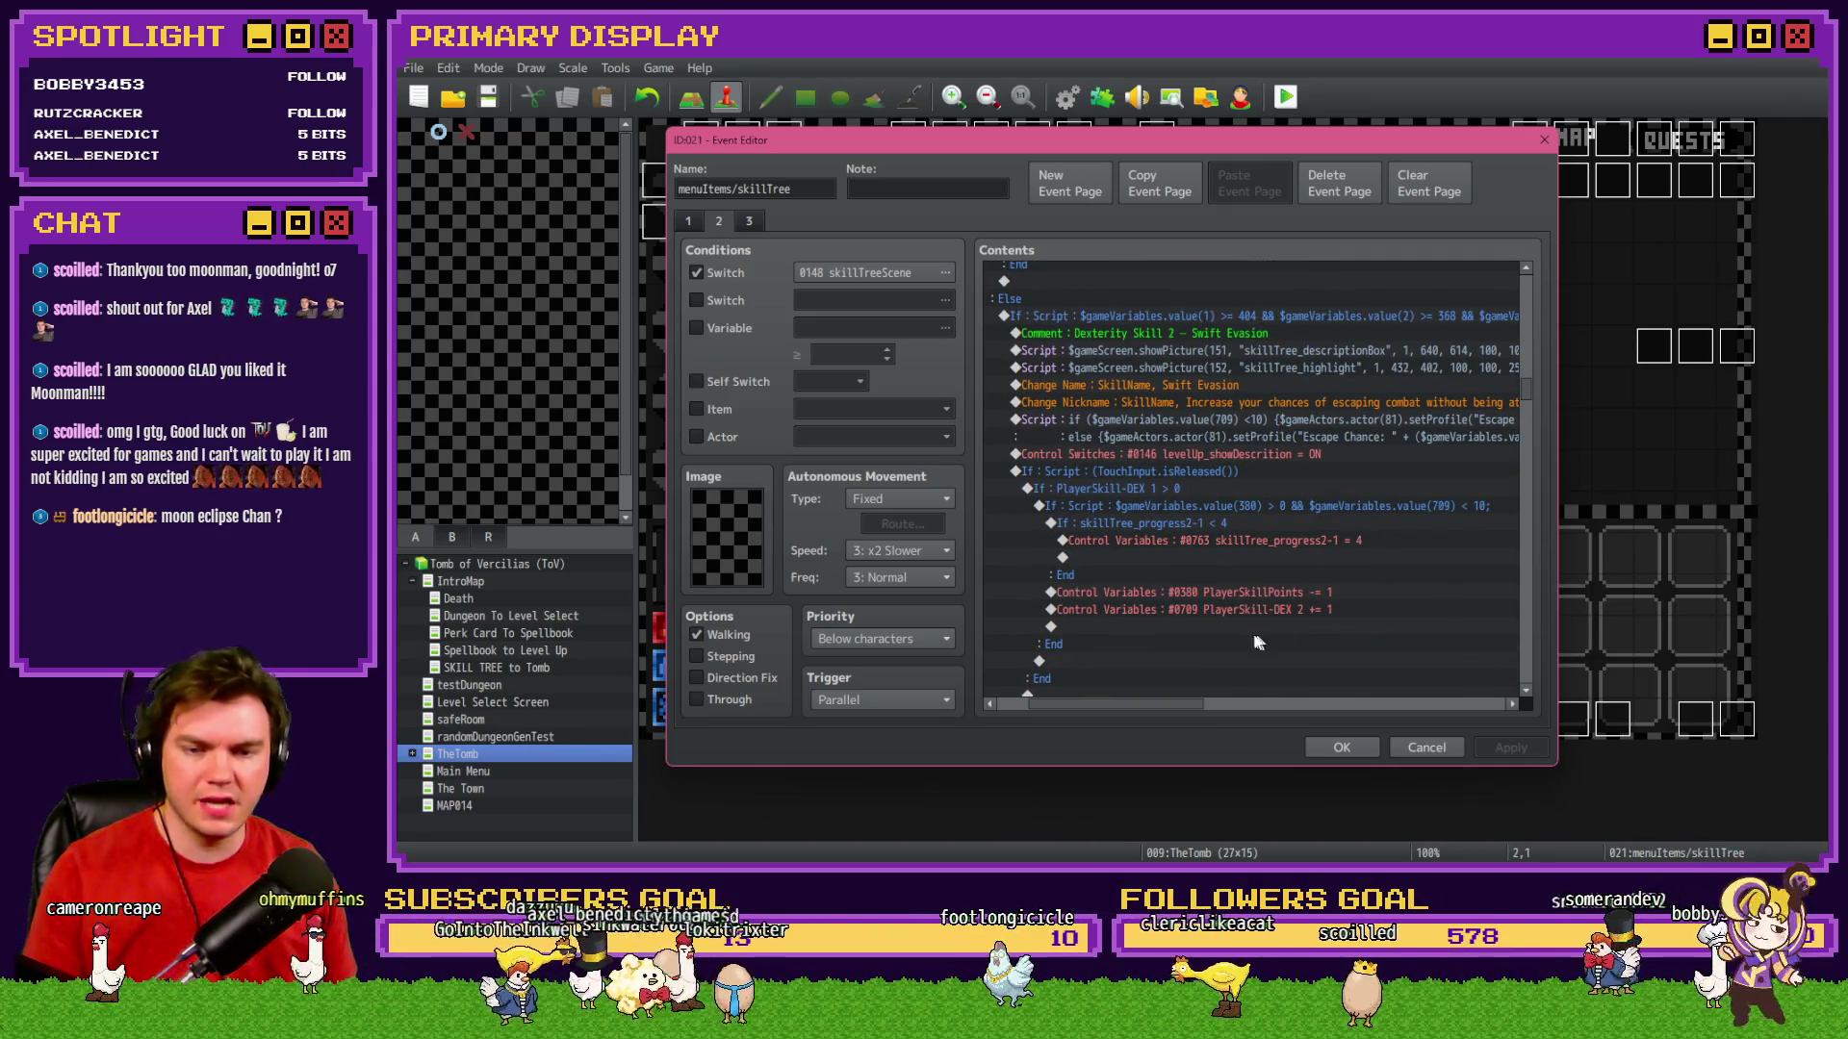
scroll(1226, 616, "down", 5)
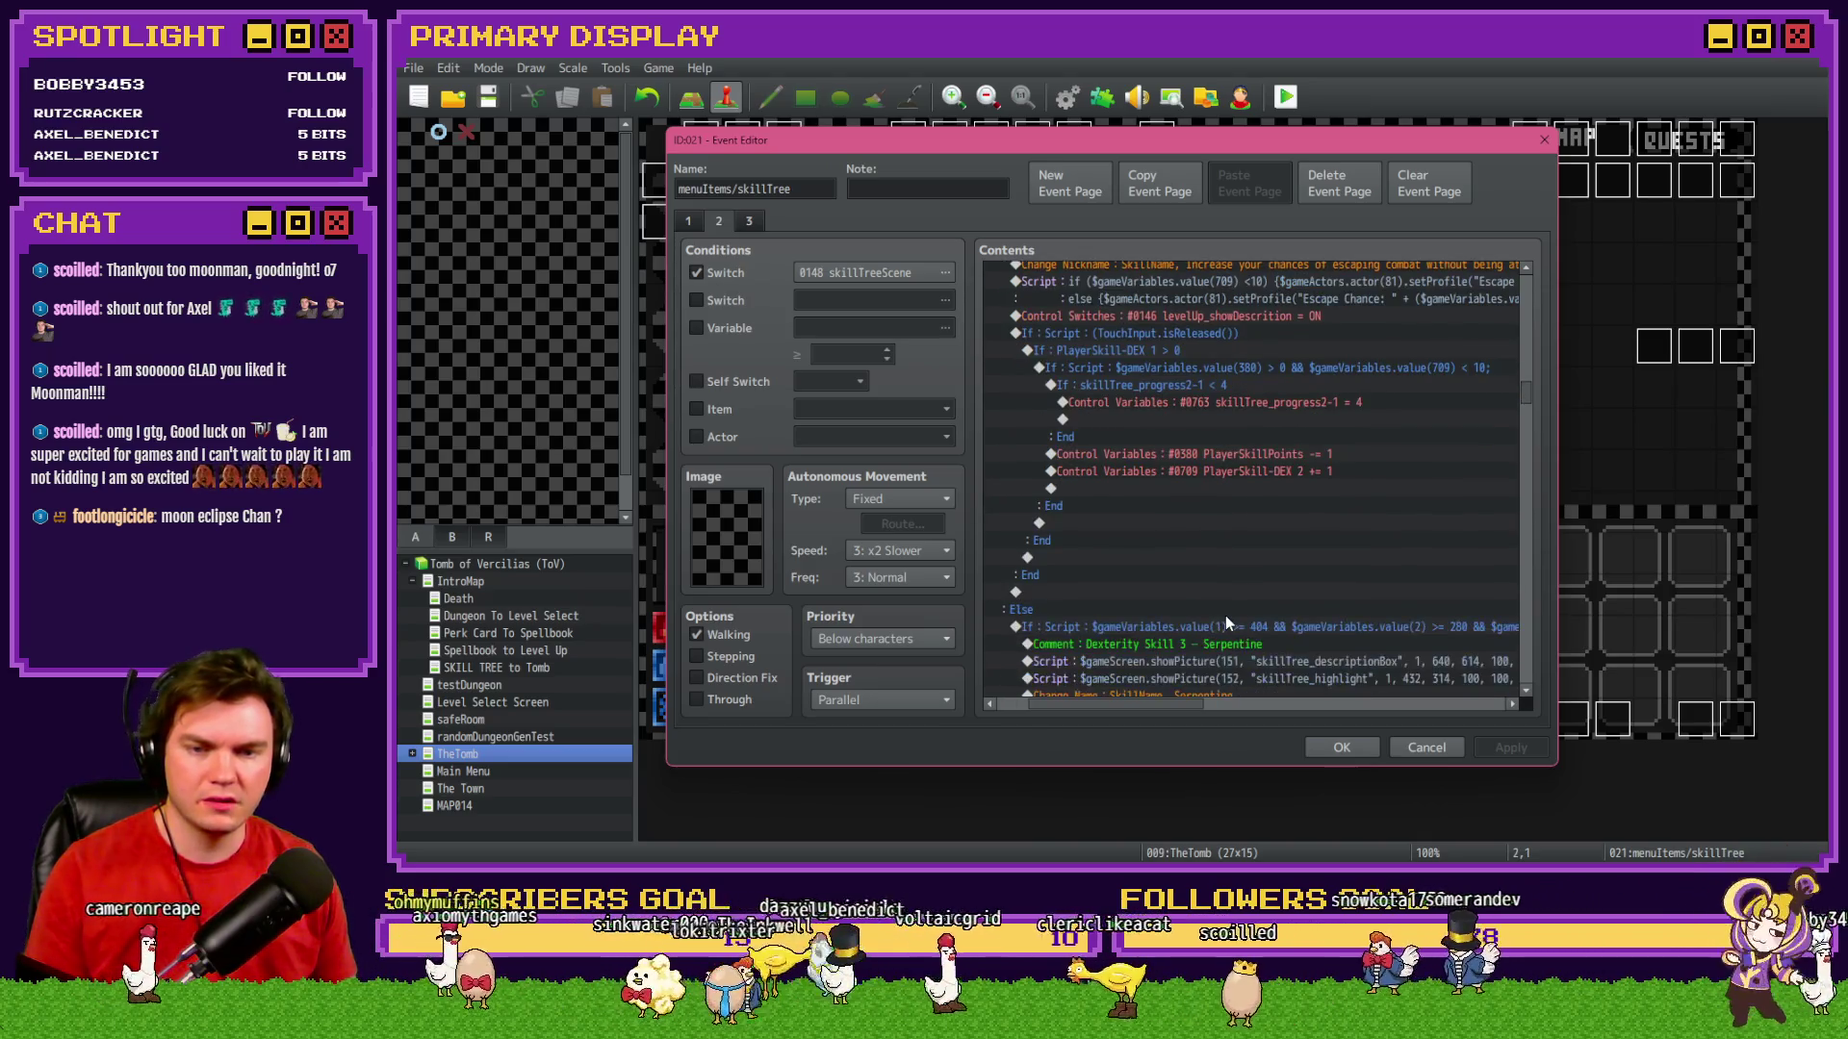
scroll(1226, 621, "down", 3)
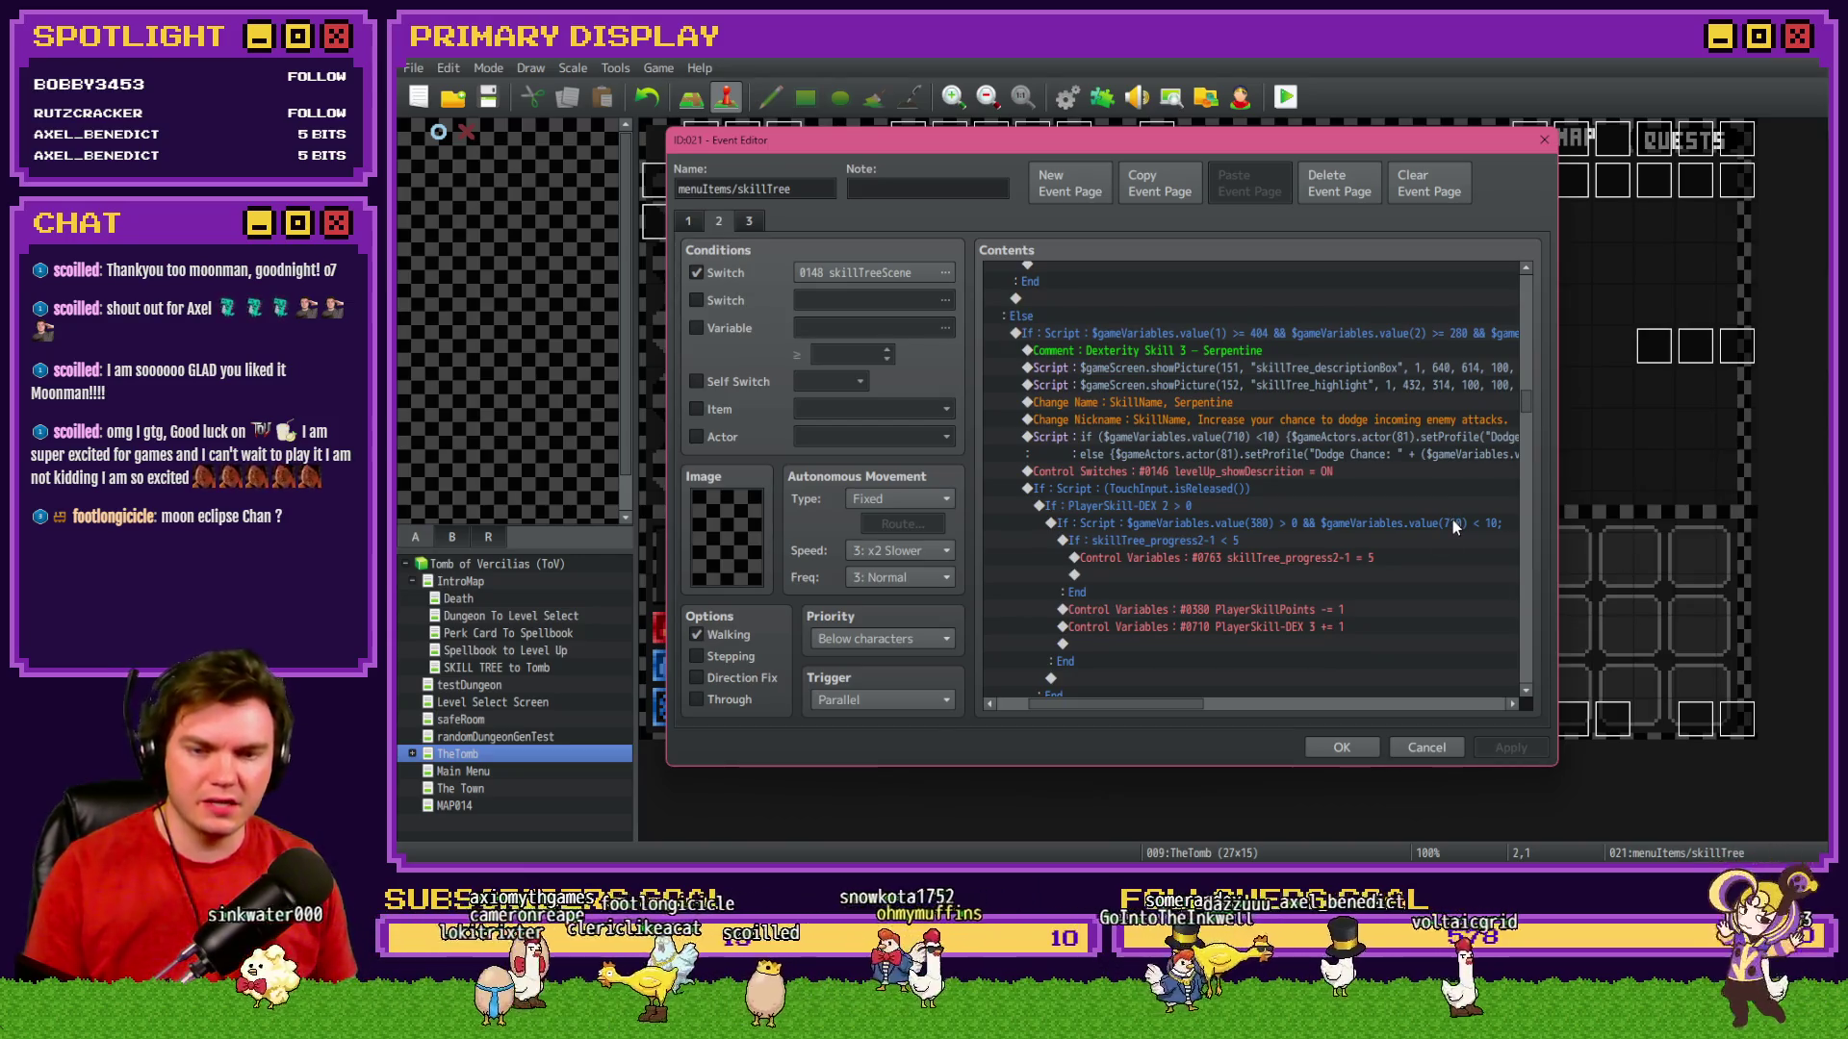
scroll(1226, 623, "down", 7)
scroll(1226, 624, "down", 3)
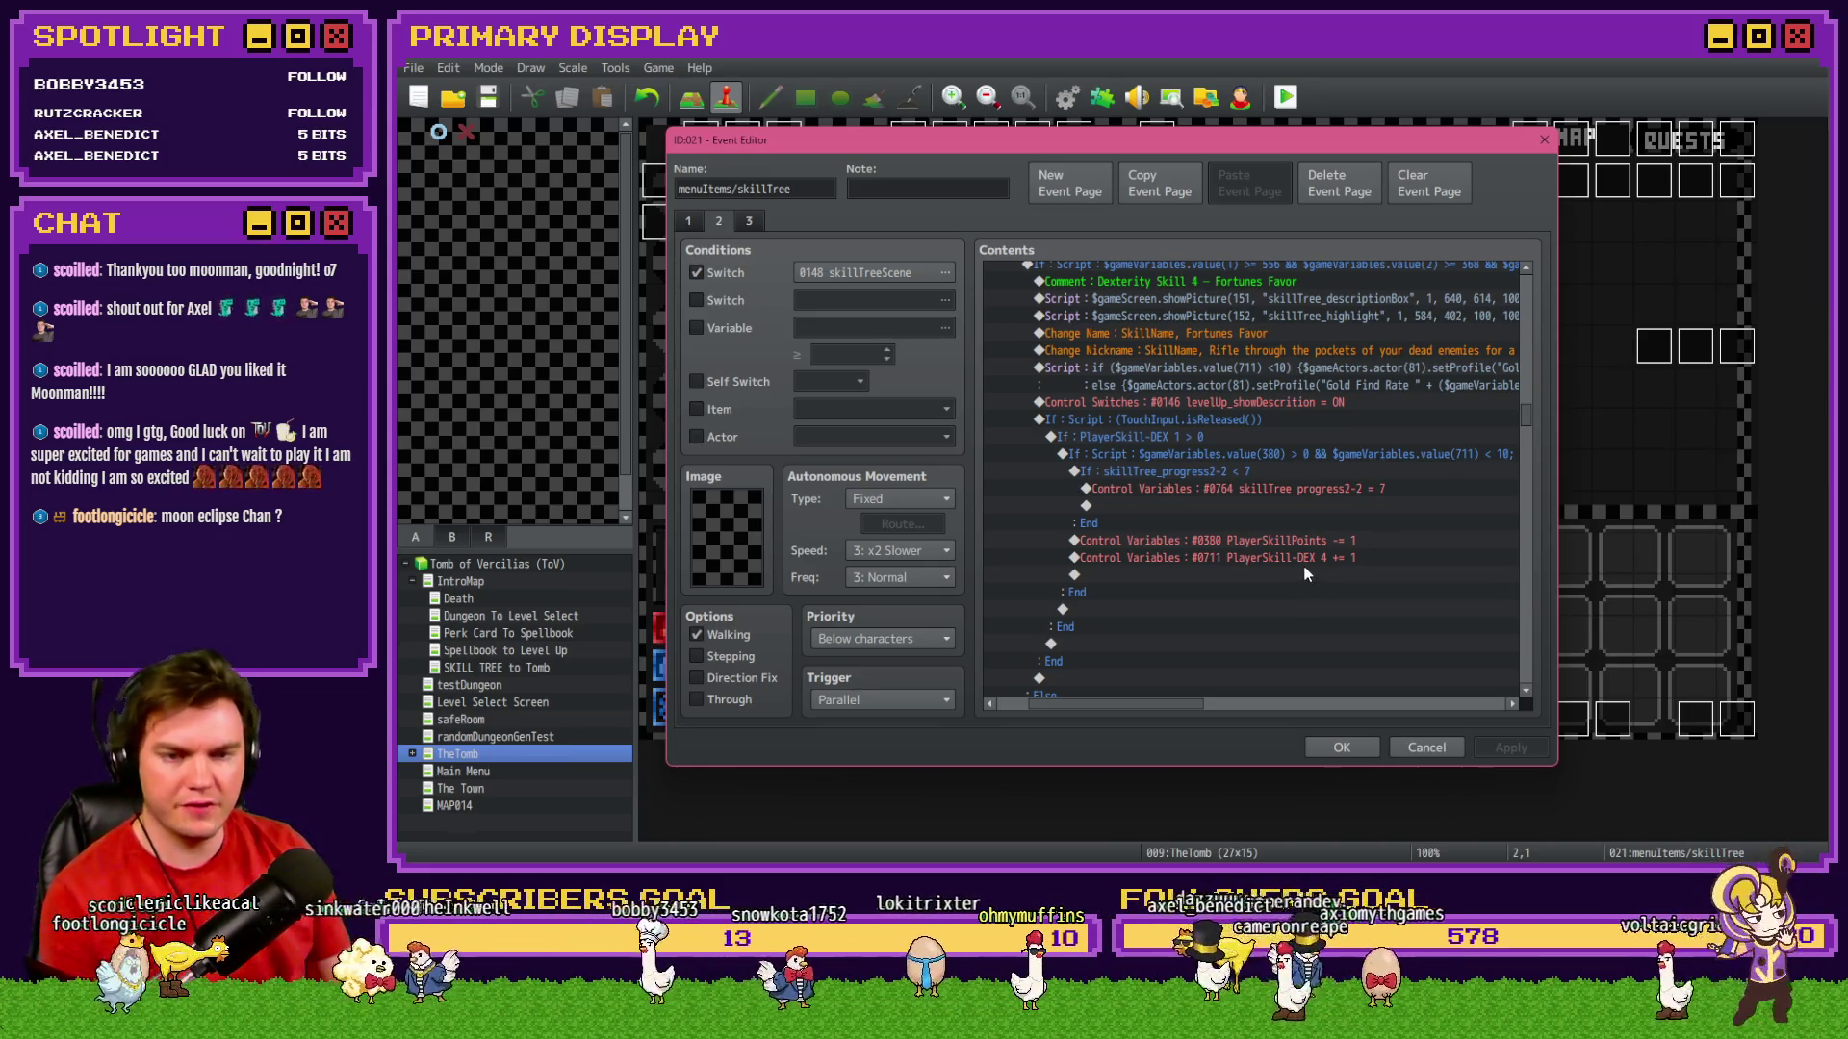
scroll(1303, 568, "down", 8)
Change the Sleight of Hand purchase condition script from value(710) to value(712).
double_click(1392, 508)
left_click(1397, 562)
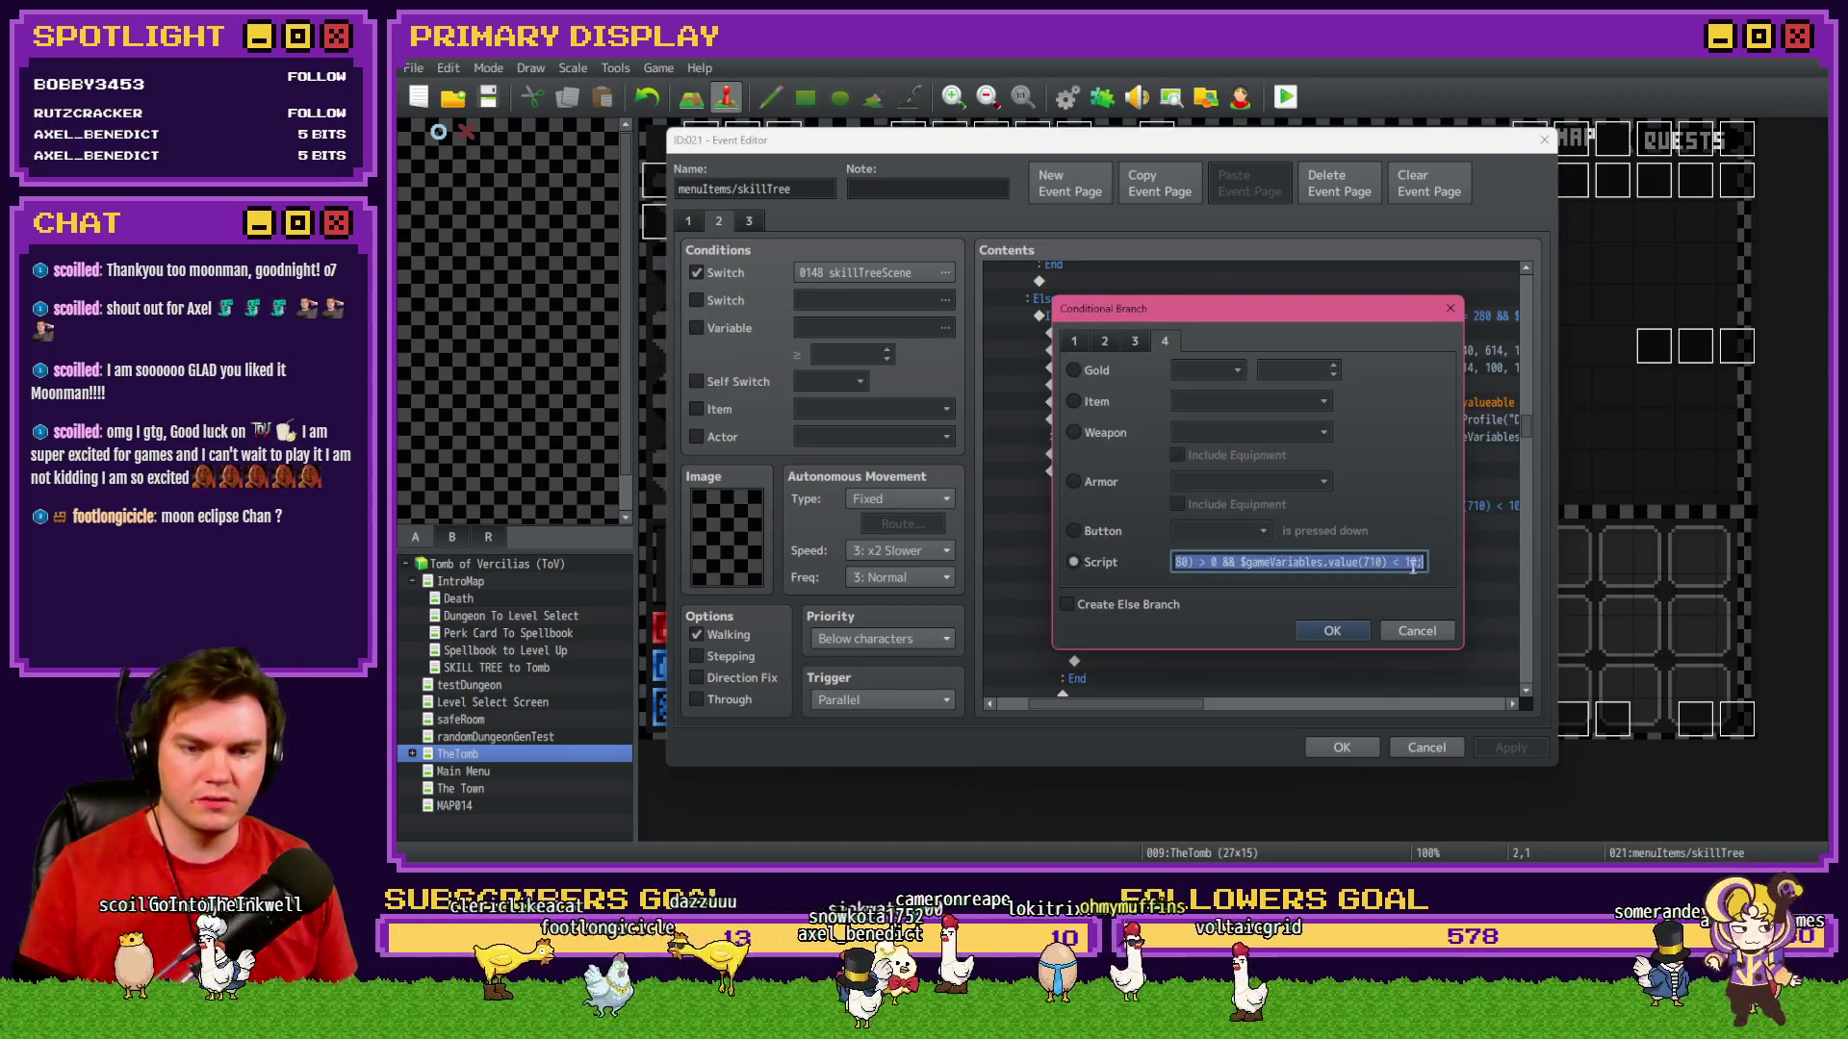
key("End")
left_click(1405, 635)
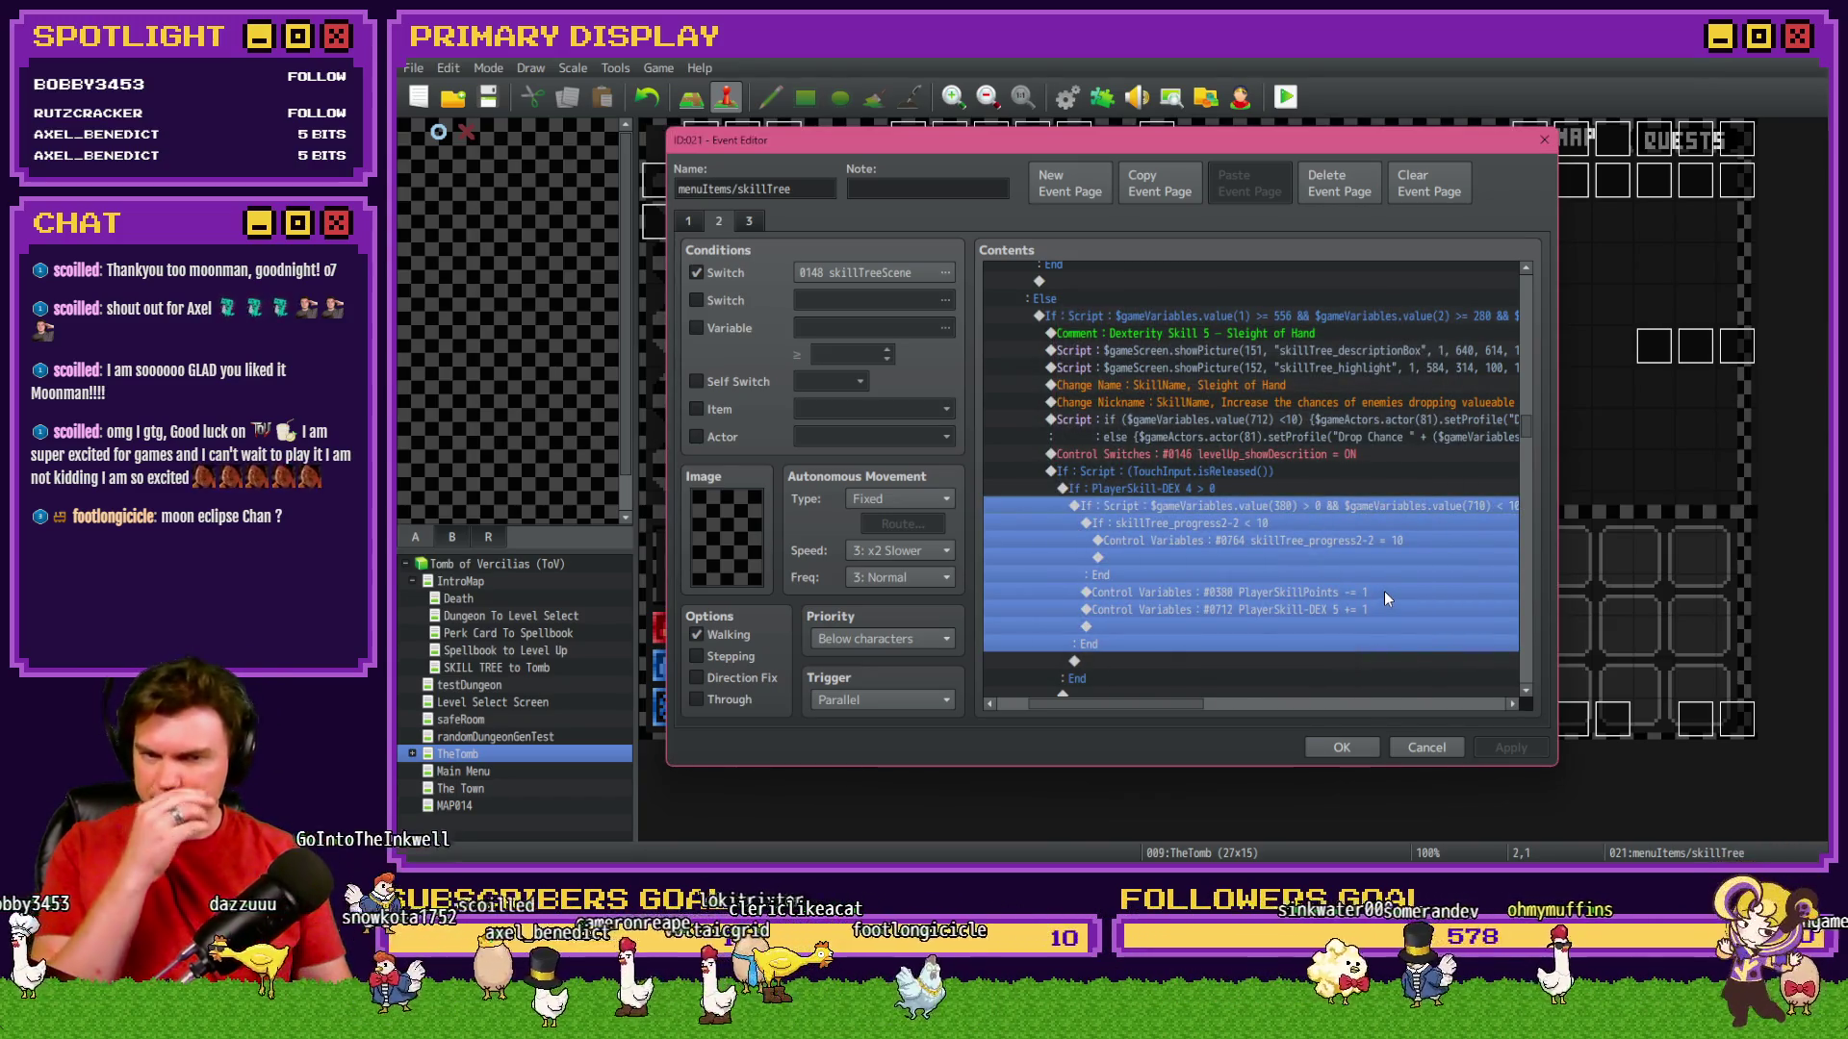
double_click(1399, 574)
left_click(1386, 562)
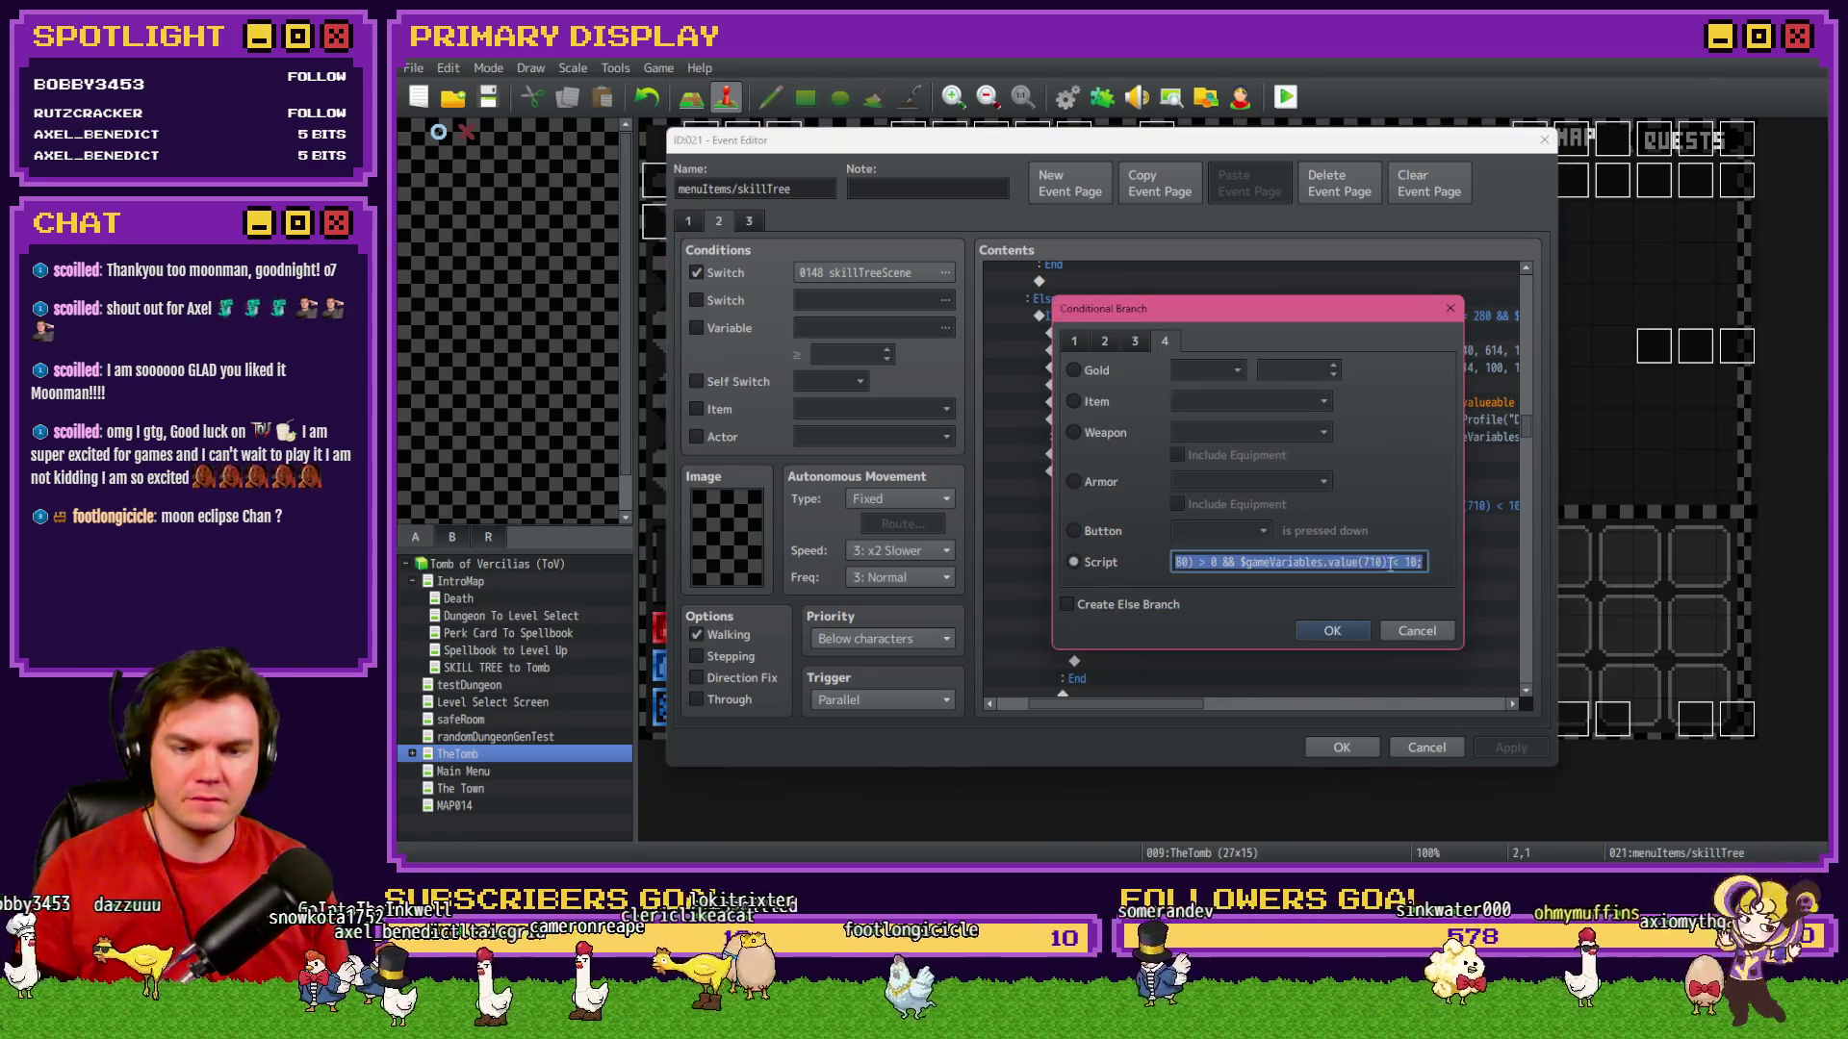
key("End")
left_click(1377, 562)
key("Delete")
type("2")
key("Return")
left_click(1330, 626)
Apply the changes and close the skillTree Event Editor with OK.
scroll(1337, 611, "down", 5)
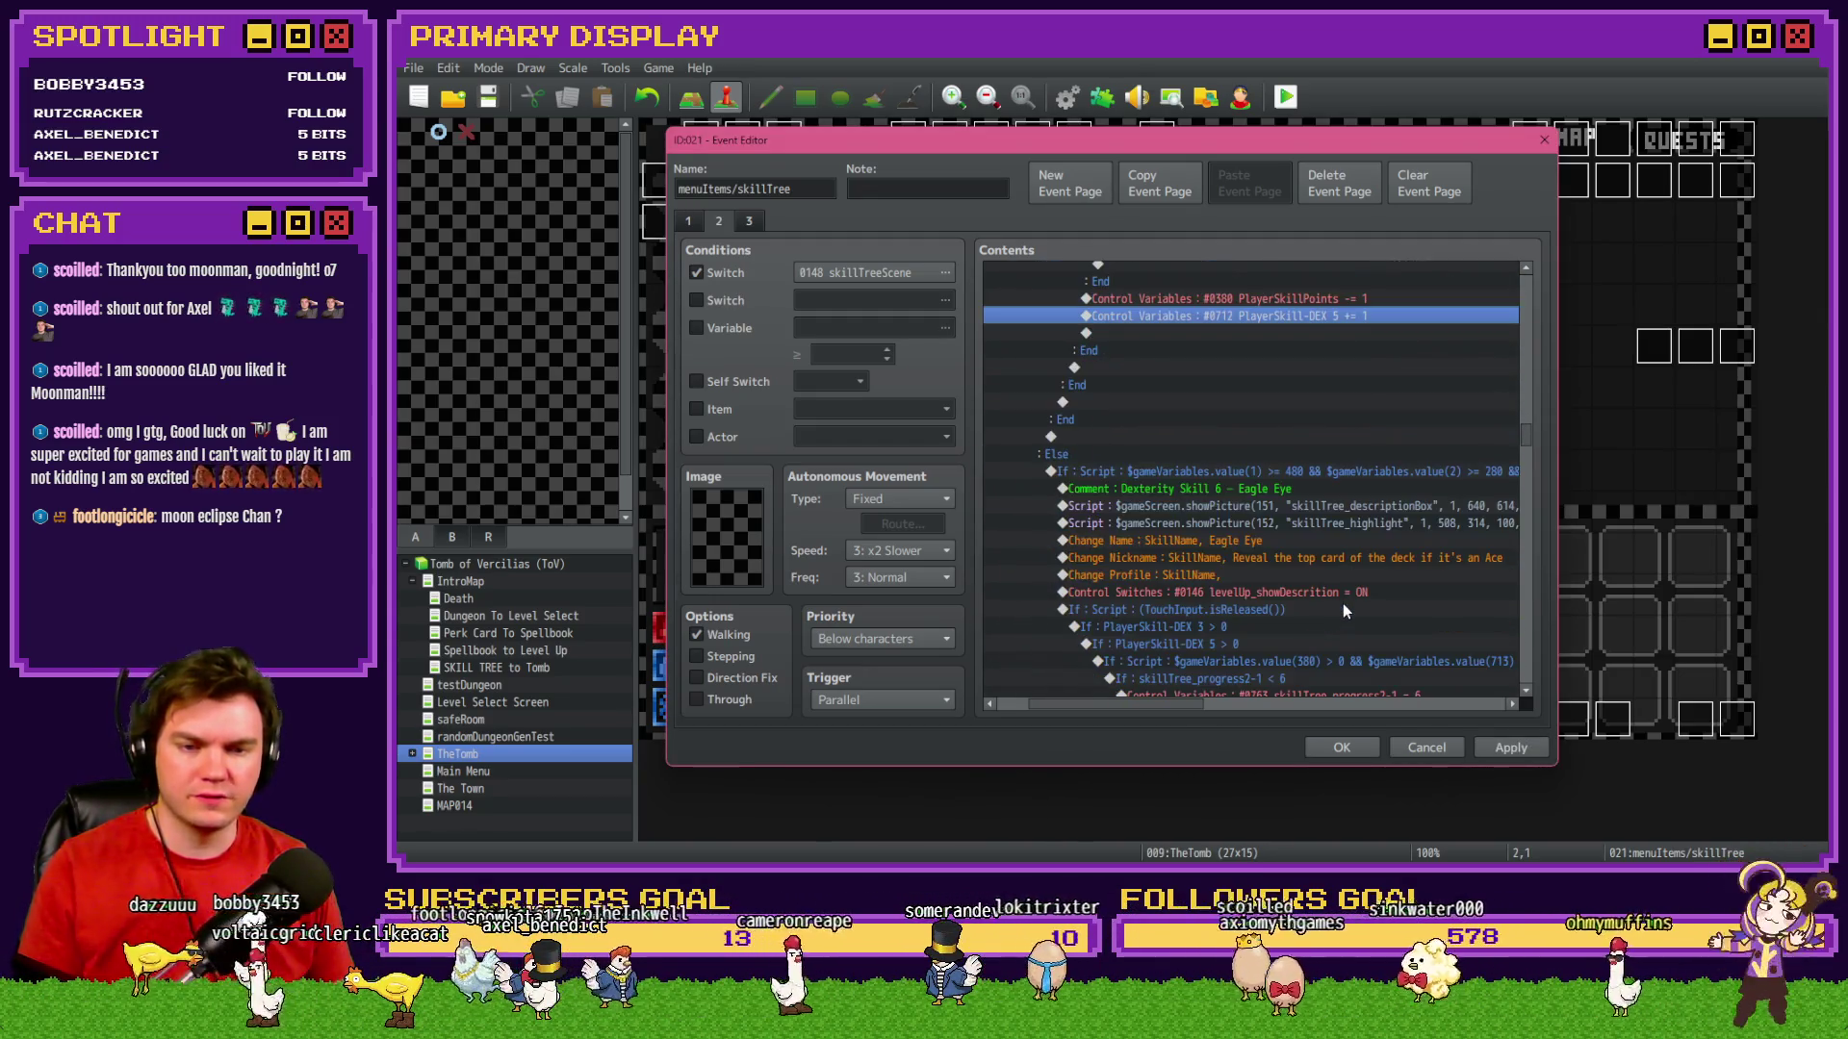
left_click_drag(1168, 707, 1184, 706)
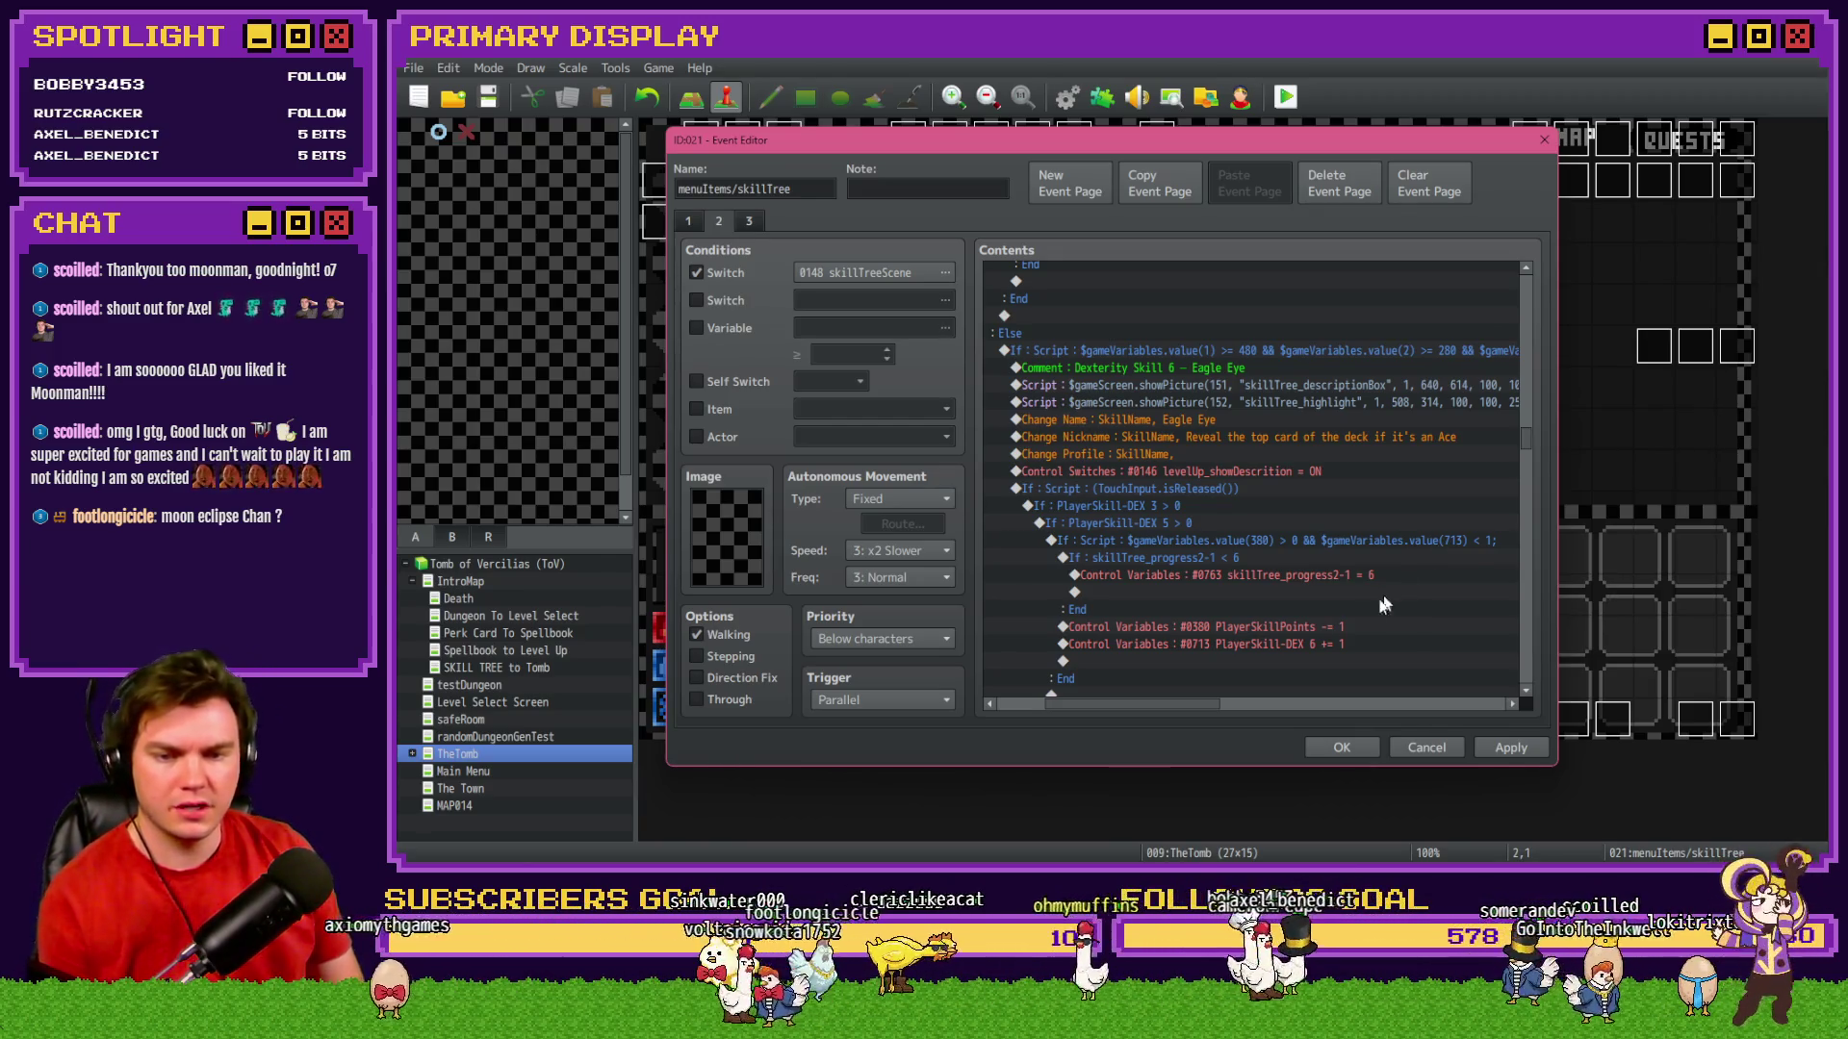
scroll(1332, 626, "down", 7)
scroll(1336, 621, "down", 5)
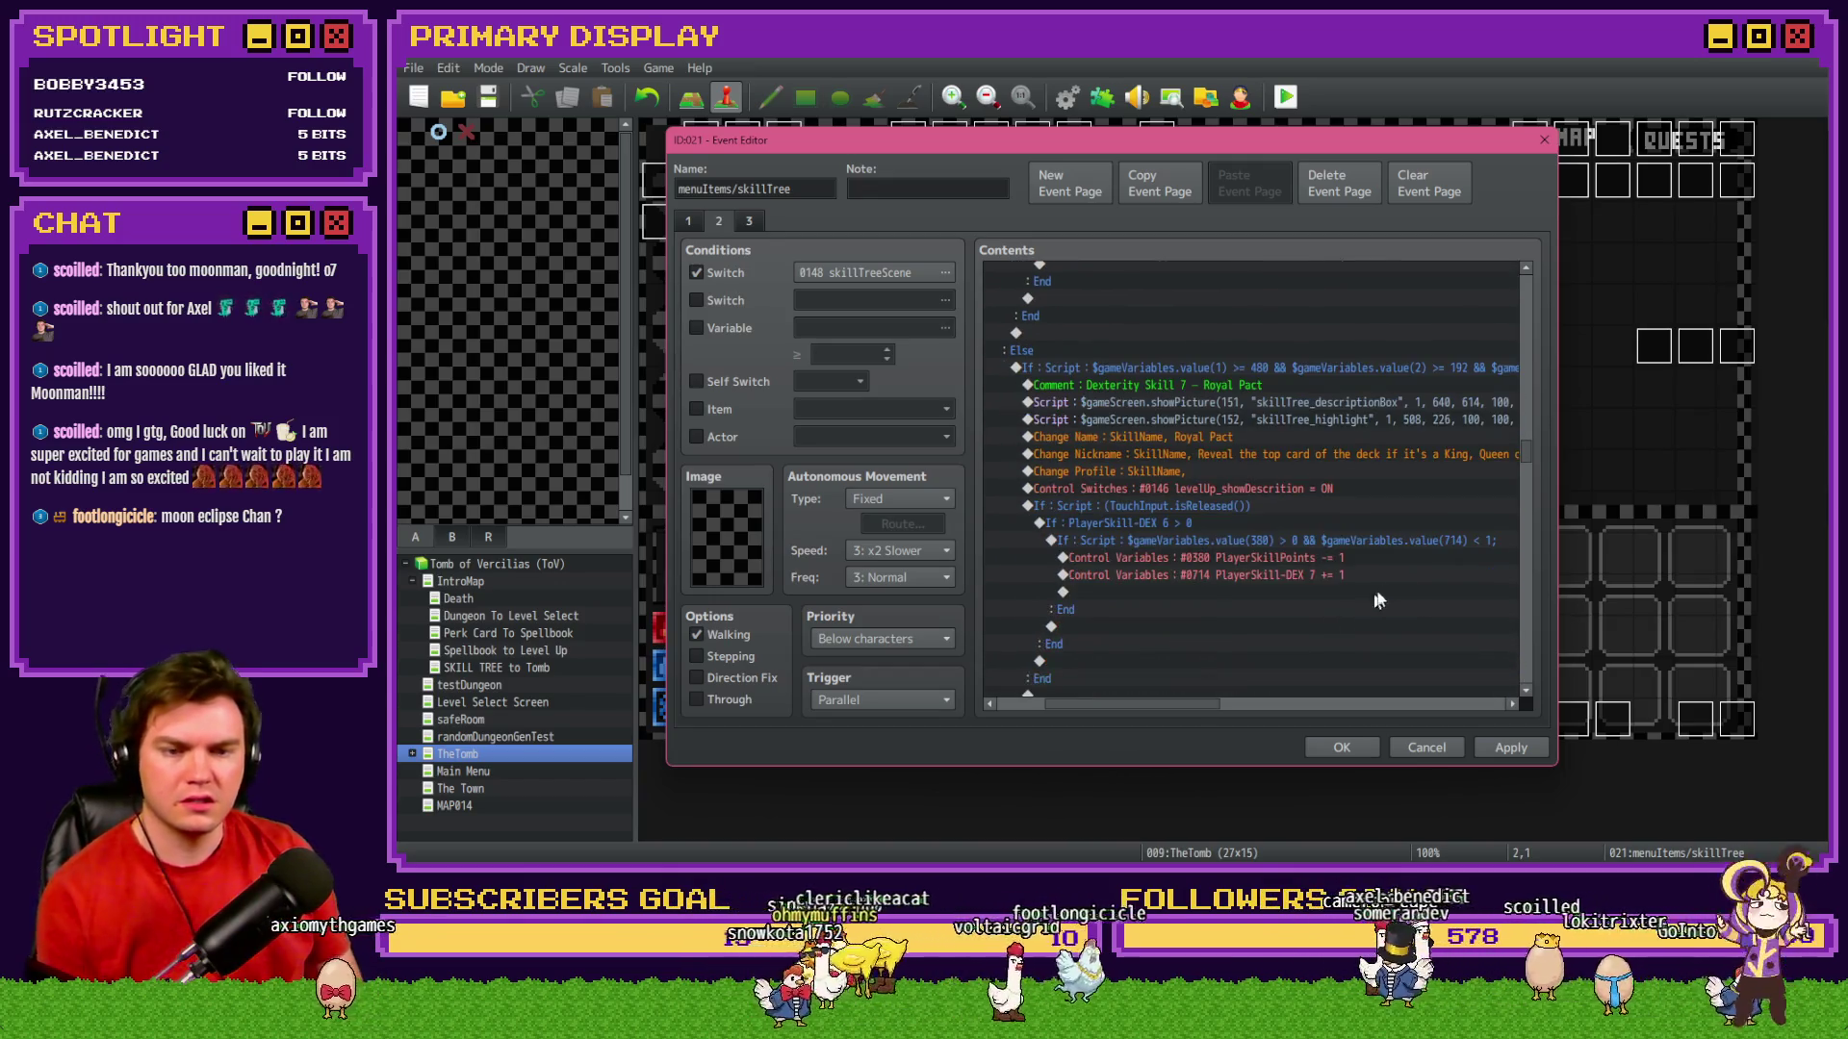
scroll(1291, 591, "down", 2)
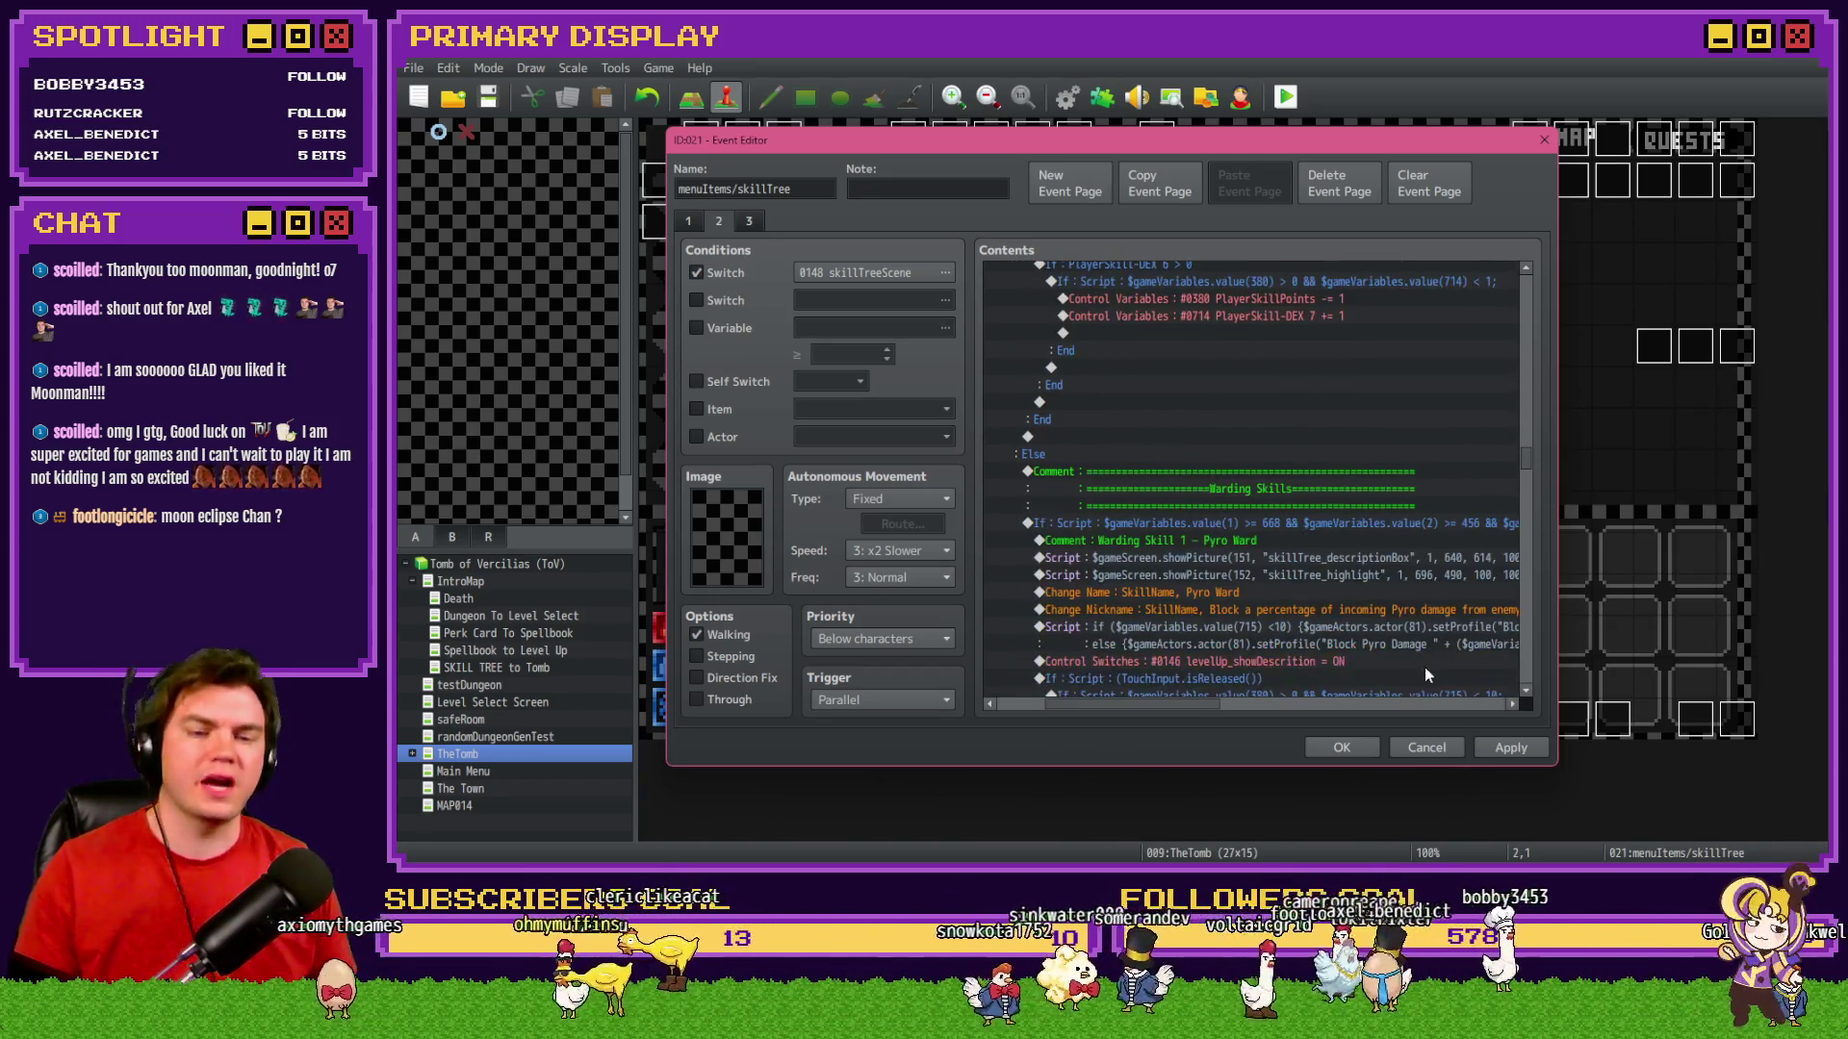
left_click(1516, 748)
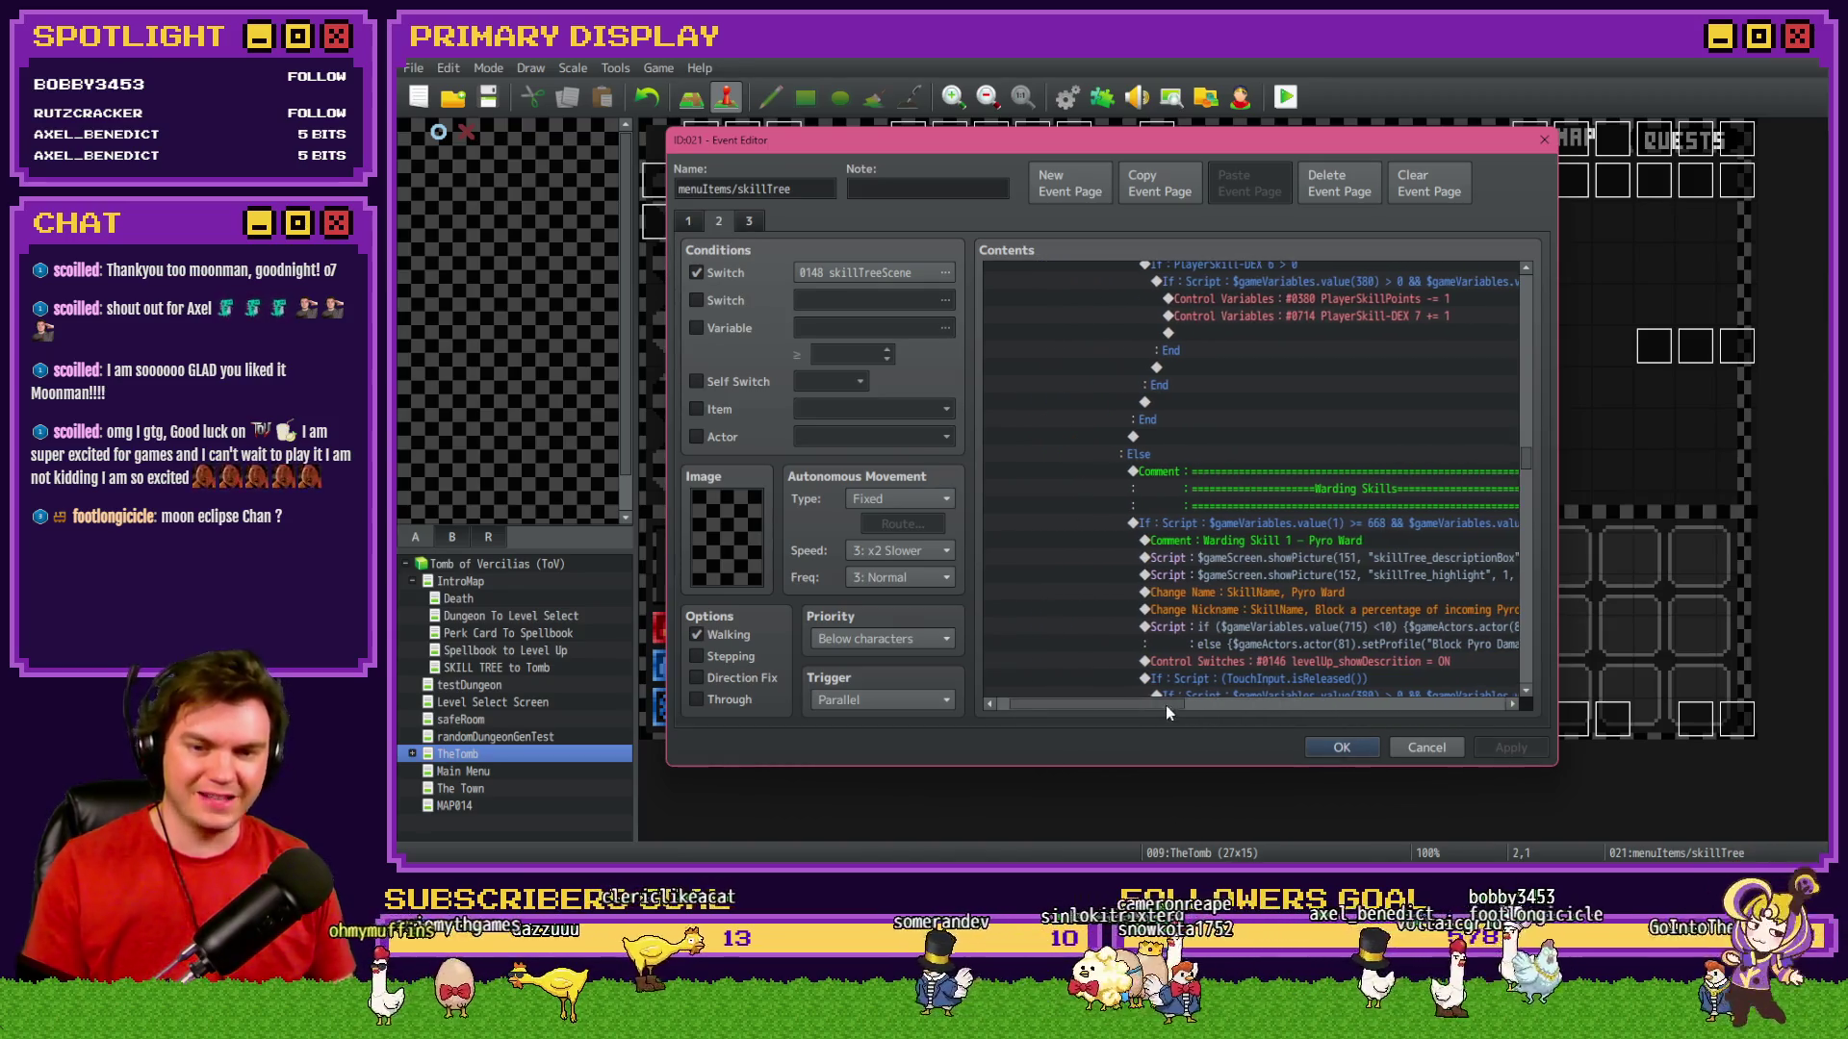
left_click(1345, 748)
Select the map event at tile 10,6, then tile 12,6.
left_click(1072, 352)
left_click(1075, 396)
left_click(996, 345)
left_click(1143, 392)
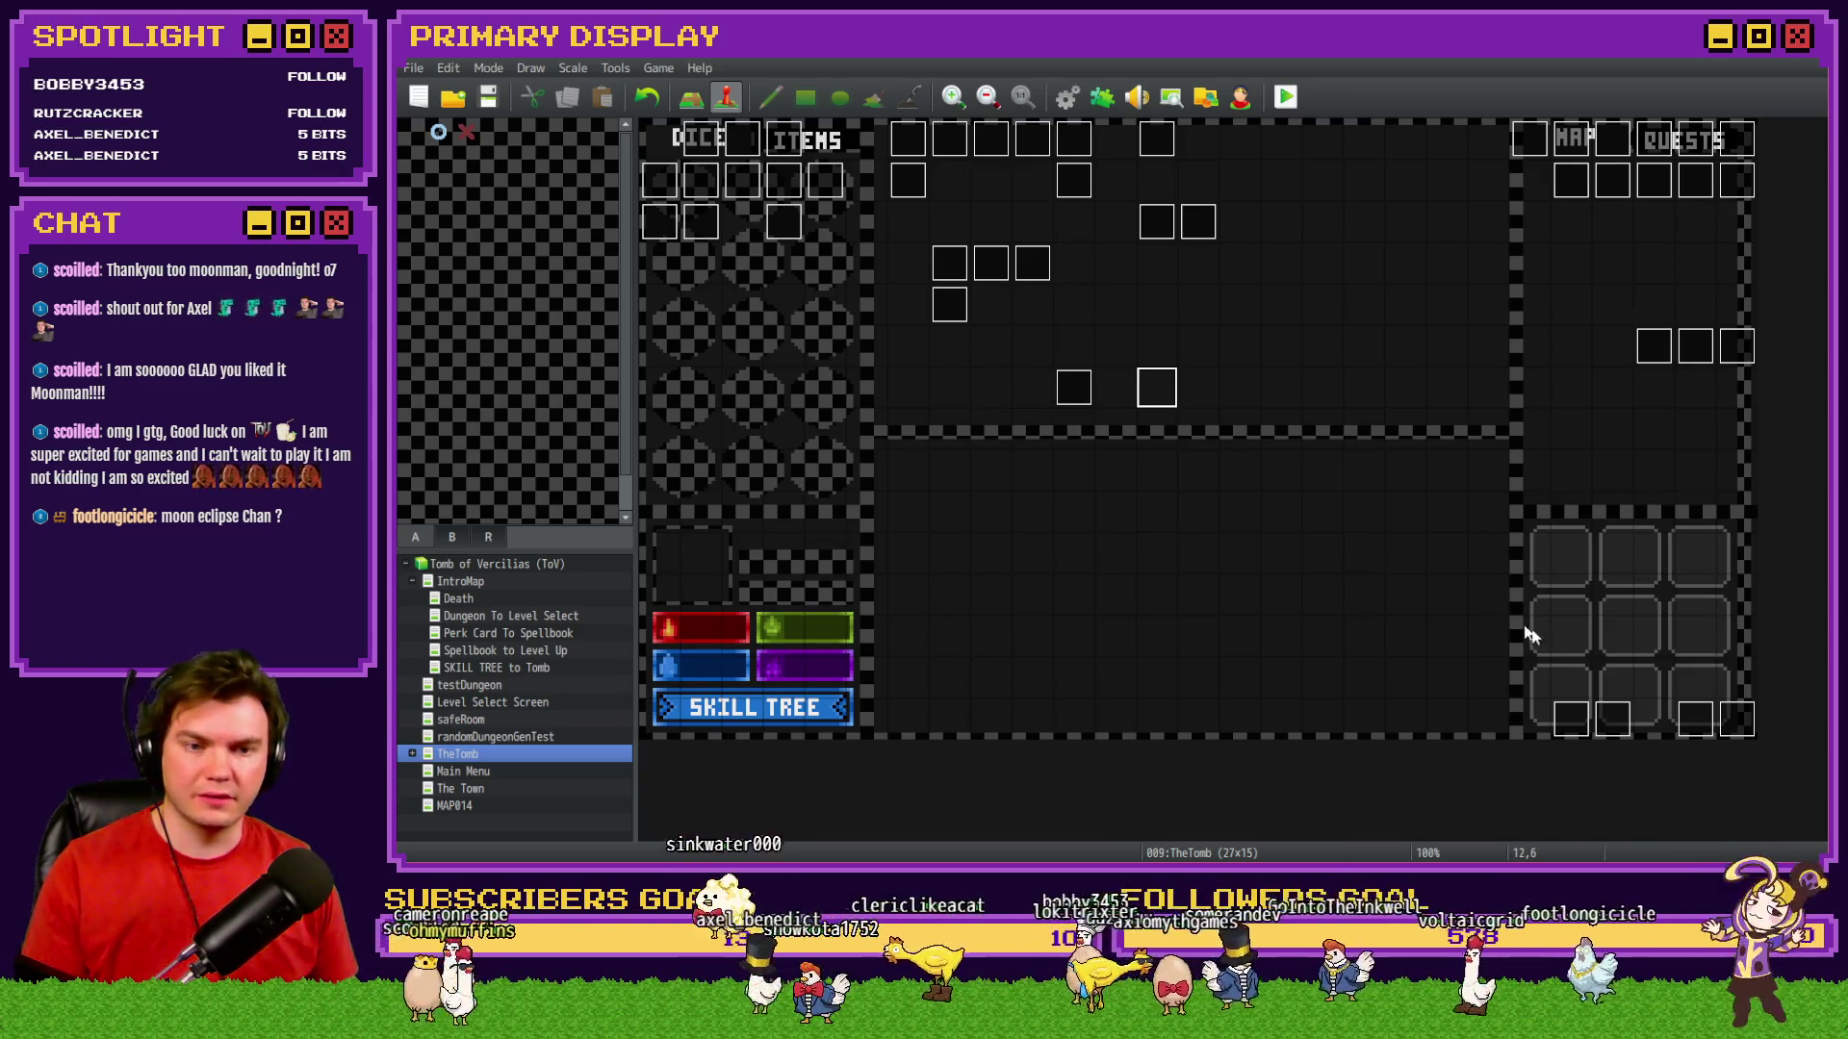
Open page 10 of the Draw And Attack event and select its Sleight of Hand drop-chance block.
left_click(1605, 709)
double_click(1603, 709)
key("Escape")
double_click(1695, 719)
left_click(963, 221)
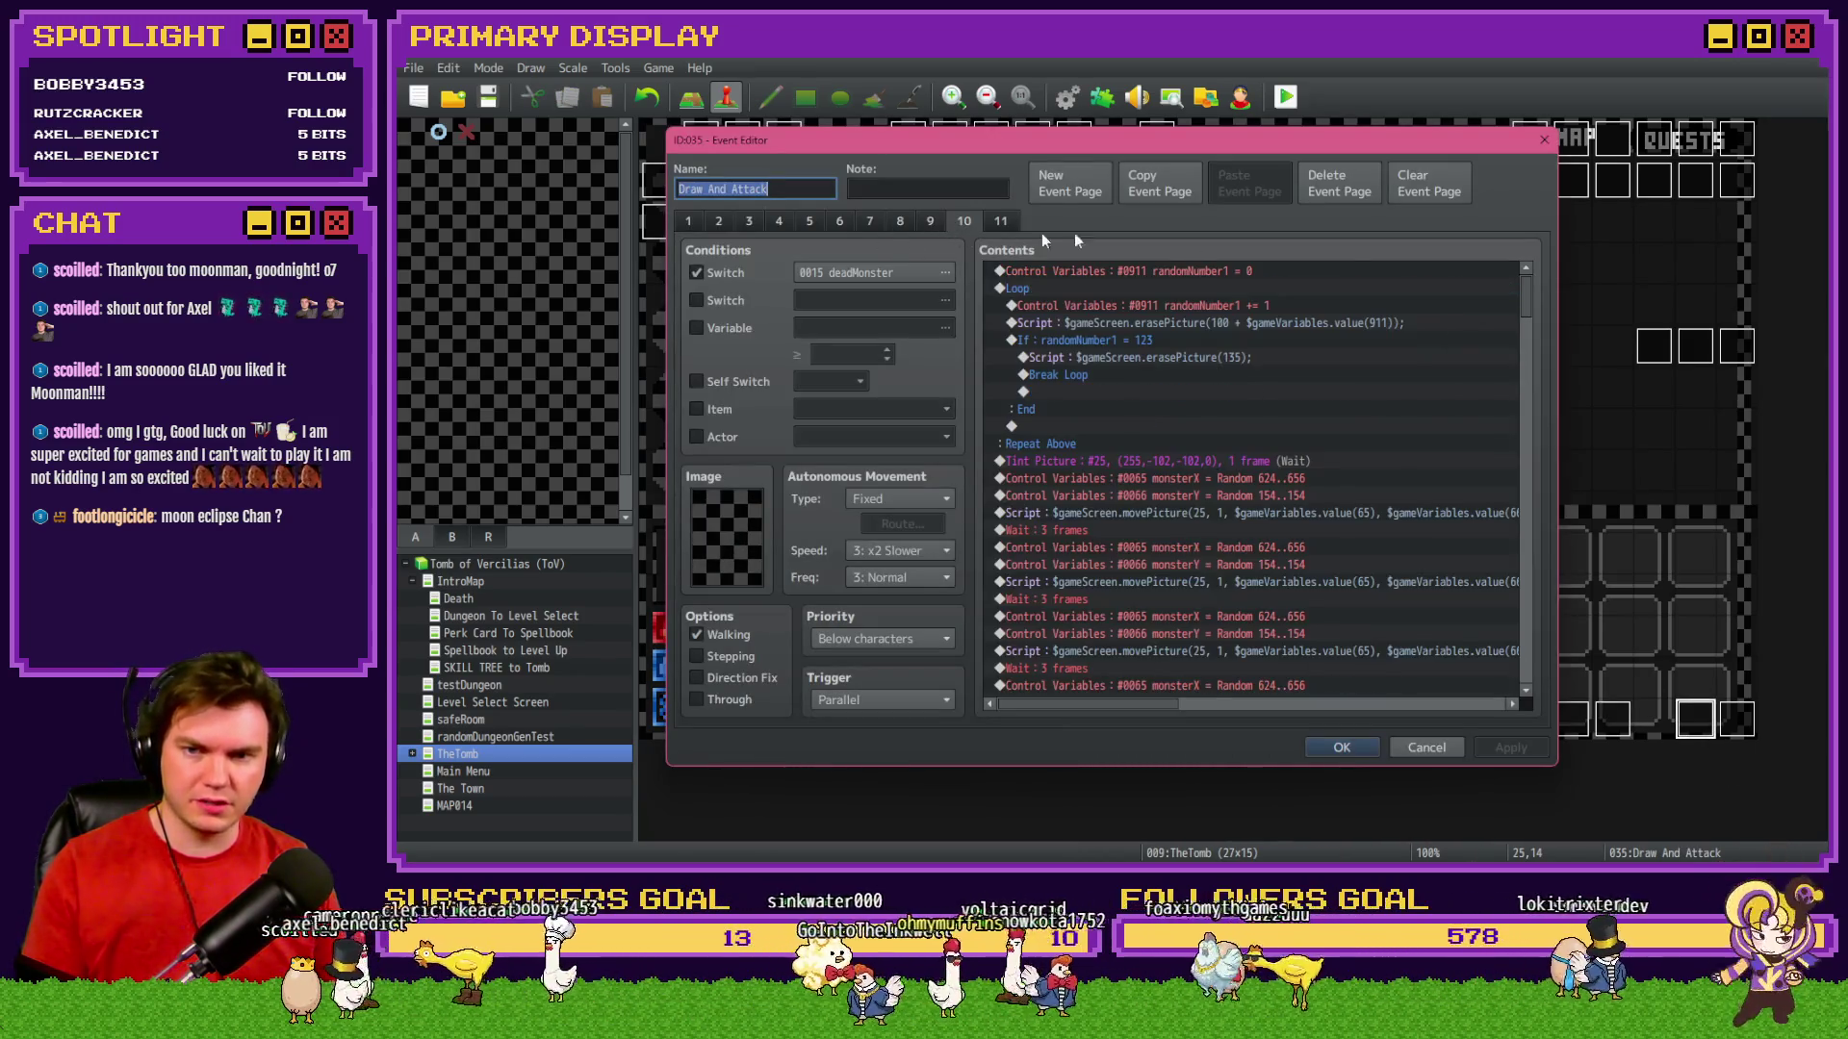
mouse_move(1515, 292)
left_mouse_down()
mouse_move(1515, 552)
mouse_move(1531, 499)
mouse_move(1538, 600)
mouse_move(1538, 441)
left_mouse_up()
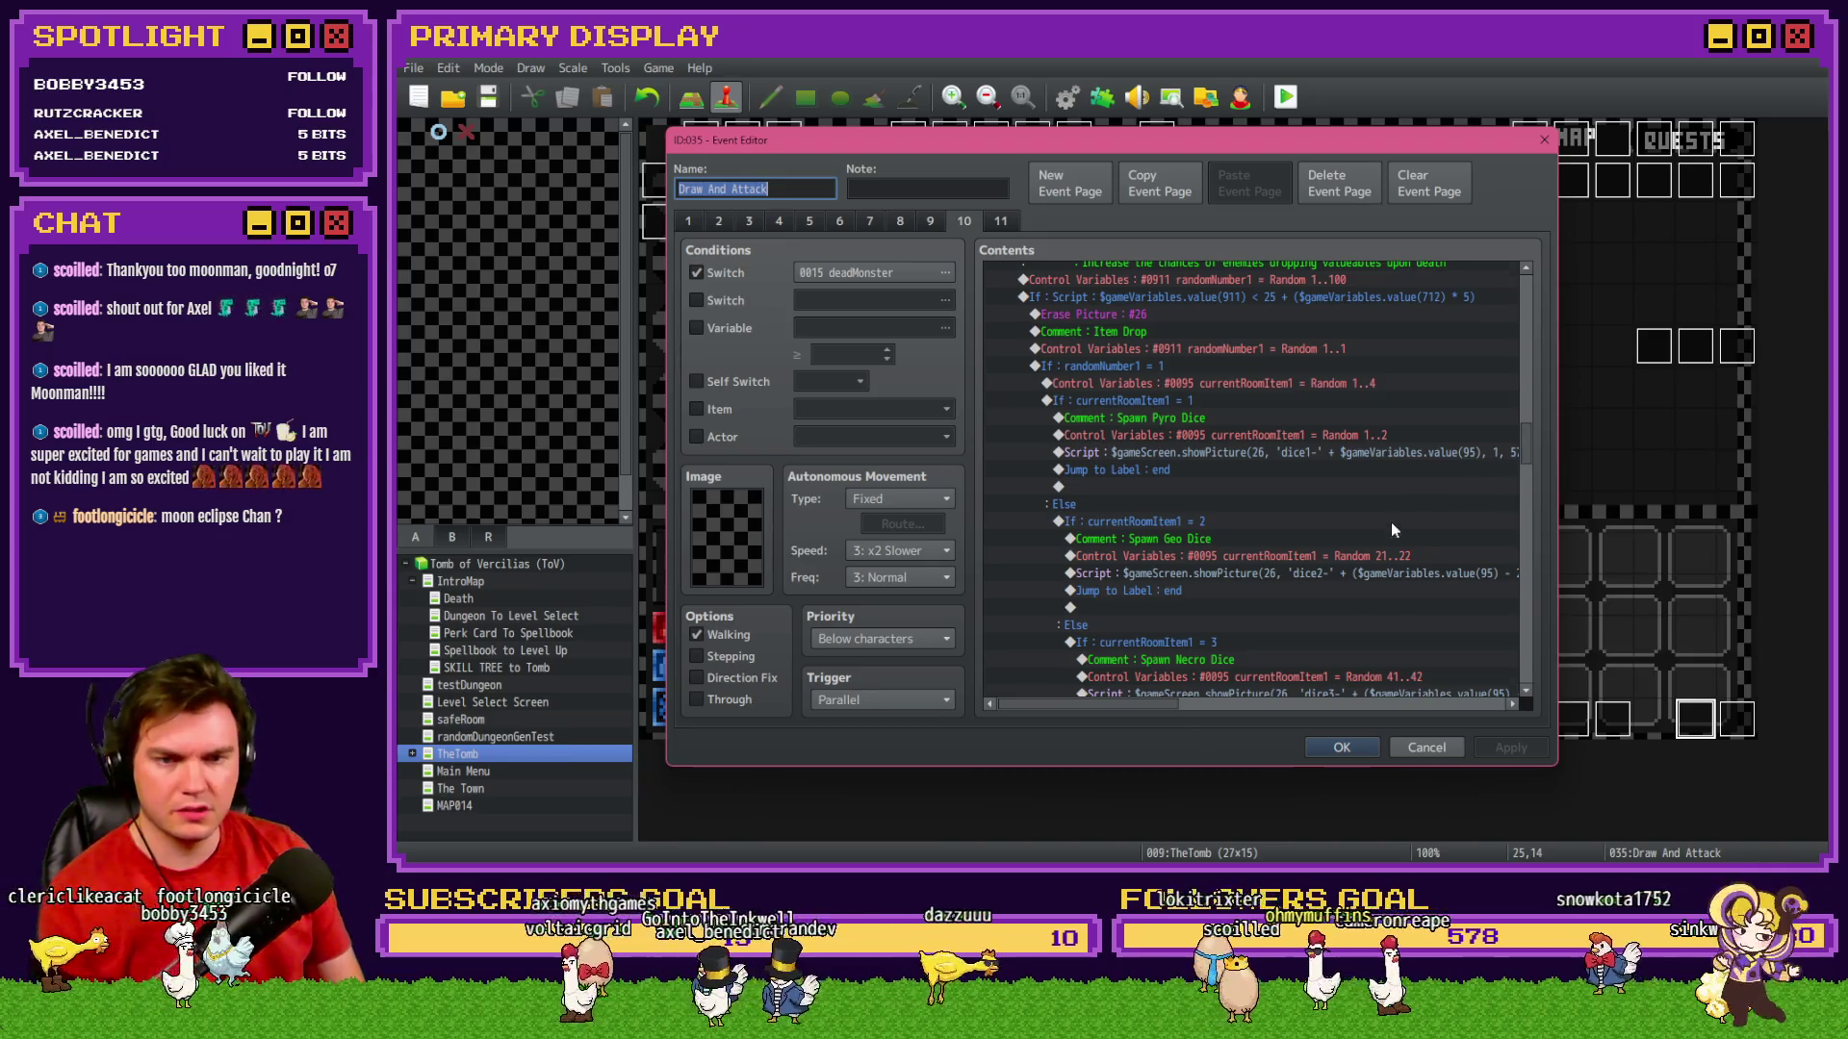
scroll(1390, 521, "up", 2)
left_click(1342, 384)
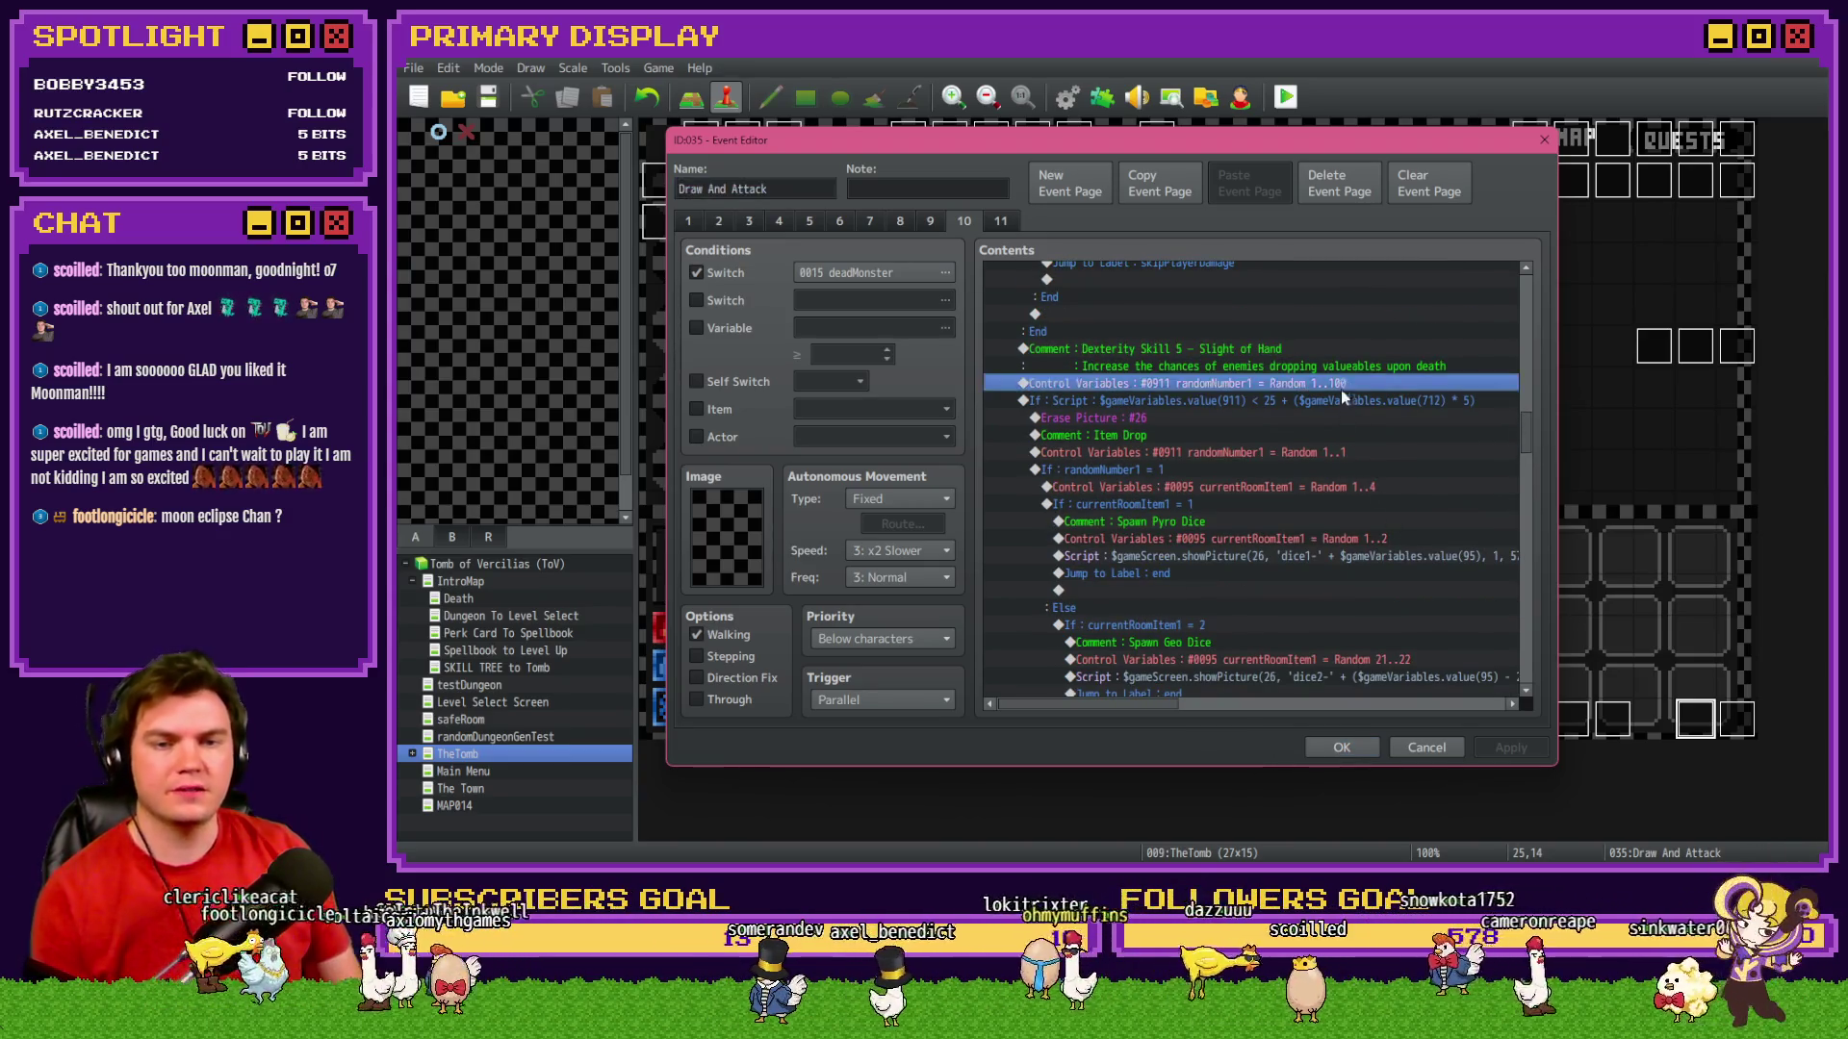
left_click(1342, 400)
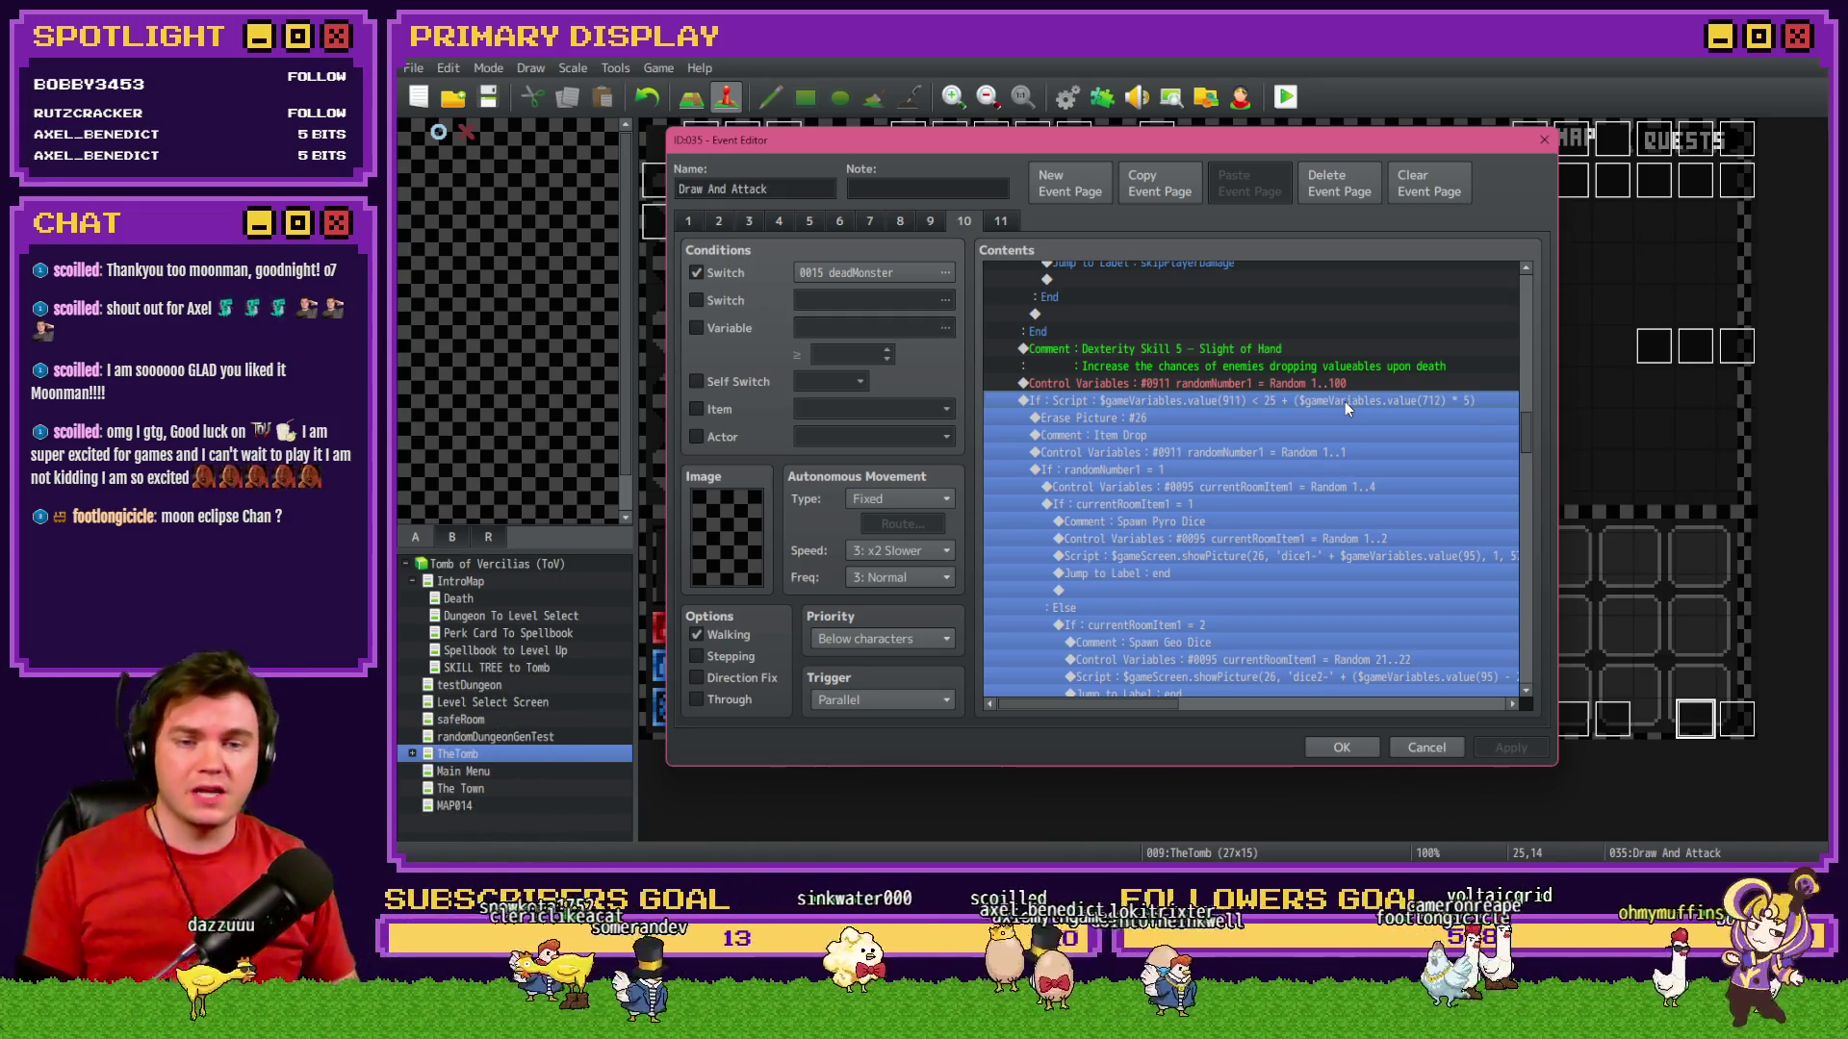
Open the drop-chance Conditional Branch and replace 25 with 50 in its script.
double_click(1343, 402)
triple_click(1341, 563)
double_click(1342, 563)
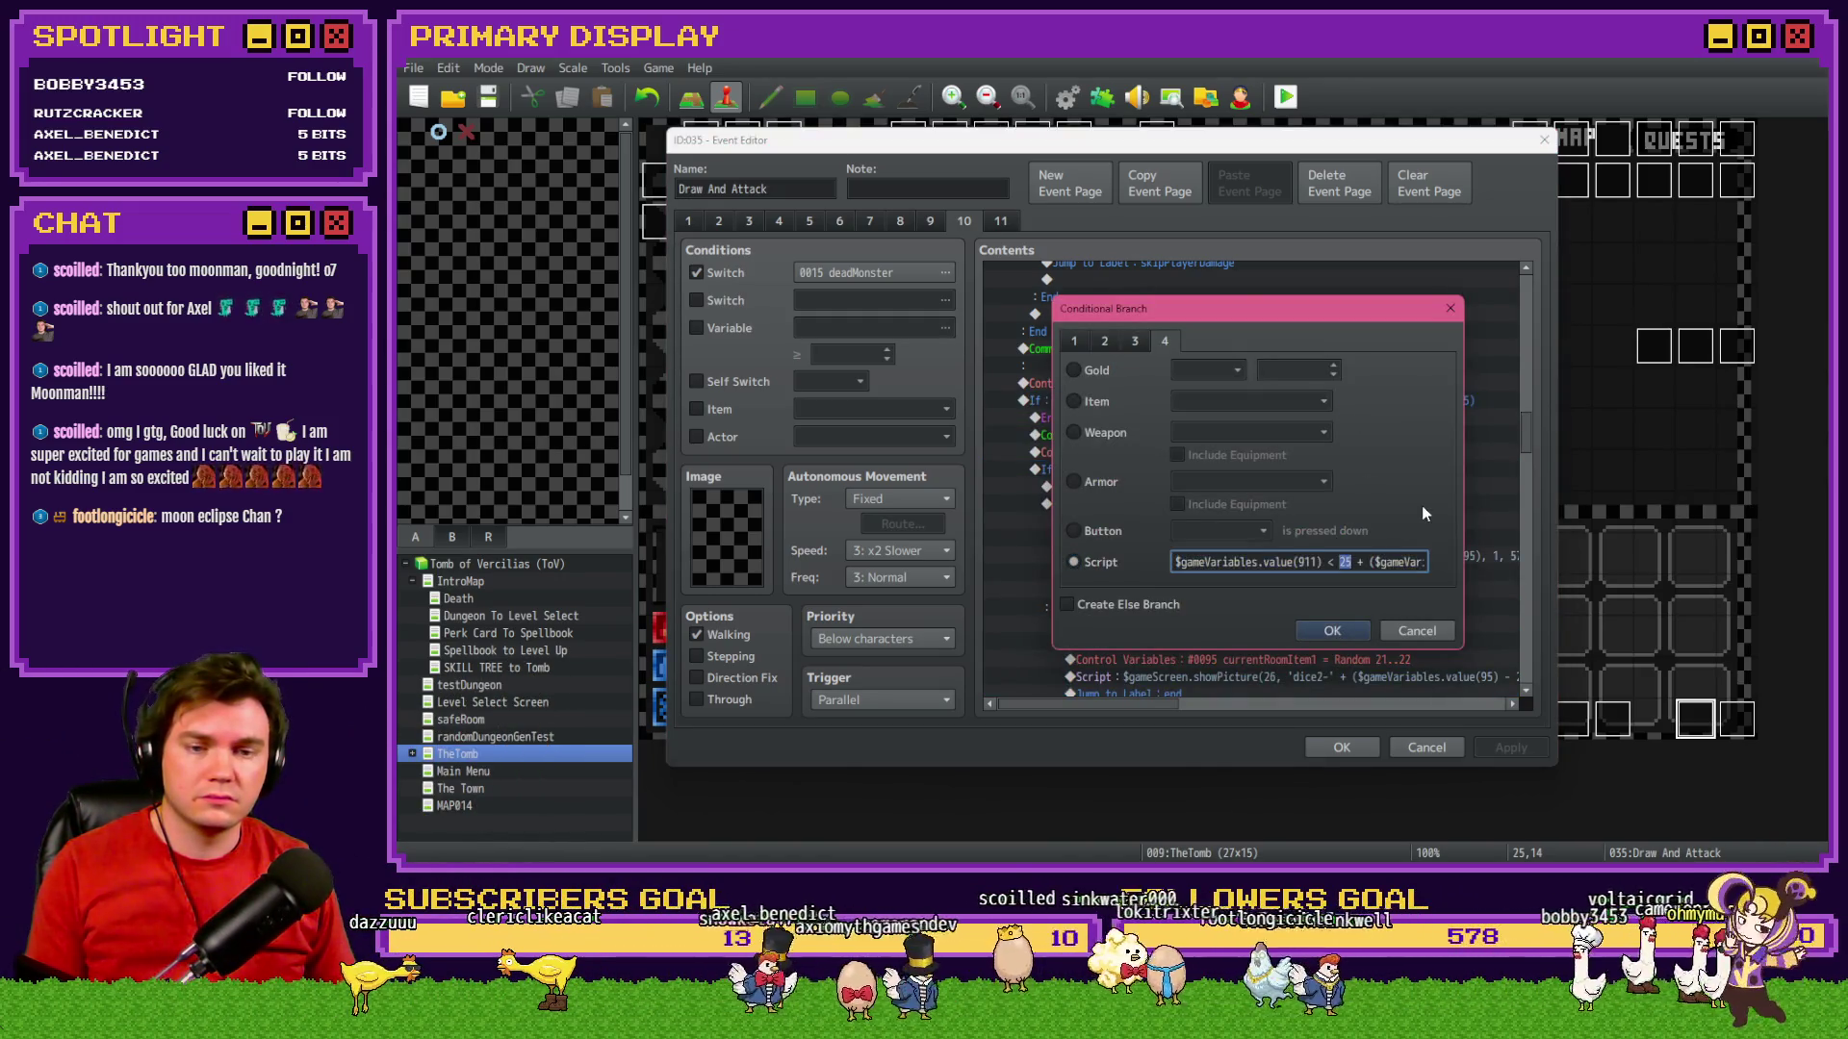
type("50")
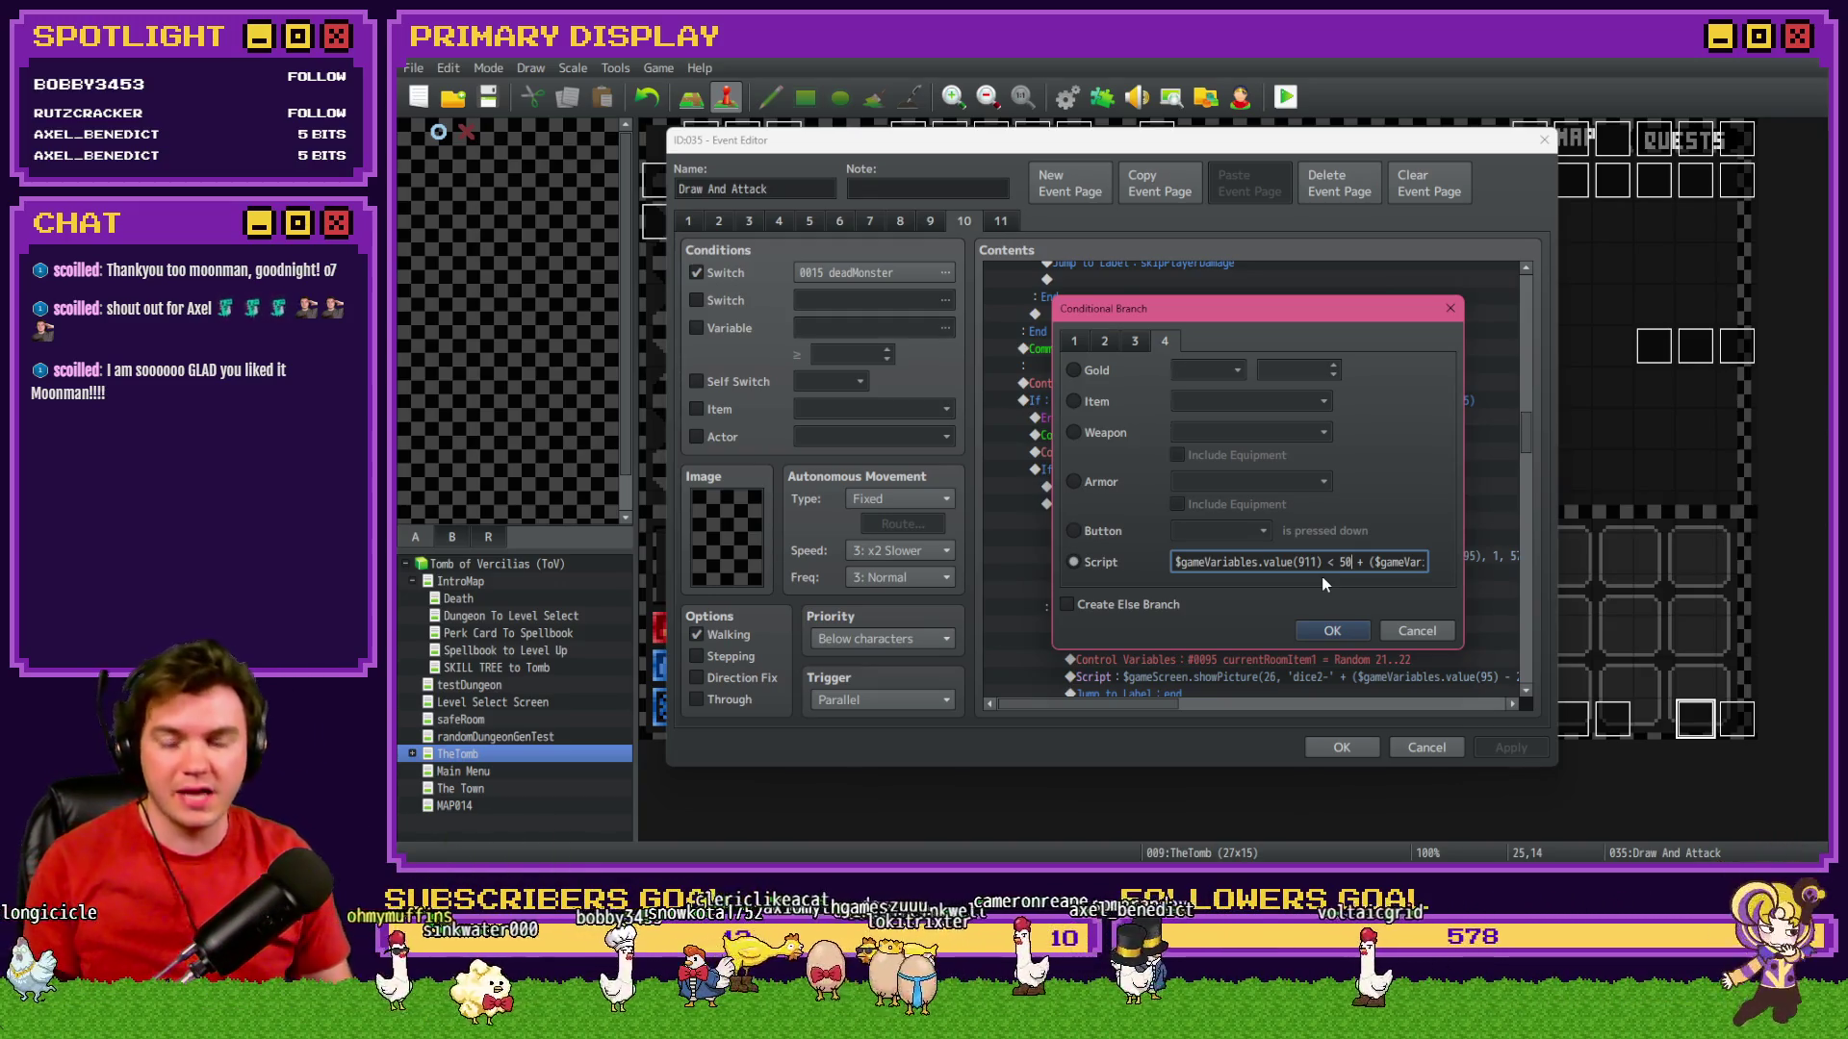
Set the script to $gameVariables.value(911) < 25 + ($gameVariables.value(712) * 5) and confirm.
left_click(1314, 568)
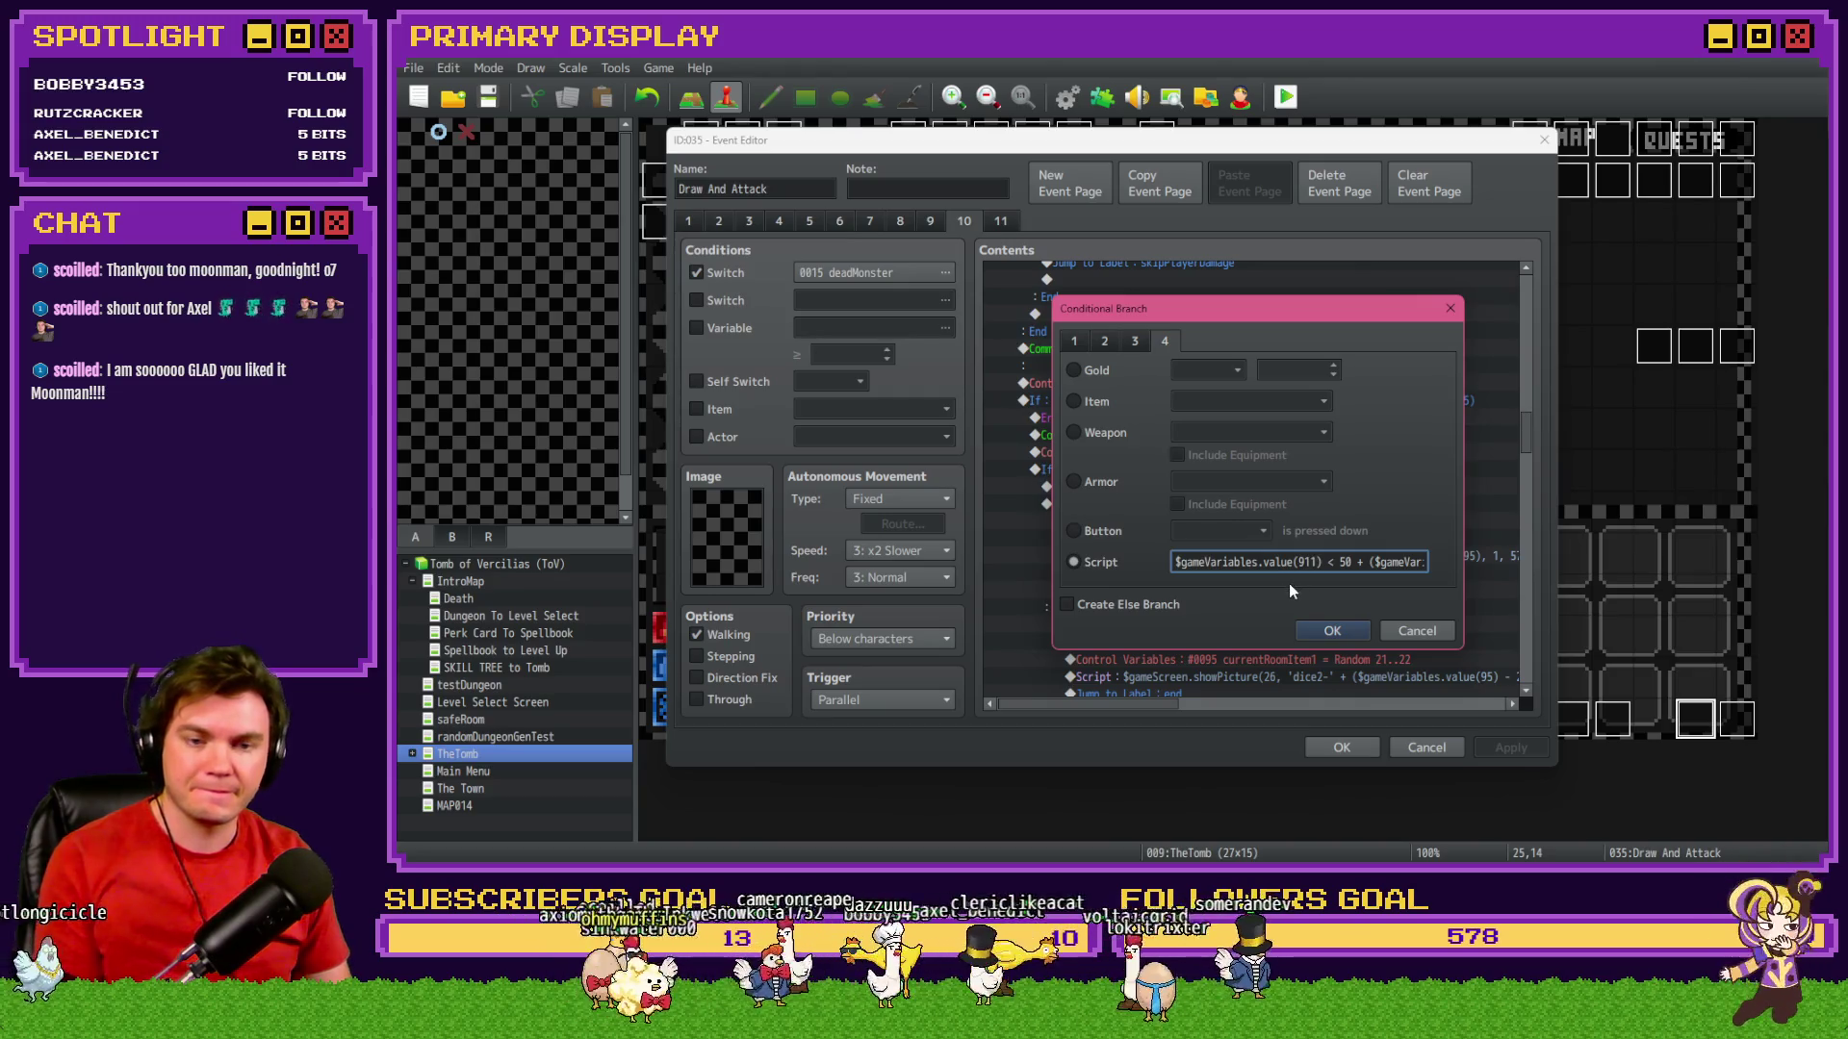
key("Right")
key("Right")
key("Right")
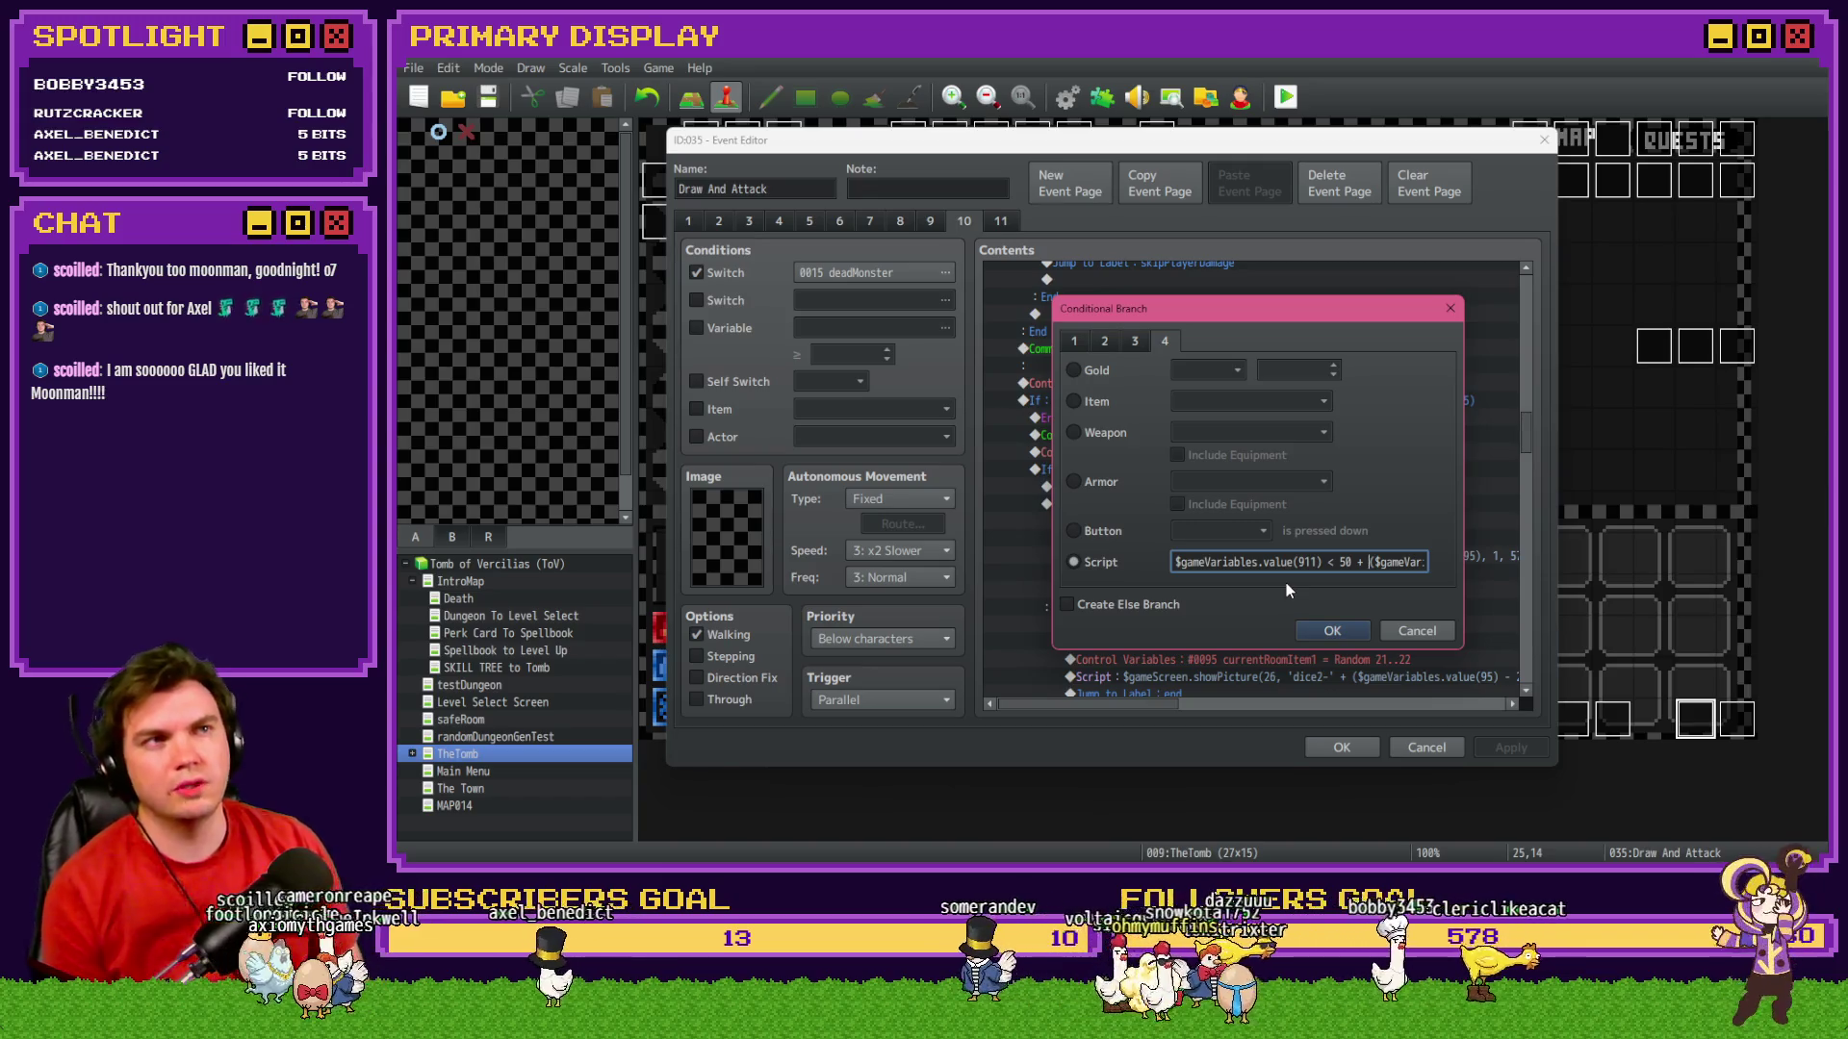
left_click(1368, 562)
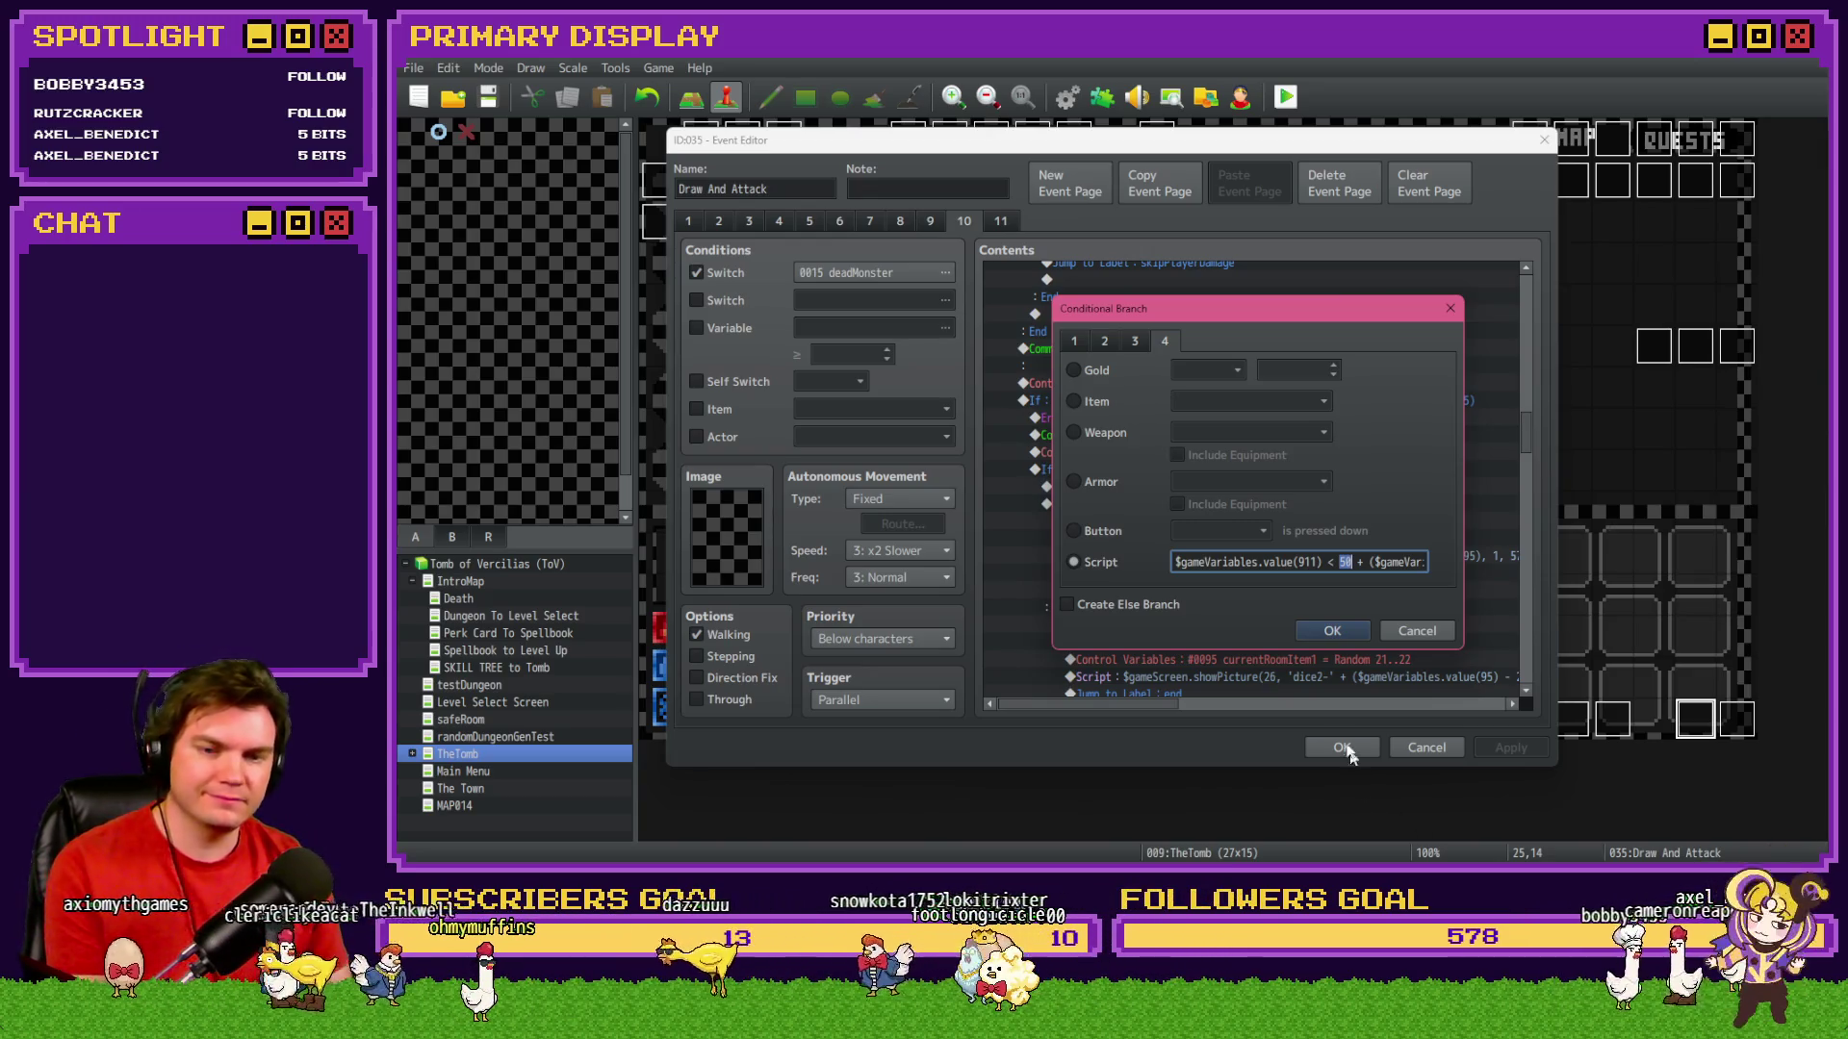
left_click(1331, 631)
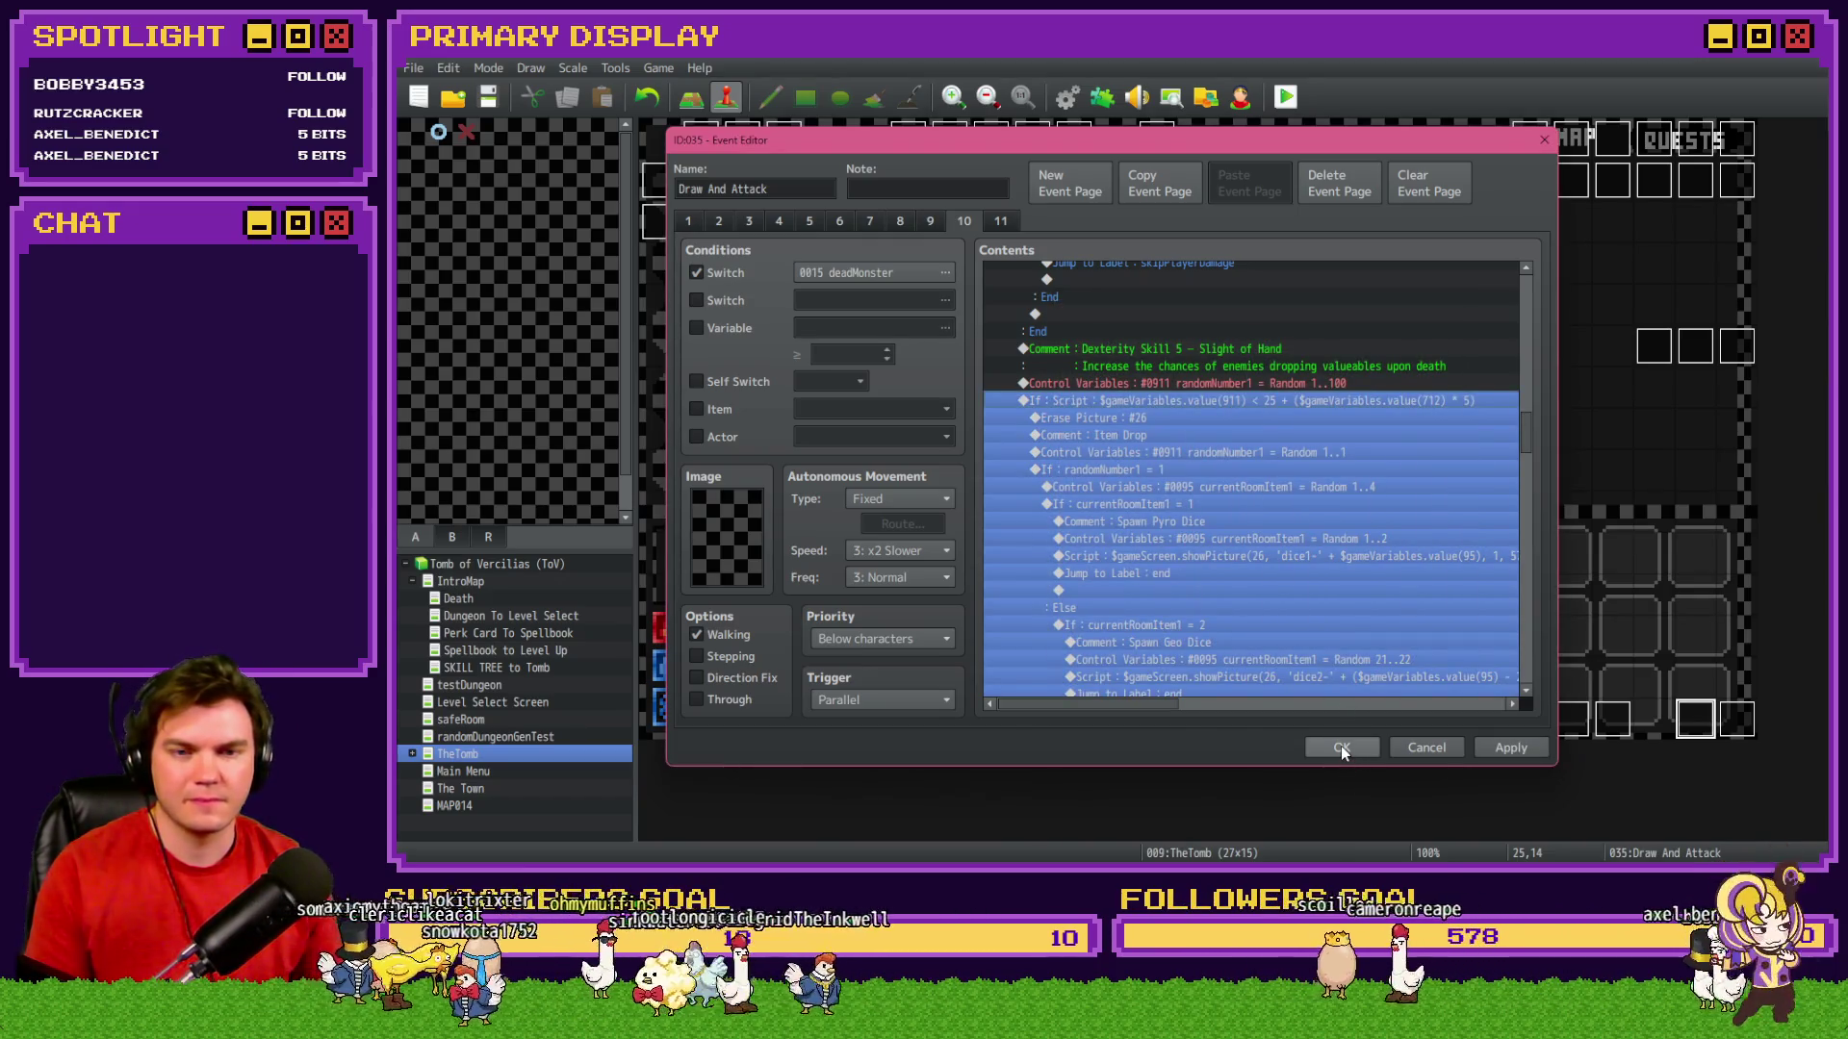
Save the event, start a new playtest, pick the pauldron perk card and advance.
left_click(1341, 747)
left_click(1285, 96)
left_click(1028, 483)
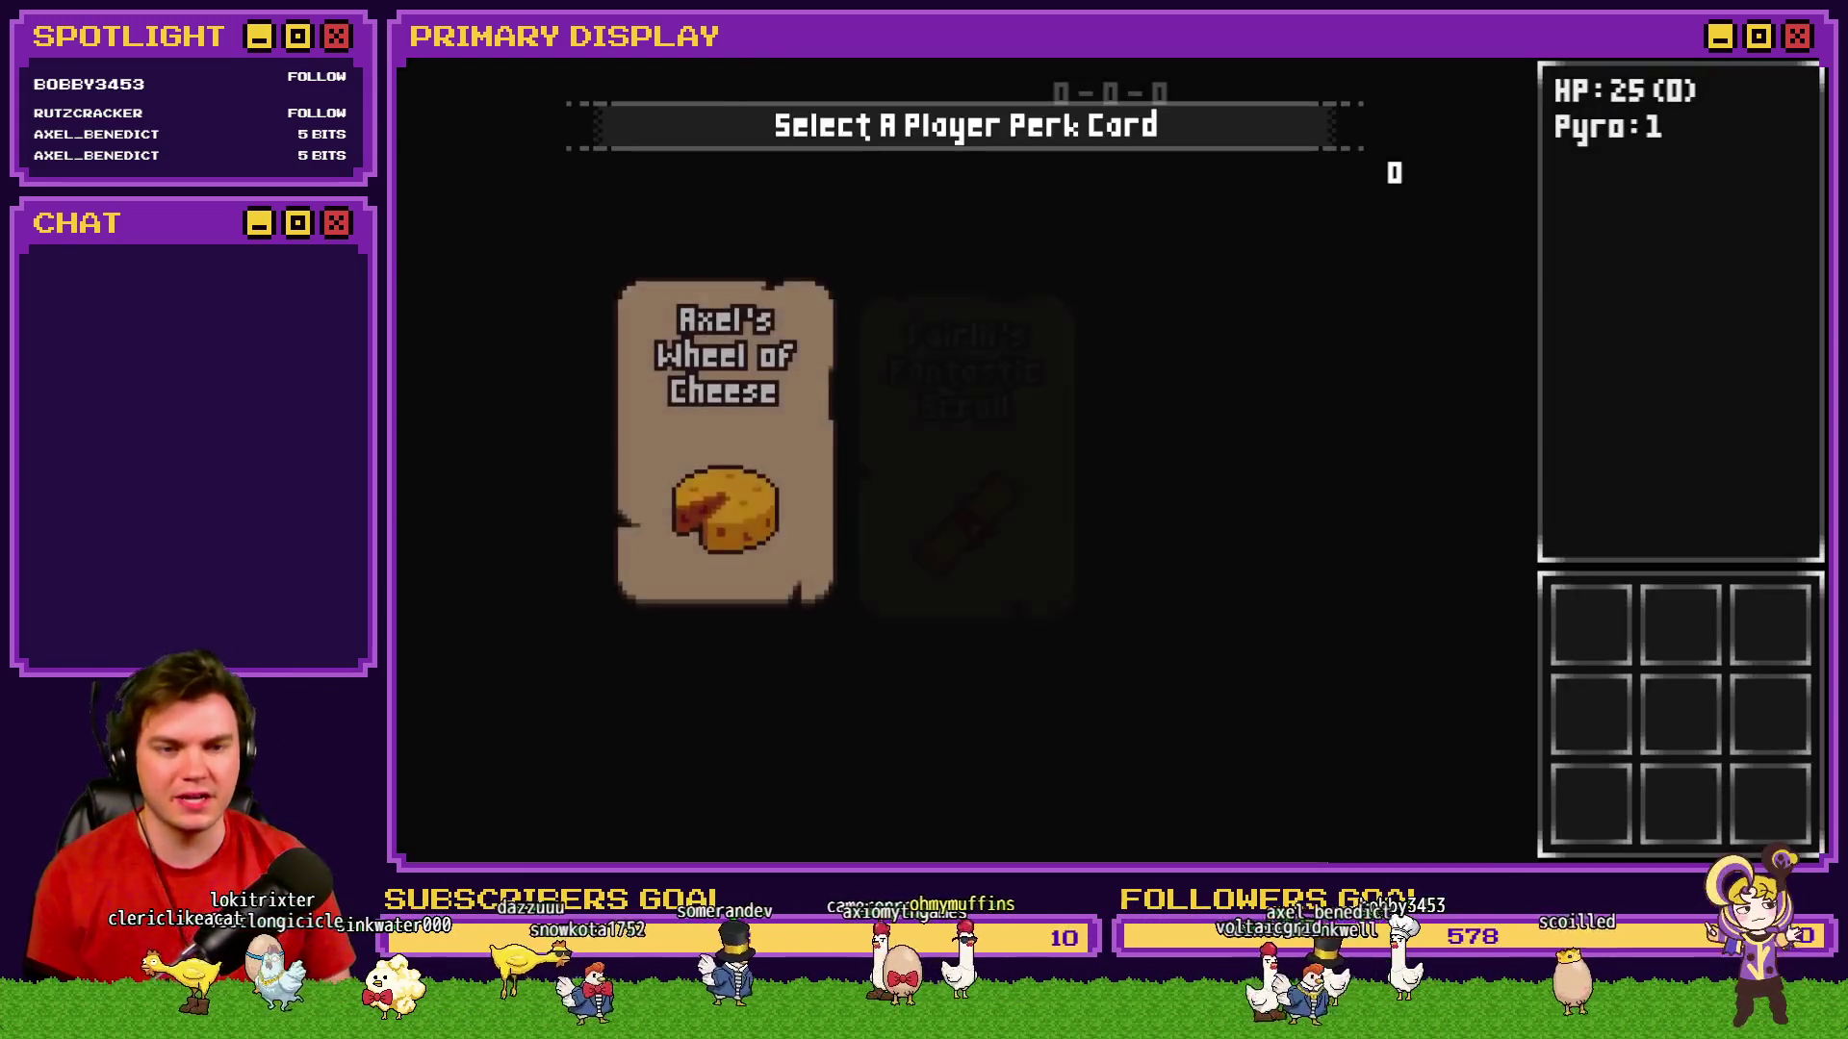
left_click(1180, 320)
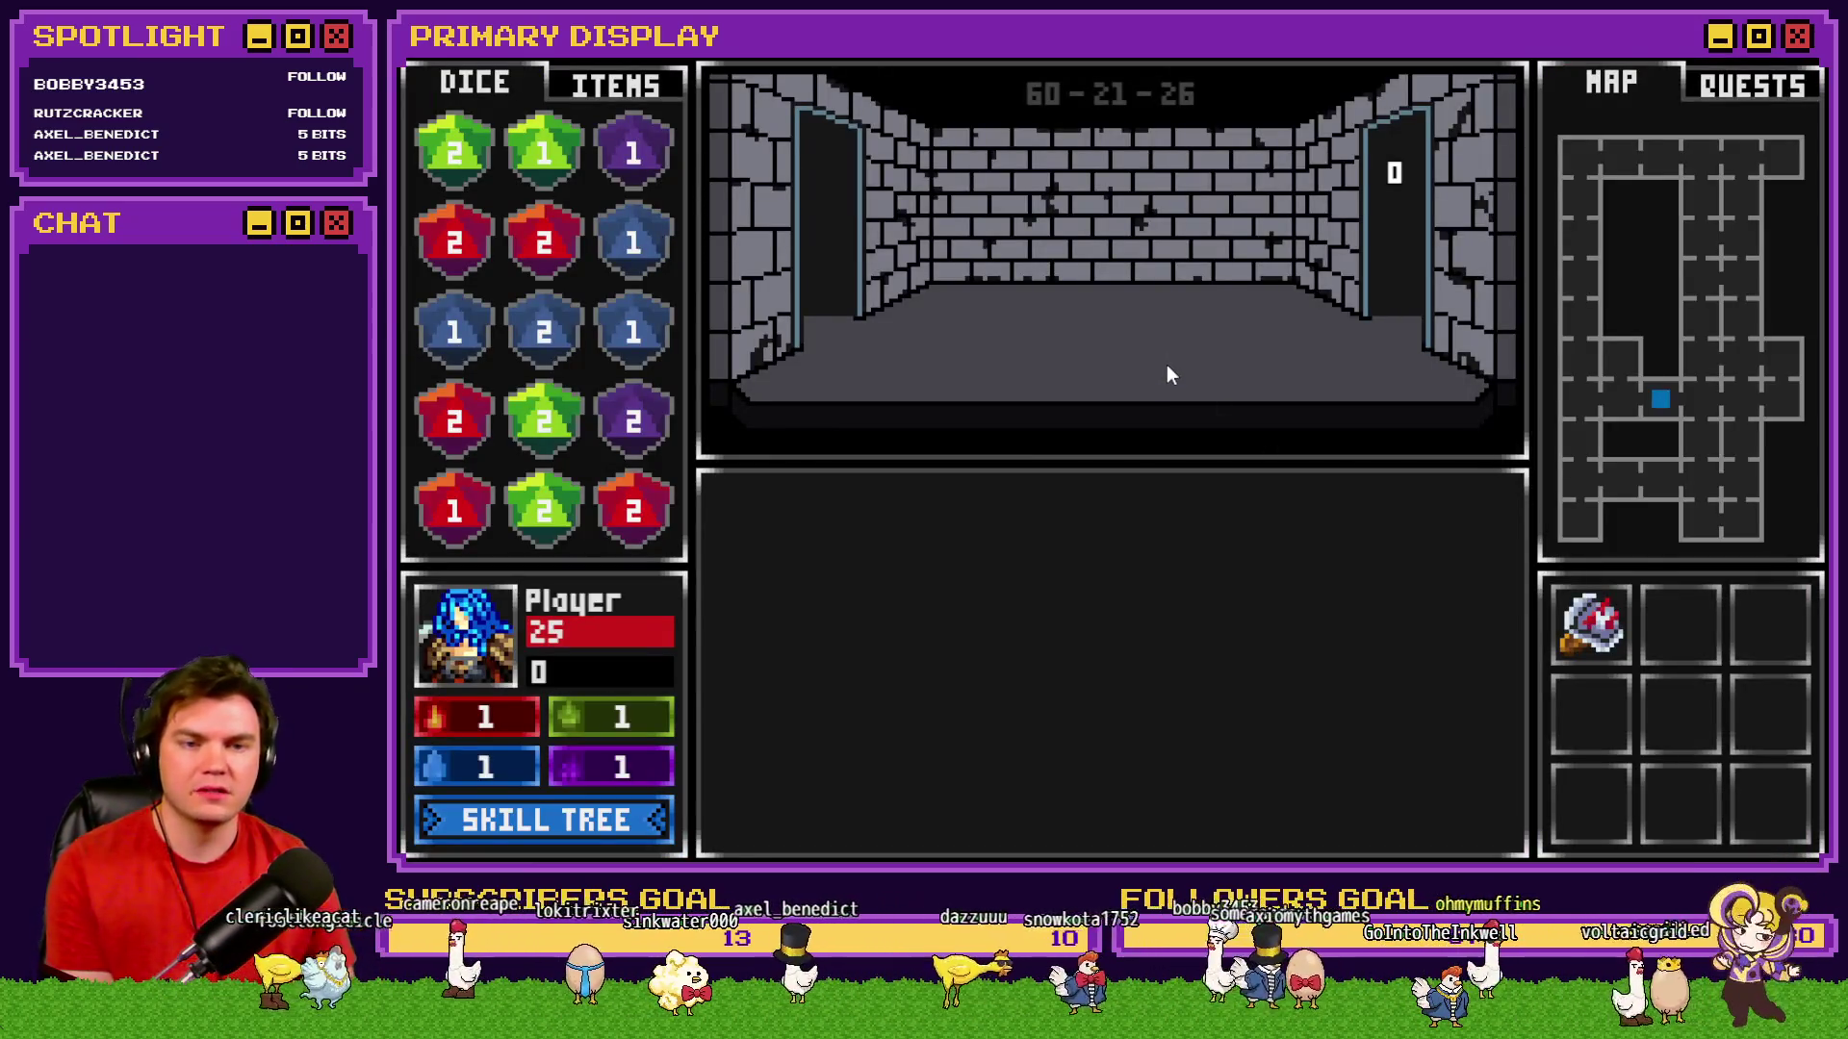
key("w")
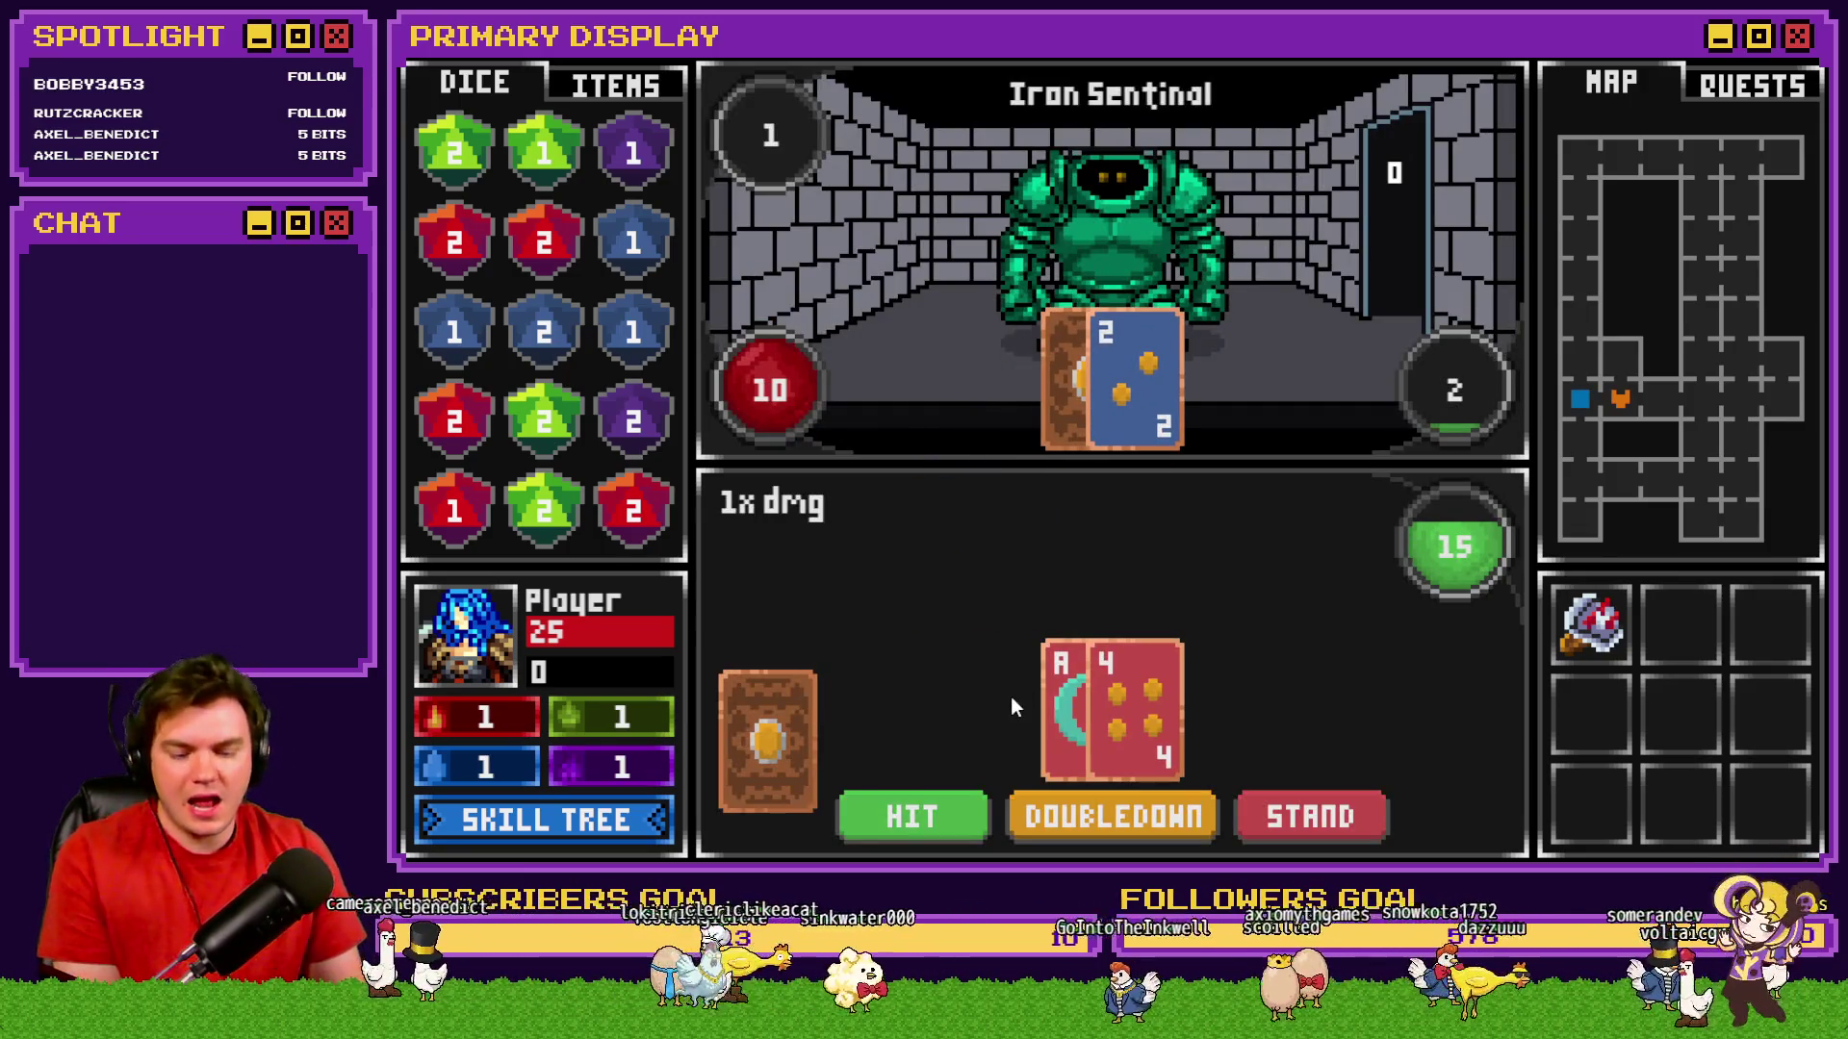
Use the F9 debug viewer to set spell slot damage variables 1061–1064 to 11, then draw a card.
key("F9")
key("Page_Down")
key("Page_Down")
key("Page_Down")
key("Up")
key("Up")
key("Up")
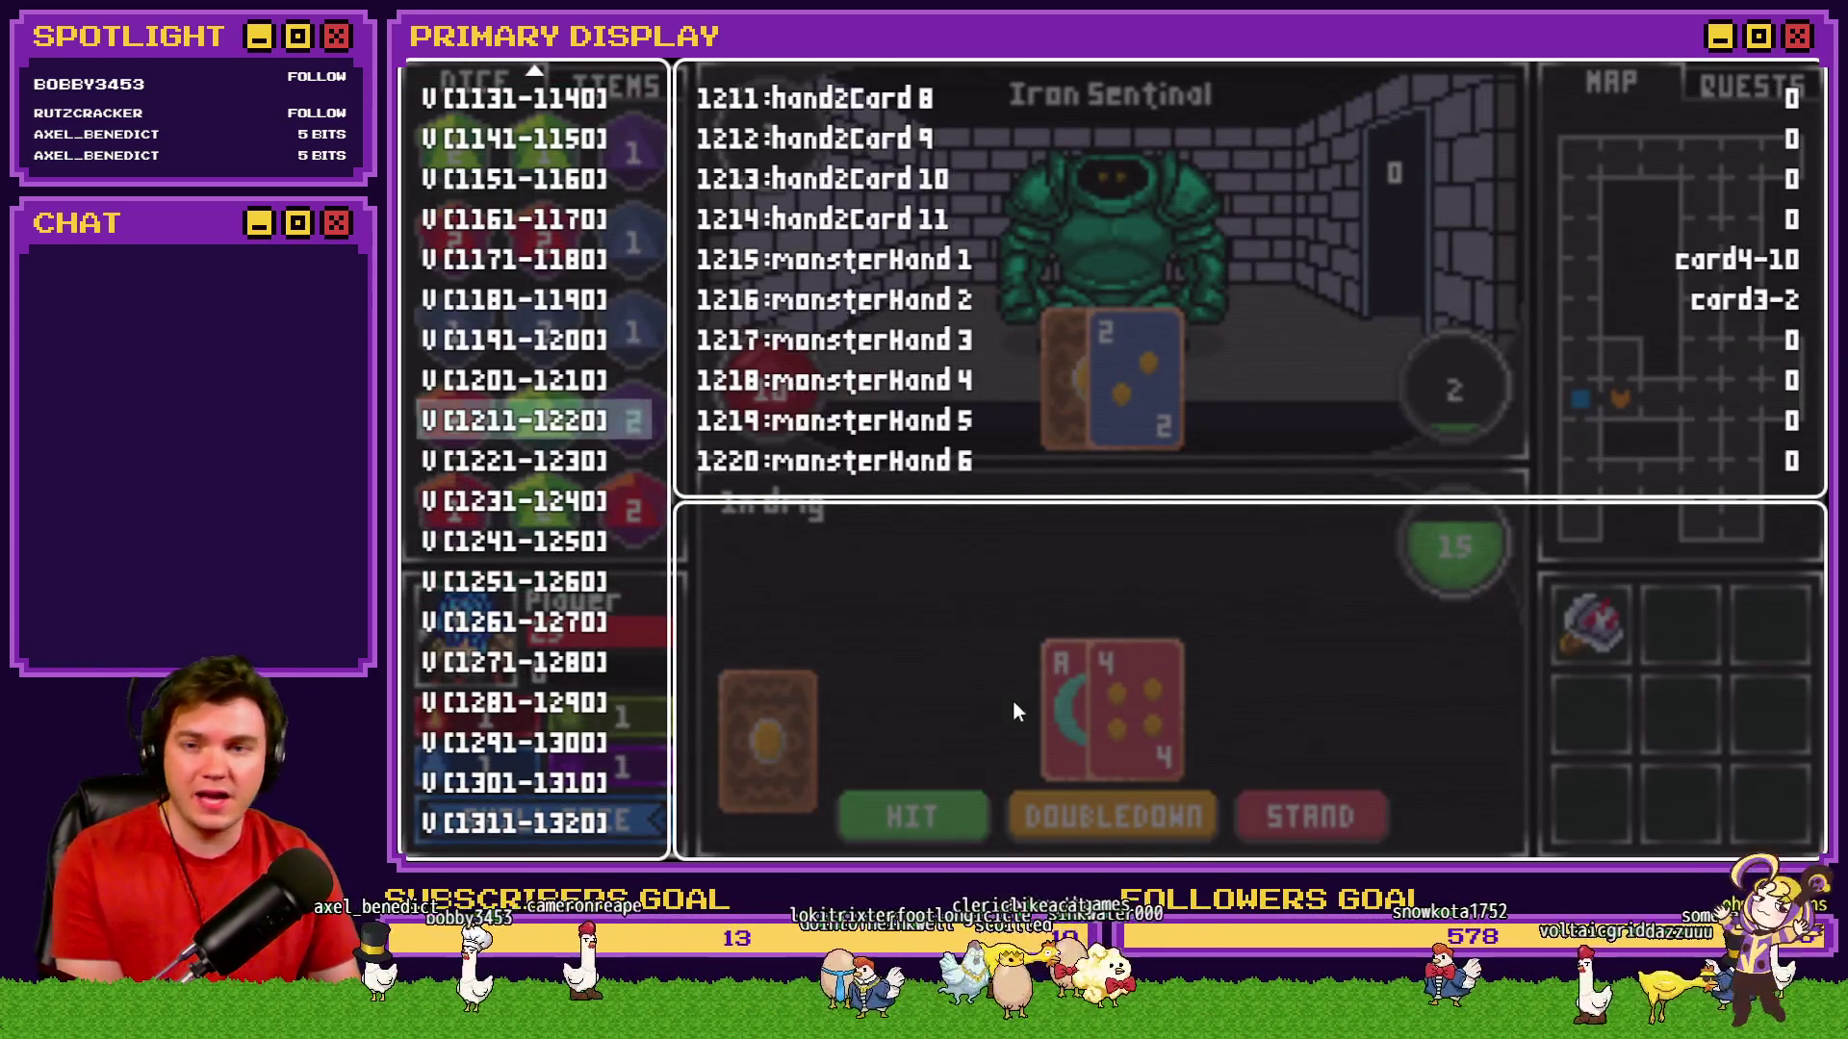
key("Up")
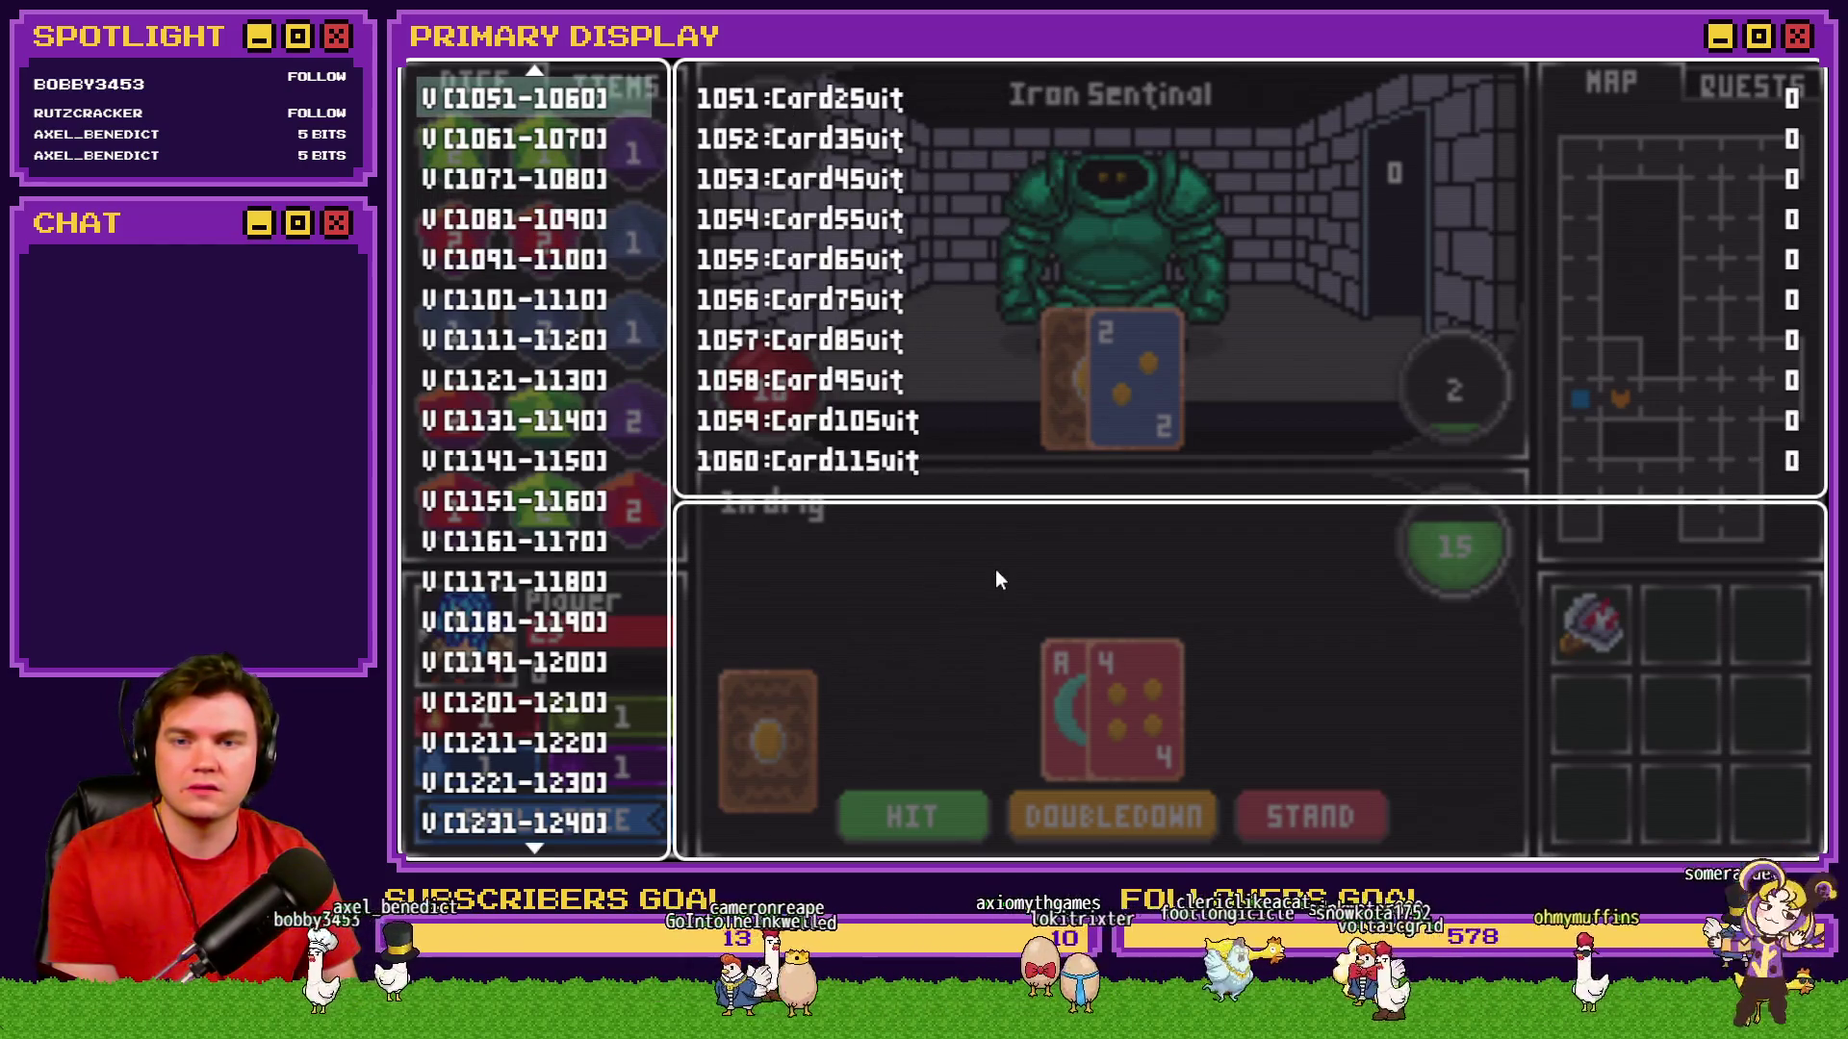
key("Down")
key("Return")
key("Page_Down")
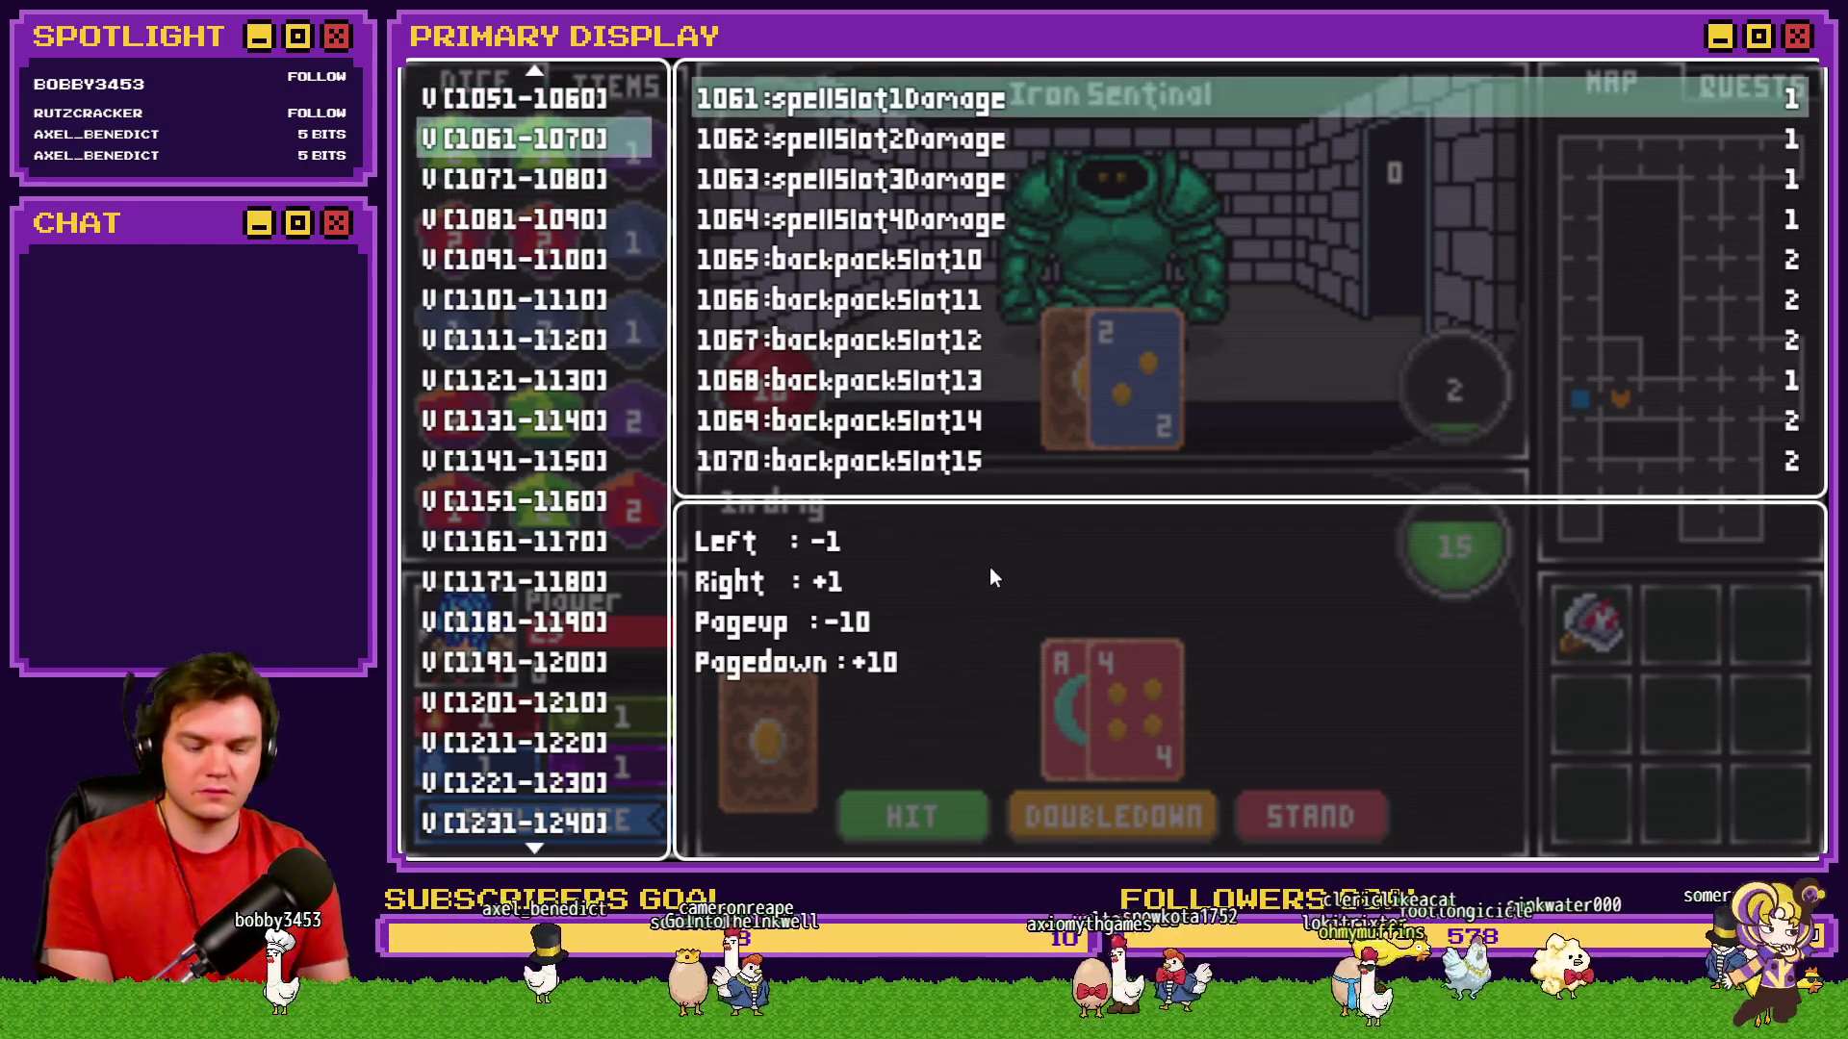
key("Down")
key("Page_Down")
key("Down")
key("Page_Down")
key("Down")
key("Page_Down")
key("Escape")
key("Escape")
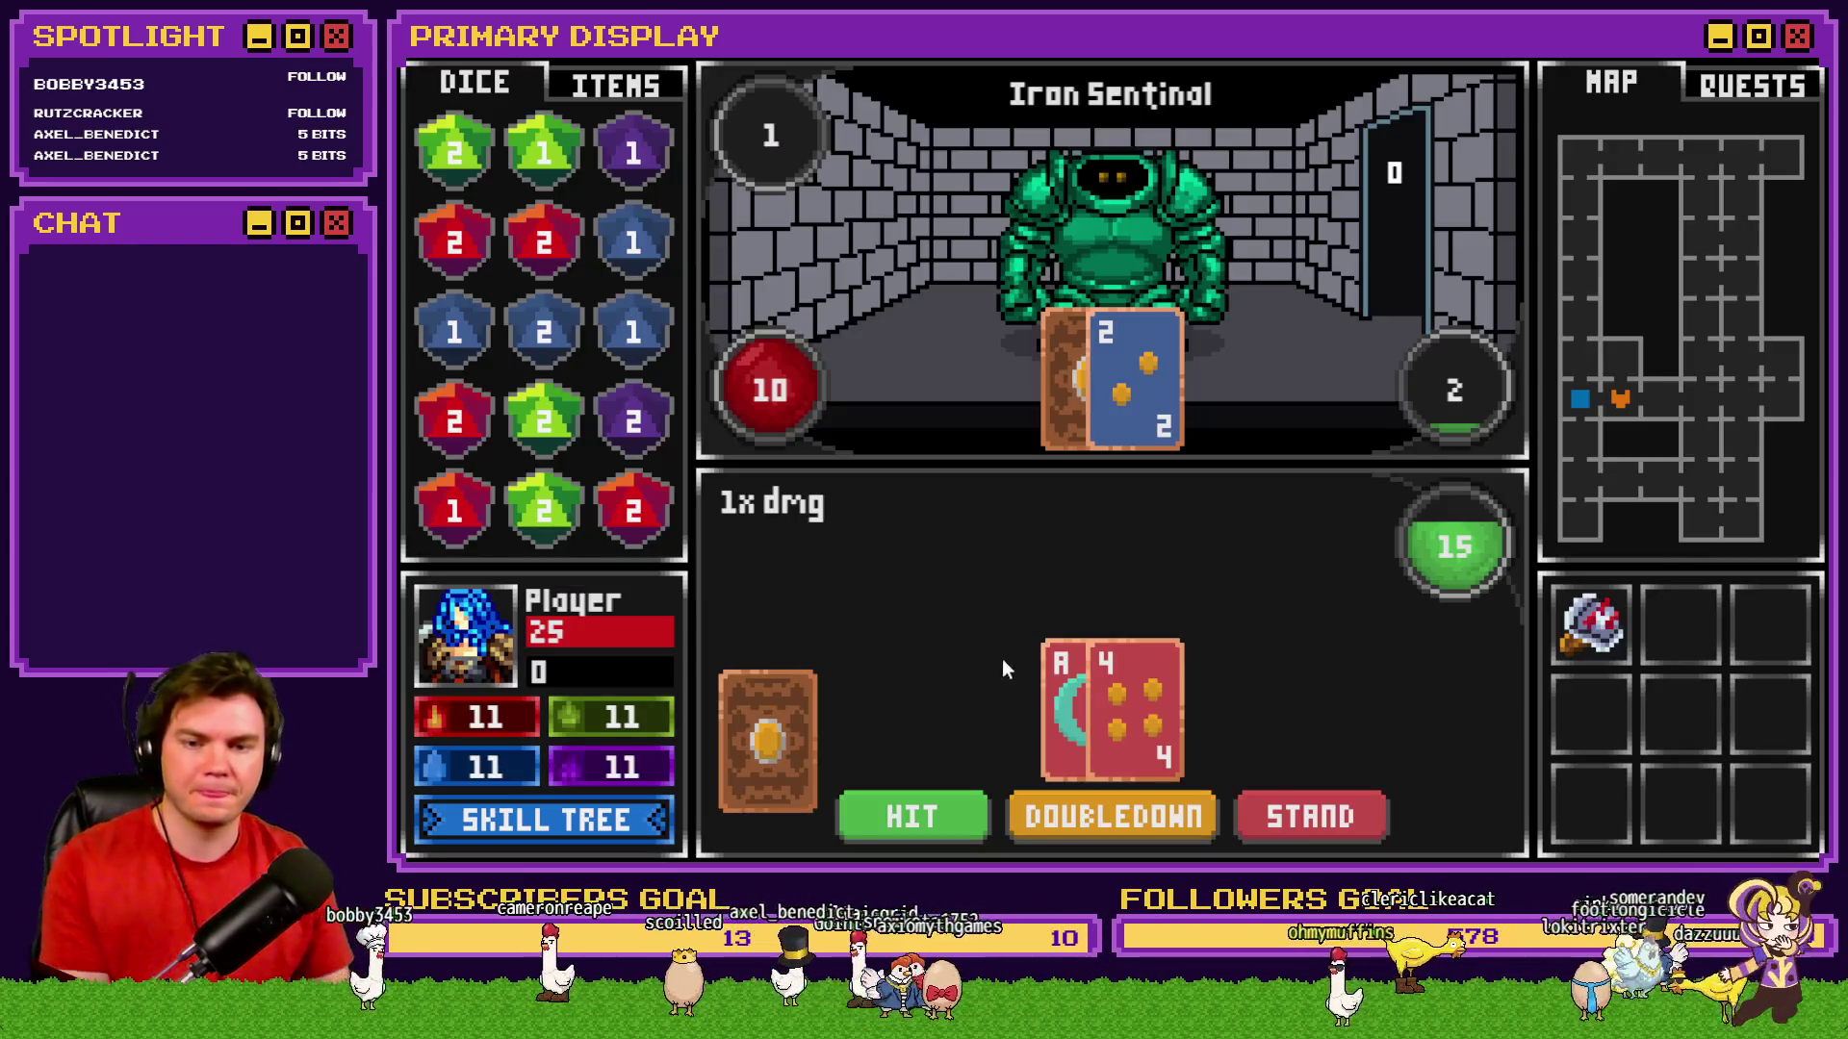
left_click(932, 818)
Play hit/stand rounds, standing on 19 and 21 and splitting a pair of fours.
left_click(1239, 813)
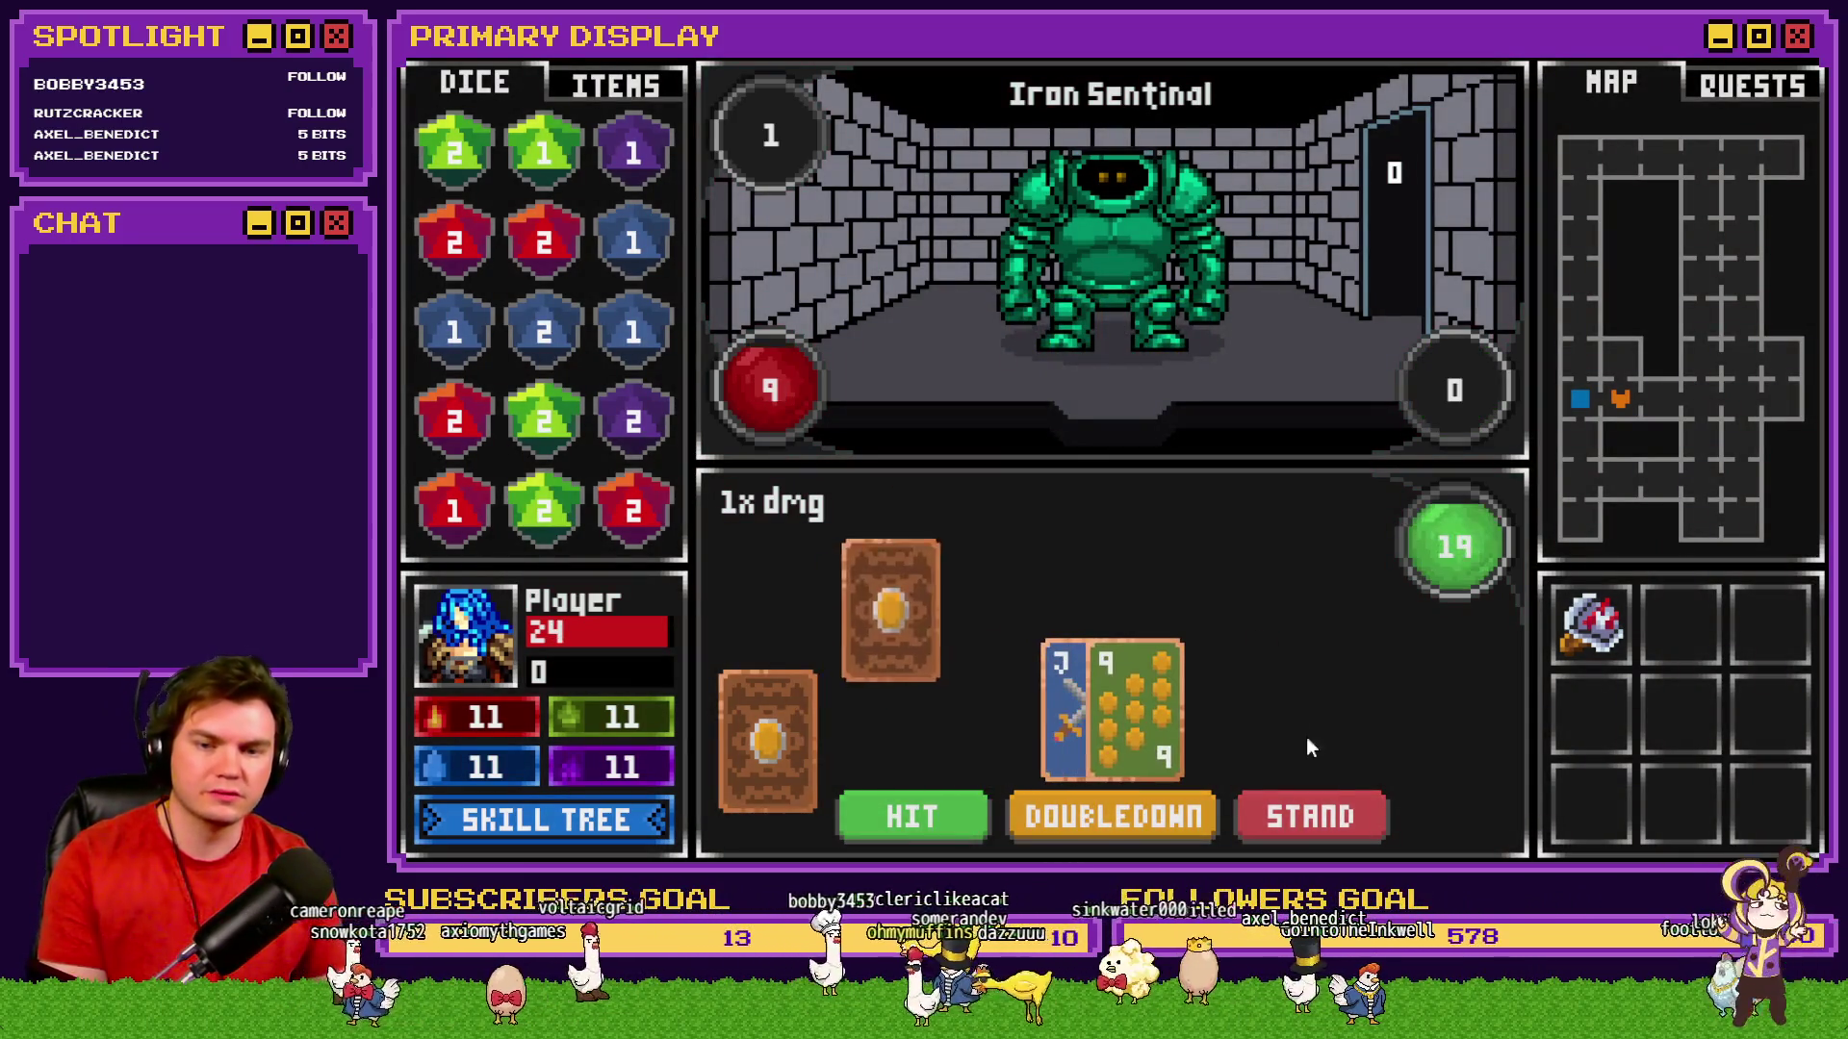
left_click(1313, 814)
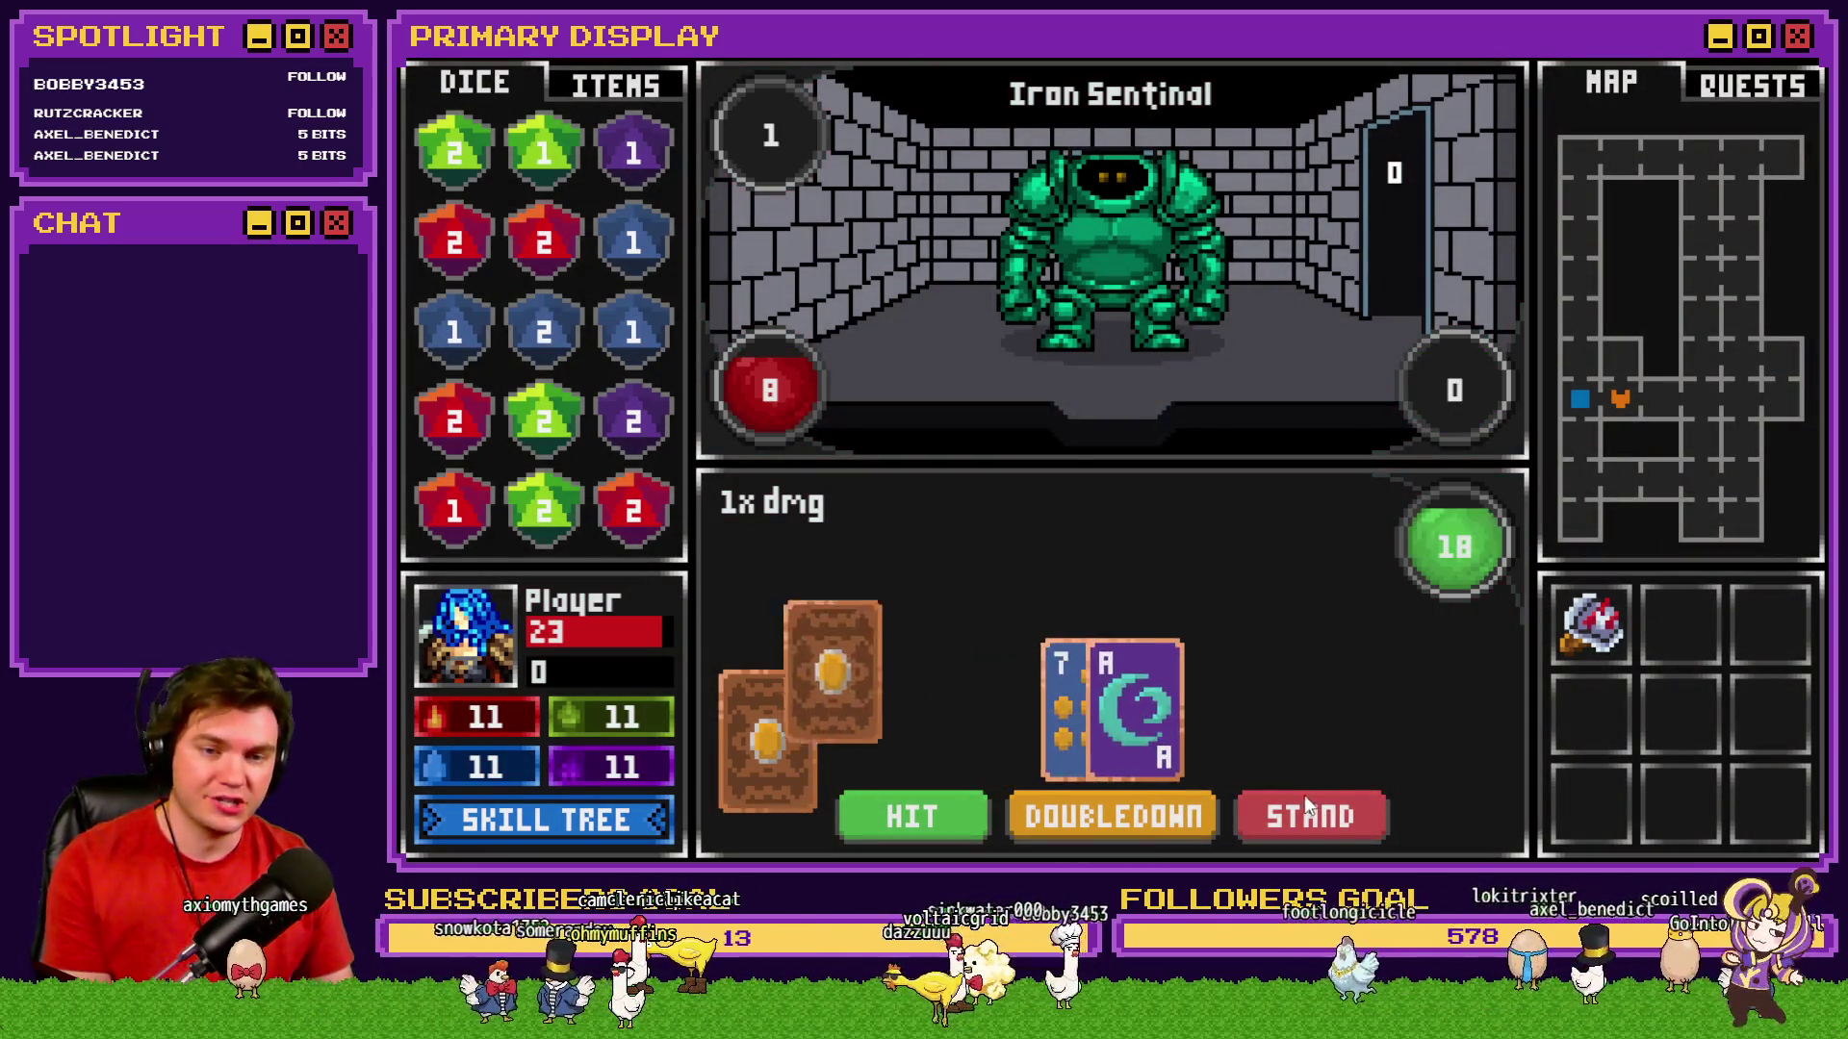
left_click(932, 811)
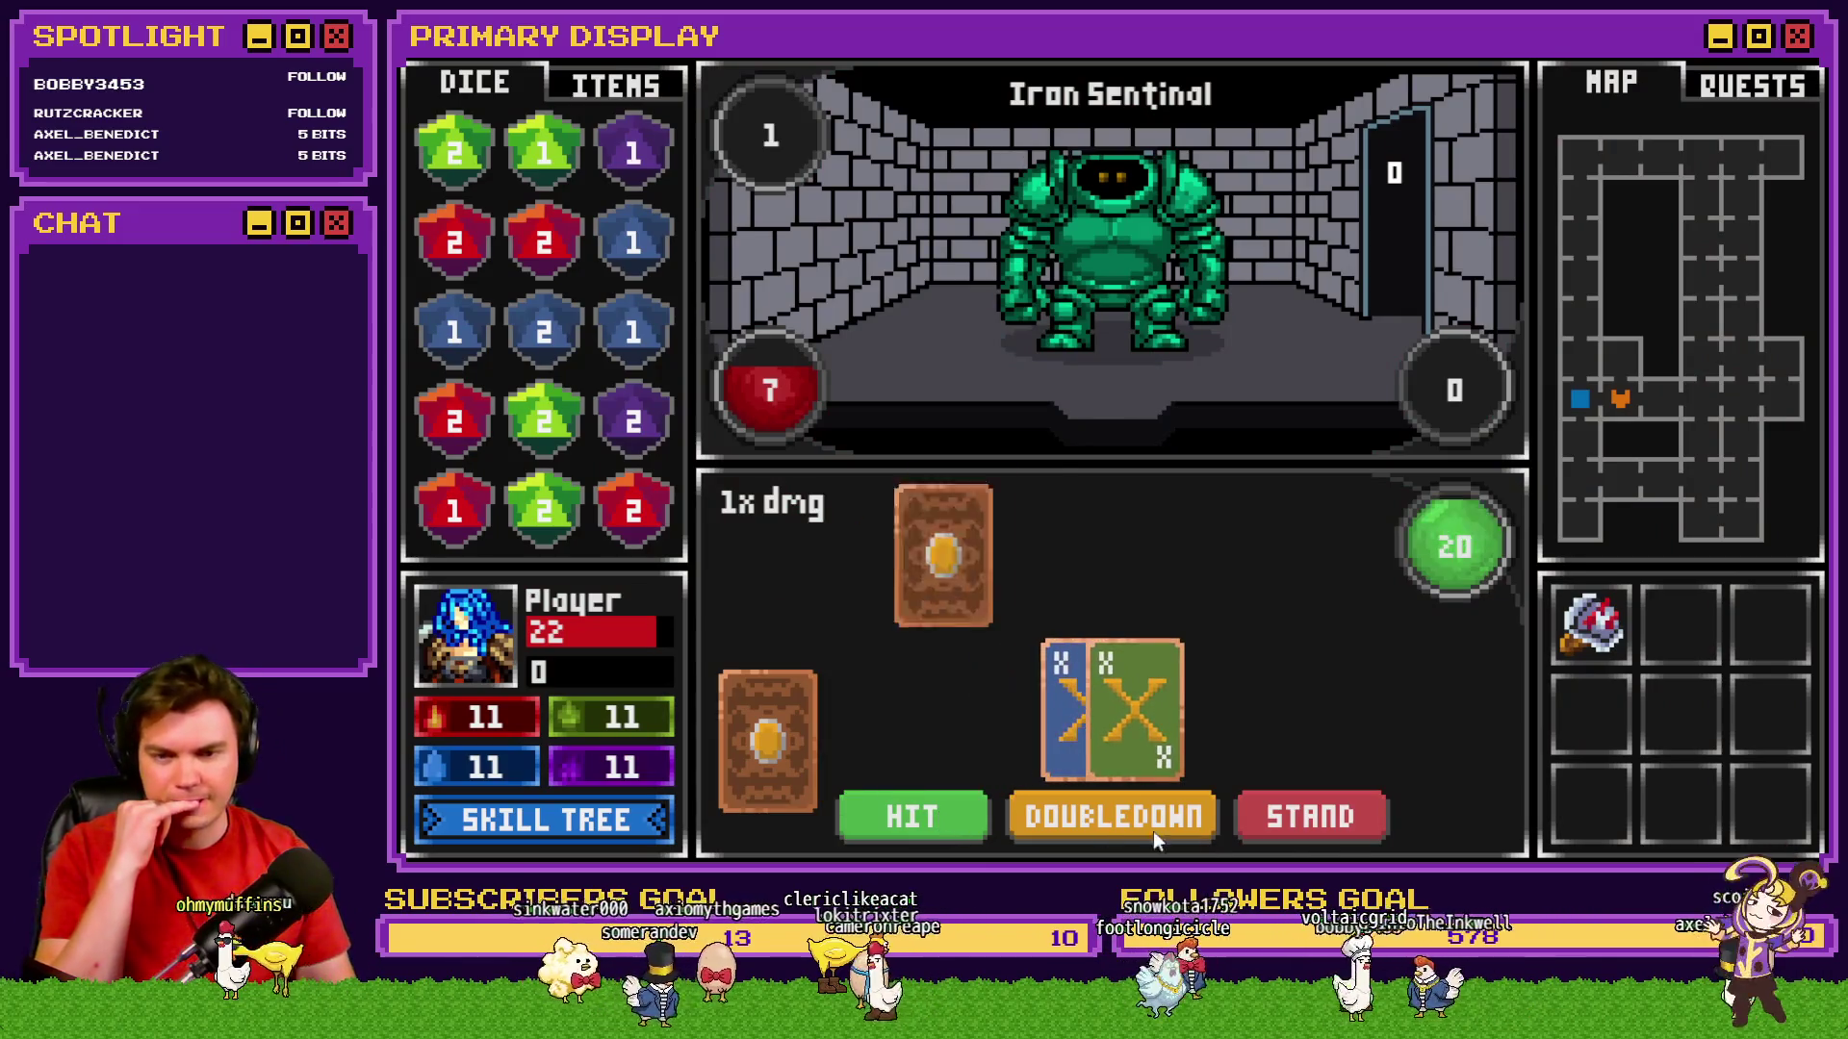
left_click(1321, 818)
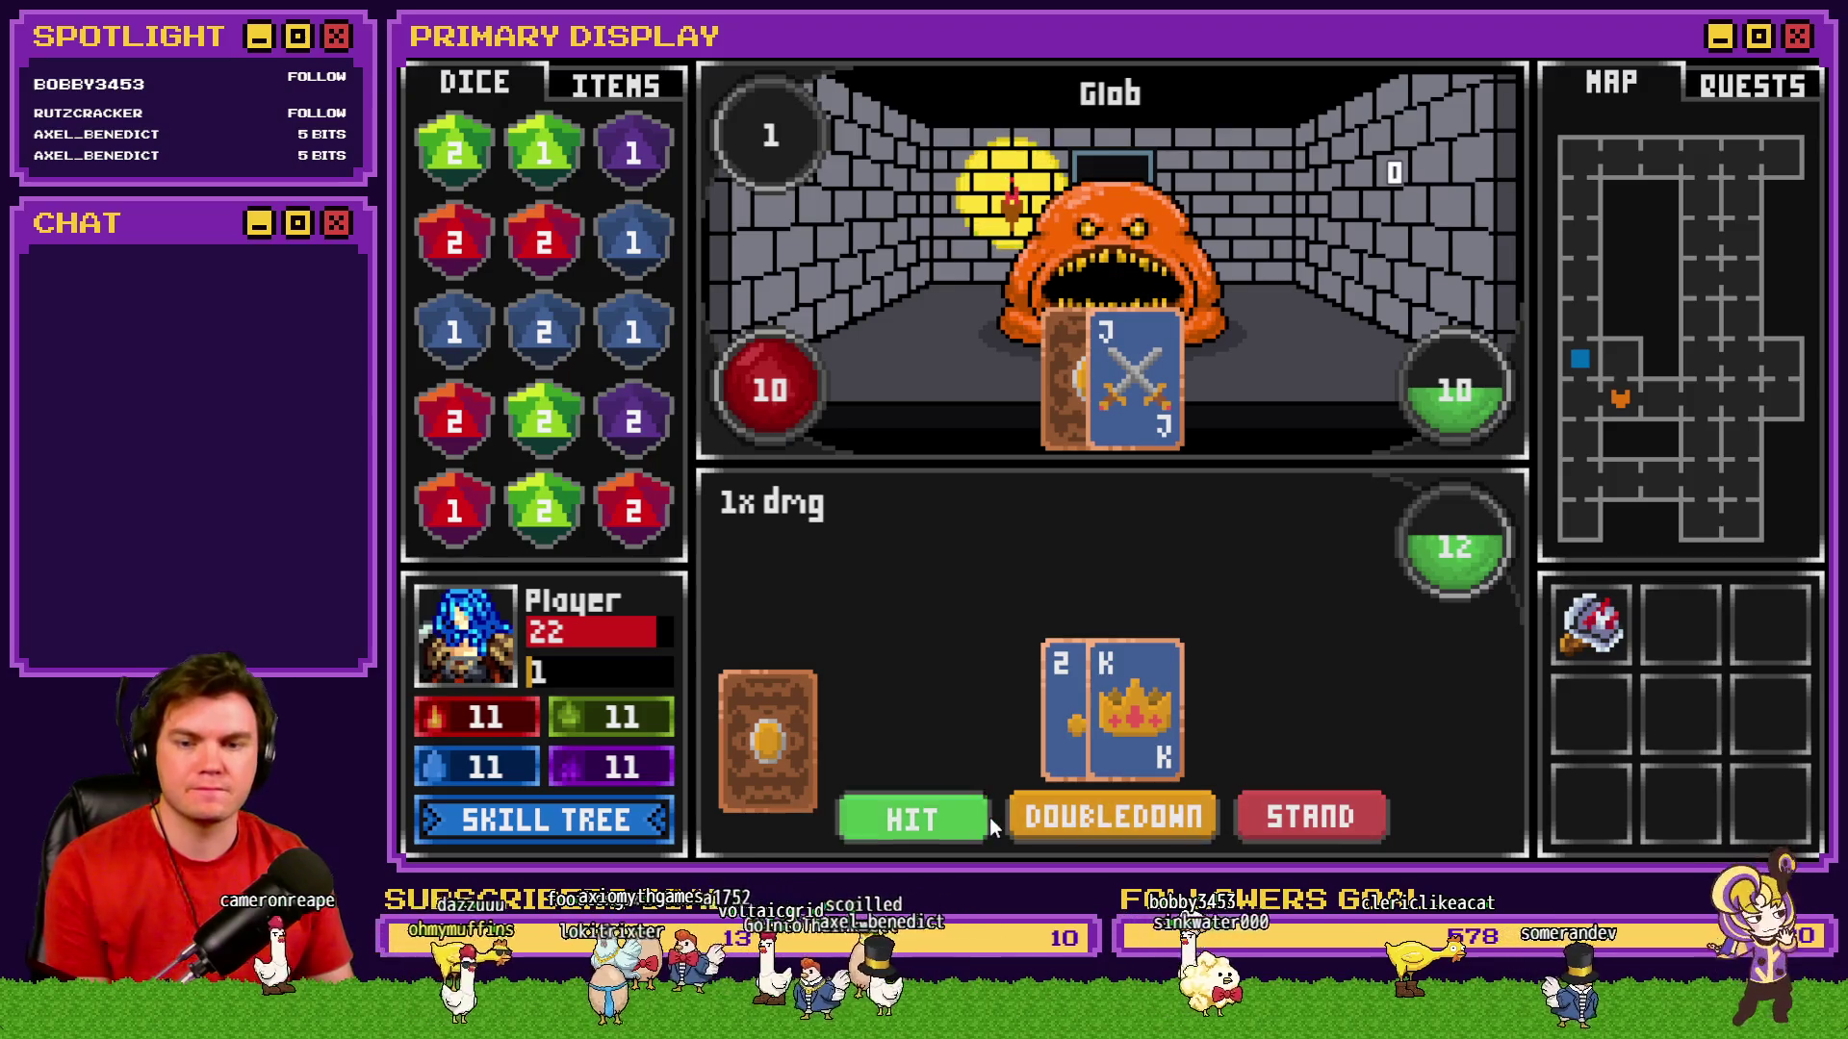
left_click(962, 817)
left_click(1350, 818)
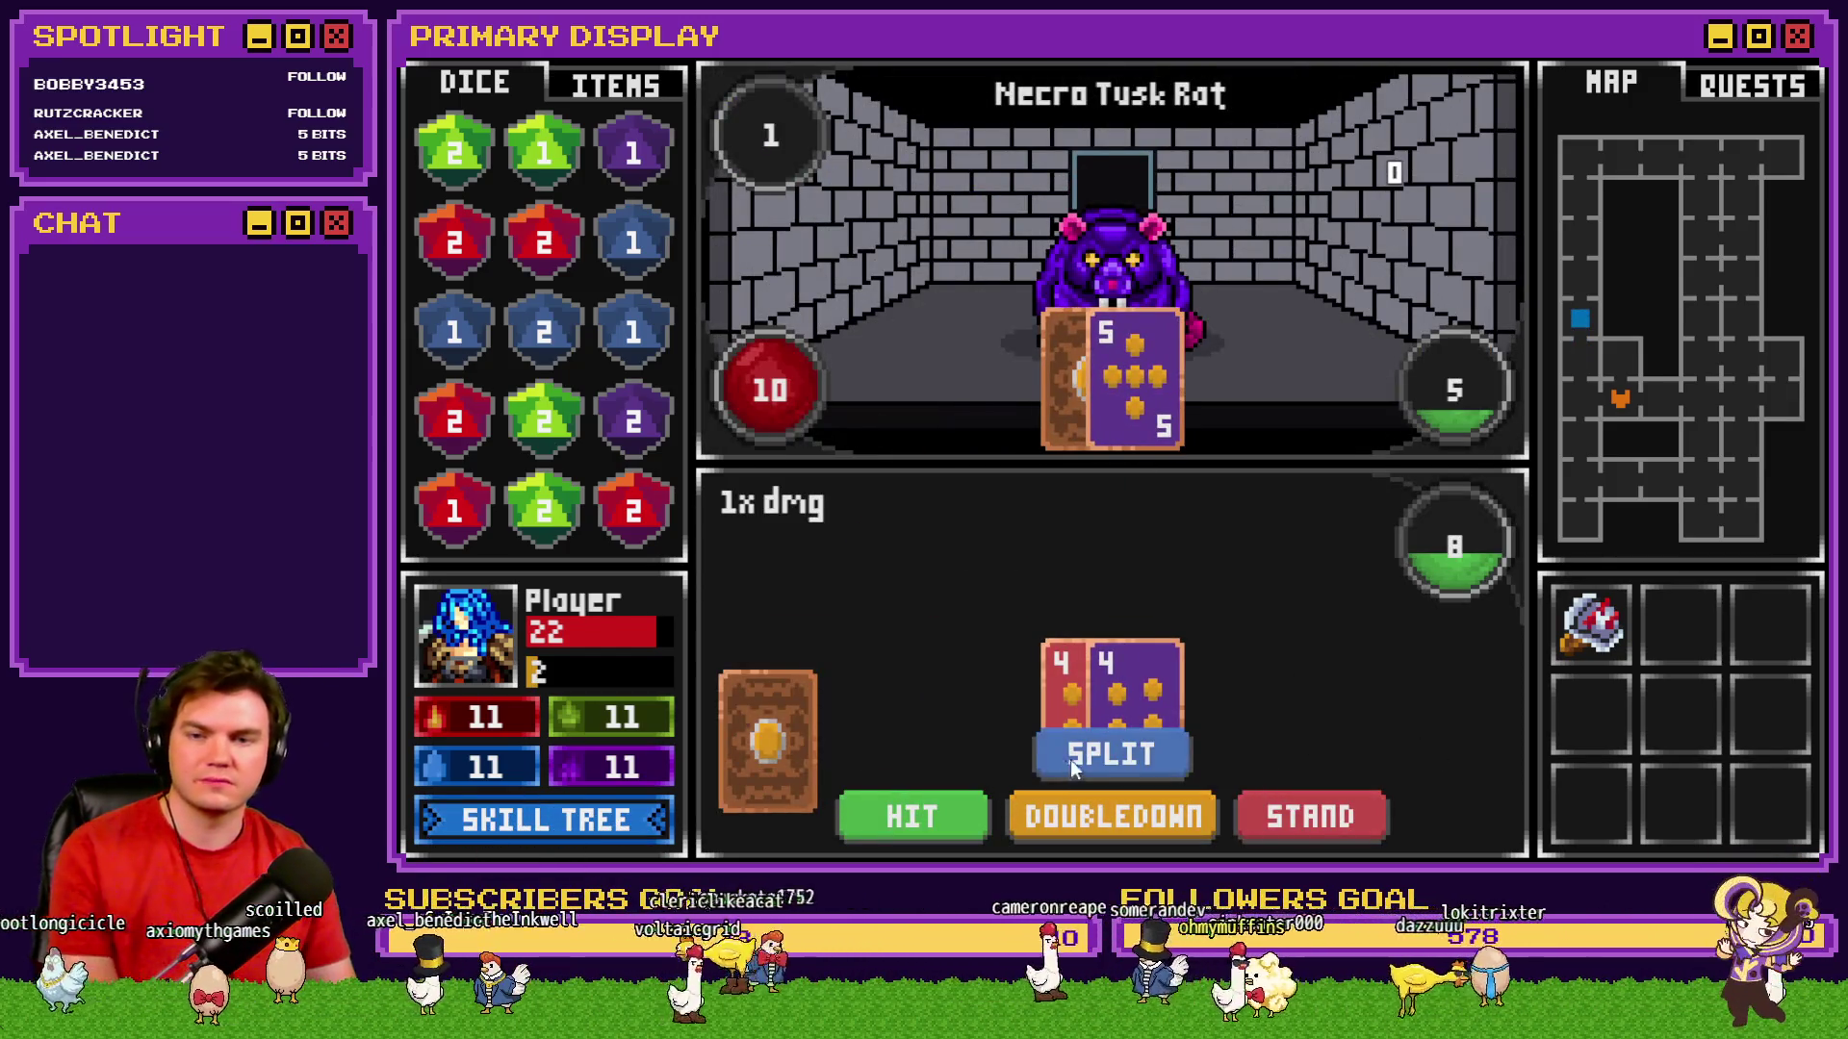
left_click(1110, 755)
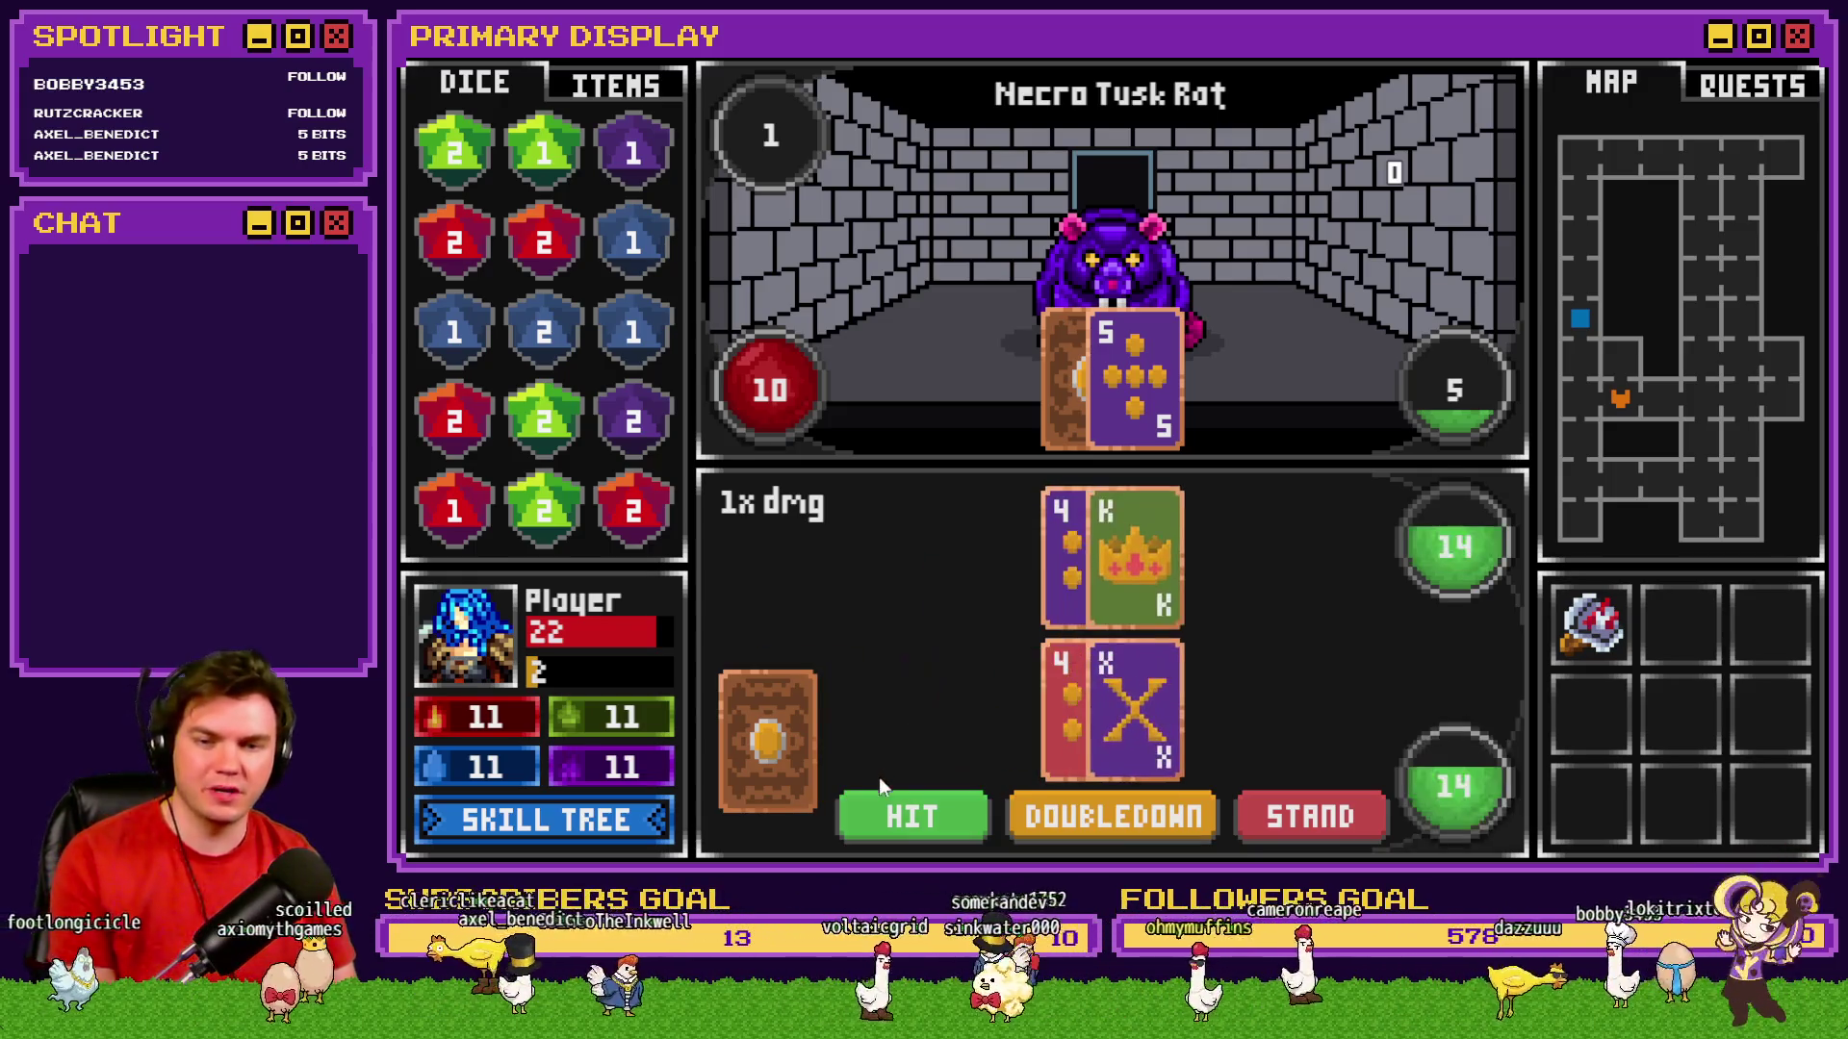
left_click(893, 824)
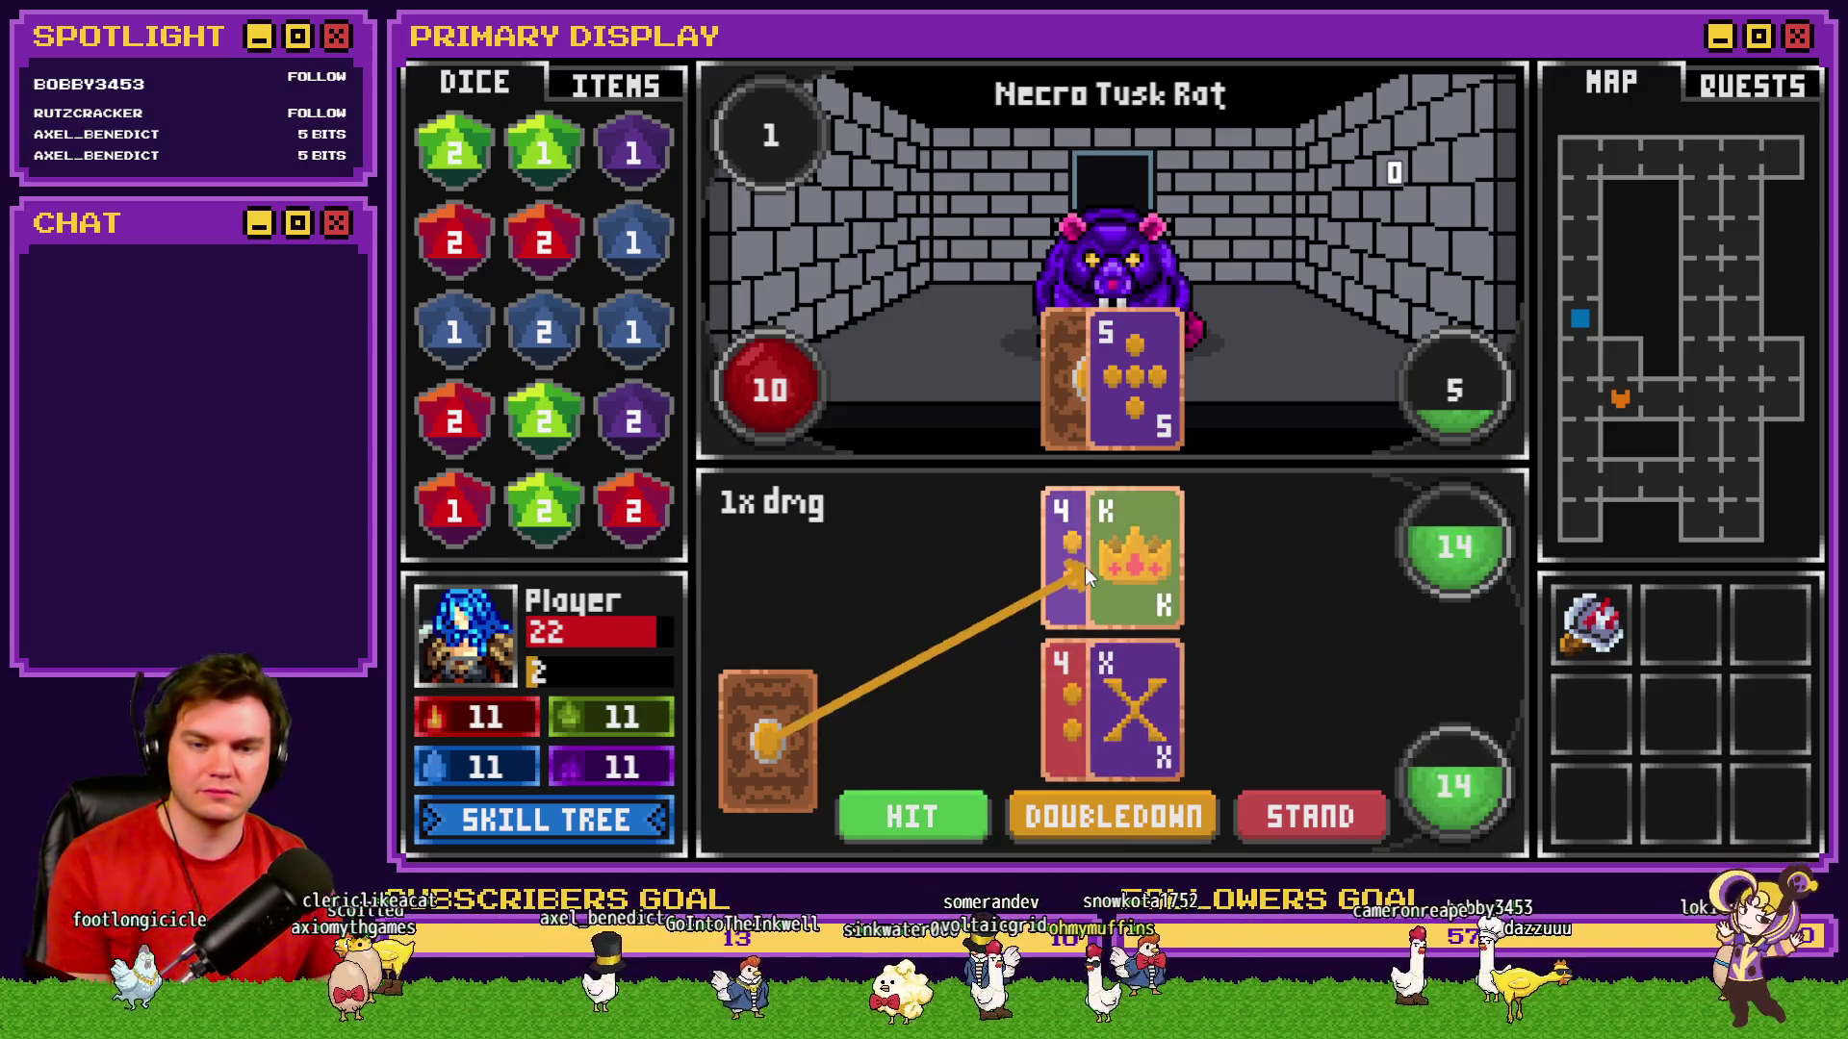
left_click(953, 814)
left_click(1284, 821)
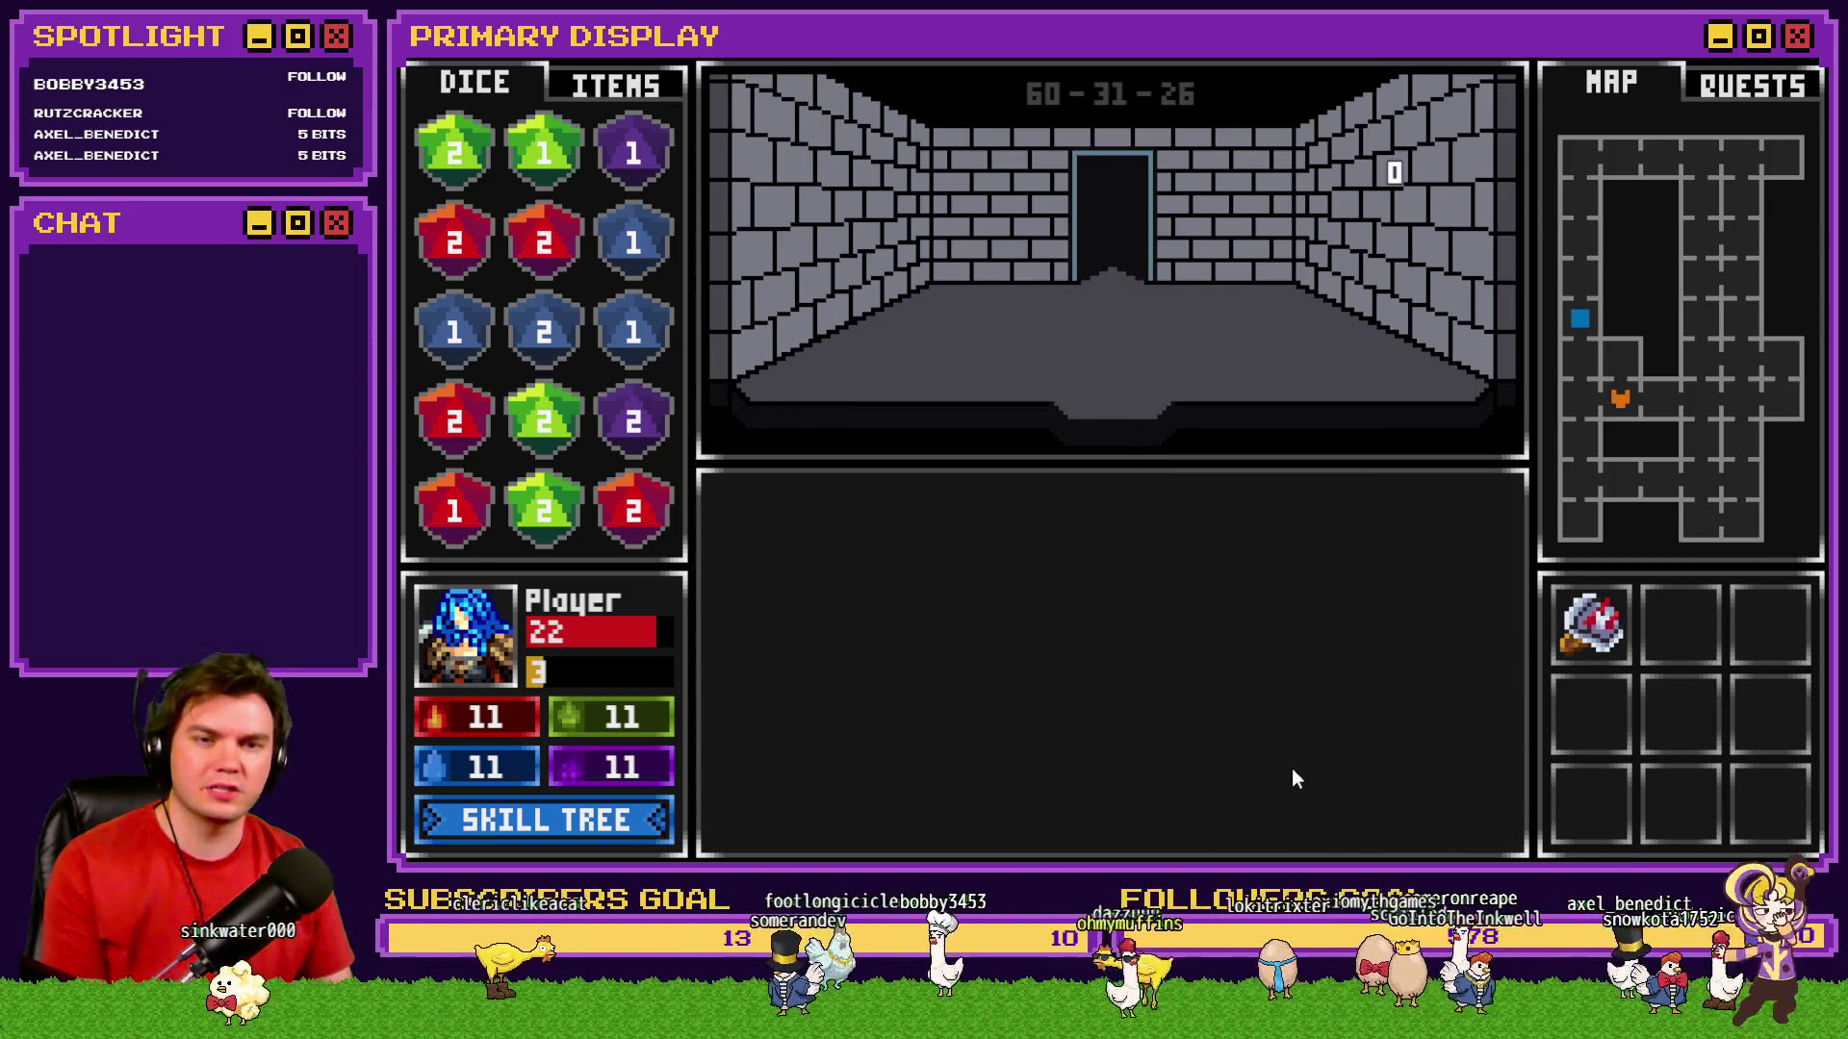
Advance two rooms and keep hitting and standing on 20 and 18 until Glob is defeated.
key("w")
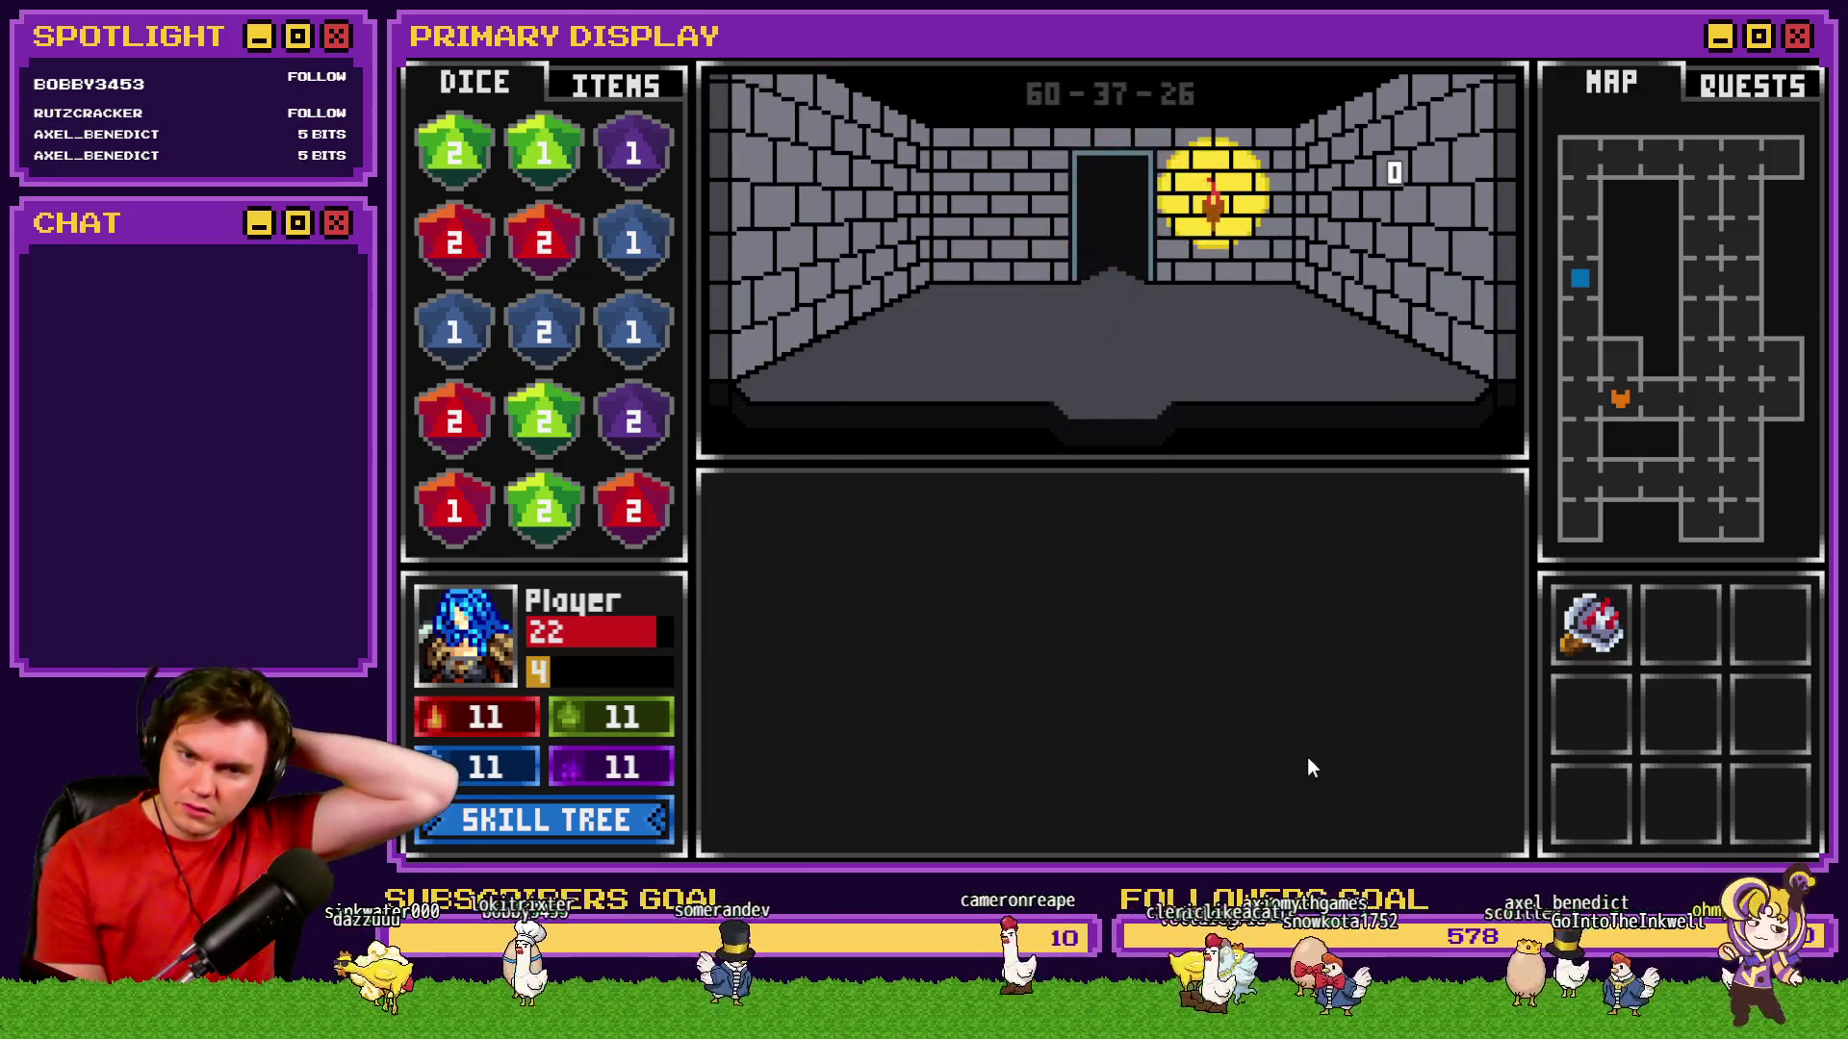
key("w")
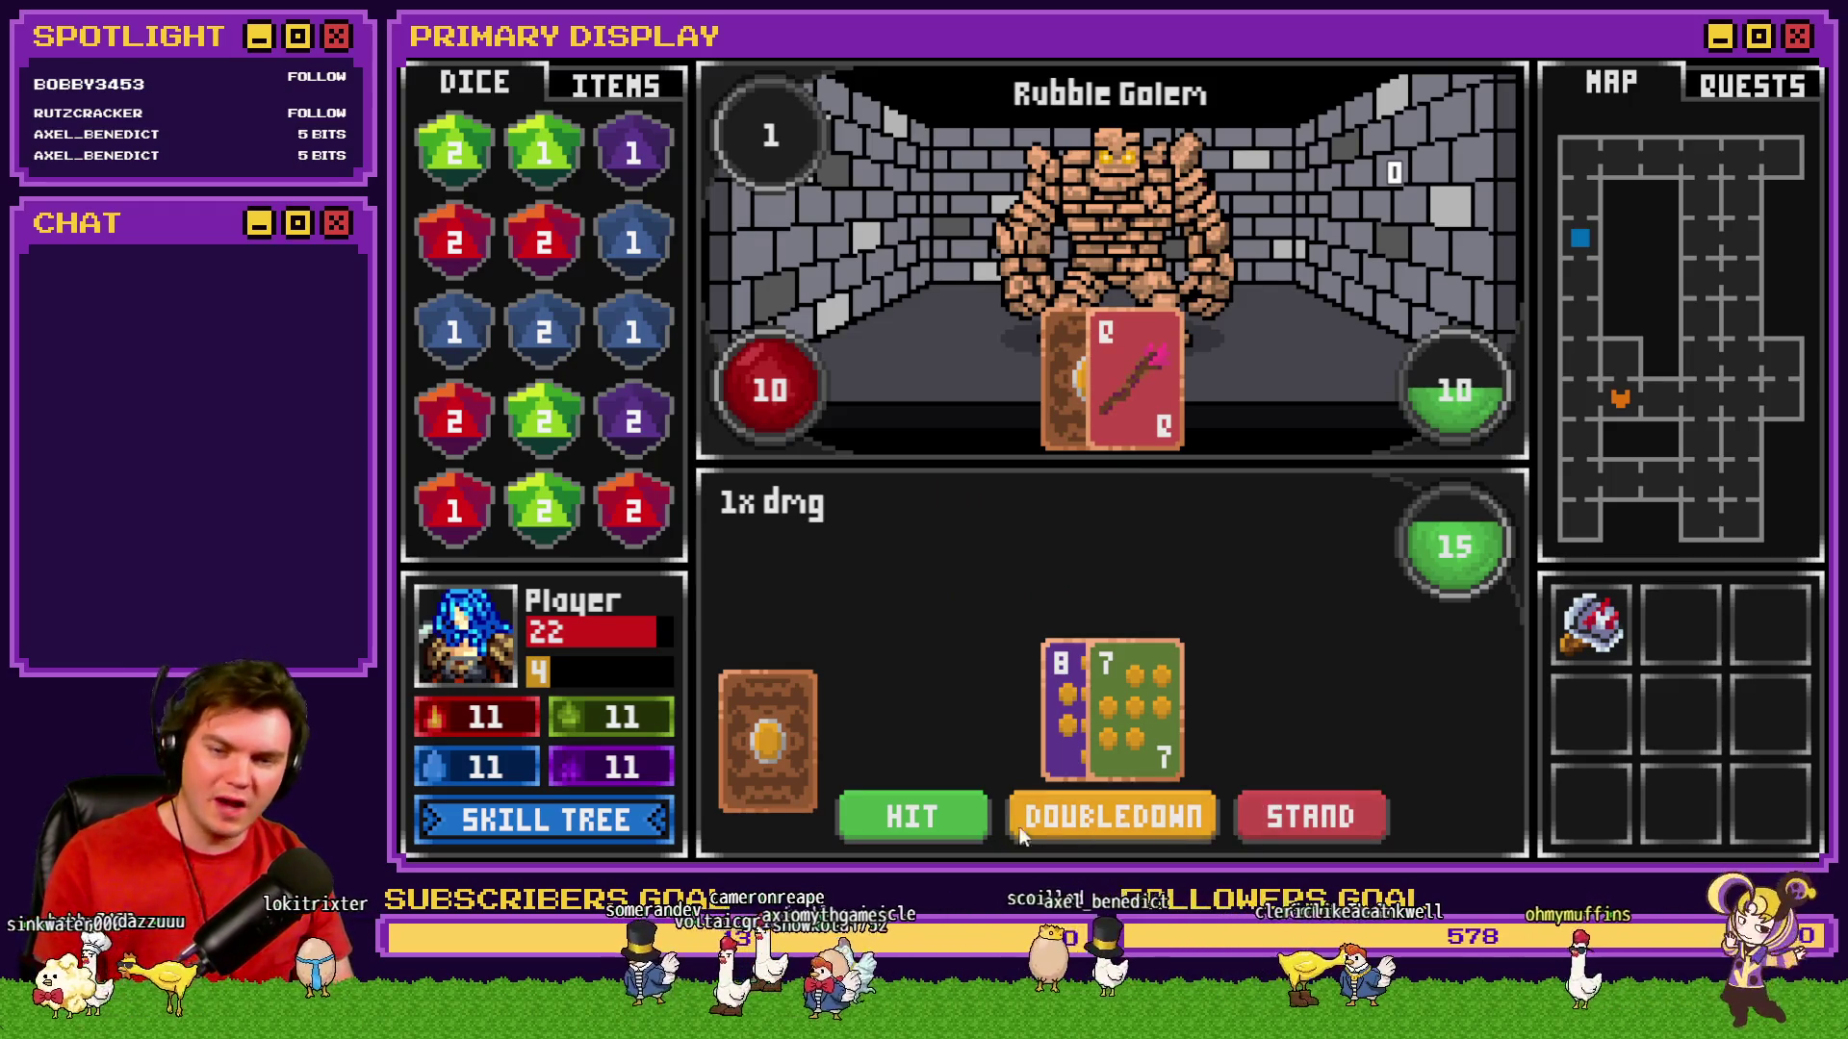
left_click(962, 827)
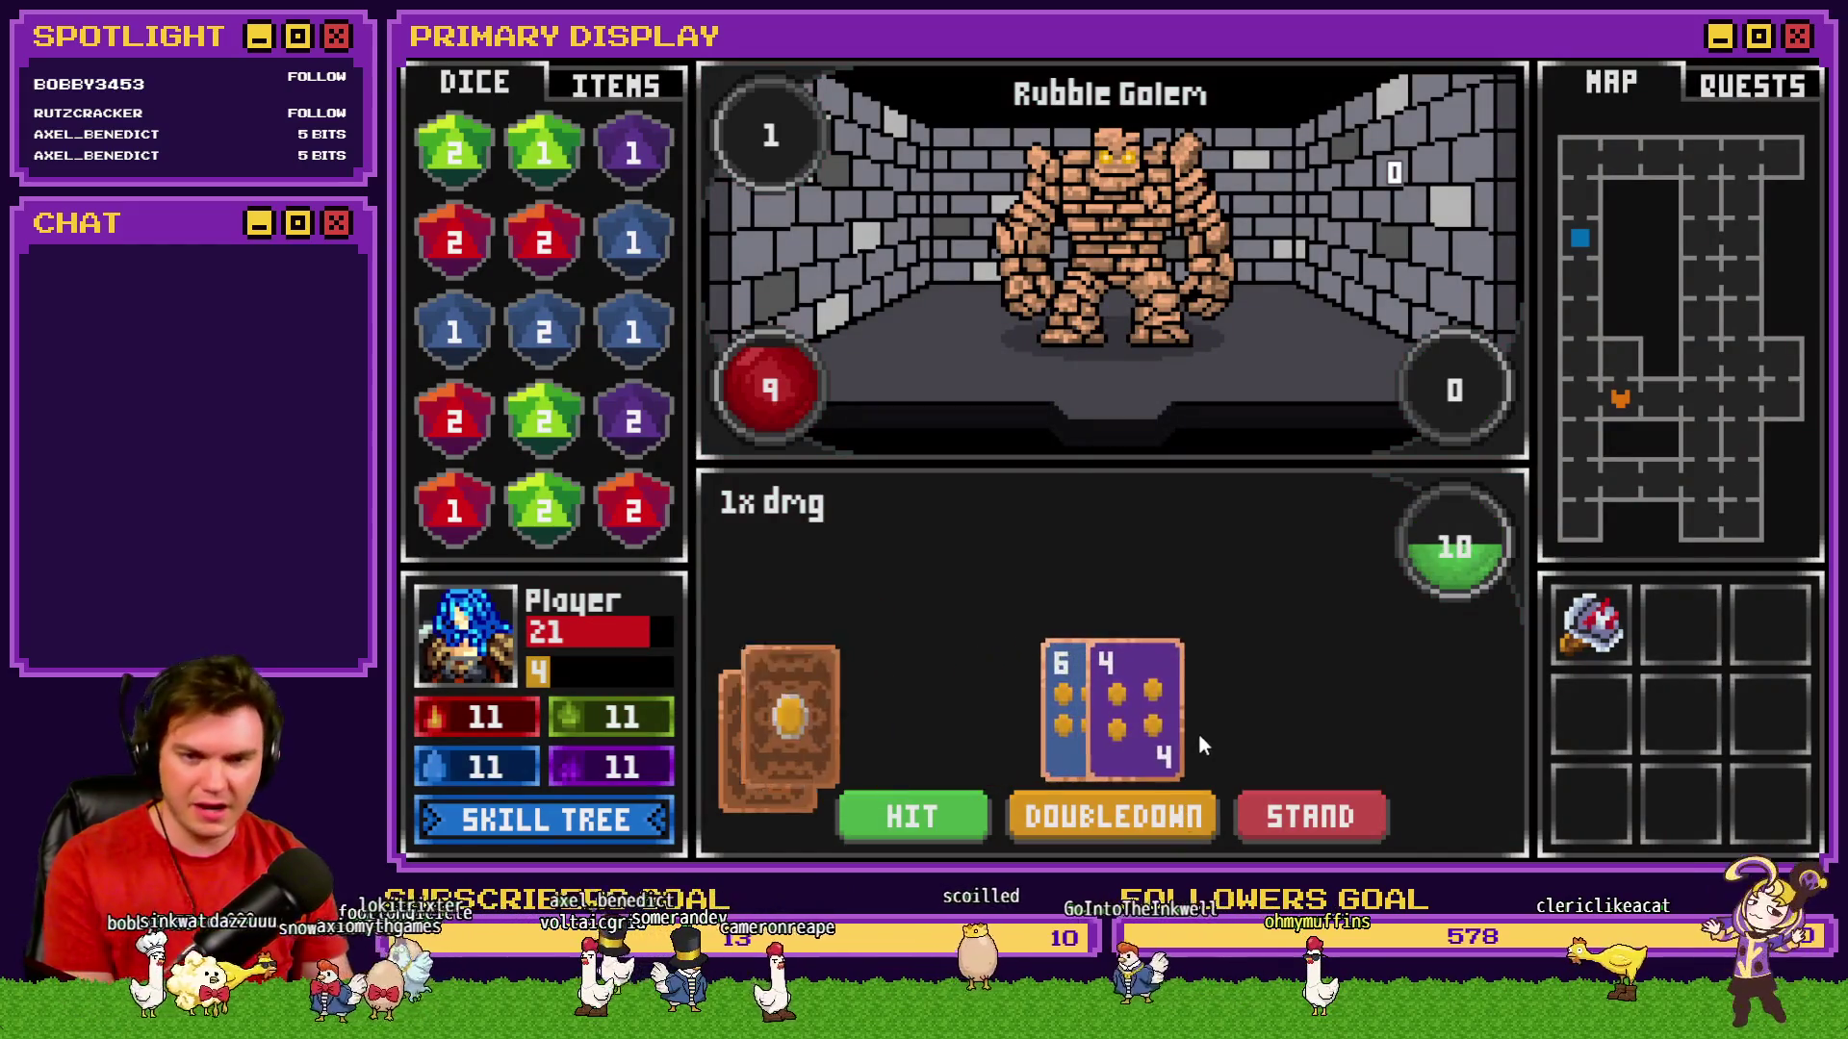
left_click(943, 813)
left_click(1349, 818)
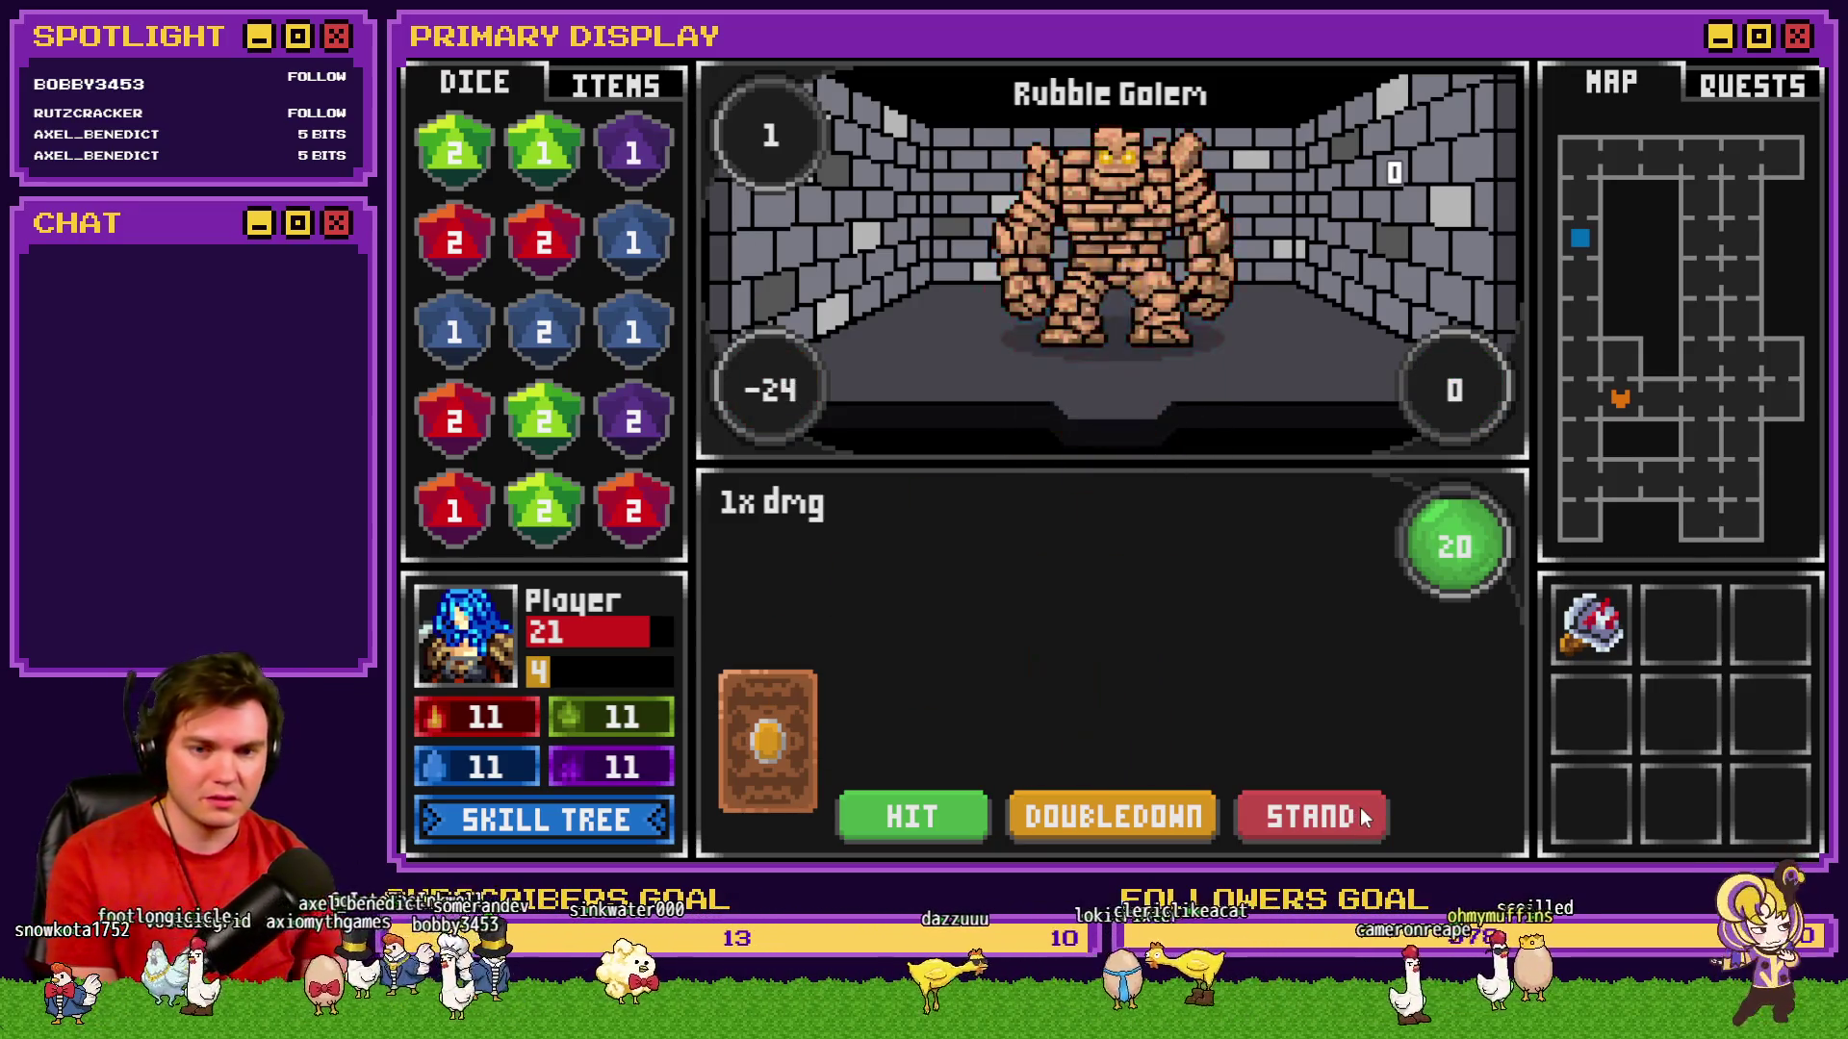
left_click(1360, 811)
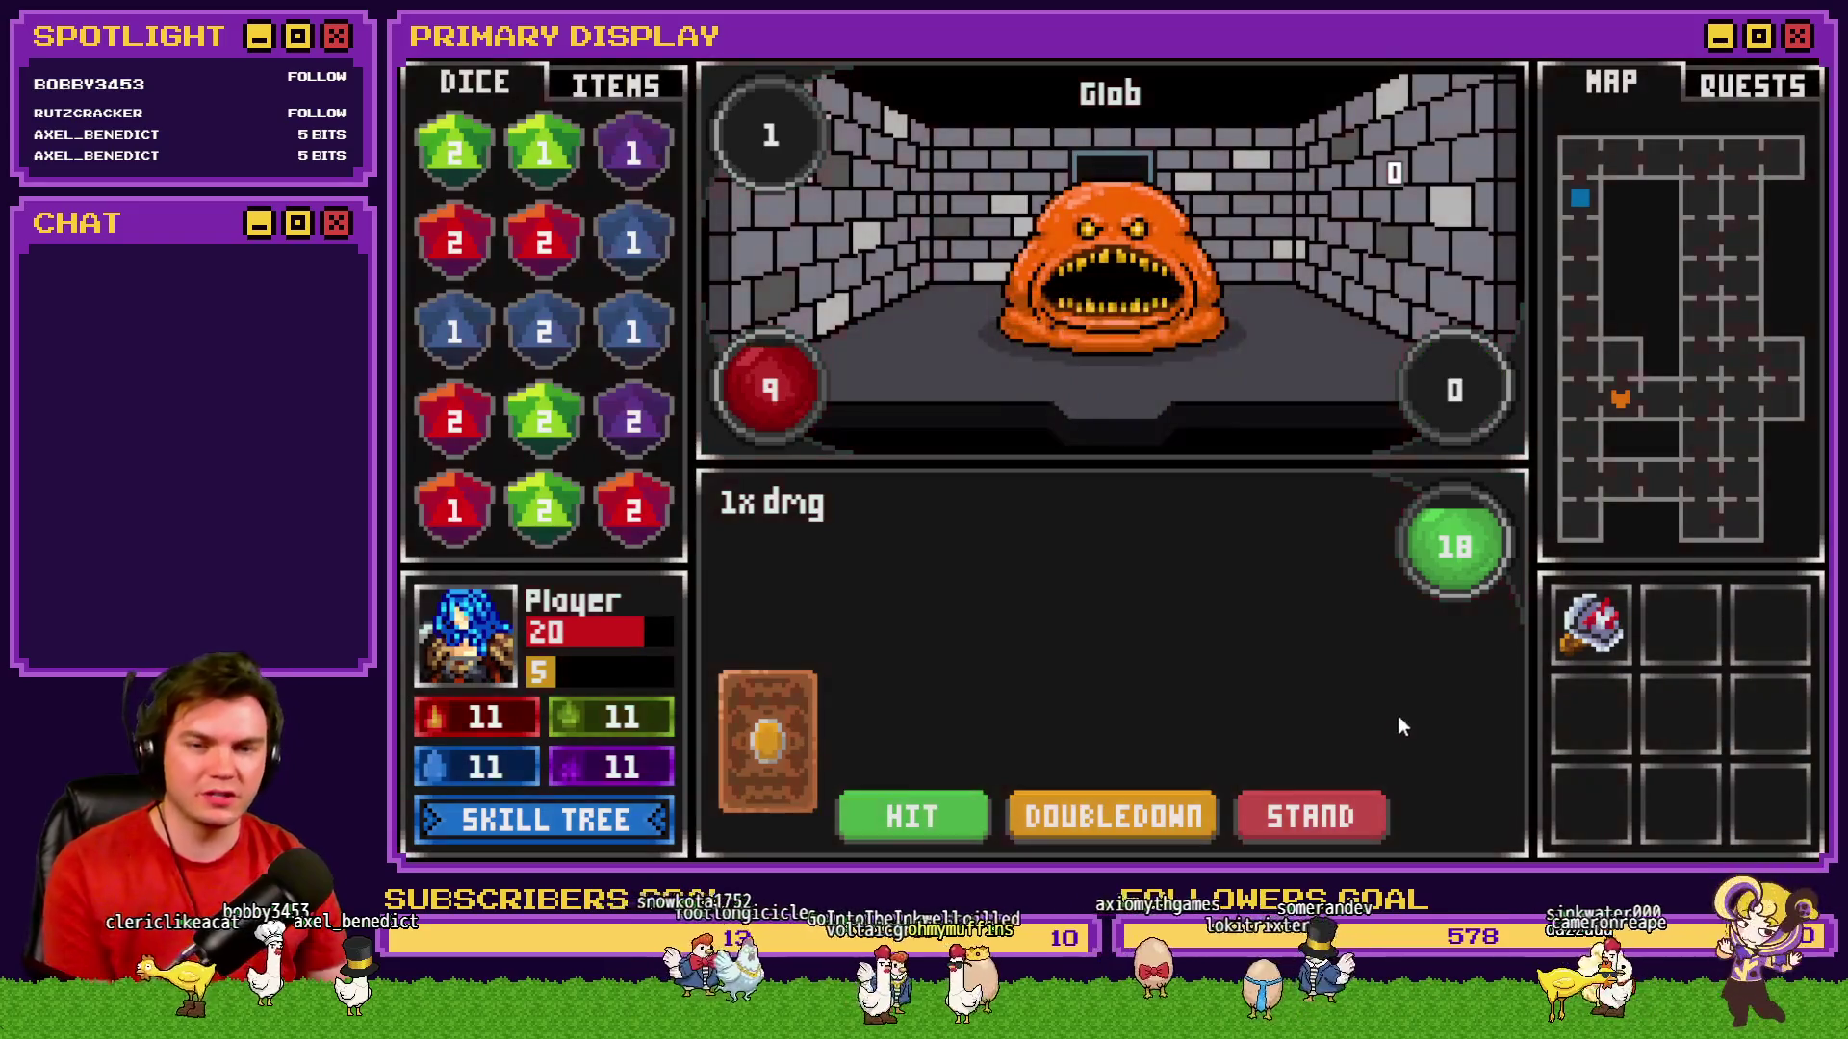
left_click(941, 817)
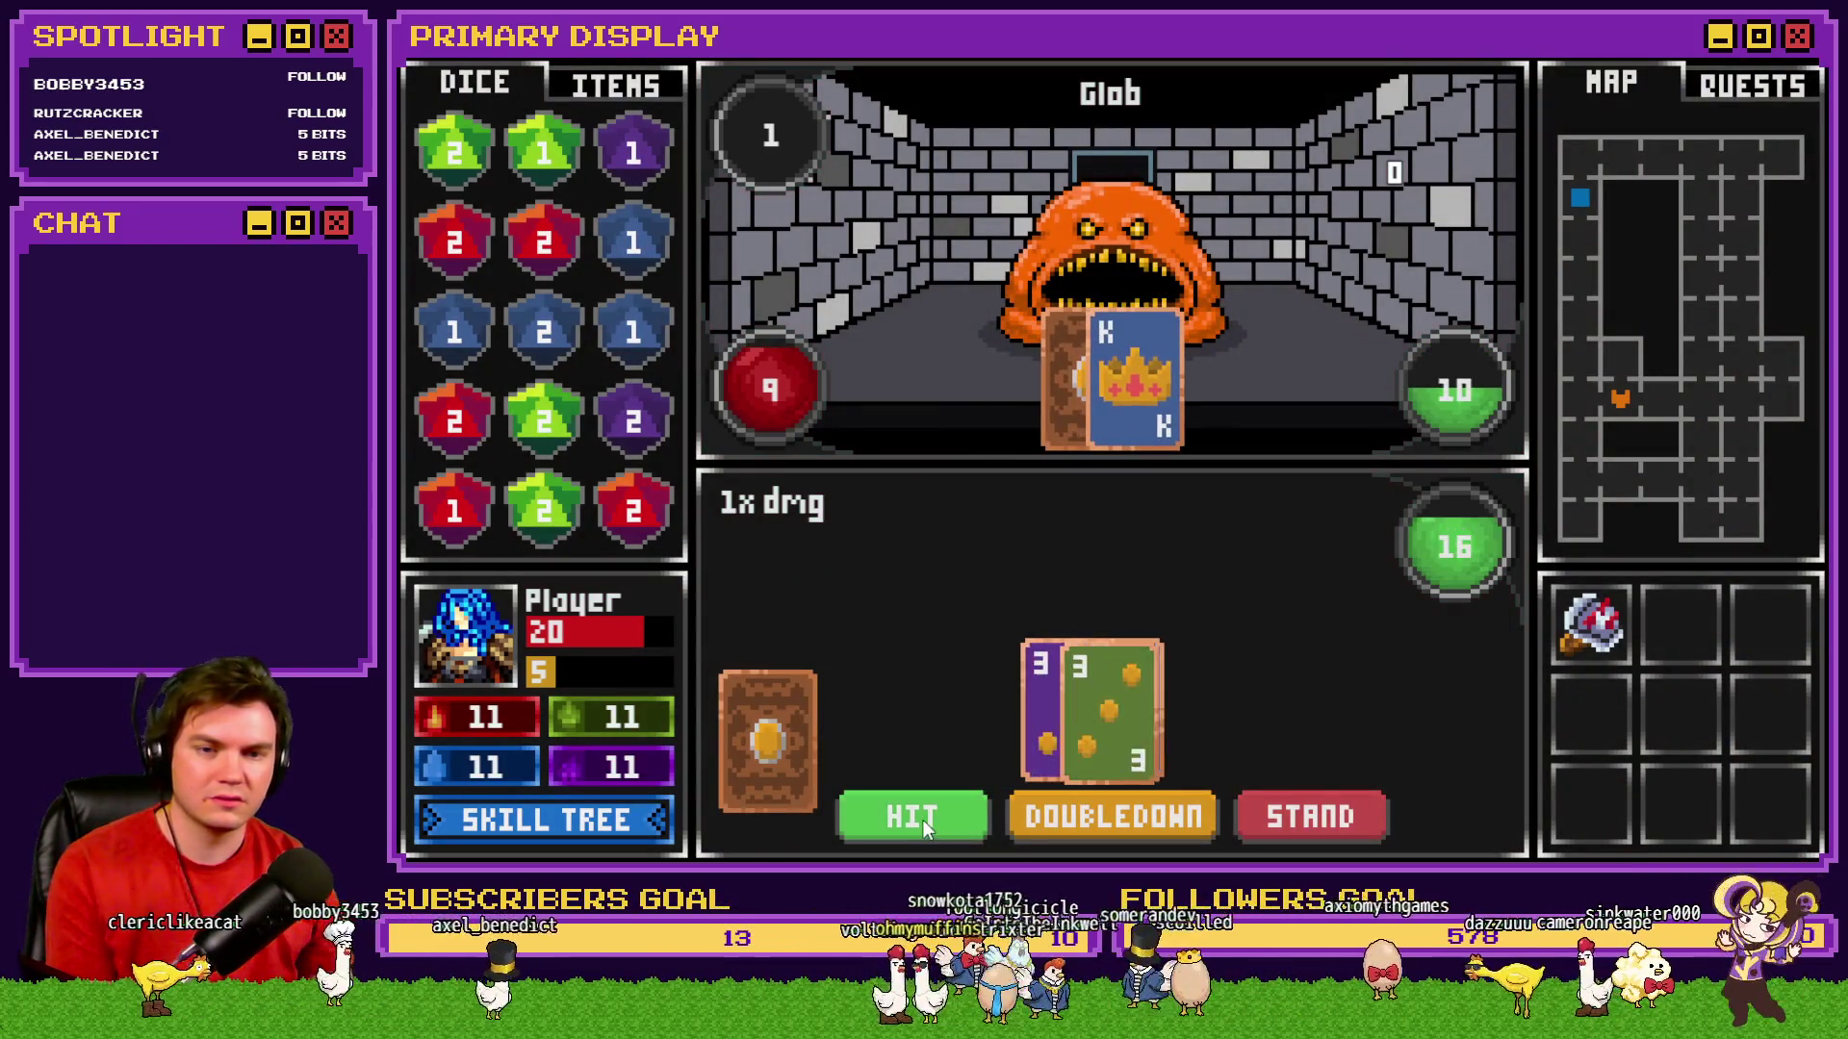
left_click(920, 820)
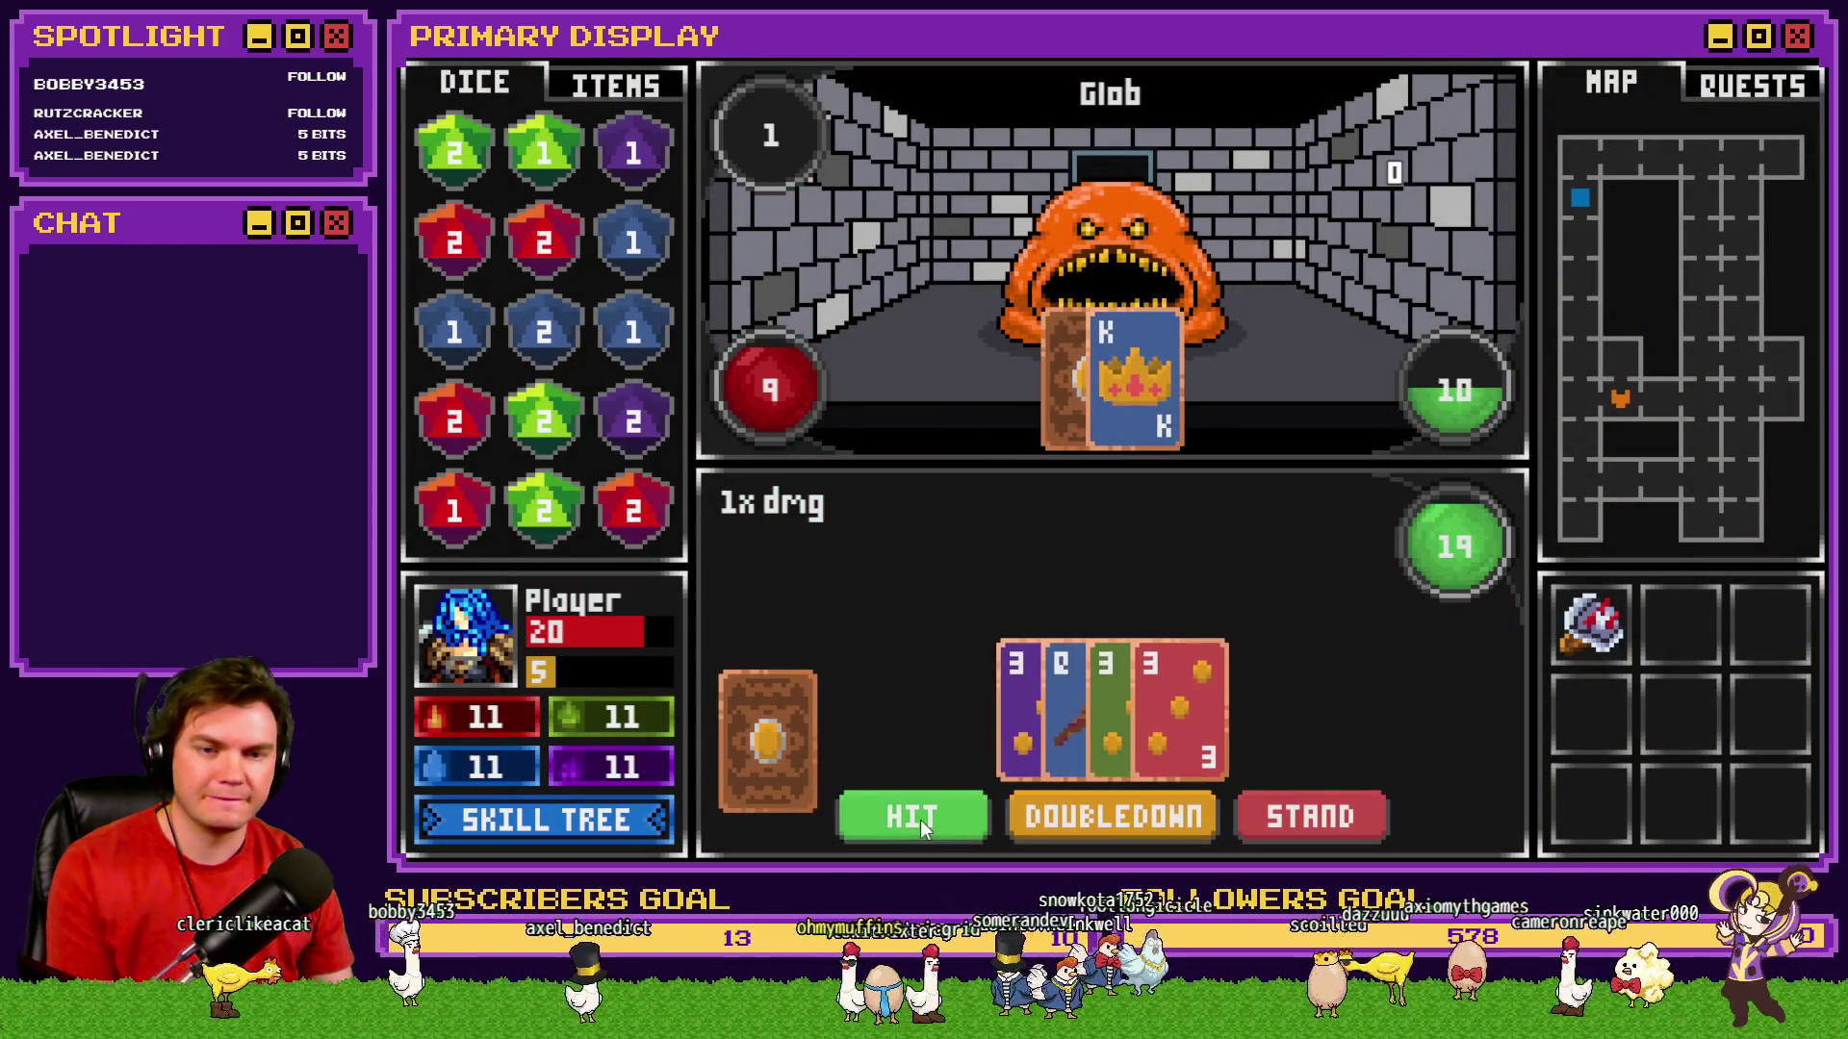
left_click(1333, 818)
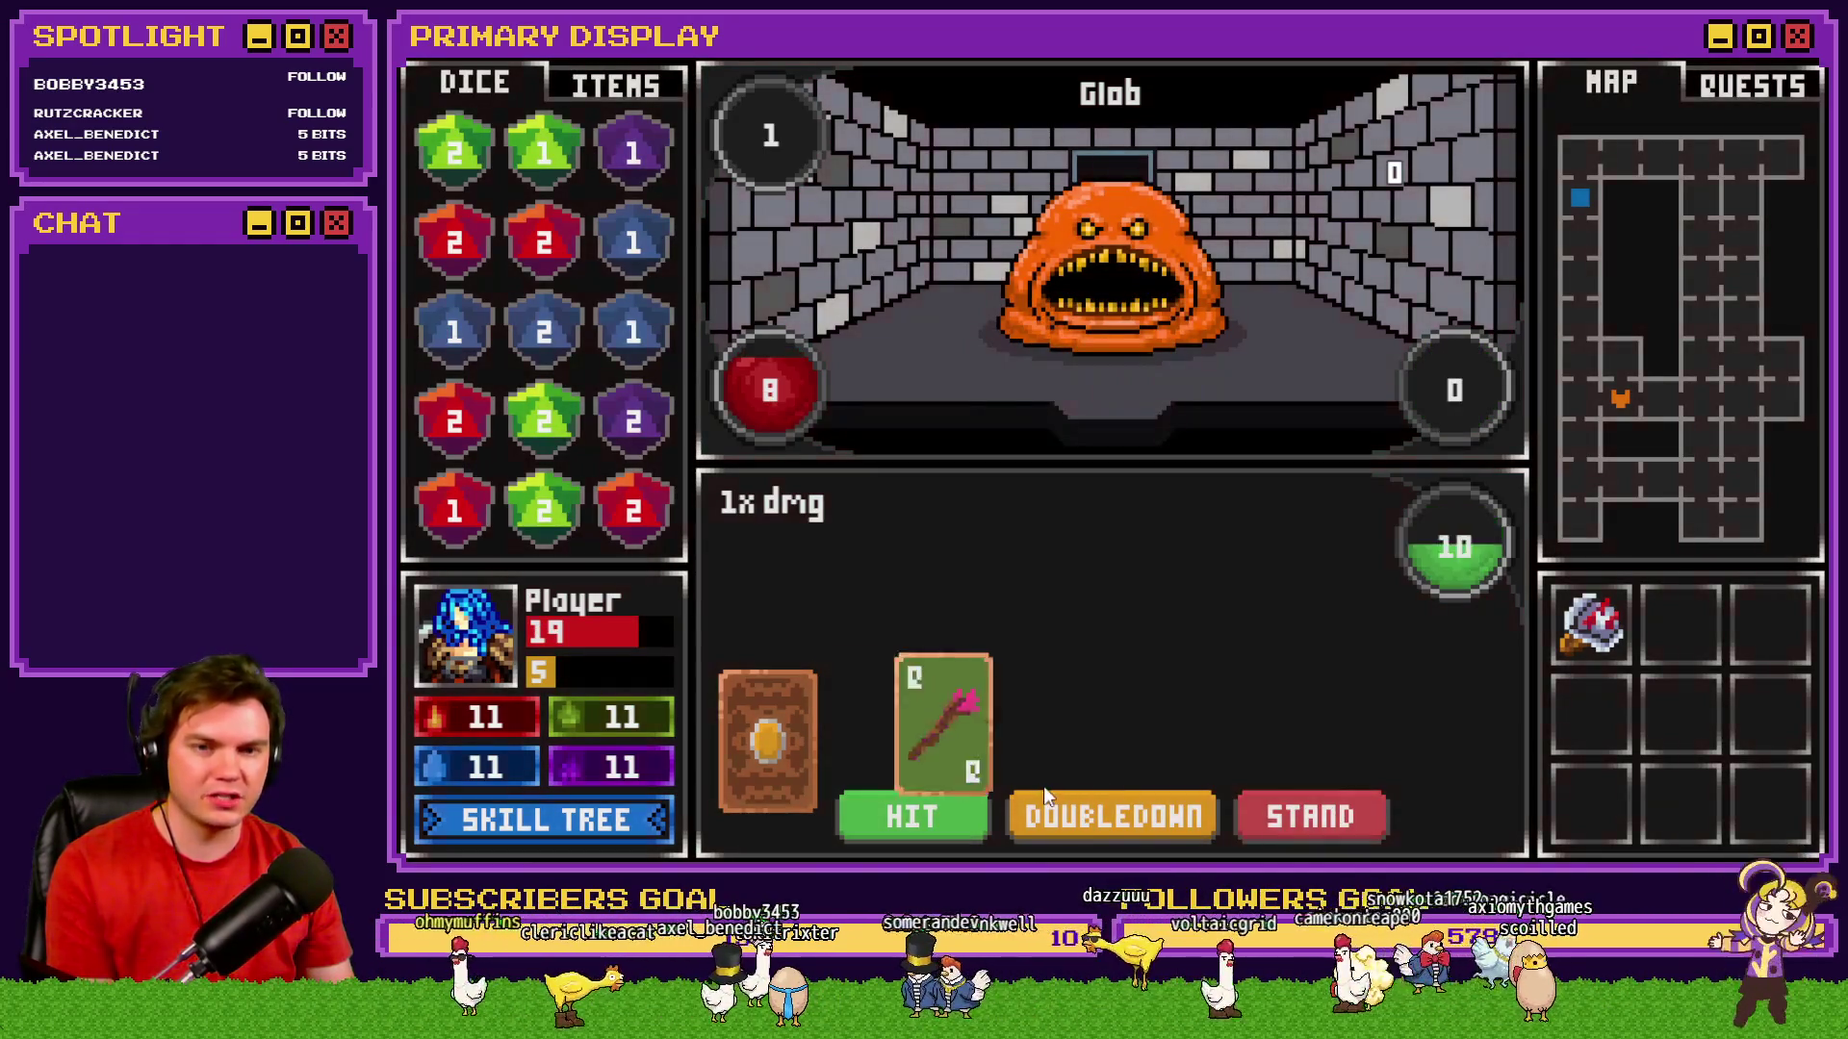
left_click(941, 816)
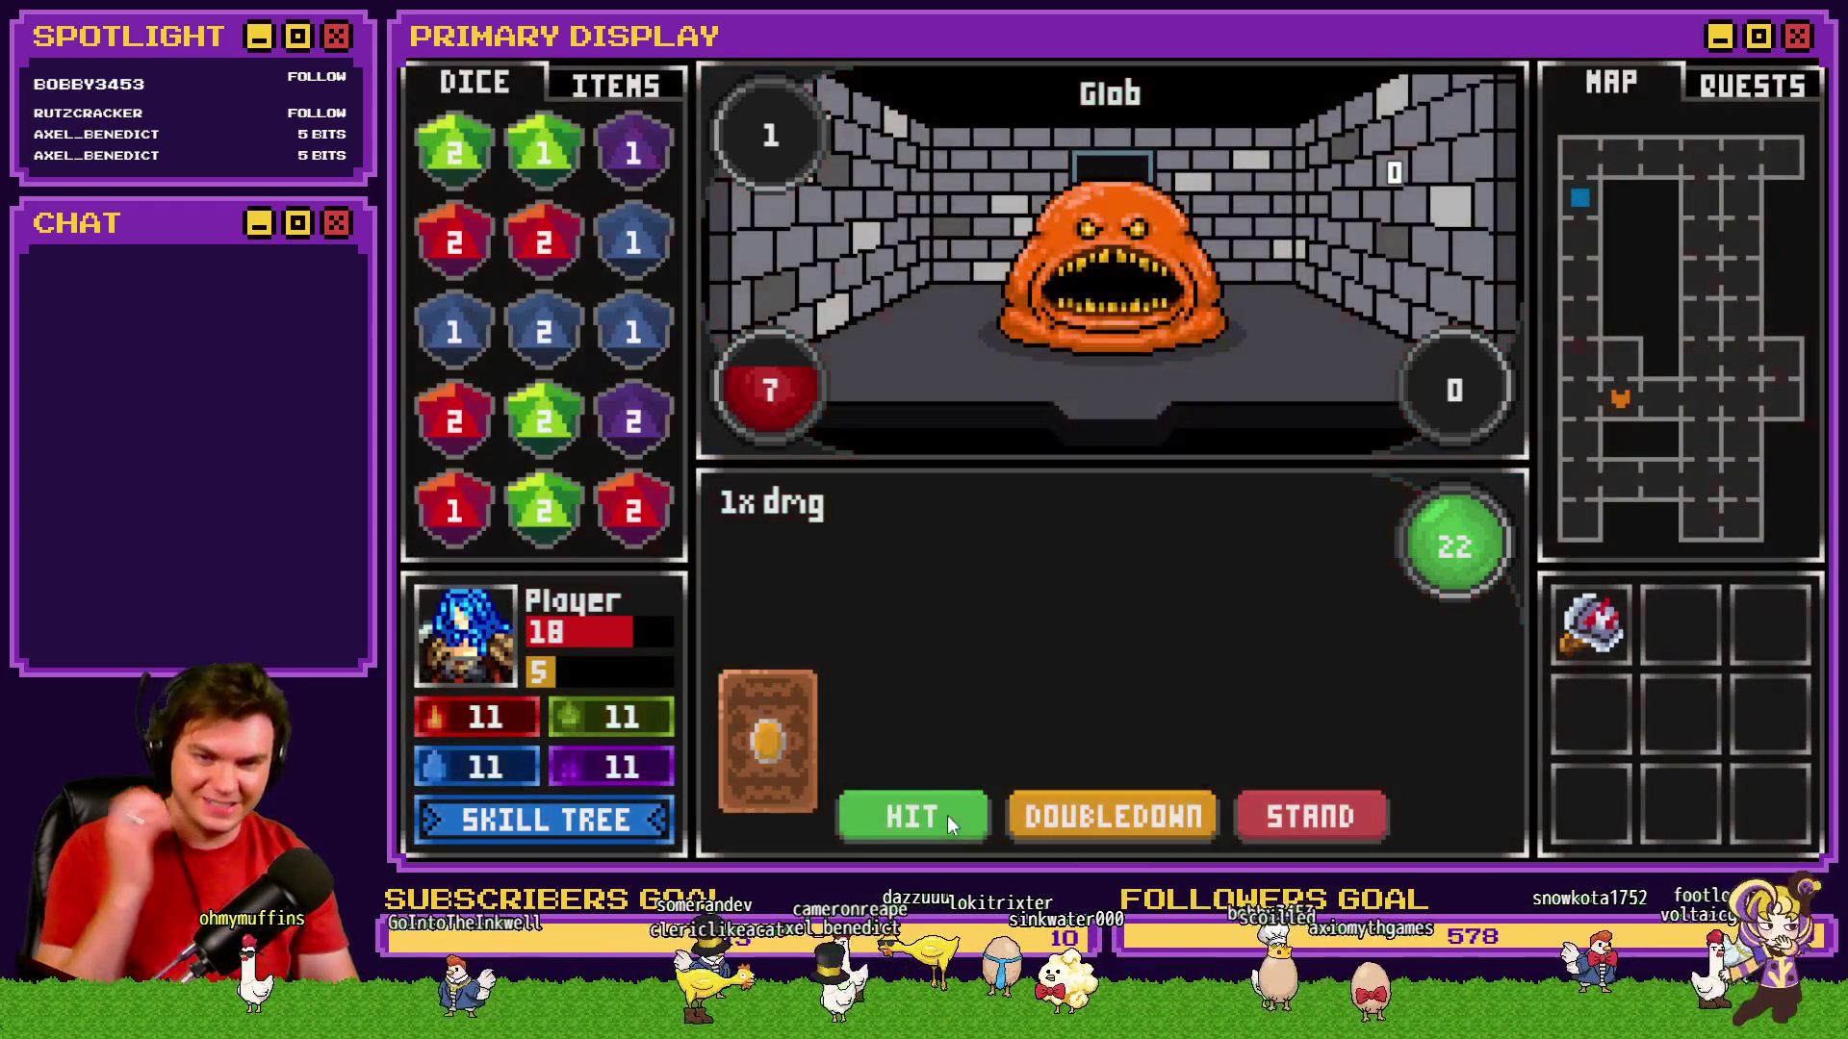
left_click(939, 813)
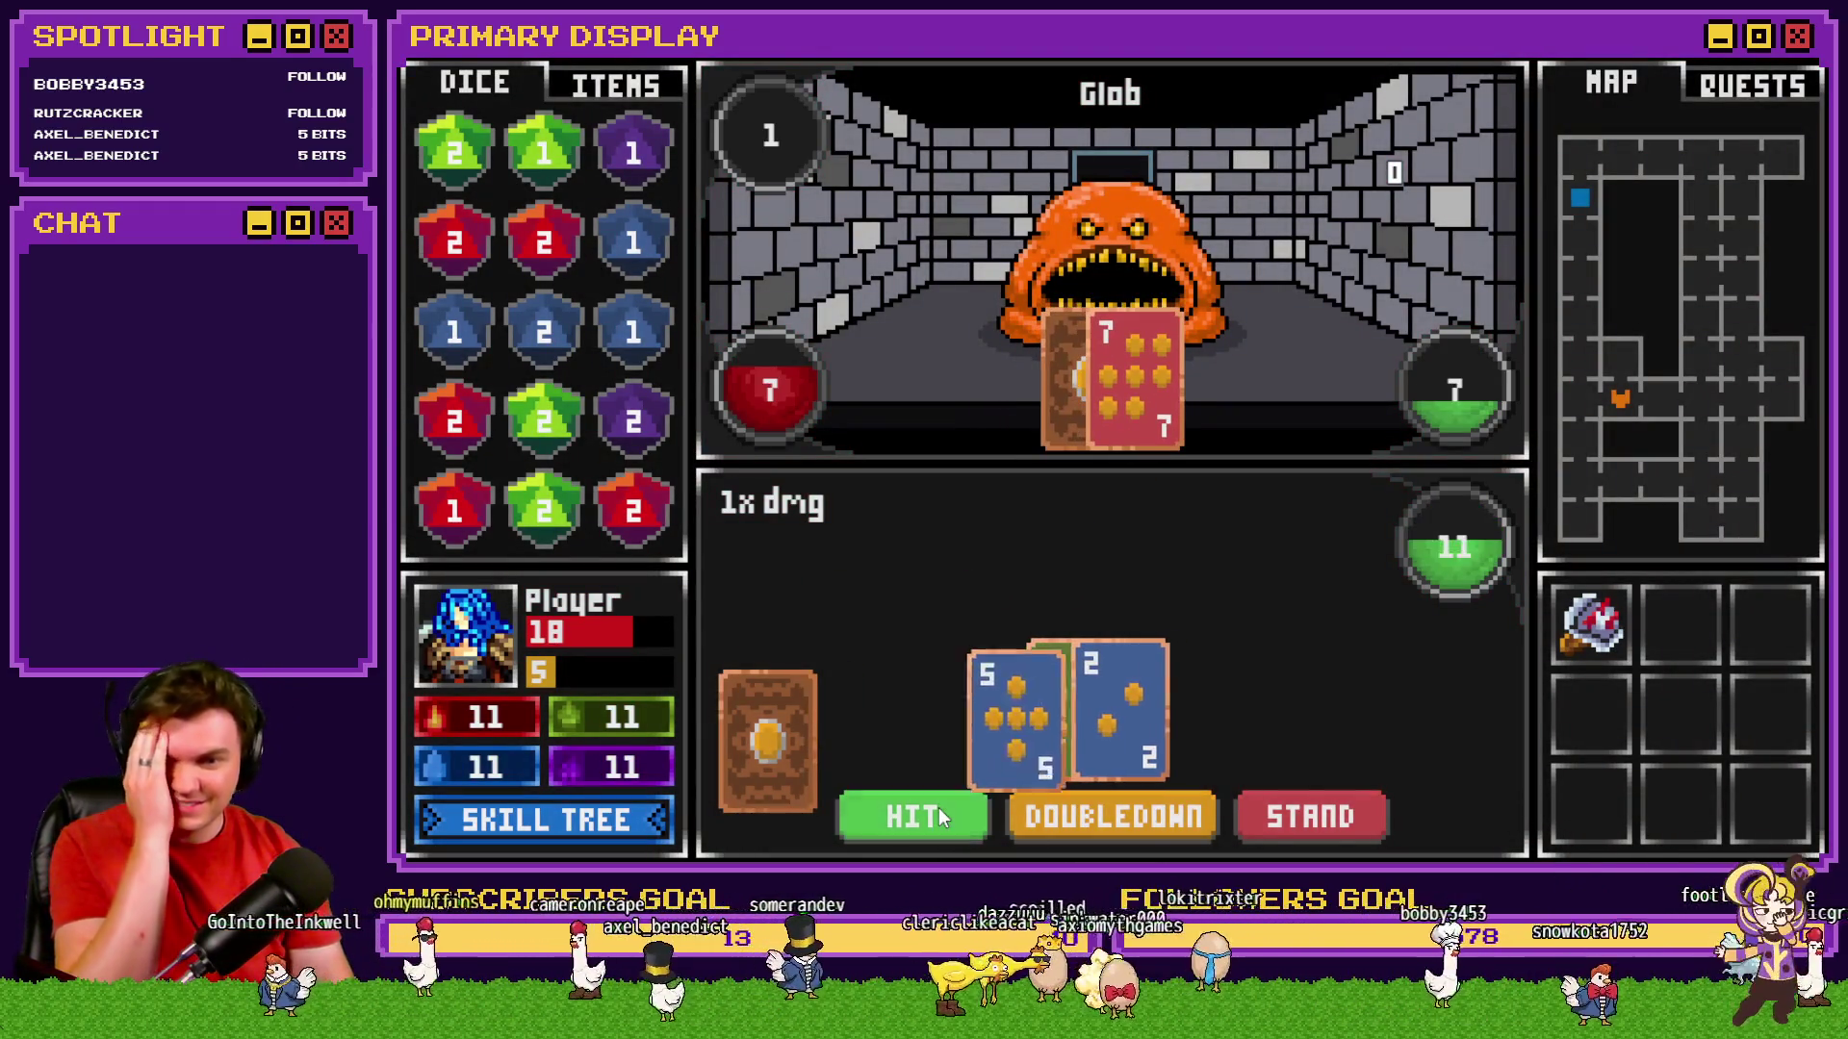
left_click(938, 814)
left_click(1355, 817)
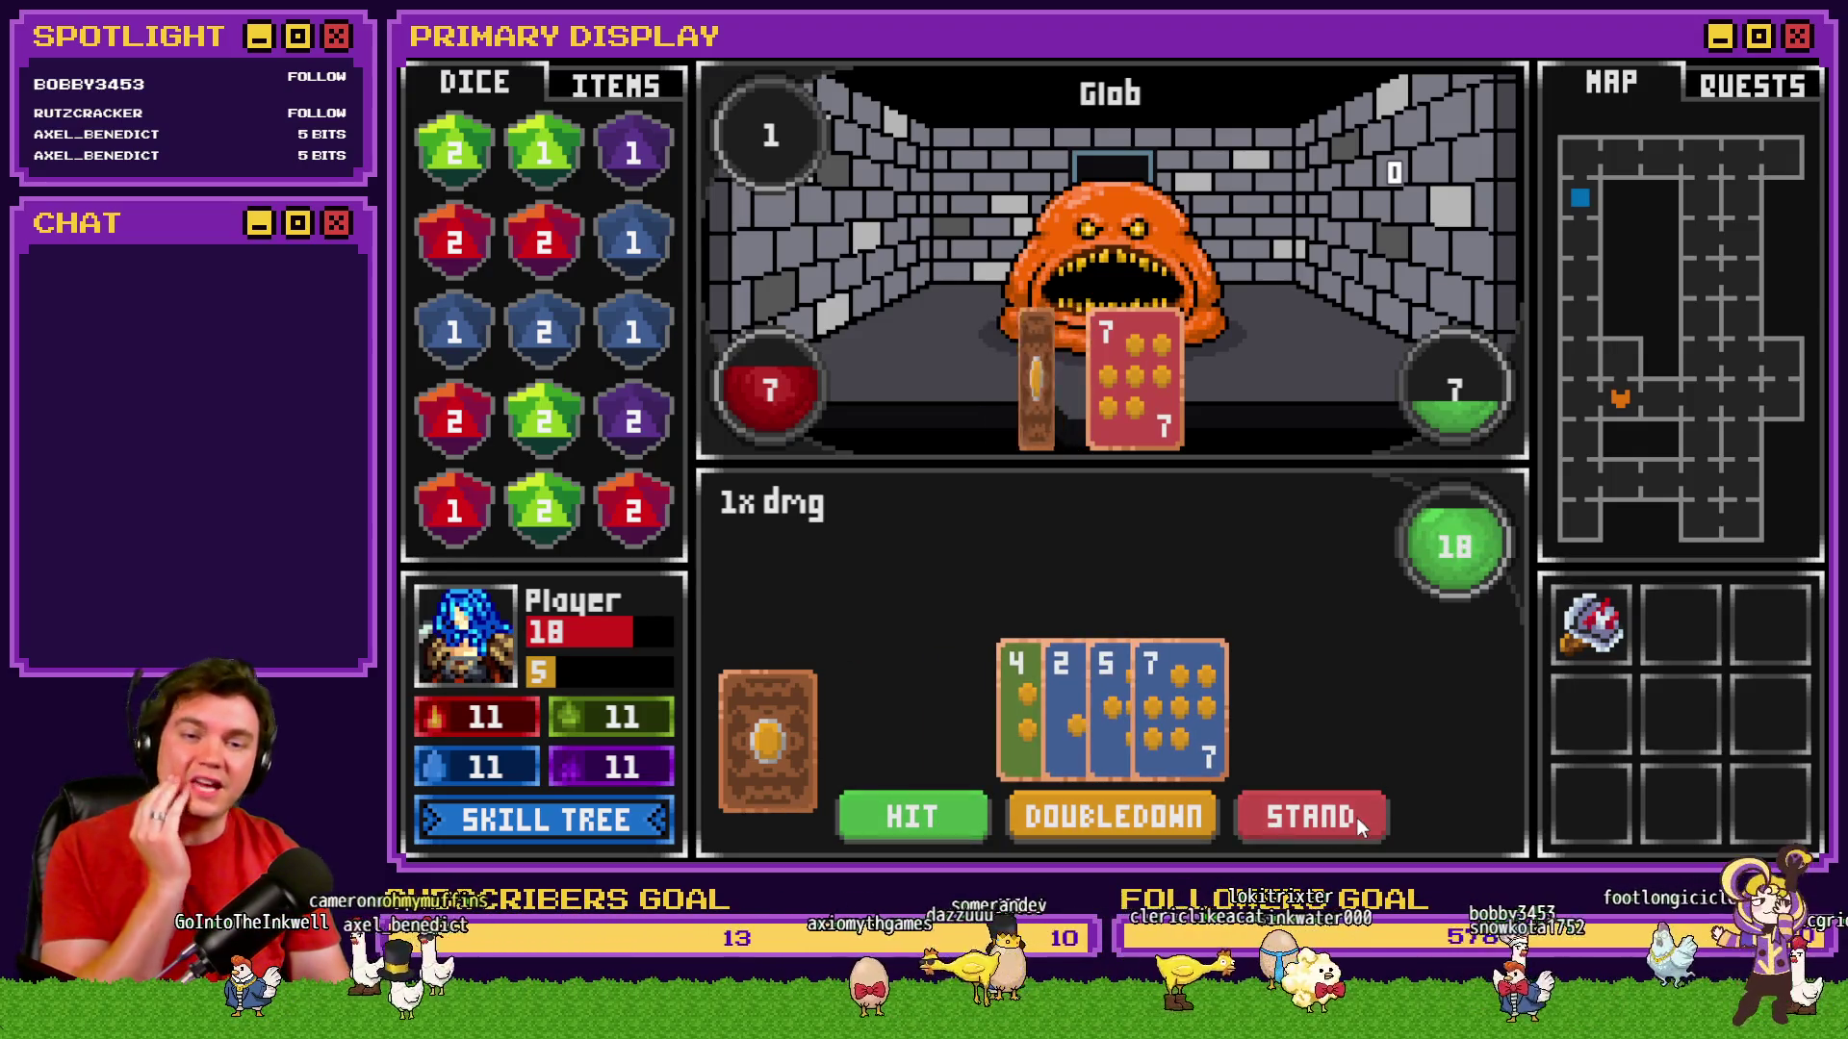
left_click(1359, 820)
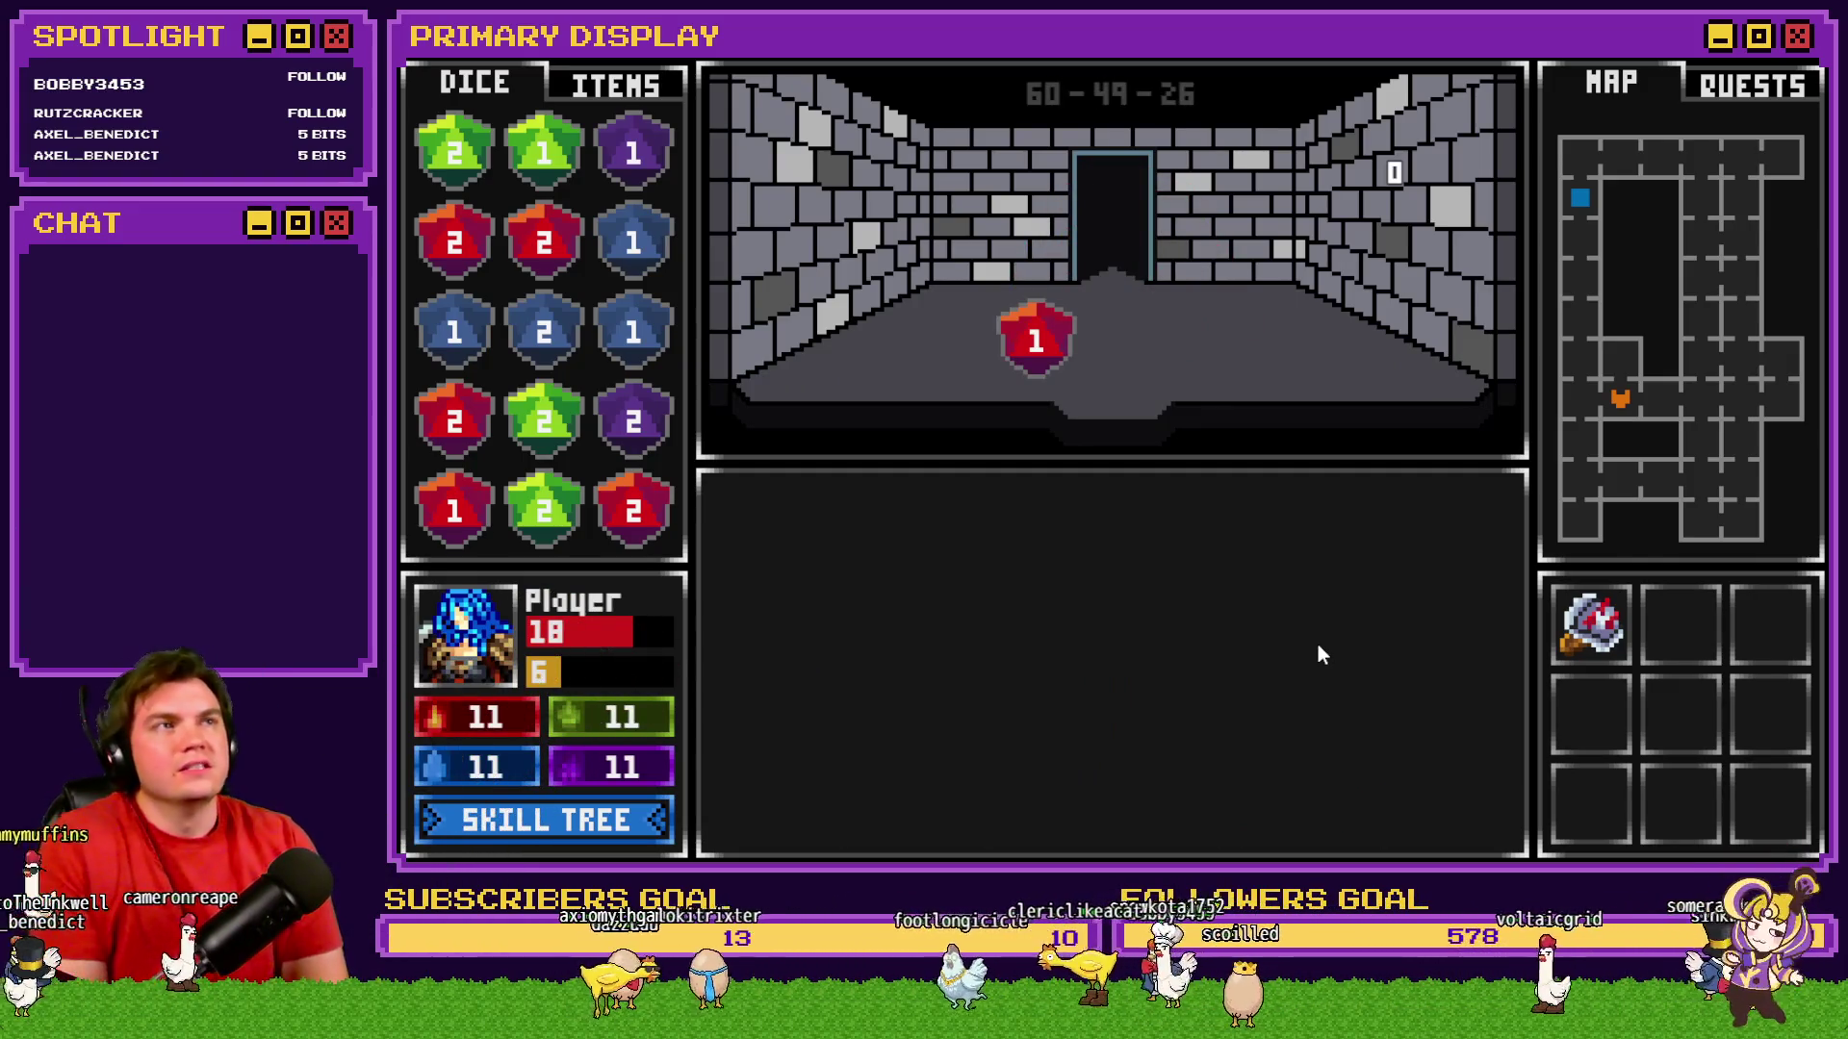
Merge matching dice into a red 4, blue 2 and green 3, adding the looted red 1.
mouse_move(660, 523)
left_mouse_down()
mouse_move(433, 409)
mouse_move(454, 422)
left_mouse_up()
left_click_drag(454, 241, 544, 241)
mouse_move(472, 457)
left_mouse_down()
mouse_move(467, 236)
mouse_move(544, 241)
left_mouse_up()
left_click_drag(633, 332, 633, 240)
left_click_drag(544, 510, 466, 245)
mouse_move(460, 476)
left_mouse_down()
mouse_move(597, 310)
mouse_move(633, 332)
left_mouse_up()
left_click_drag(615, 246, 544, 332)
mouse_move(633, 420)
left_mouse_down()
mouse_move(652, 296)
mouse_move(634, 241)
left_mouse_up()
left_click_drag(1036, 346, 640, 335)
Advance to the next room and open the skill tree.
key("w")
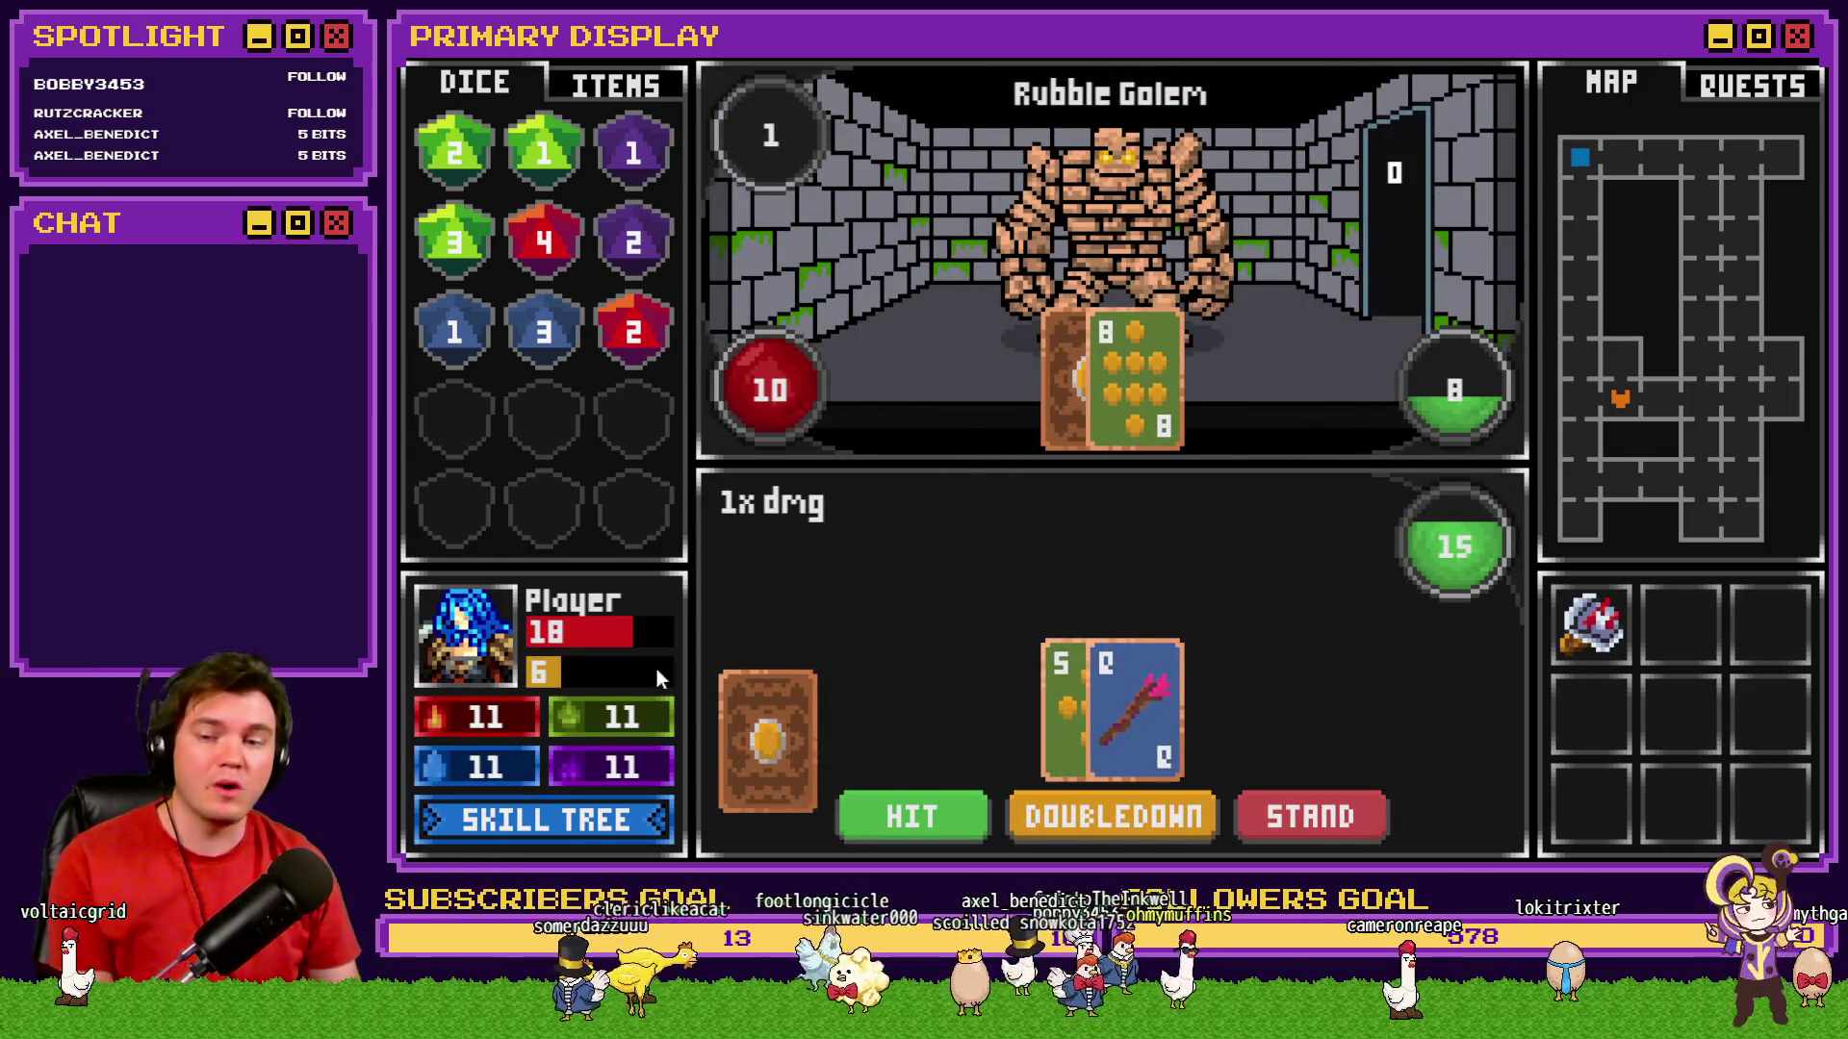
left_click(581, 815)
mouse_move(1068, 430)
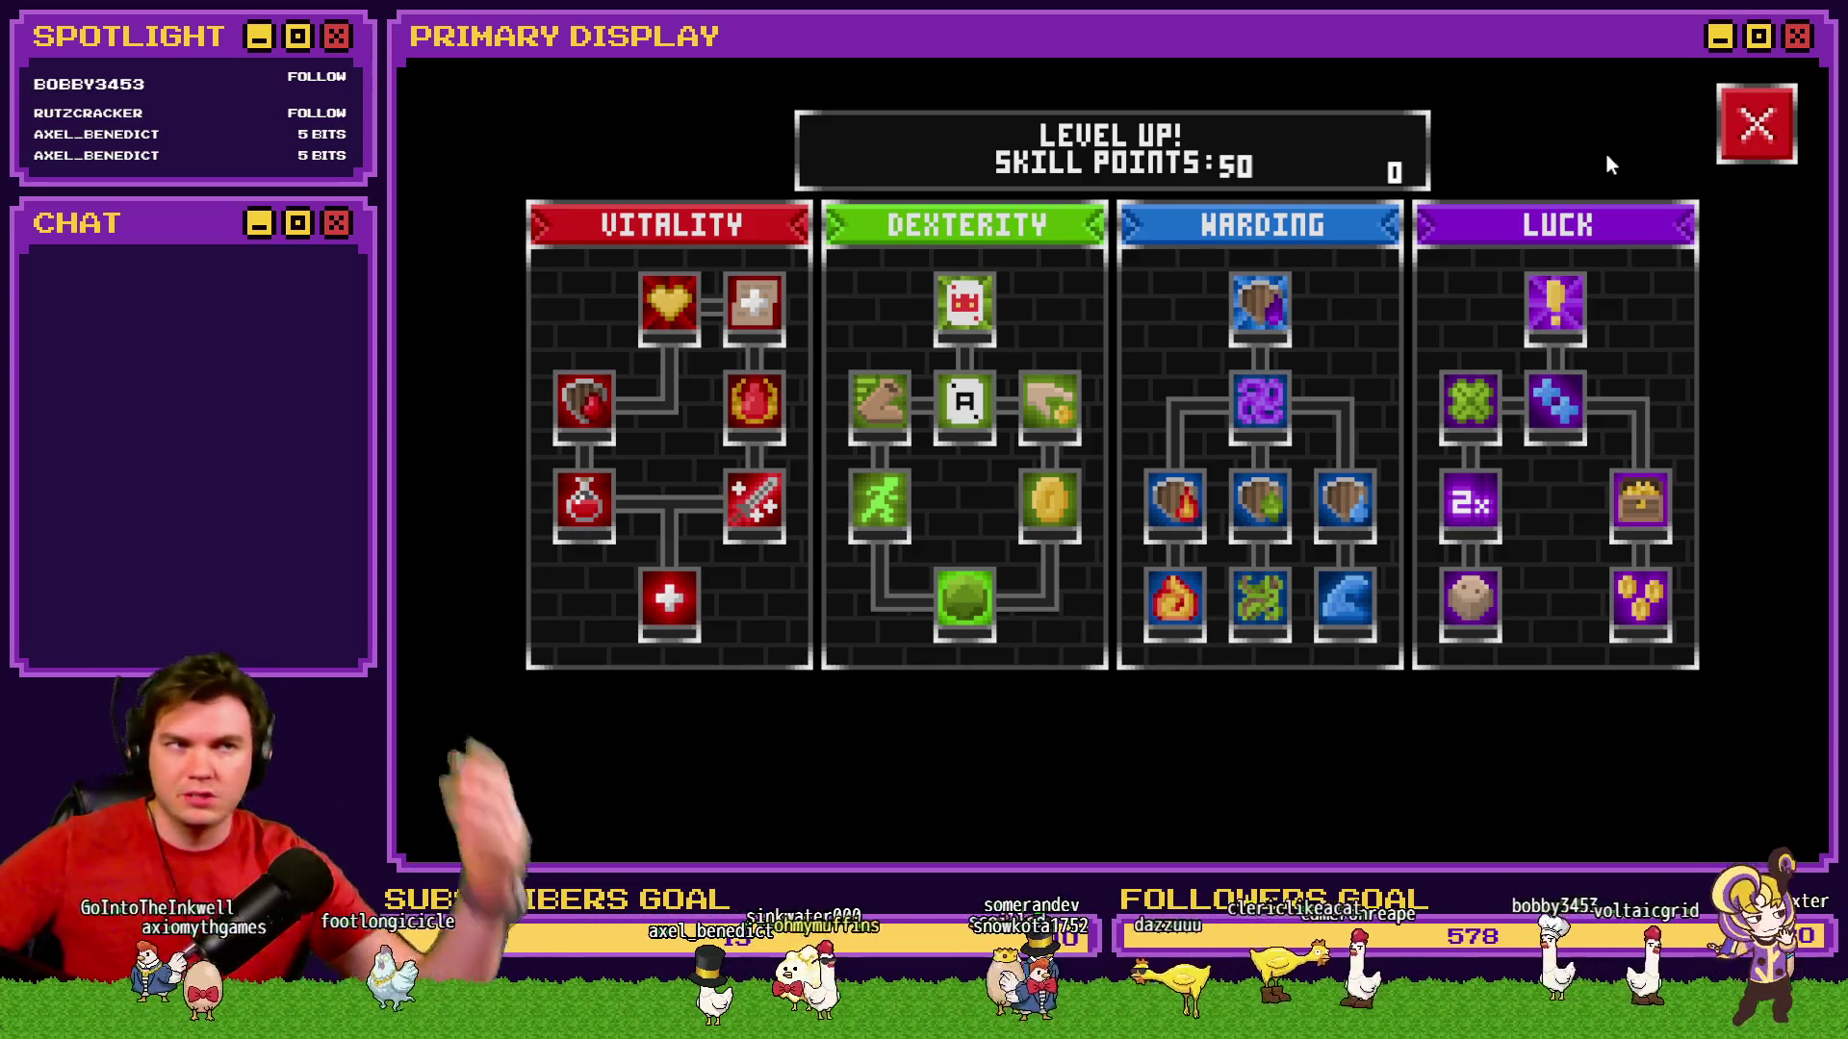
Close the skill tree and end the playtest.
mouse_move(1059, 423)
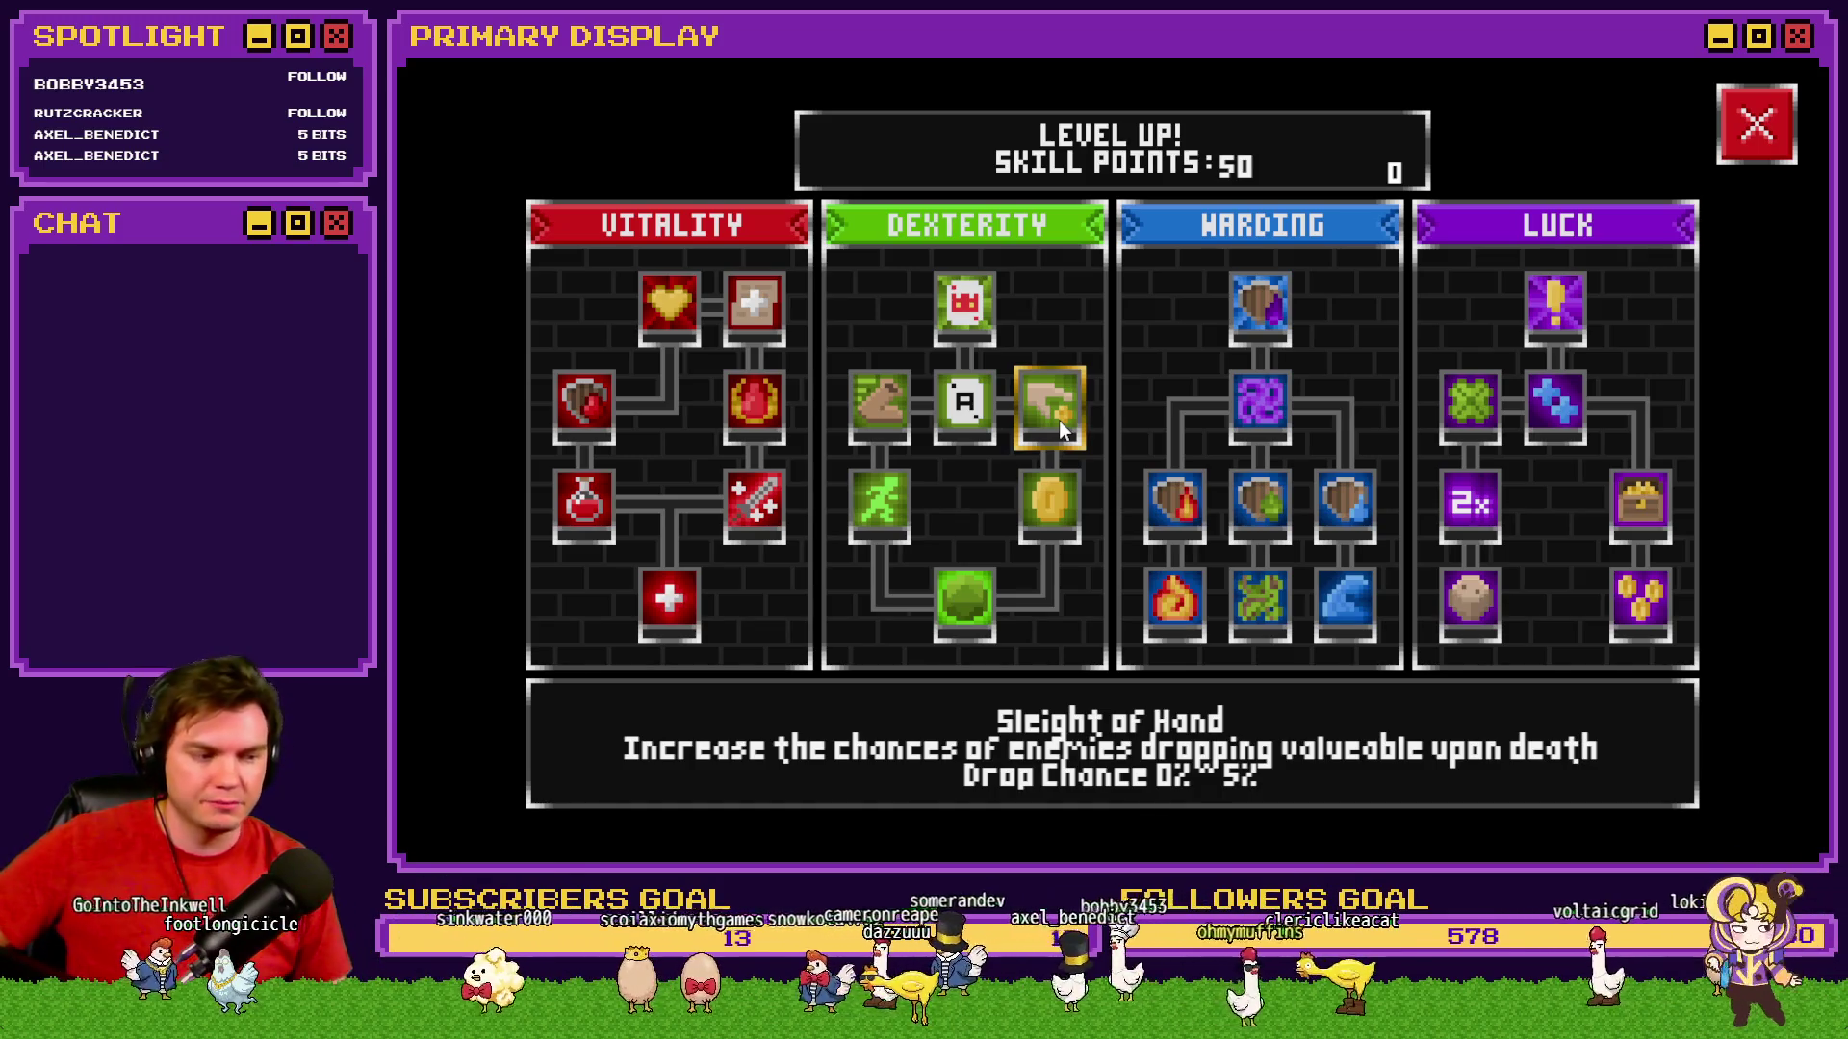
left_click(1757, 125)
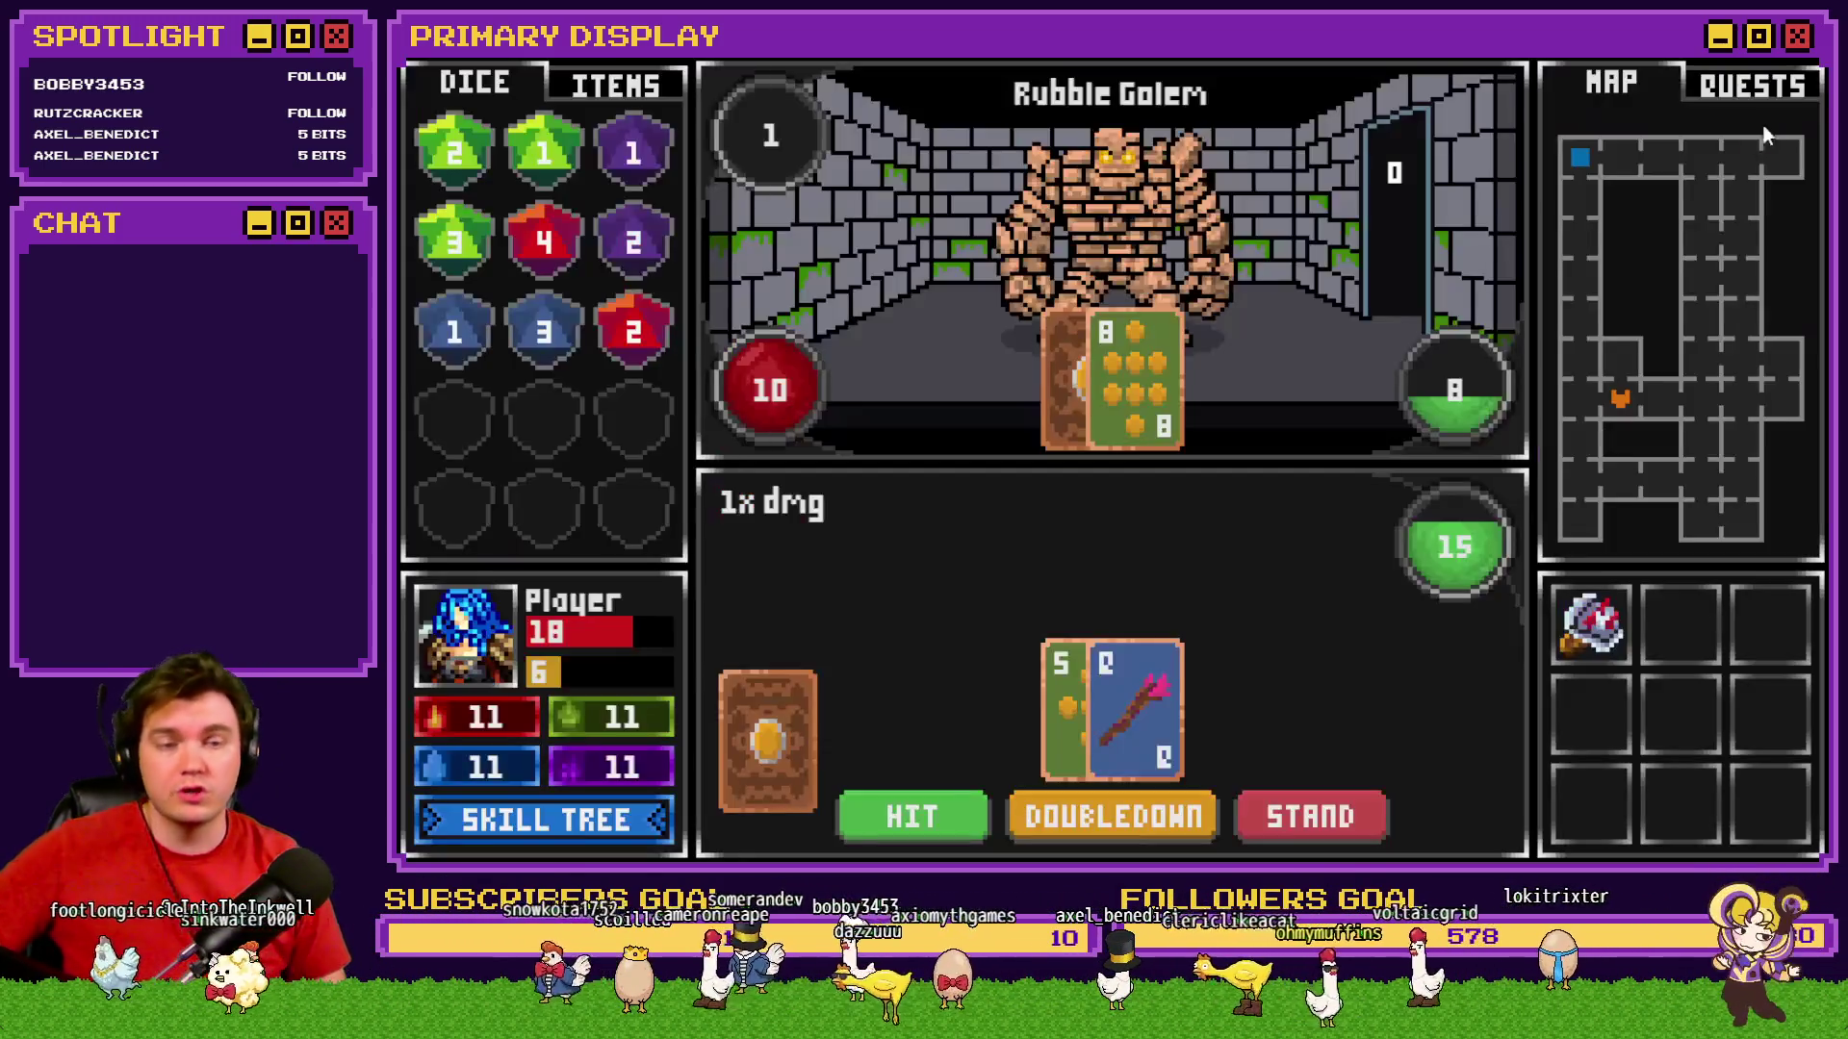
left_click(1792, 56)
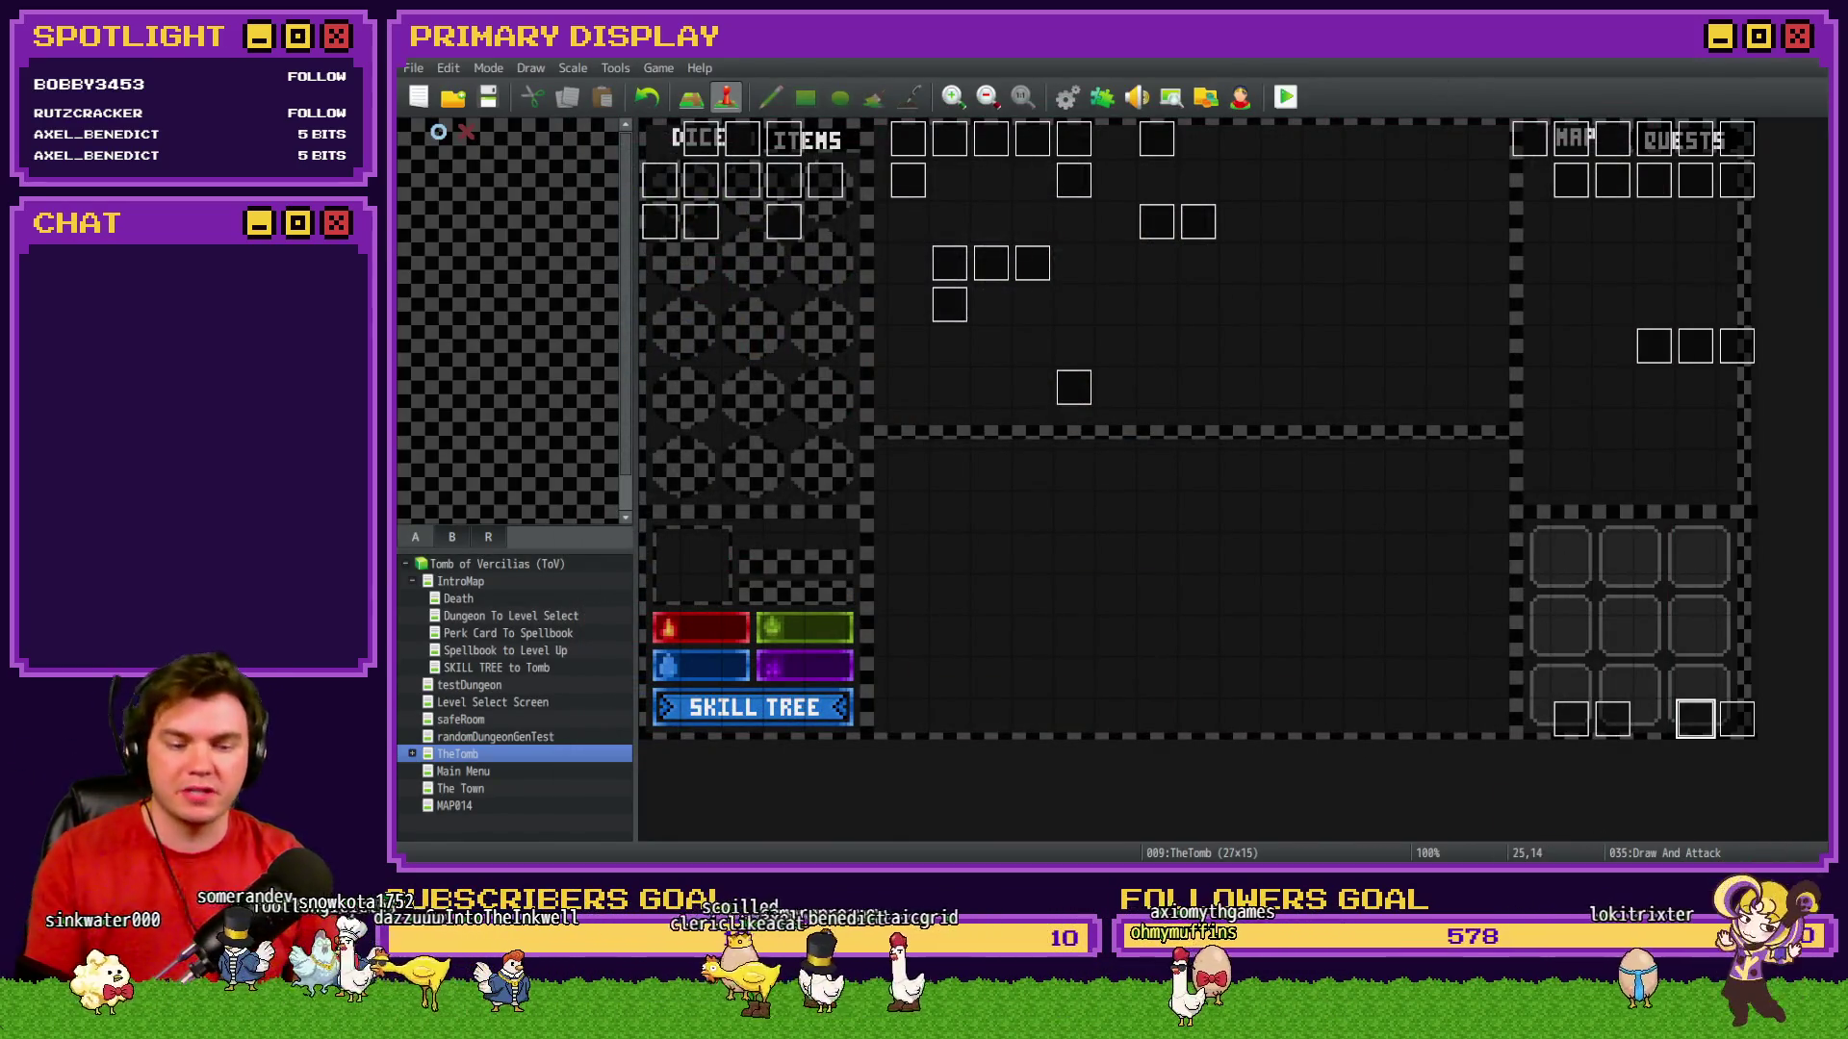
Tick Sleight of Hand on the Trello Dexterity checklist (5/7), then return to the RPG Maker editor.
key("alt+Tab")
left_click(683, 653)
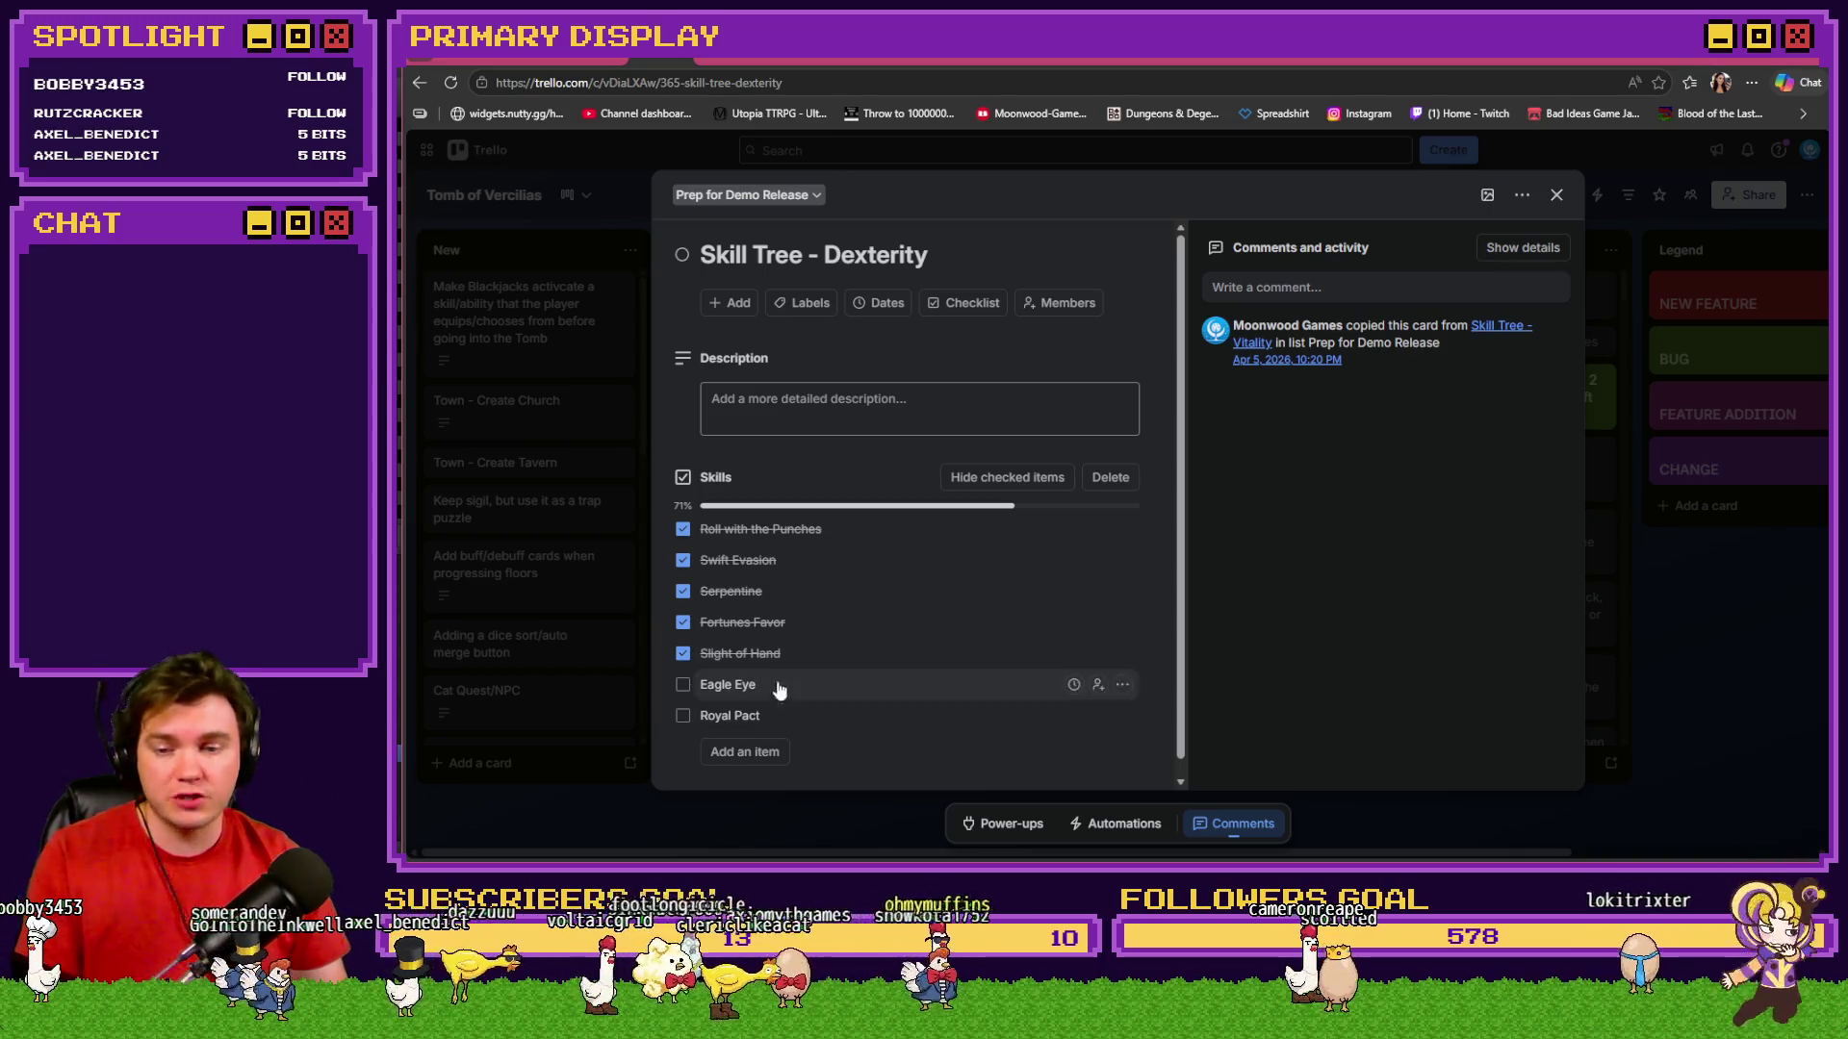
key("Escape")
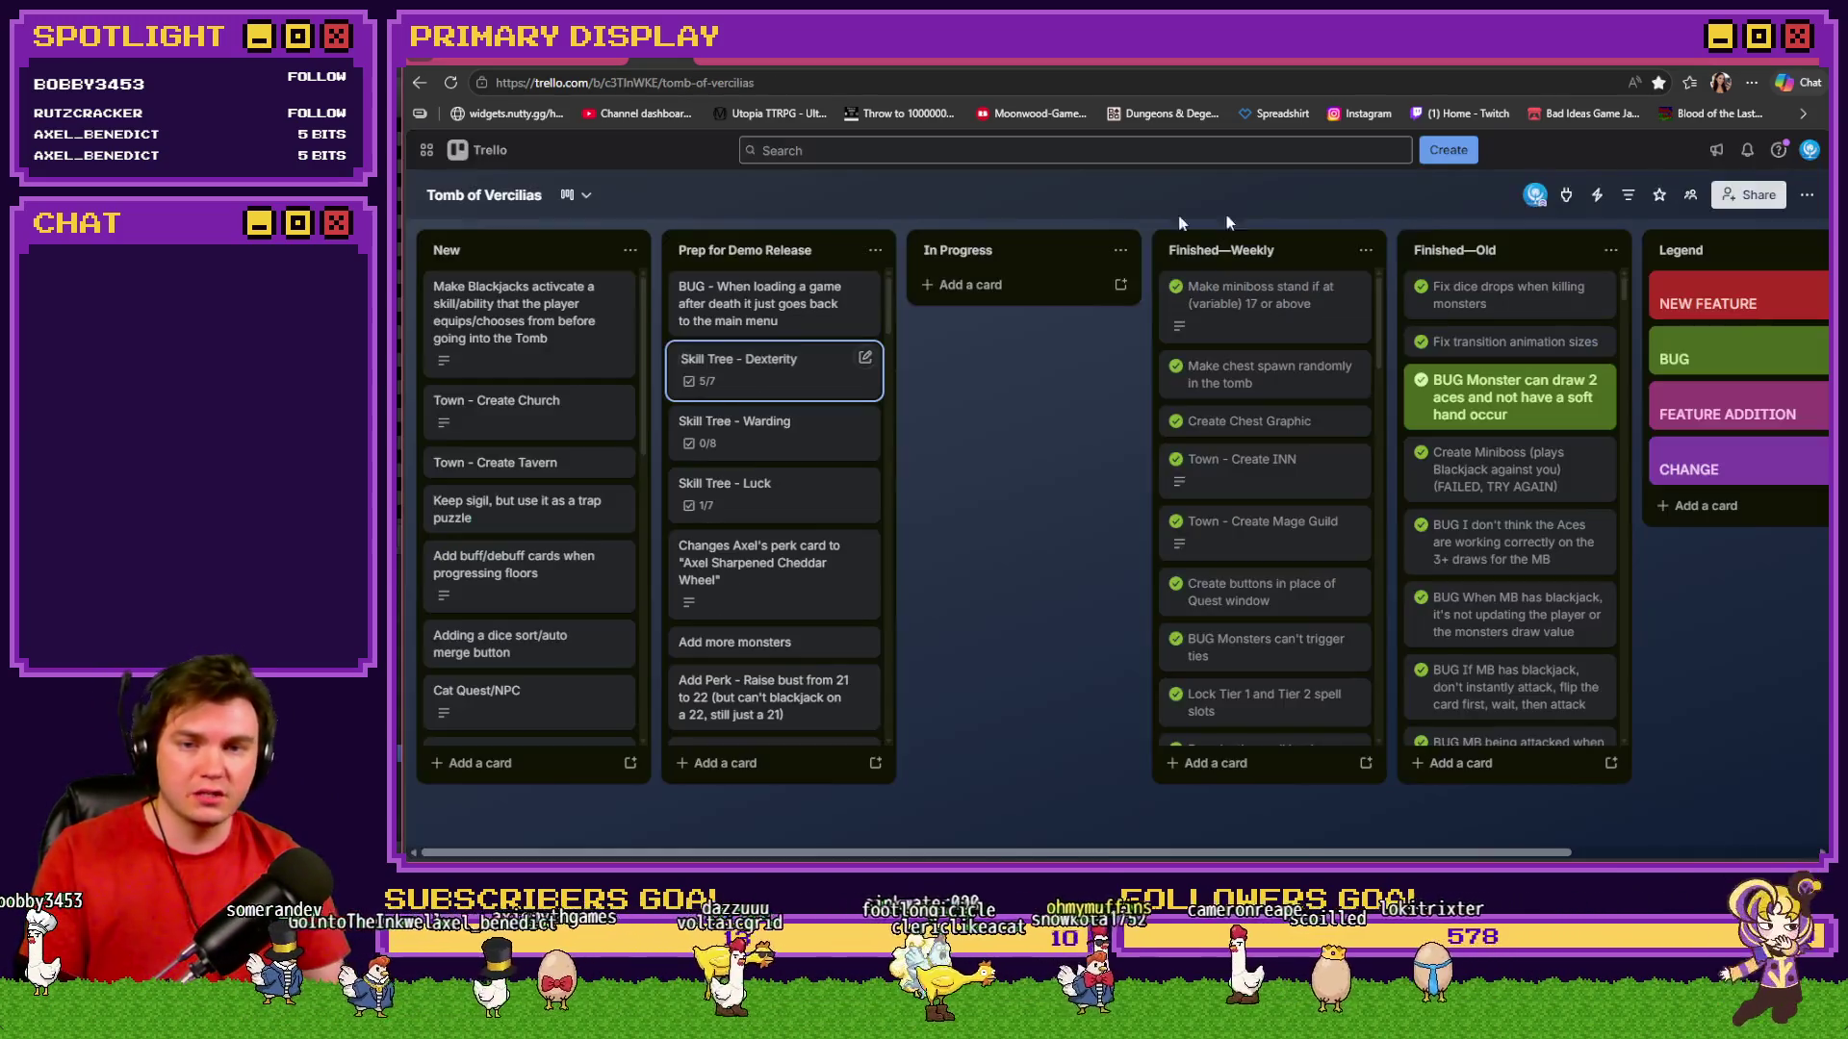
key("alt+Tab")
left_click(1076, 470)
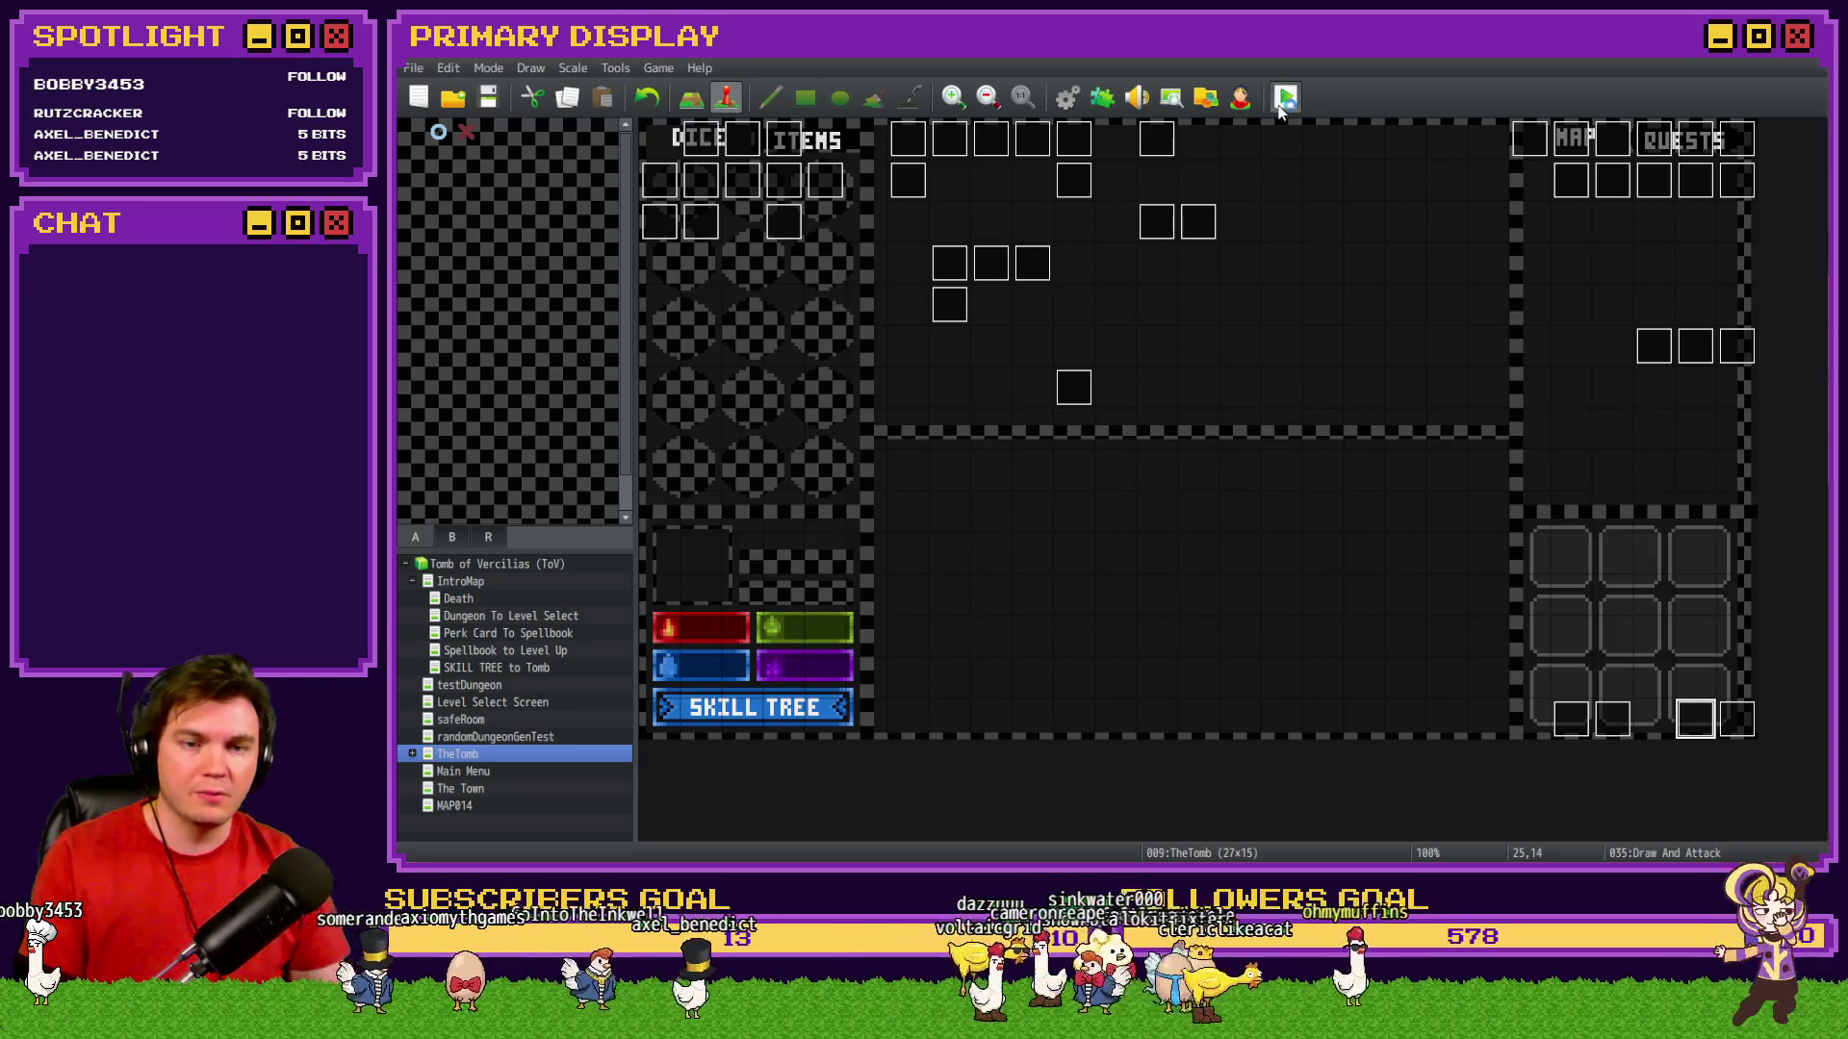
In a fresh playtest, buy Roll With The Punches, Swift Evasion, Fortunes Favor twice and Sleight of Hand.
key("ctrl+r")
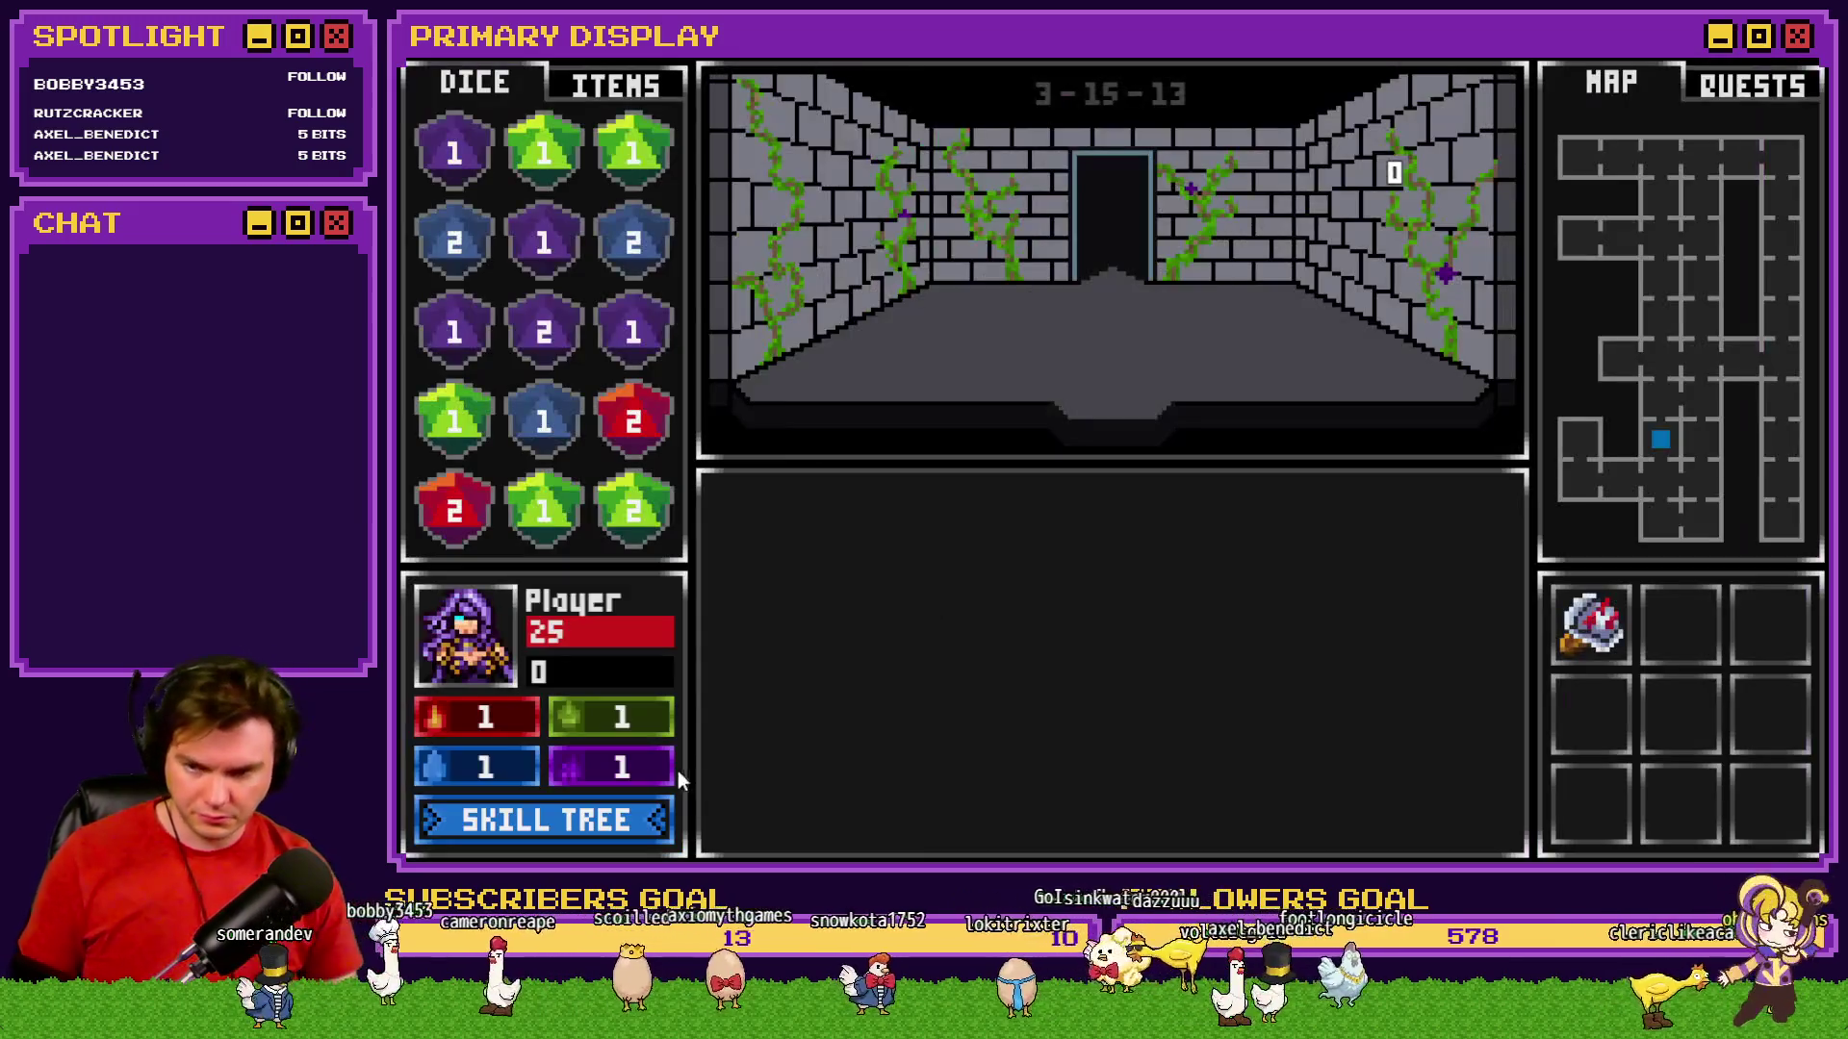
left_click(566, 827)
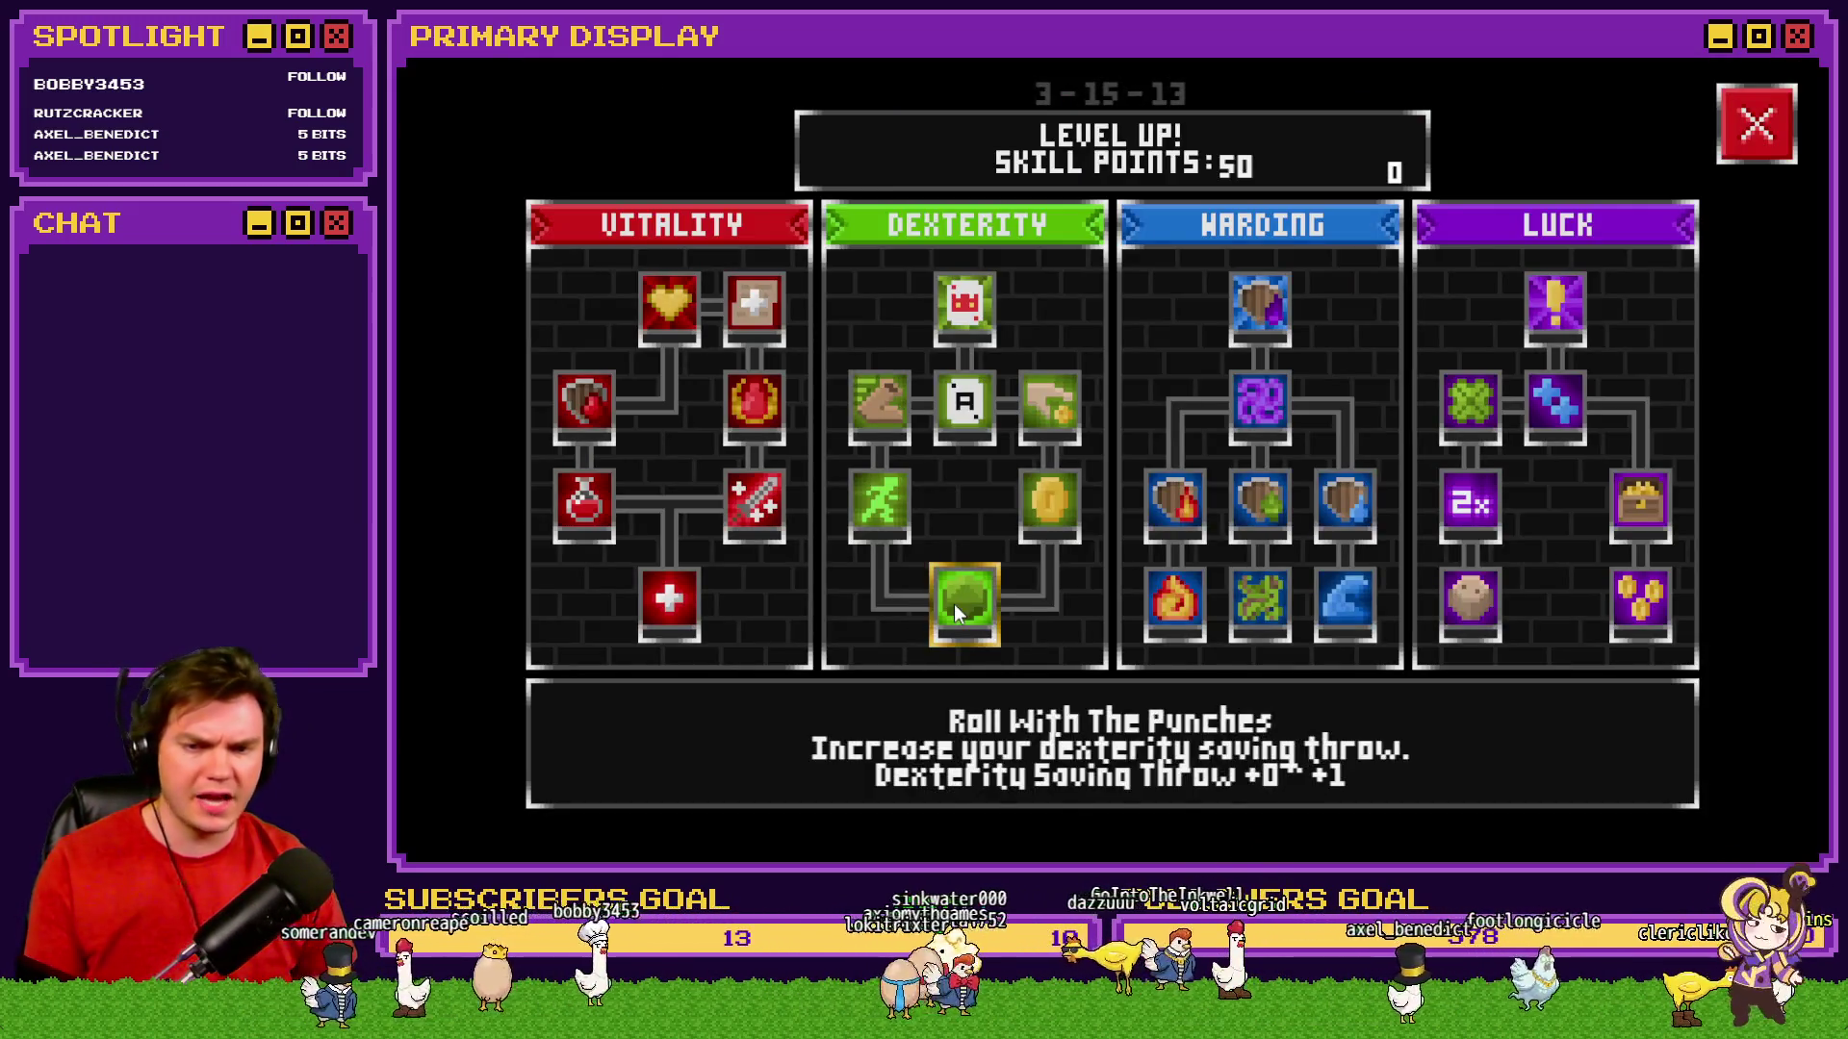
left_click(953, 602)
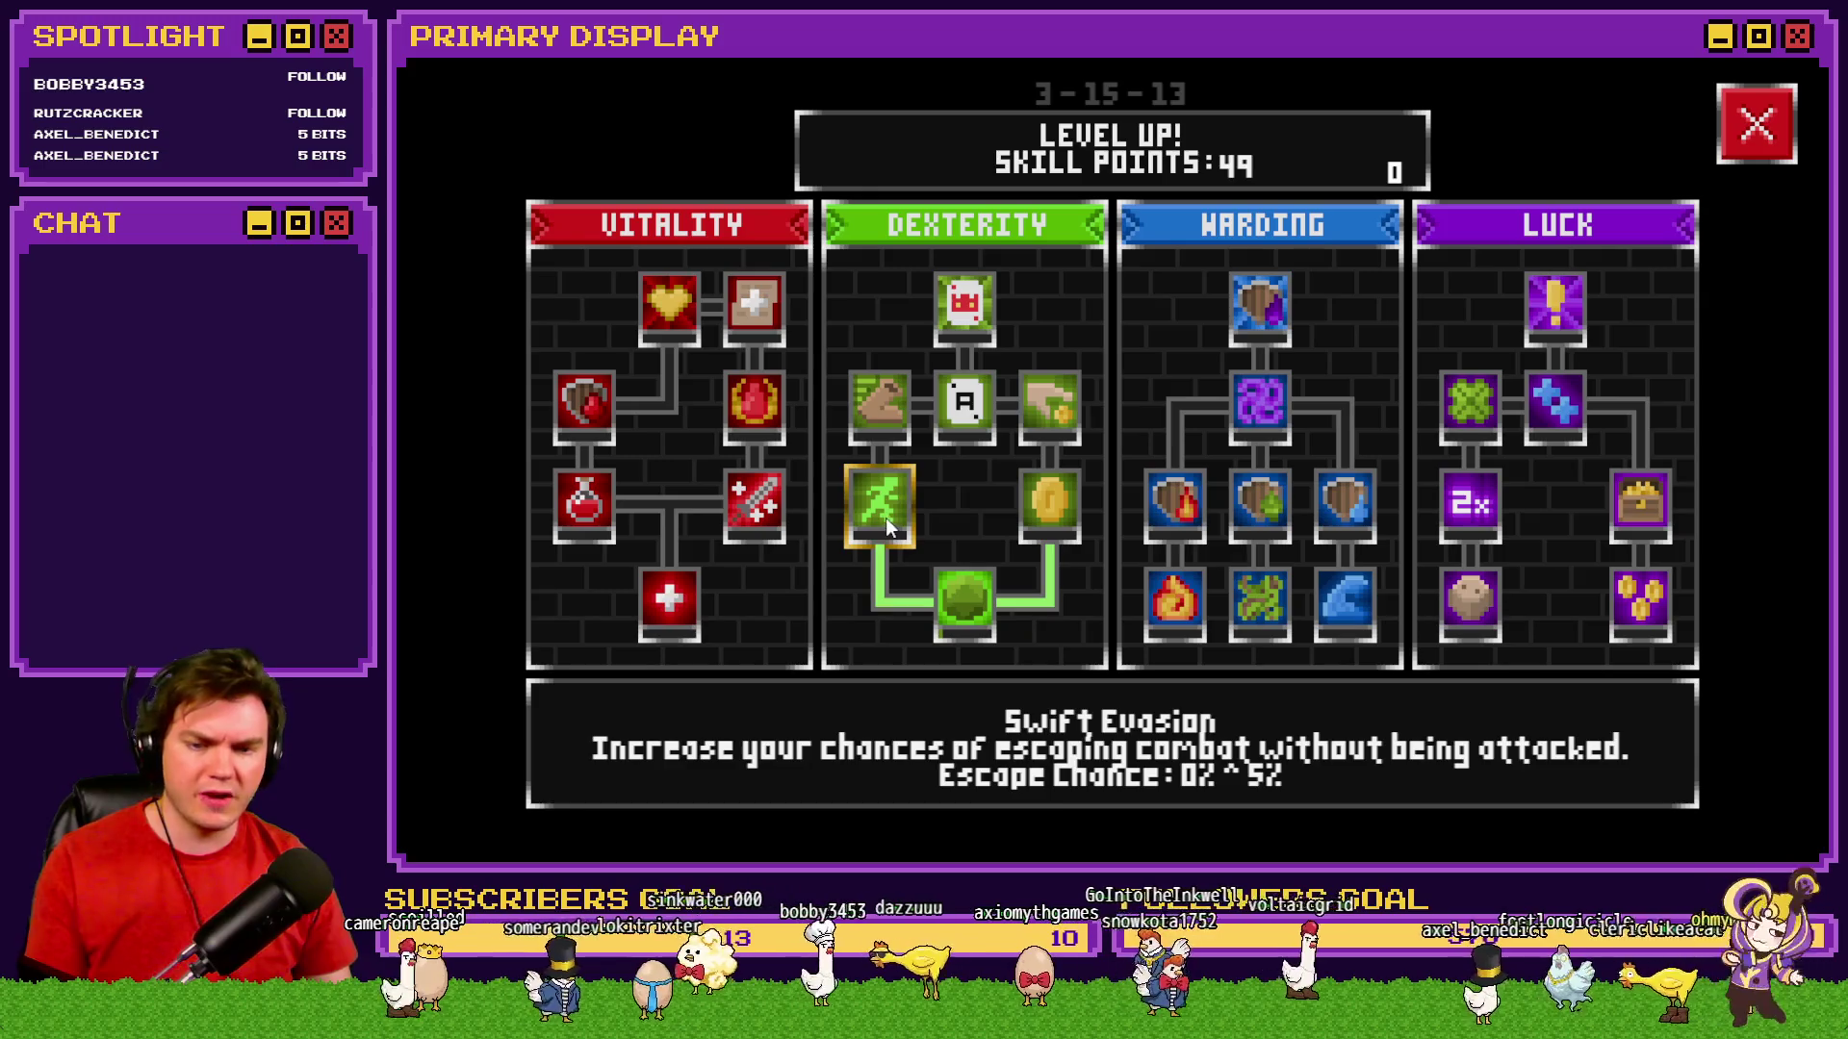
left_click(898, 399)
left_click(1056, 511)
left_click(1059, 514)
left_click(1064, 425)
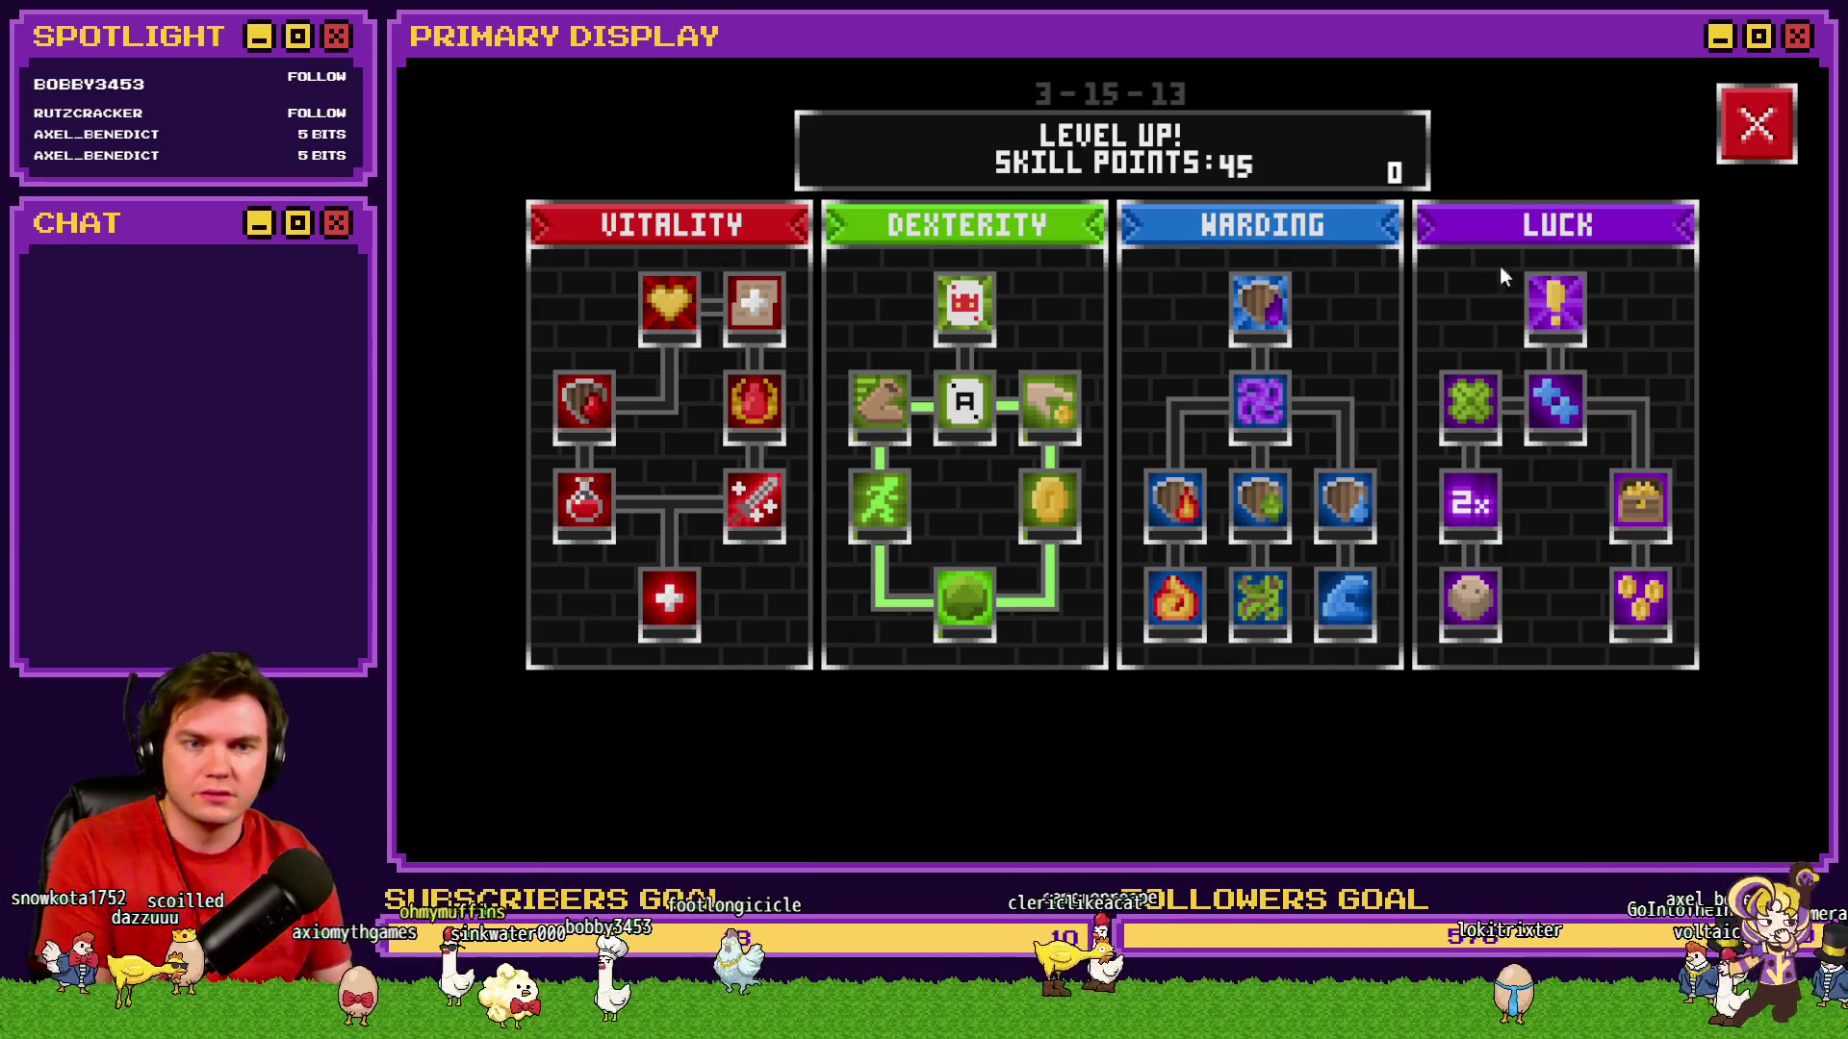
left_click(1754, 121)
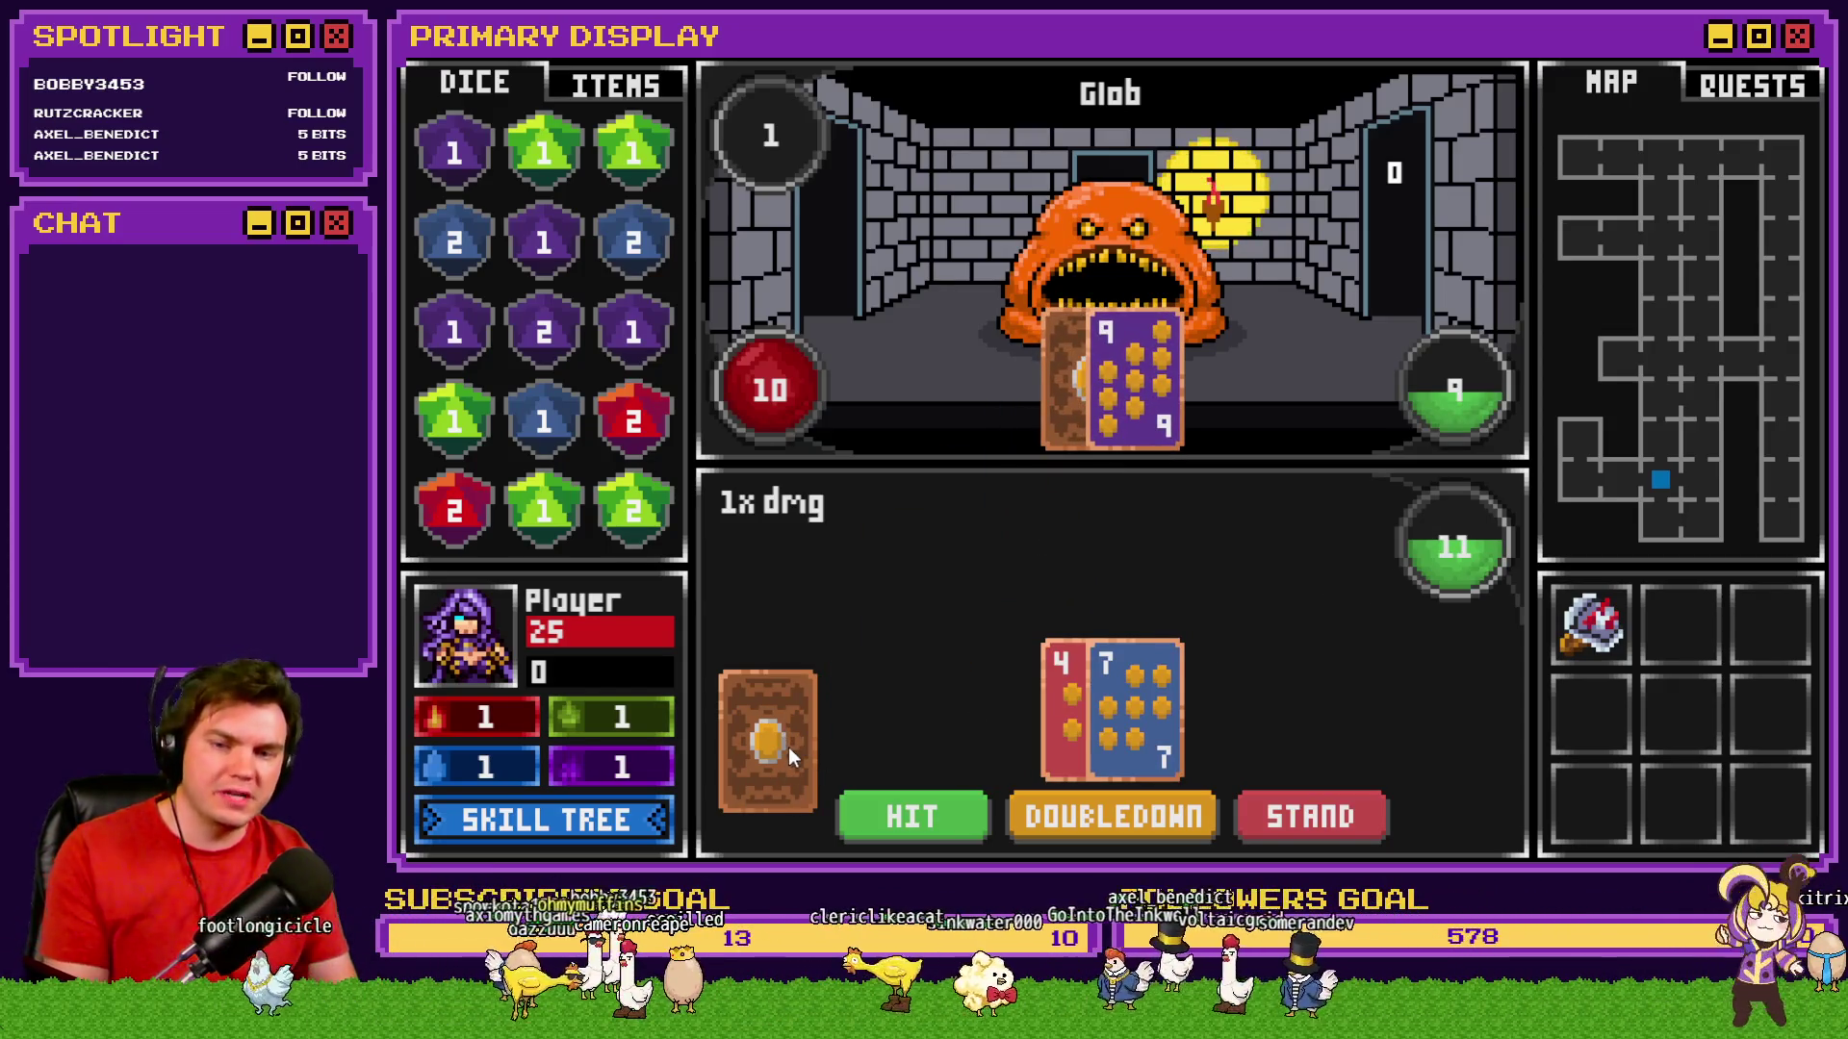
Draw a queen to reach 21 against Glob, then reopen the skill tree at Royal Pact.
left_click(926, 817)
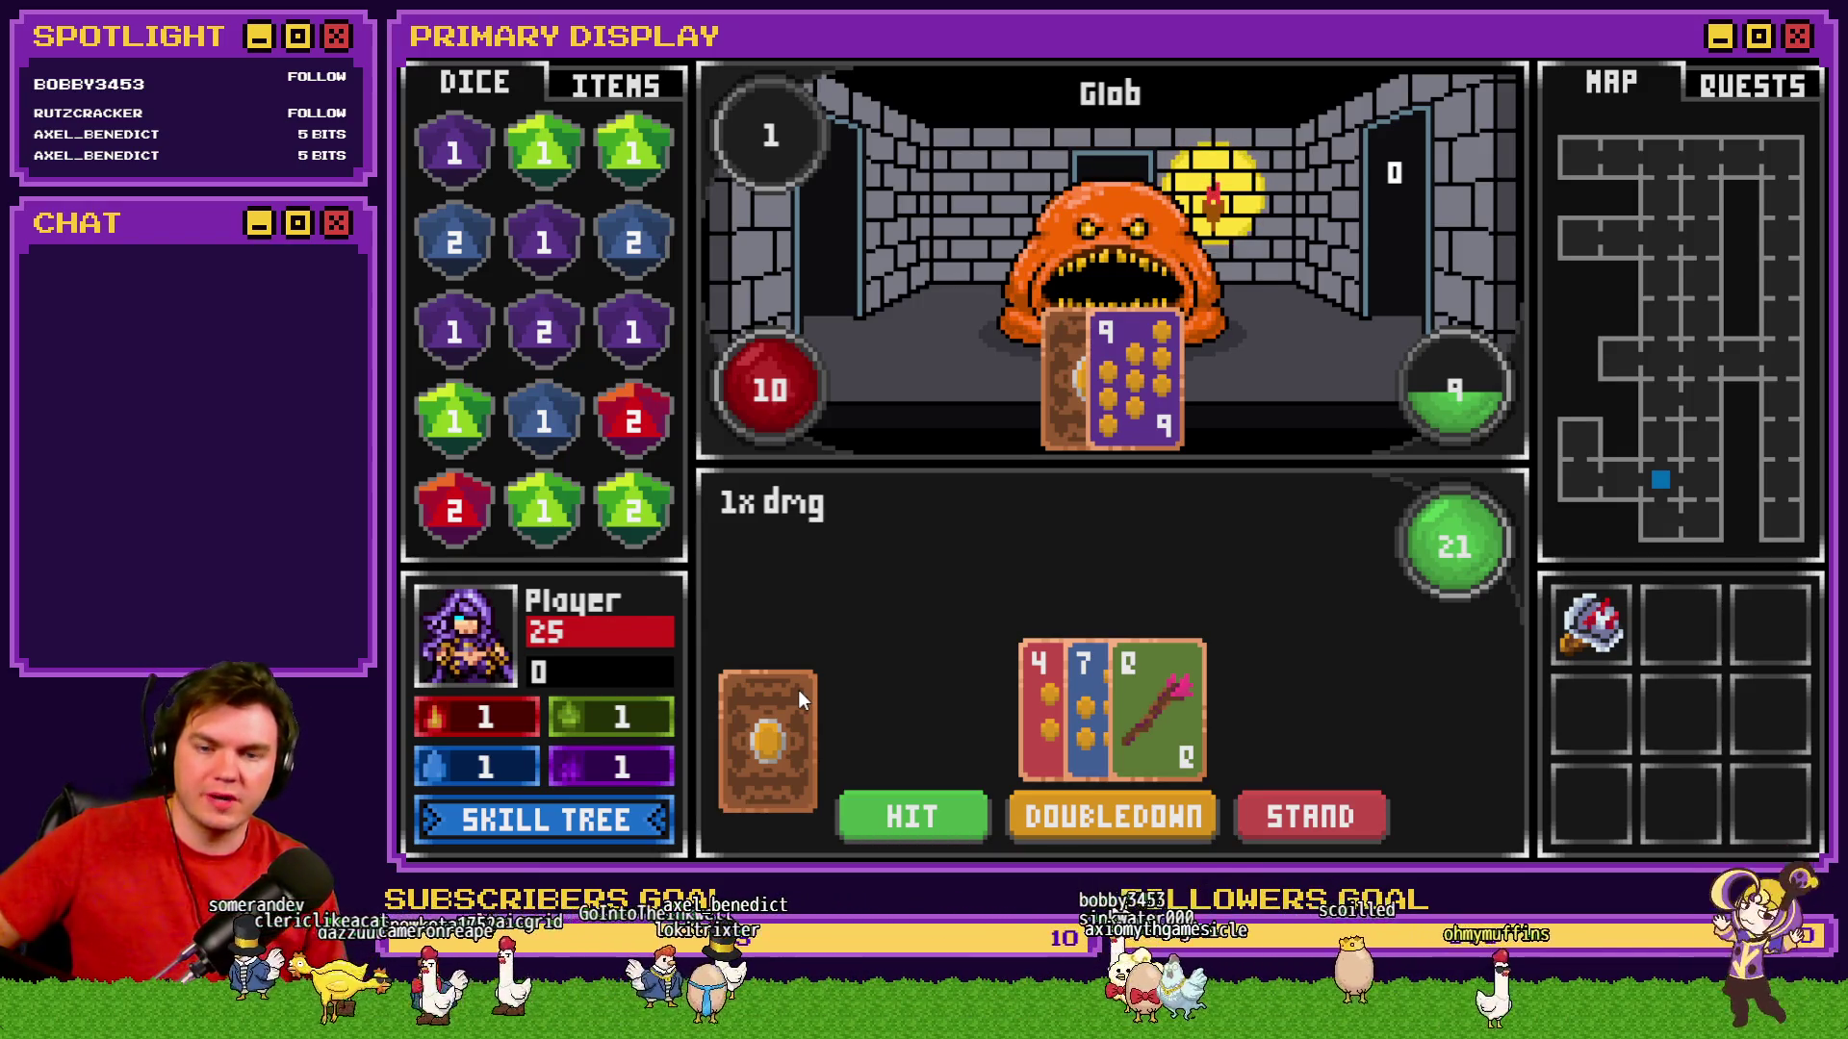
left_click(556, 828)
mouse_move(972, 306)
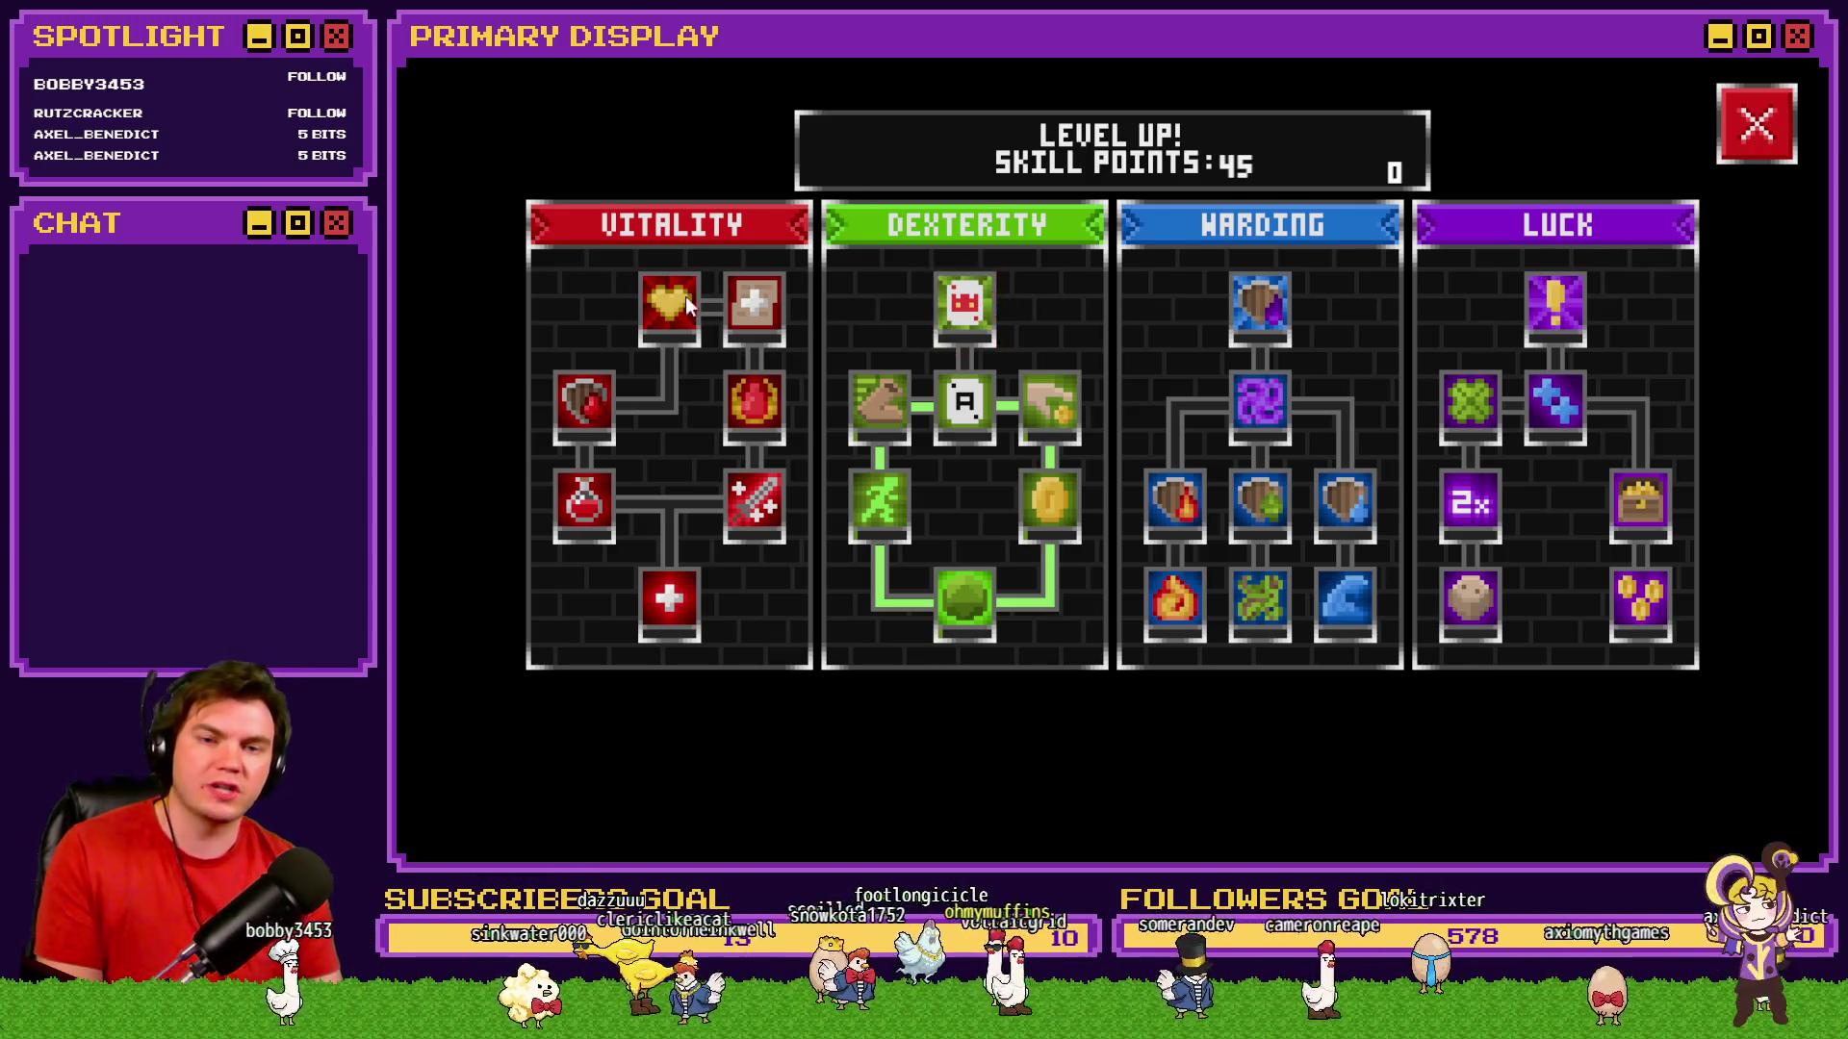
mouse_move(683, 299)
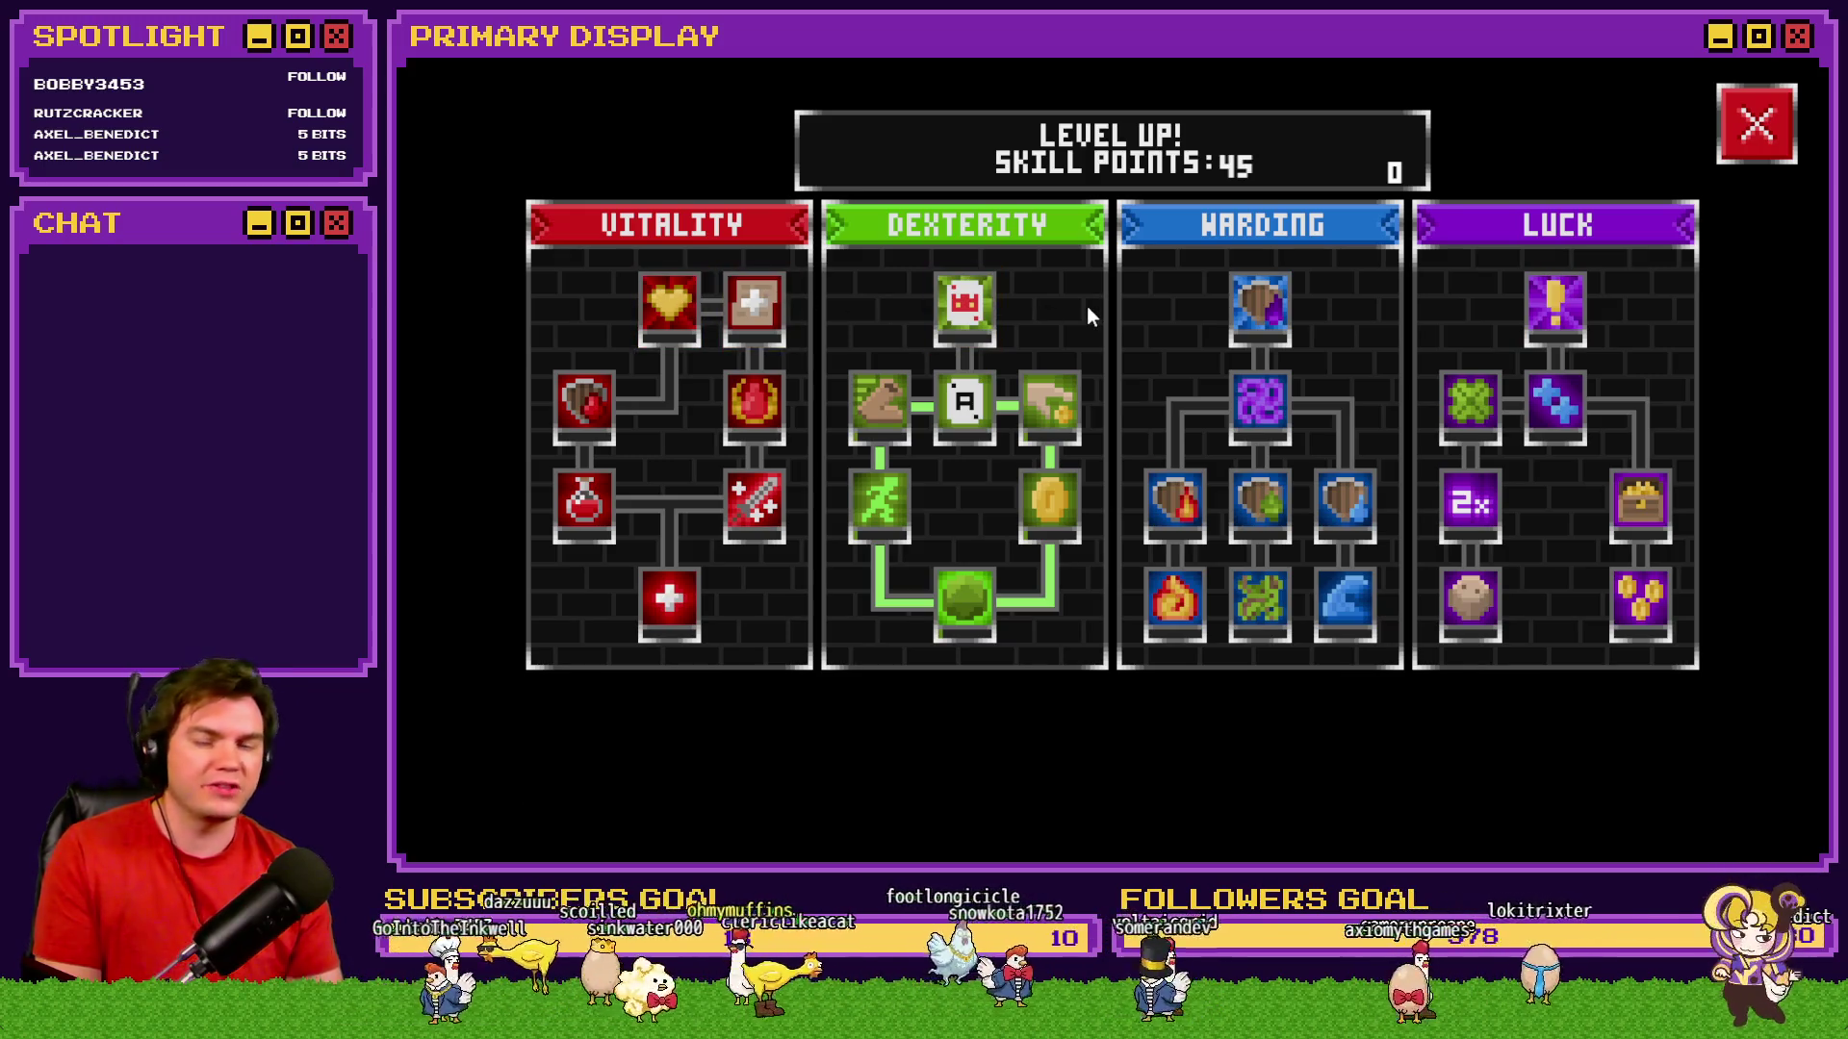
mouse_move(966, 408)
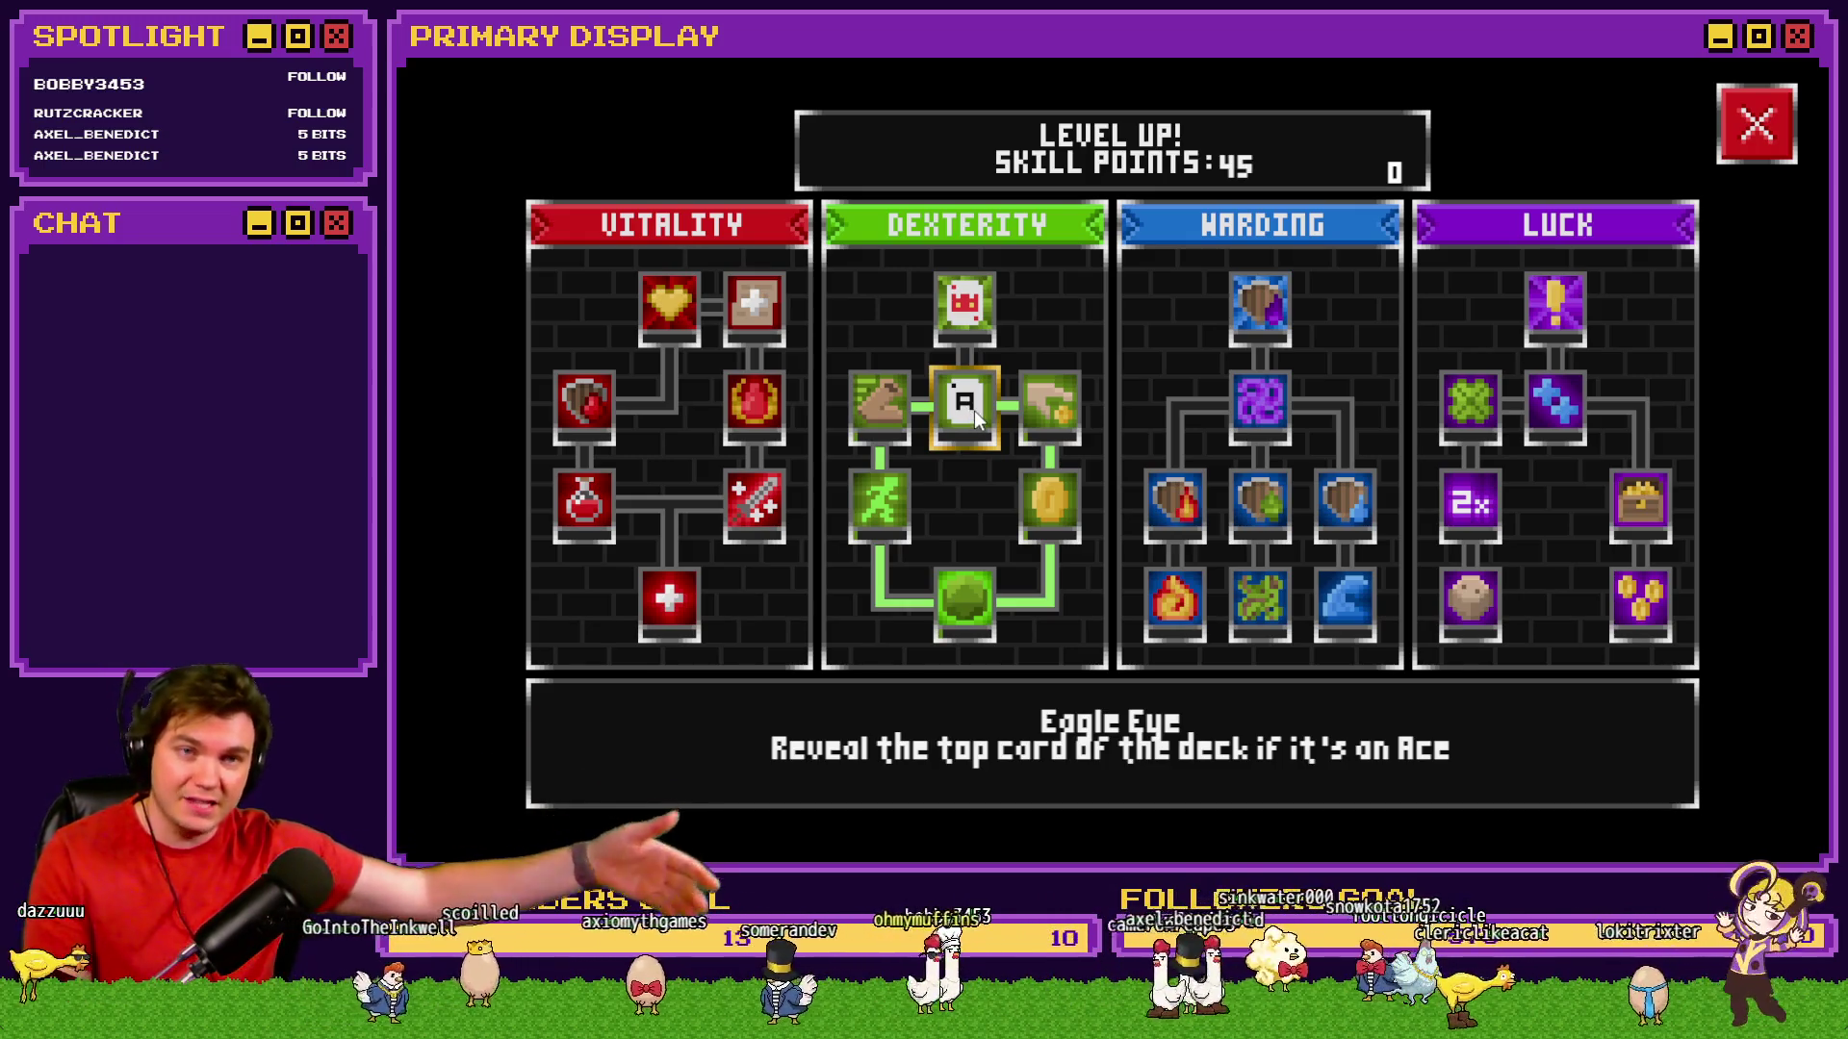
mouse_move(897, 412)
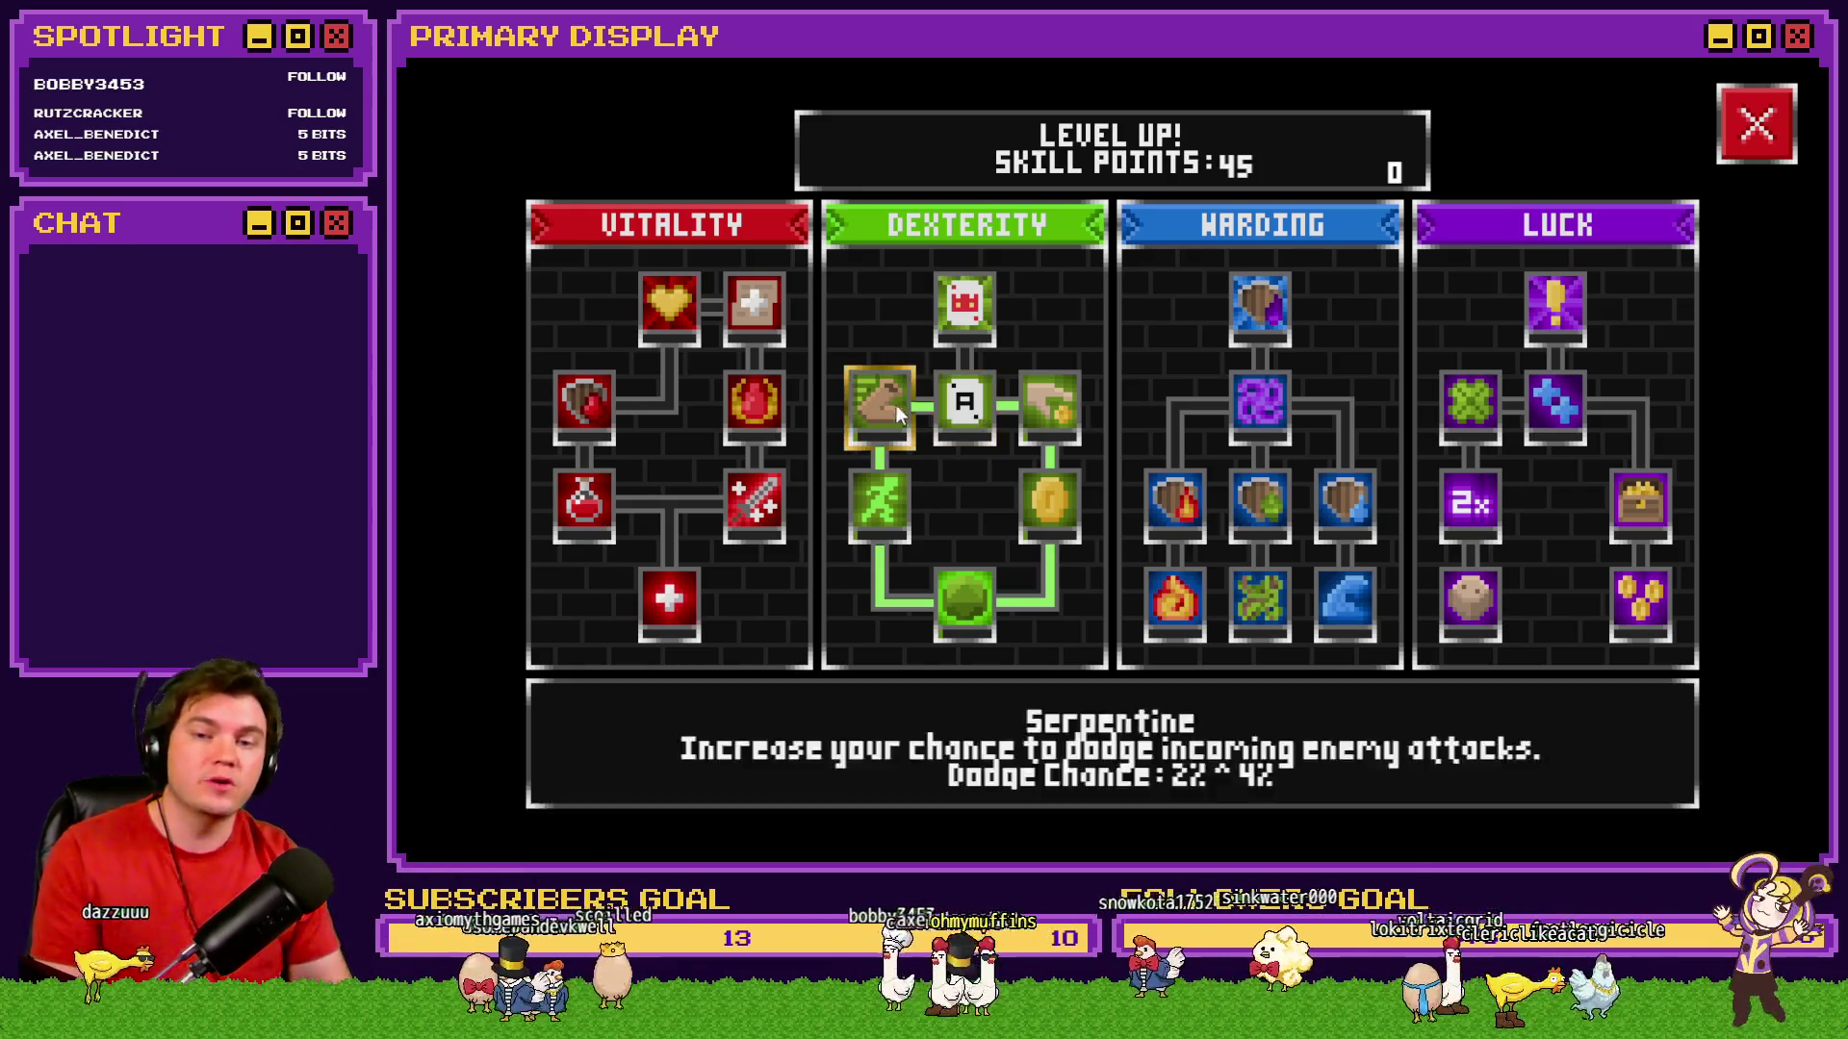